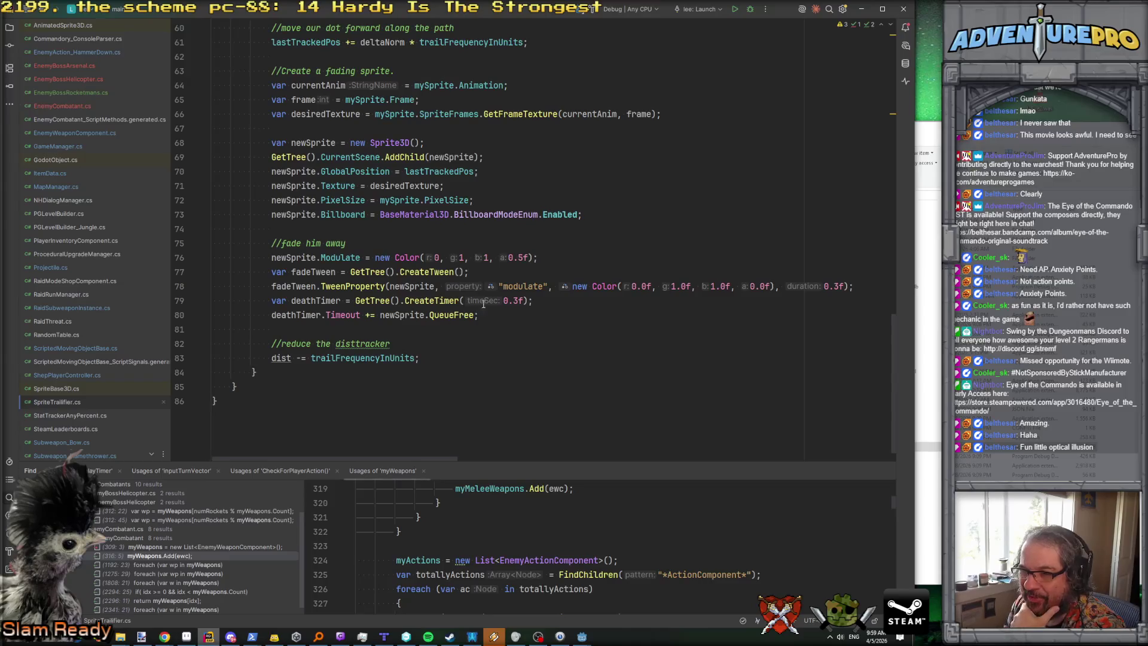
Step: Draft an exported private bool bFadeWithTime field below the trail frequency field, then discard it
left_click(515, 300)
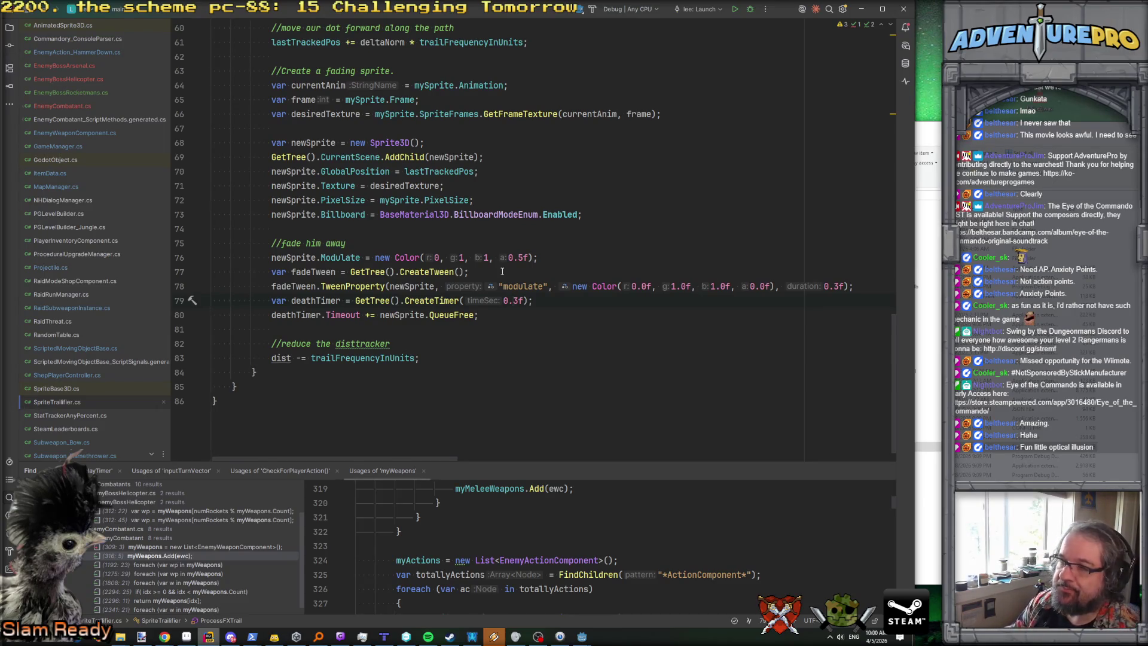
scroll(502, 271, "up", 20)
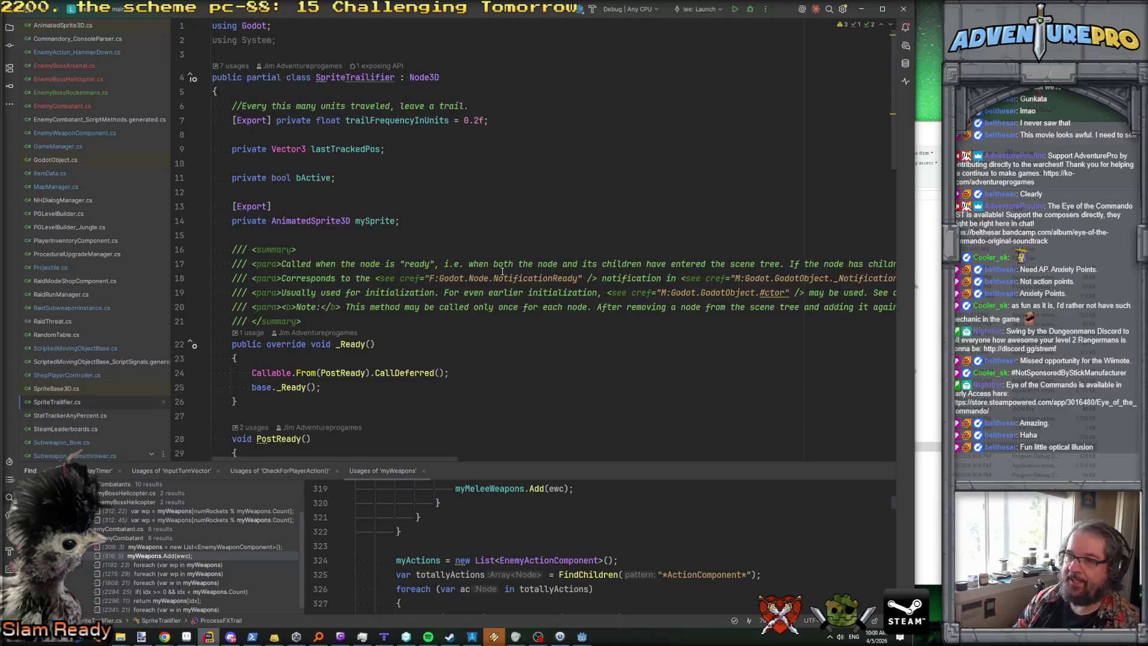
left_click(508, 125)
key("Return")
key("Return")
type("[Export] ")
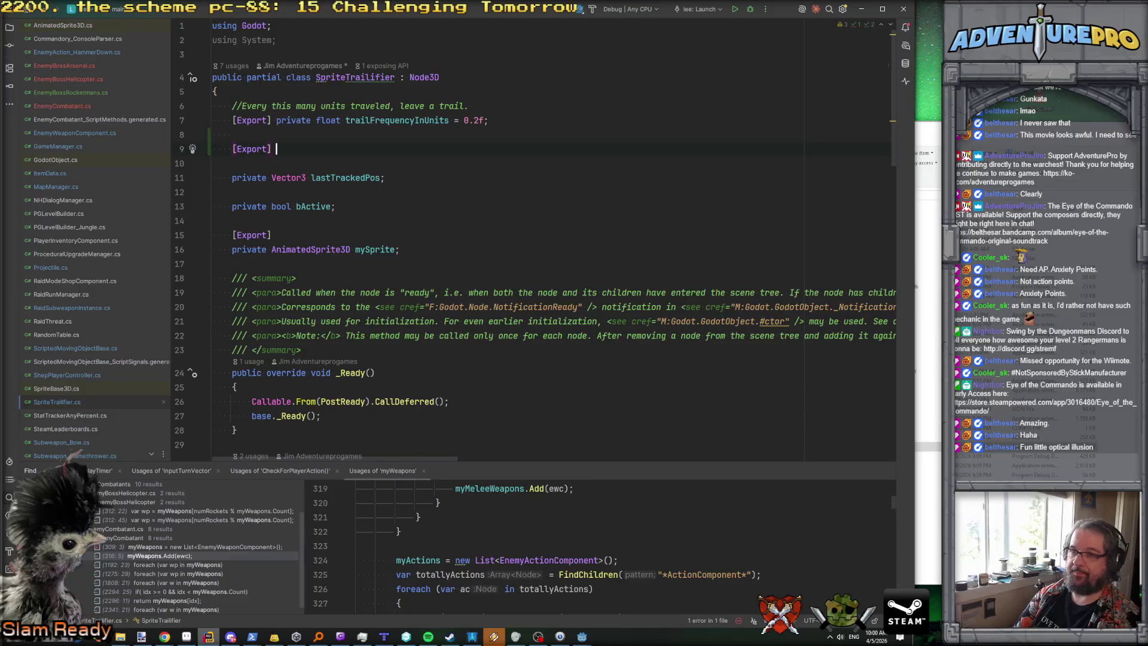
type("protected")
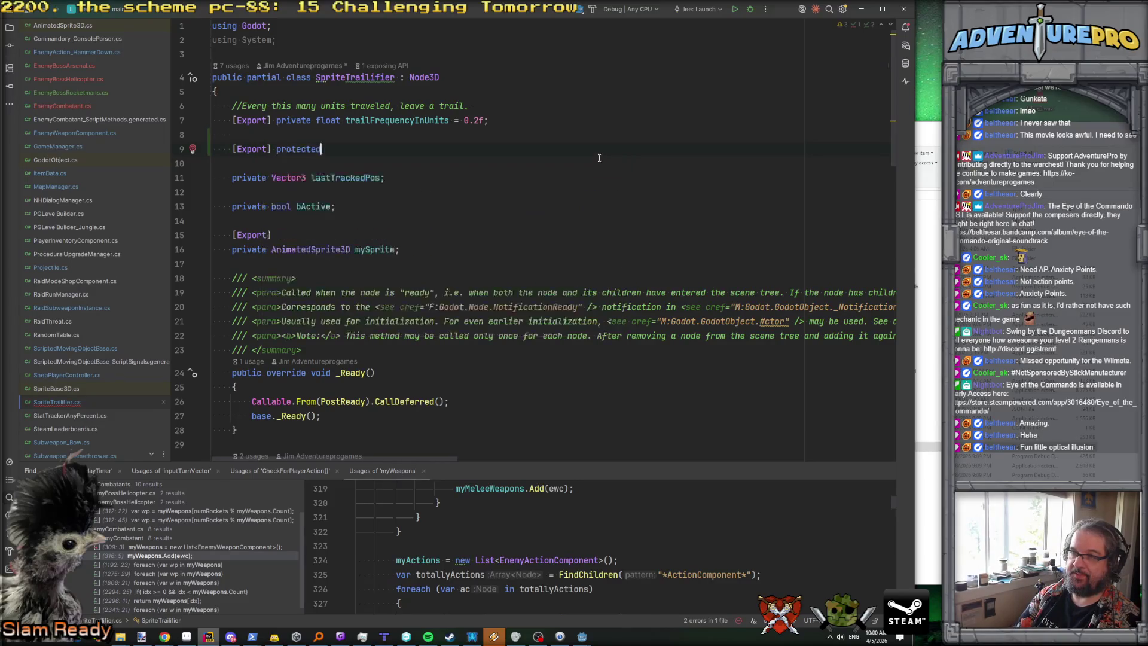
key("BackSpace")
key("BackSpace")
key("BackSpace")
key("BackSpace")
key("BackSpace")
key("BackSpace")
key("BackSpace")
type("i")
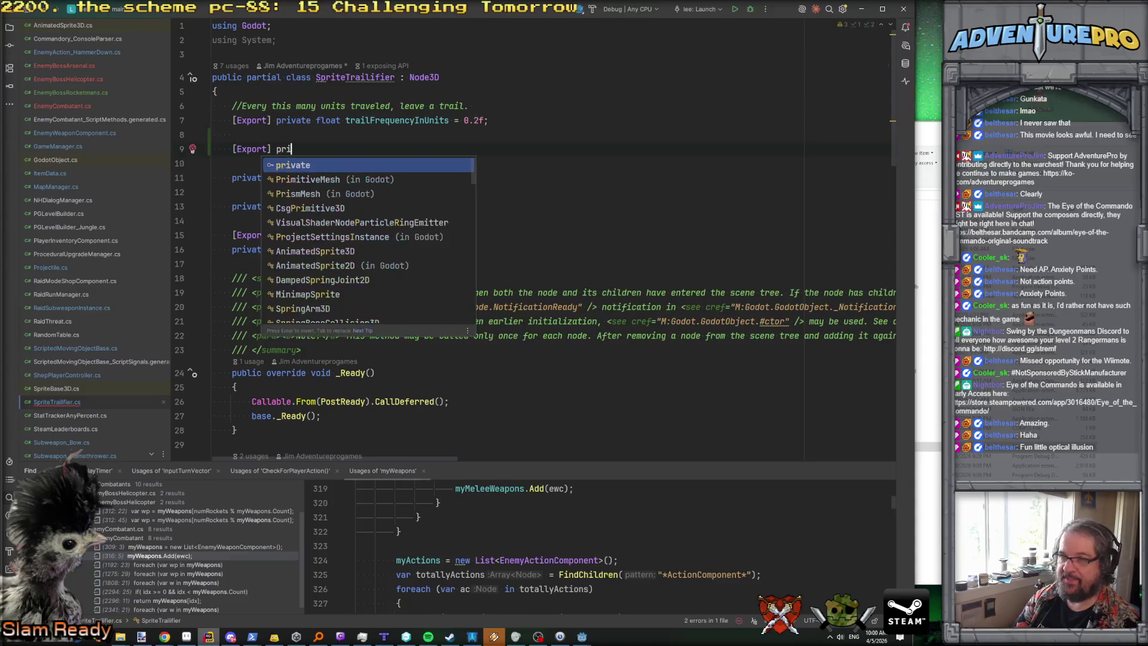
type("vate ool b")
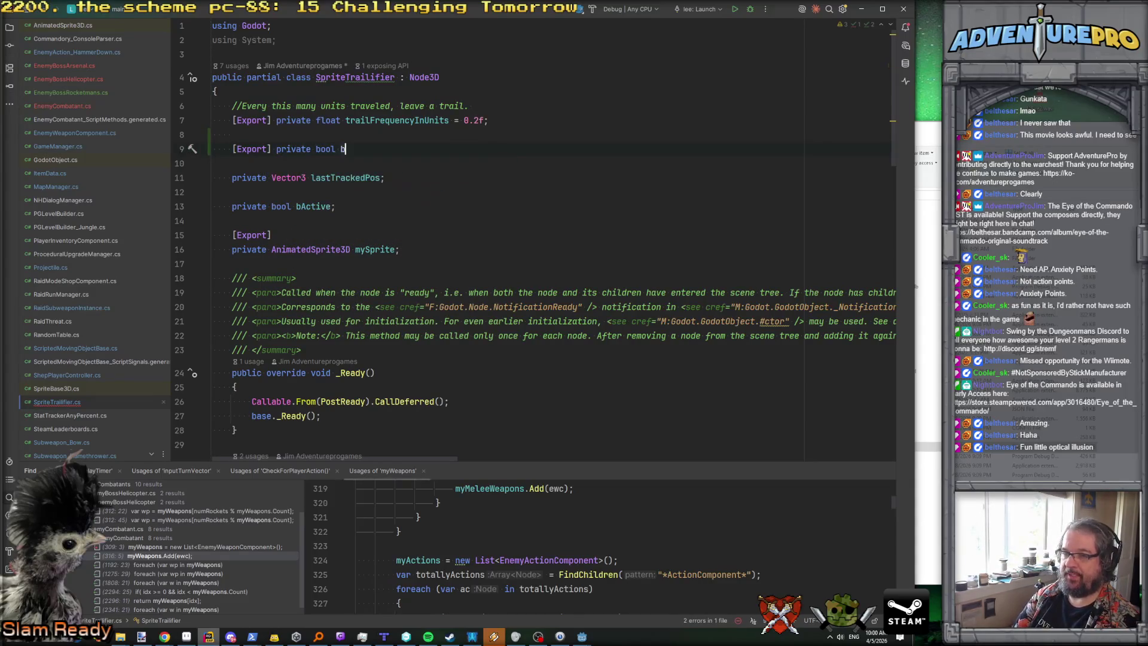
type("FadeWithTime ")
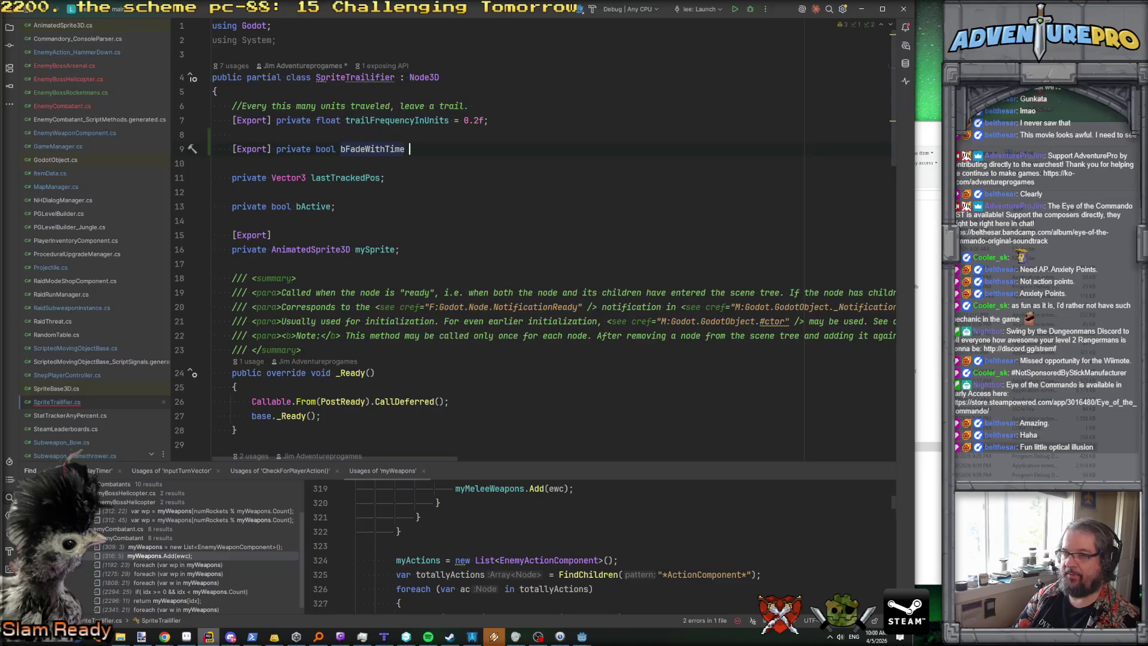
type("= tru")
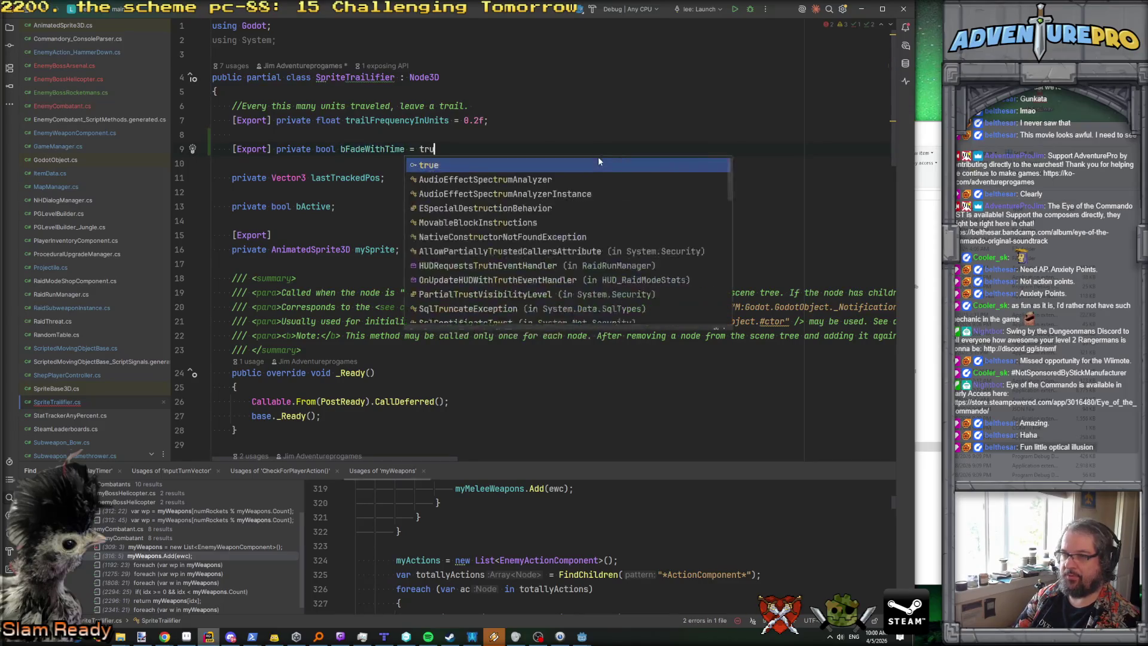
key("BackSpace")
key("BackSpace")
key("BackSpace")
key("BackSpace")
key("BackSpace")
key("BackSpace")
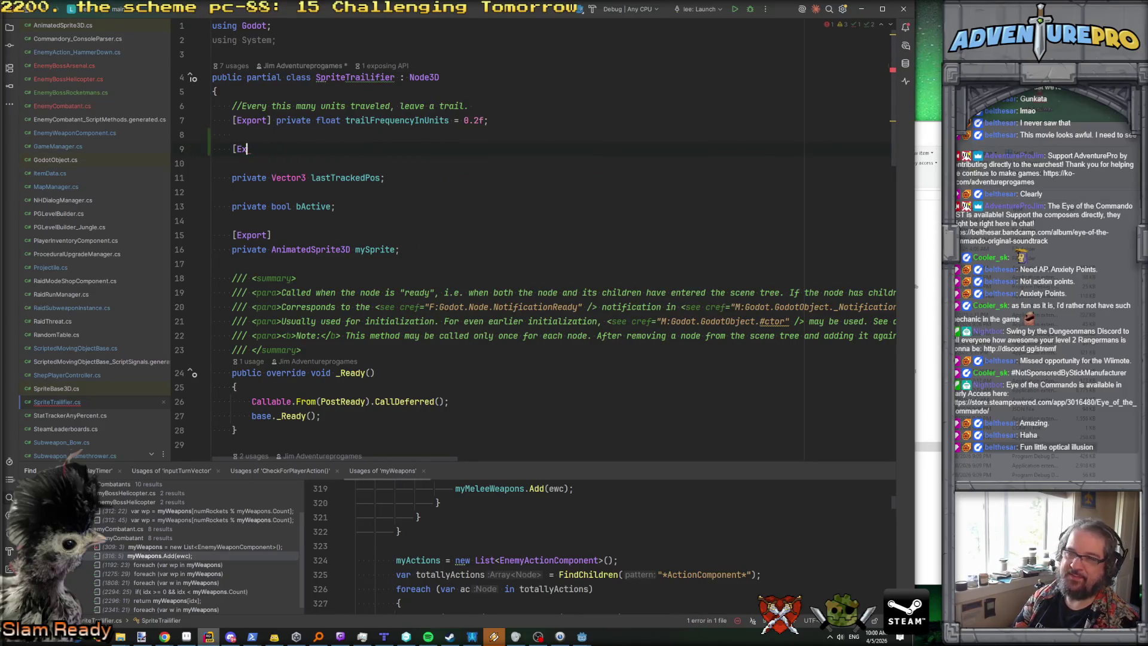
key("Up")
key("Up")
Step: Add enum EFadeStyle with over_time = 0 (default, short-lived) and over_distance, each commented
key("Up")
key("Up")
key("Return")
key("Return")
key("Up")
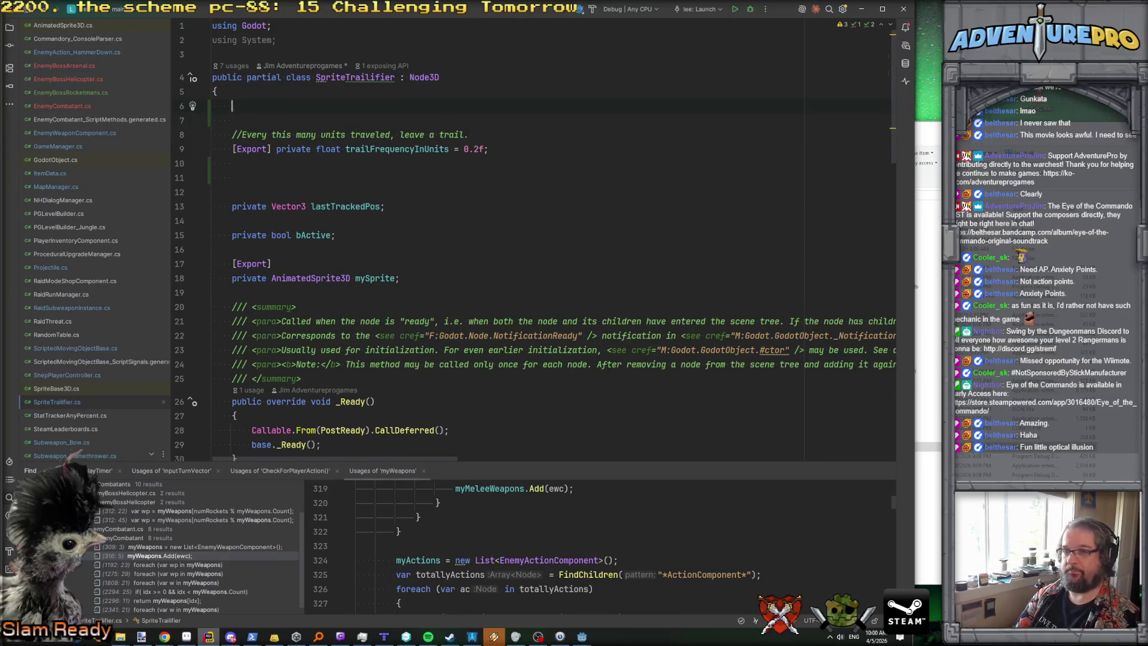
type("enum ")
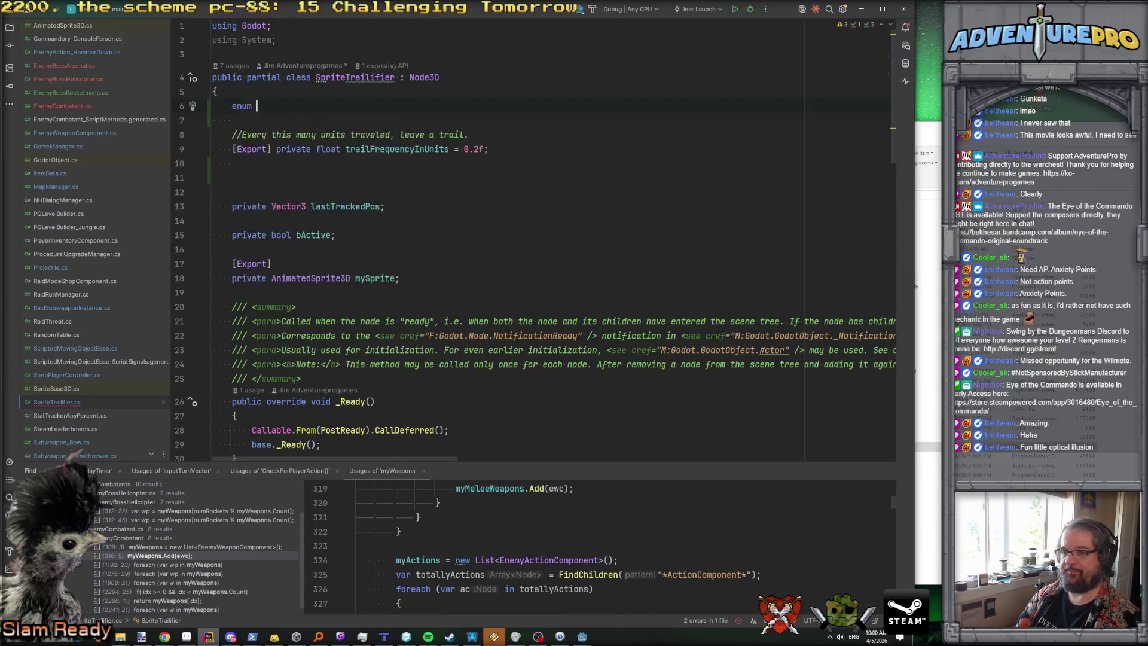
type("EFadeStyle")
key("Return")
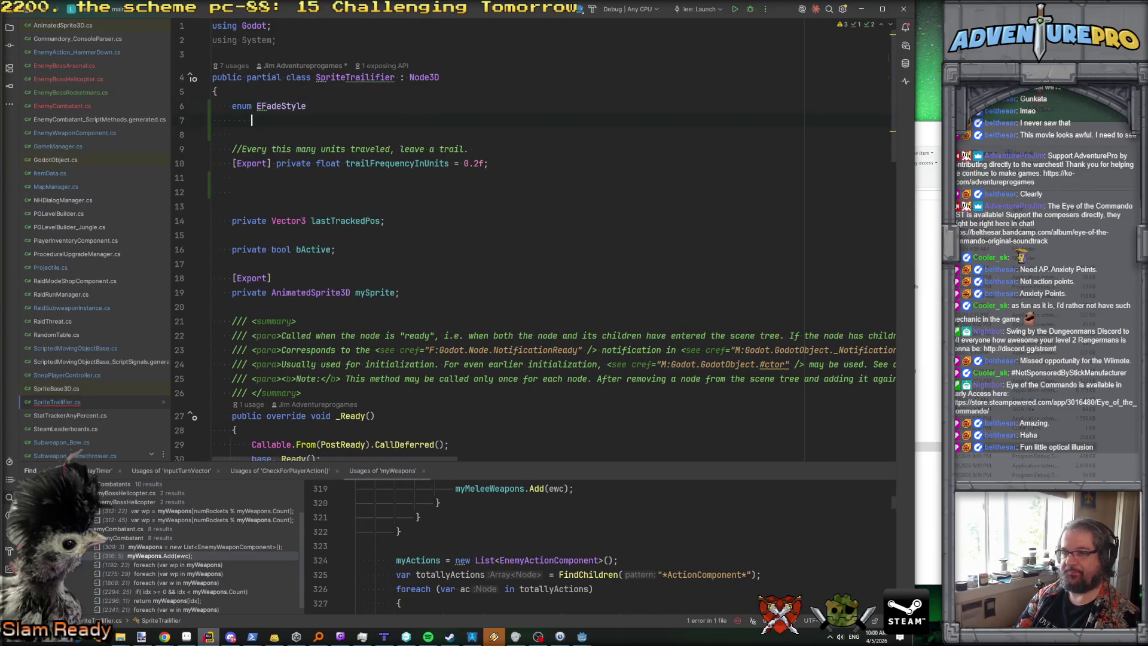
type("{")
key("Return")
type("over_time = 0,      ")
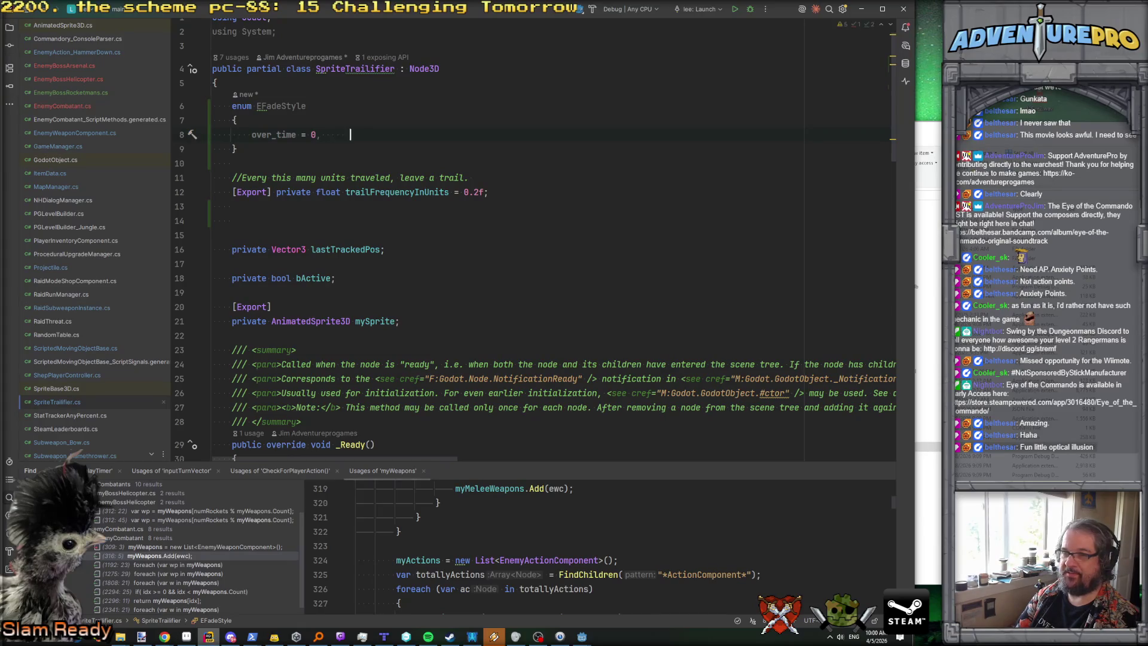
type("//default, t")
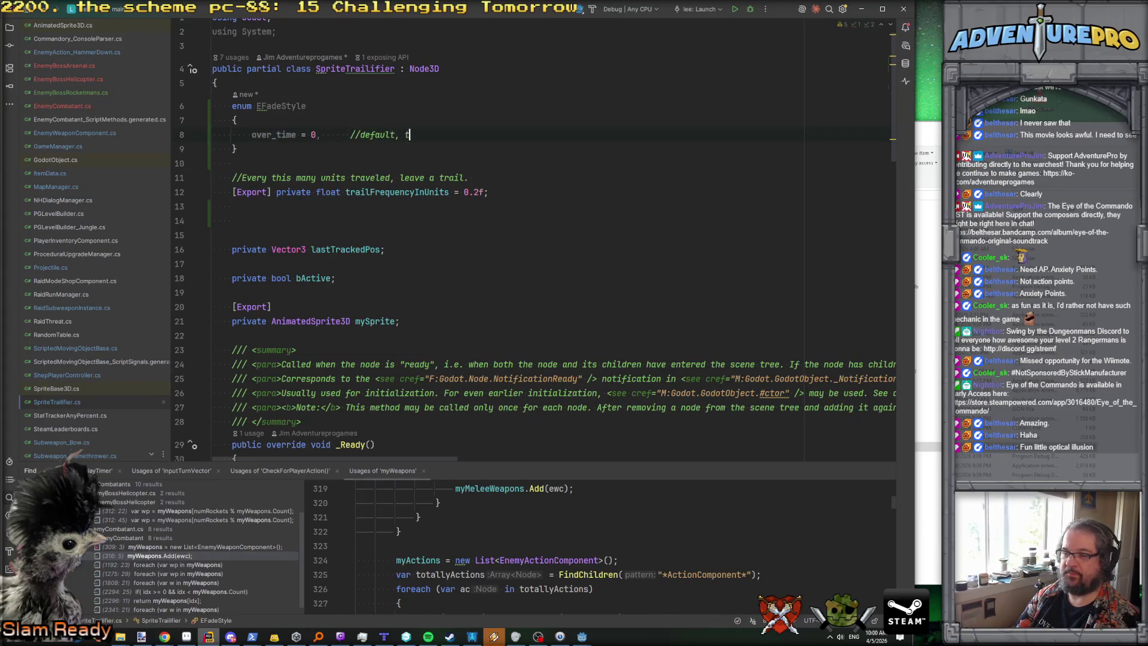
type("hey list for")
key("BackSpace")
key("BackSpace")
key("BackSpace")
type("ast for some short amount of time and then go away")
key("Return")
type("over_distance,      //they fade as the ")
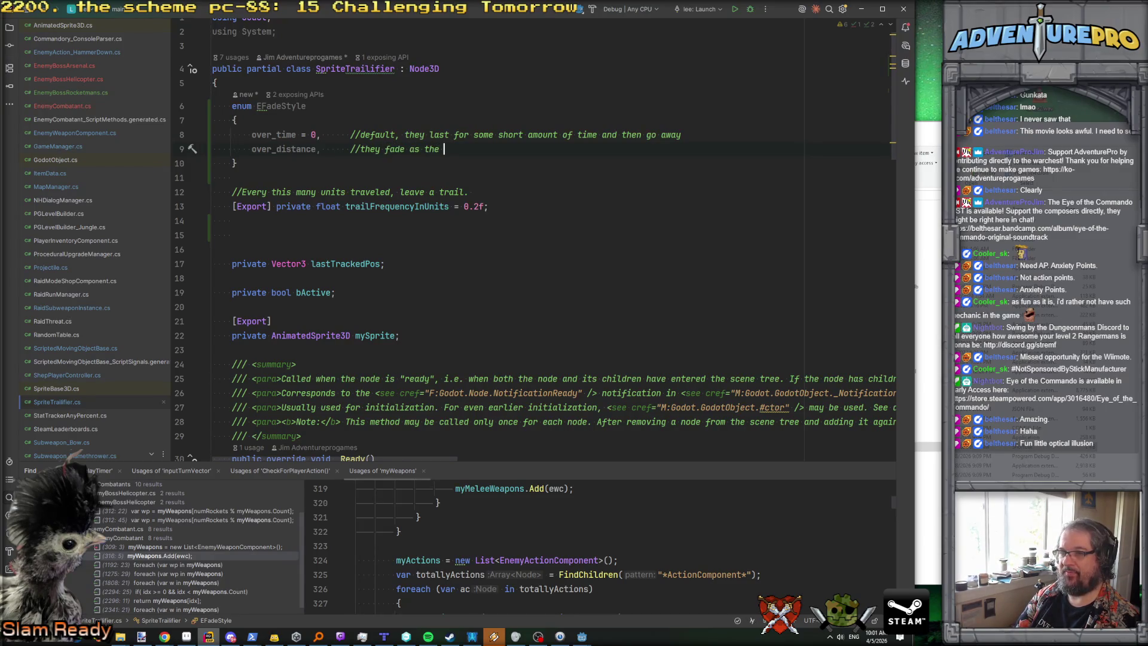
type("source entity ")
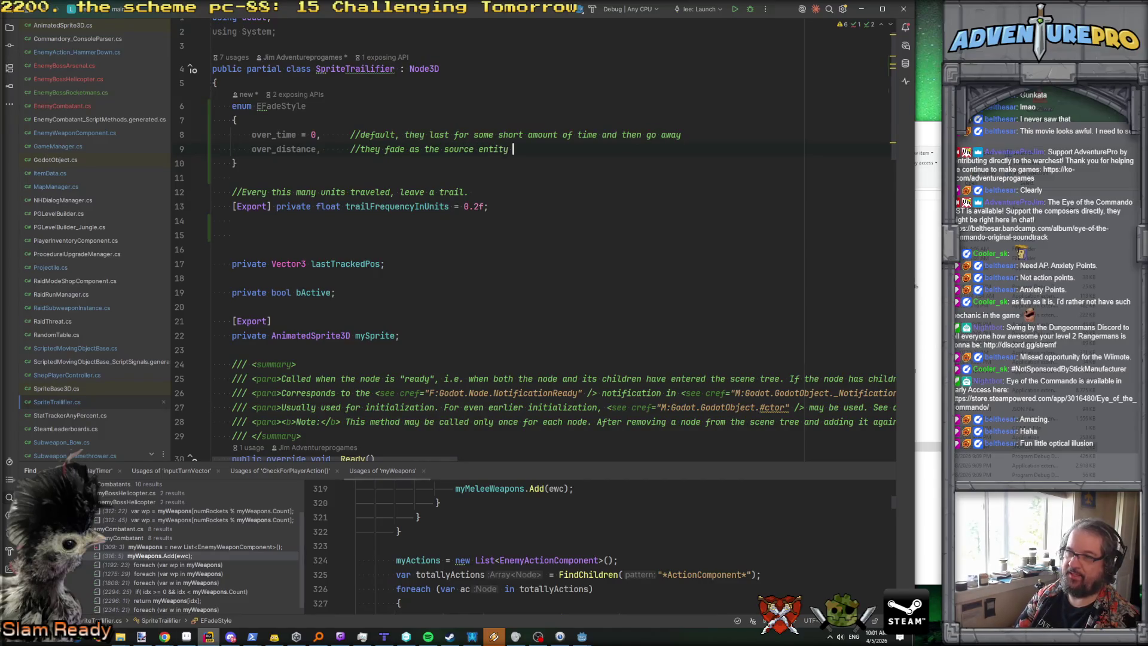
type("go")
type("rows more distant.")
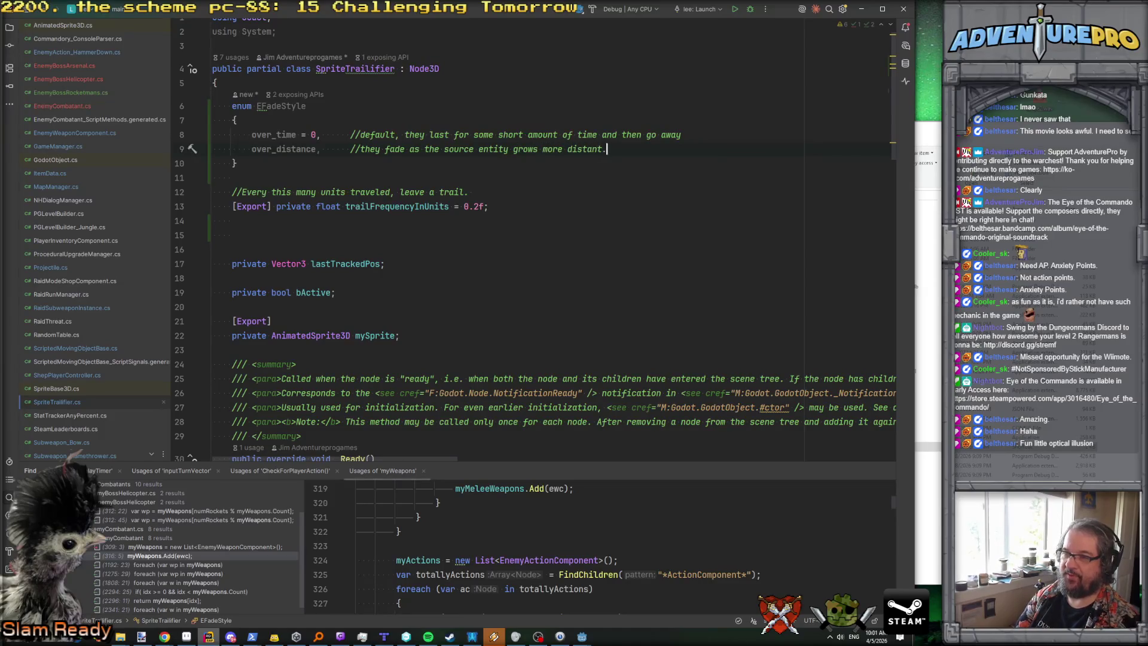
double_click(284, 149)
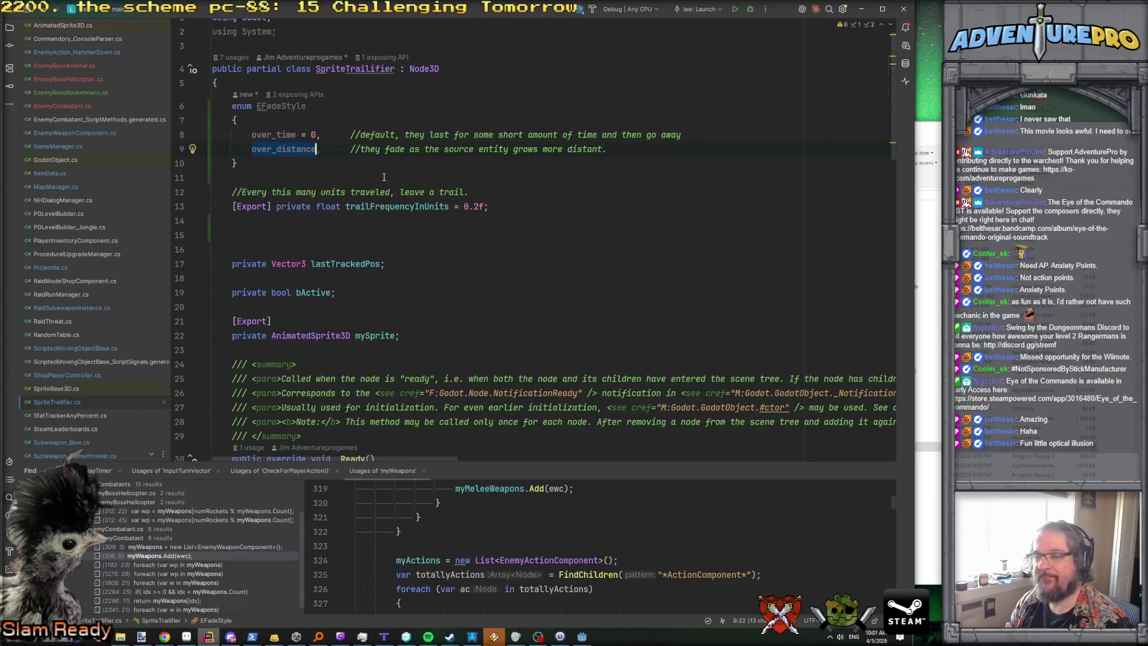
scroll(384, 177, "down", 3)
scroll(384, 177, "down", 8)
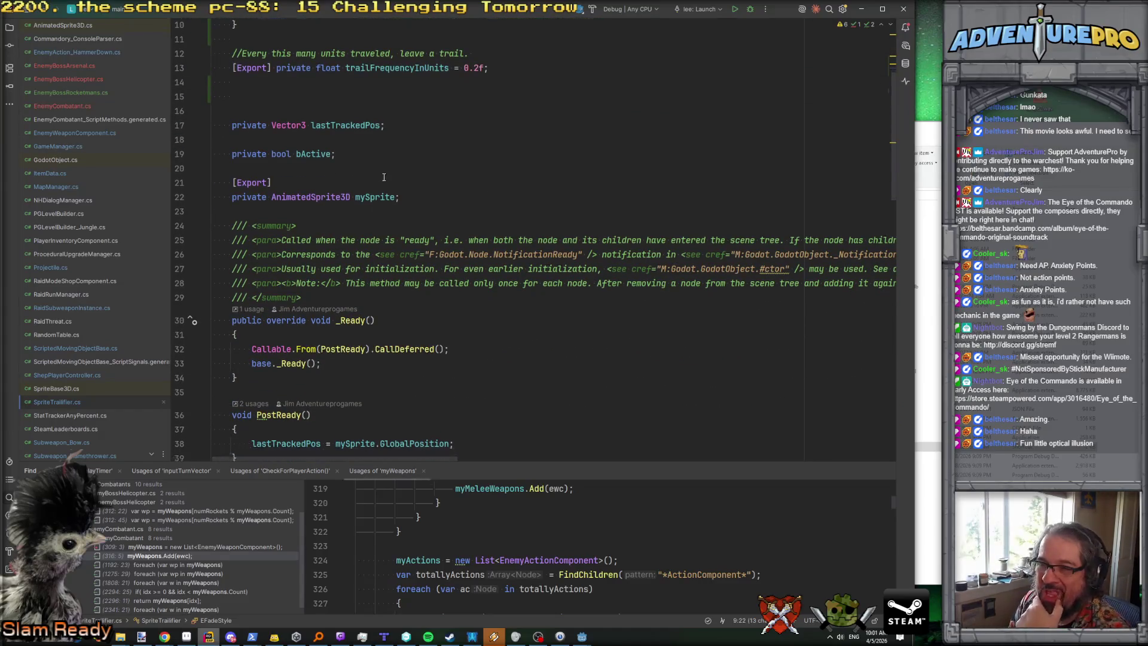
scroll(384, 177, "down", 12)
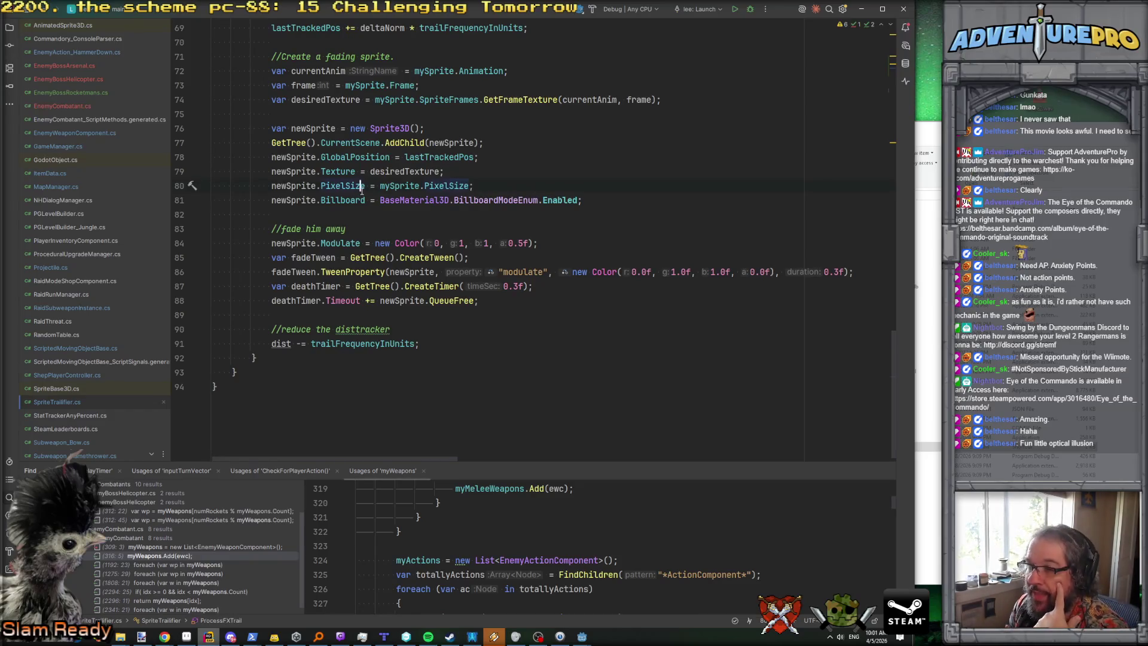
left_click(420, 243)
left_click(459, 300)
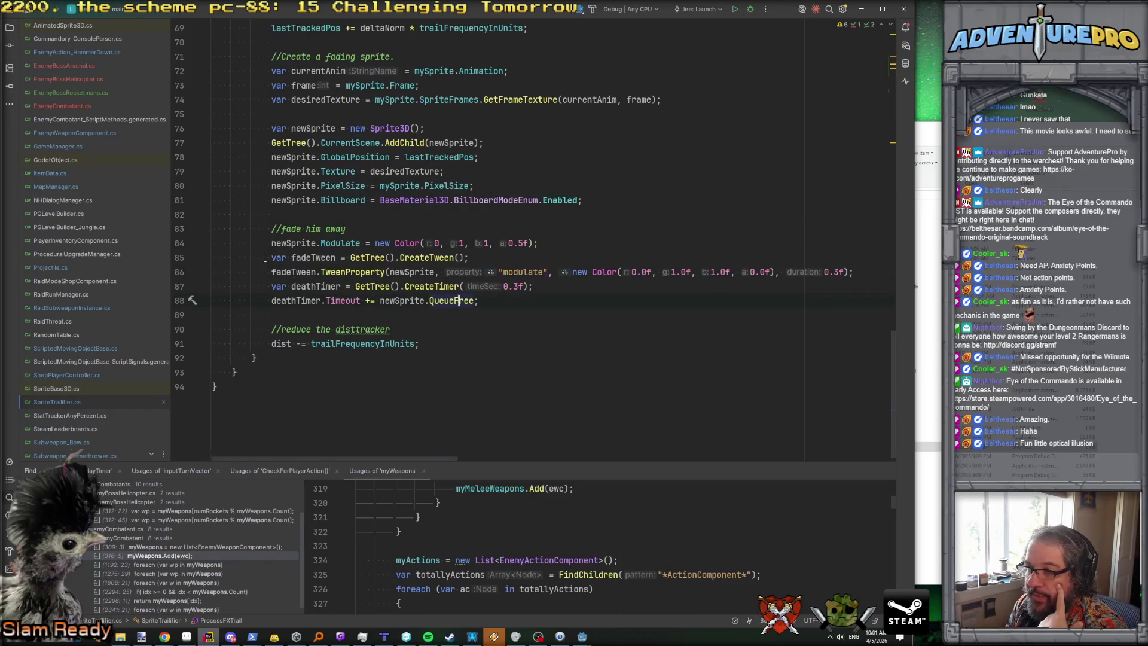
scroll(492, 258, "up", 20)
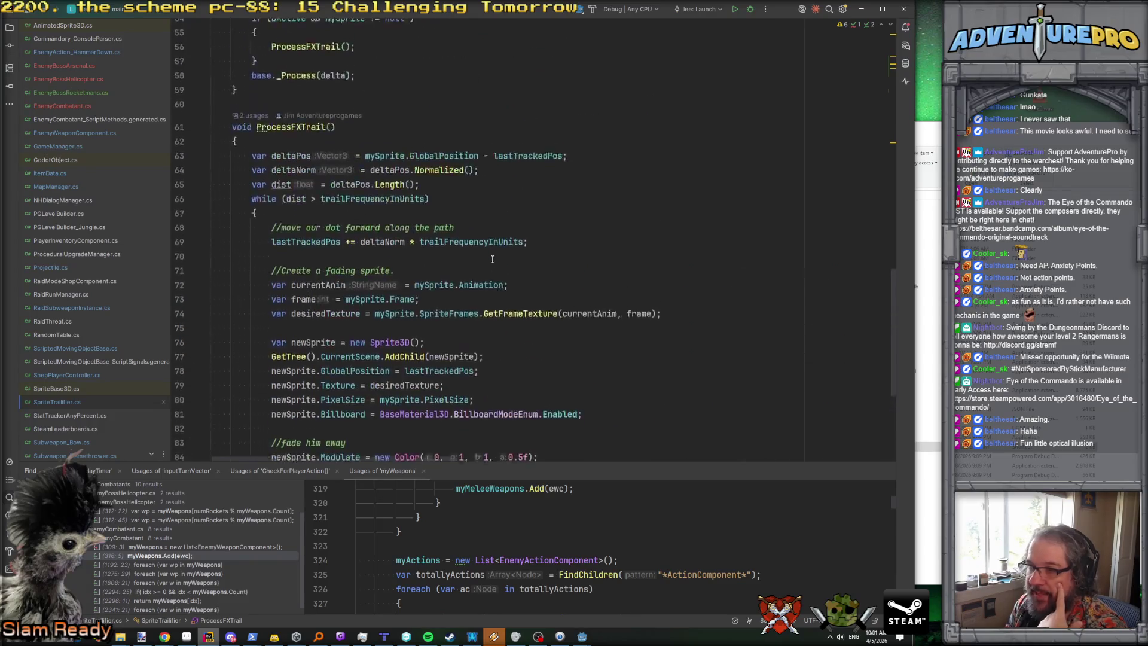
scroll(492, 259, "up", 3)
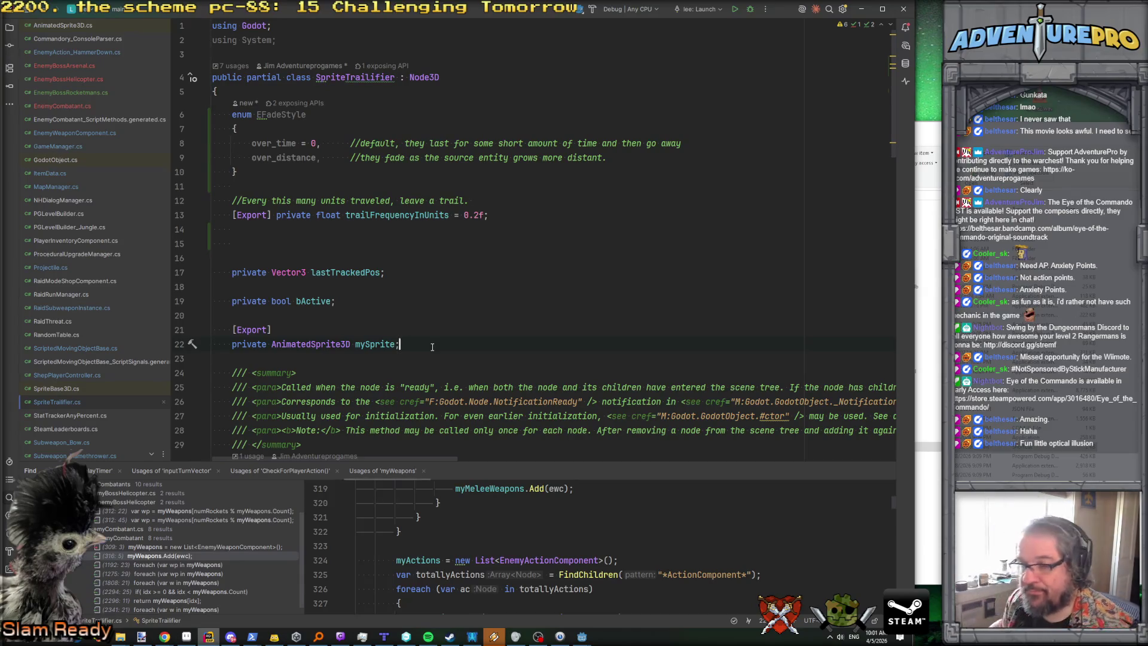
key("Return")
key("Return")
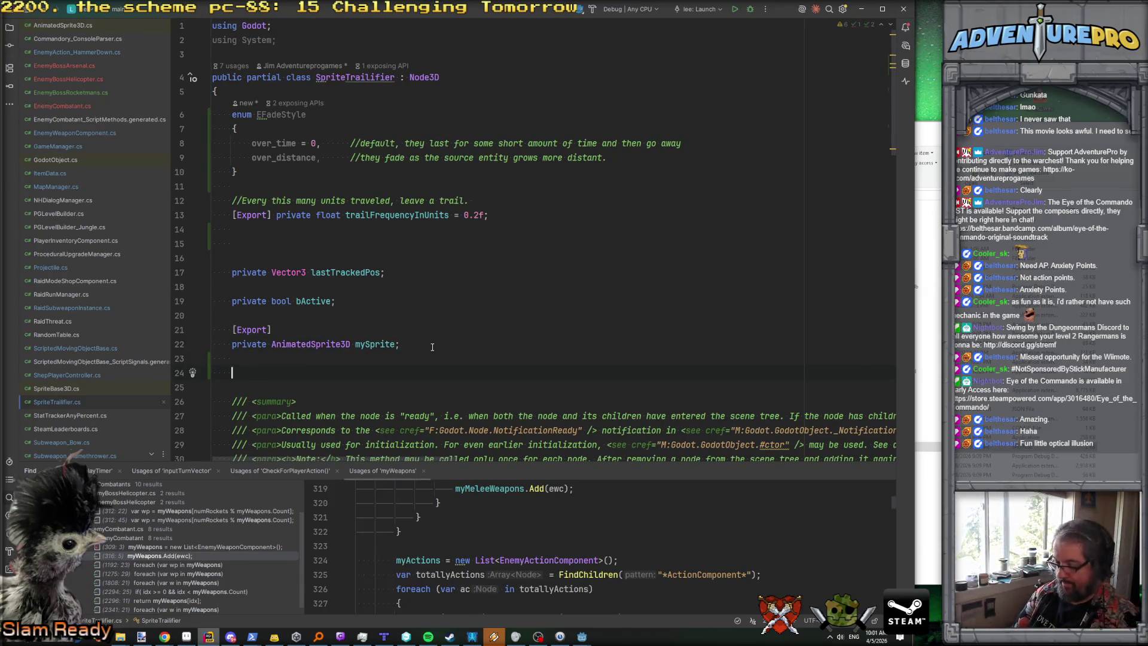
Step: Declare a private List<Sprite3D> trackedTrailSprites field
type("pr")
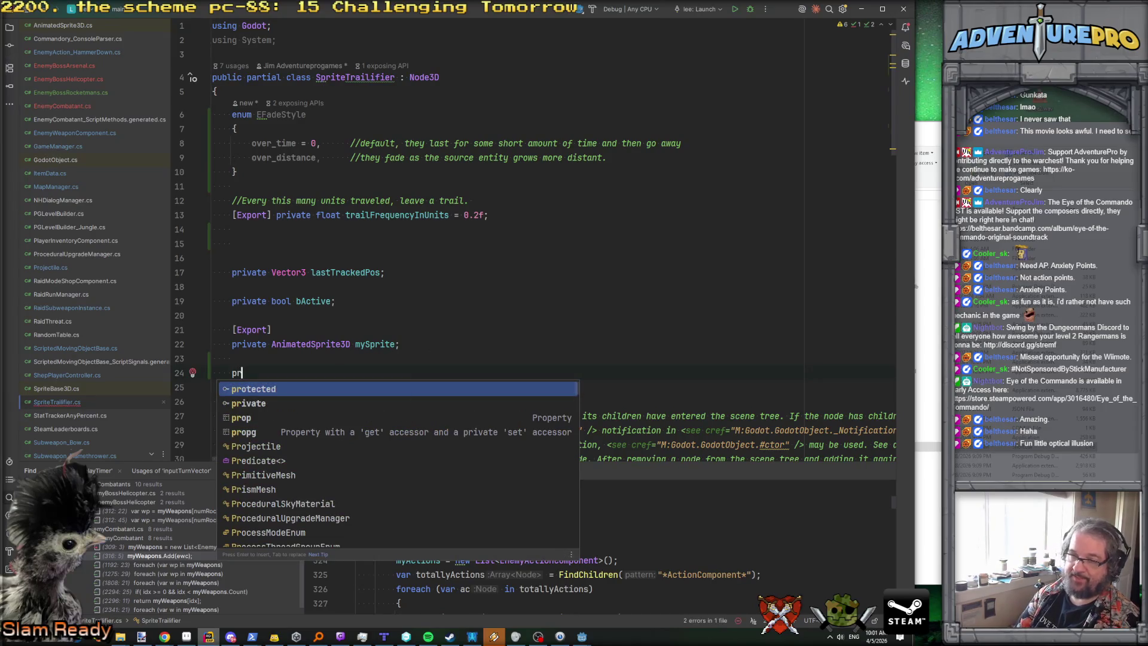
key("Down")
key("Return")
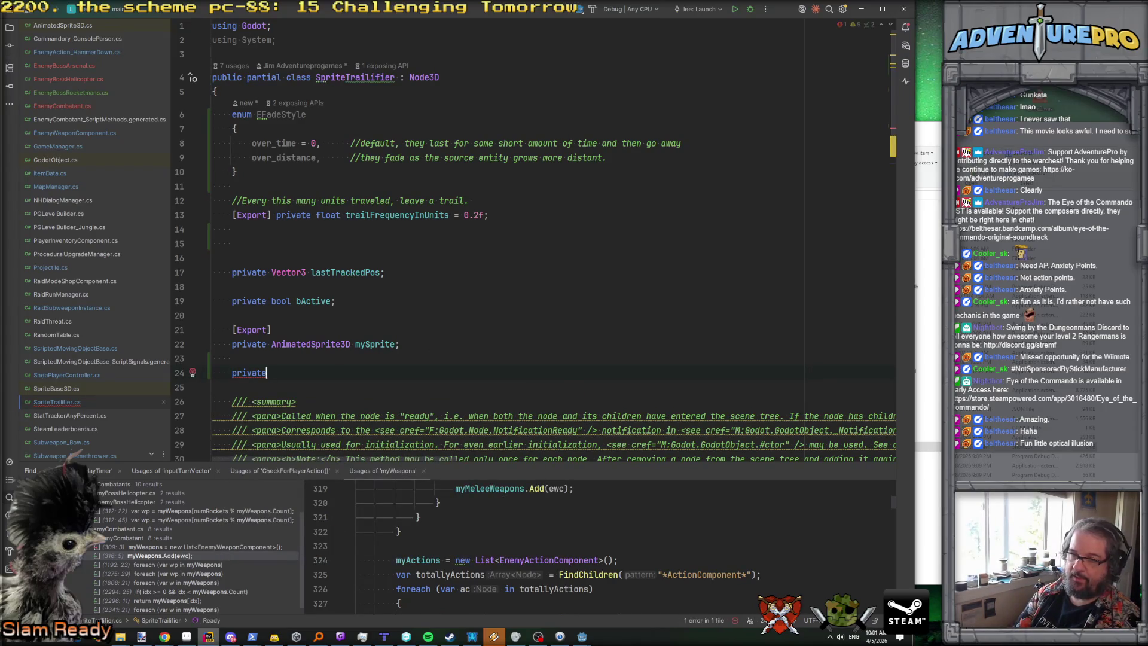
type(" List")
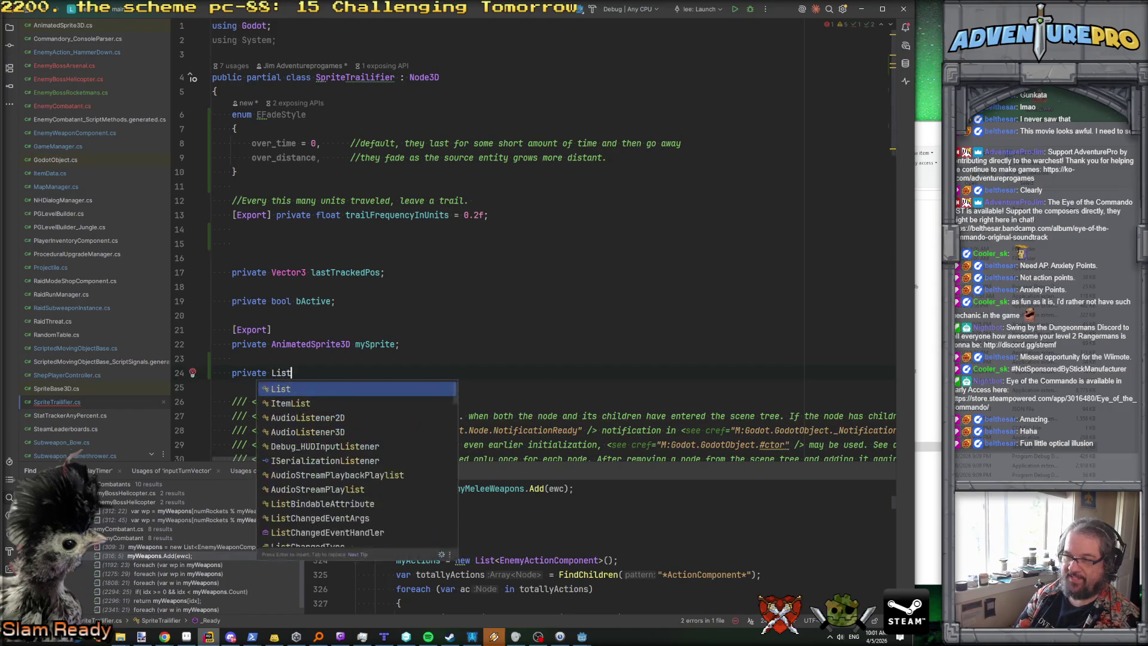
key("Escape")
scroll(535, 239, "down", 15)
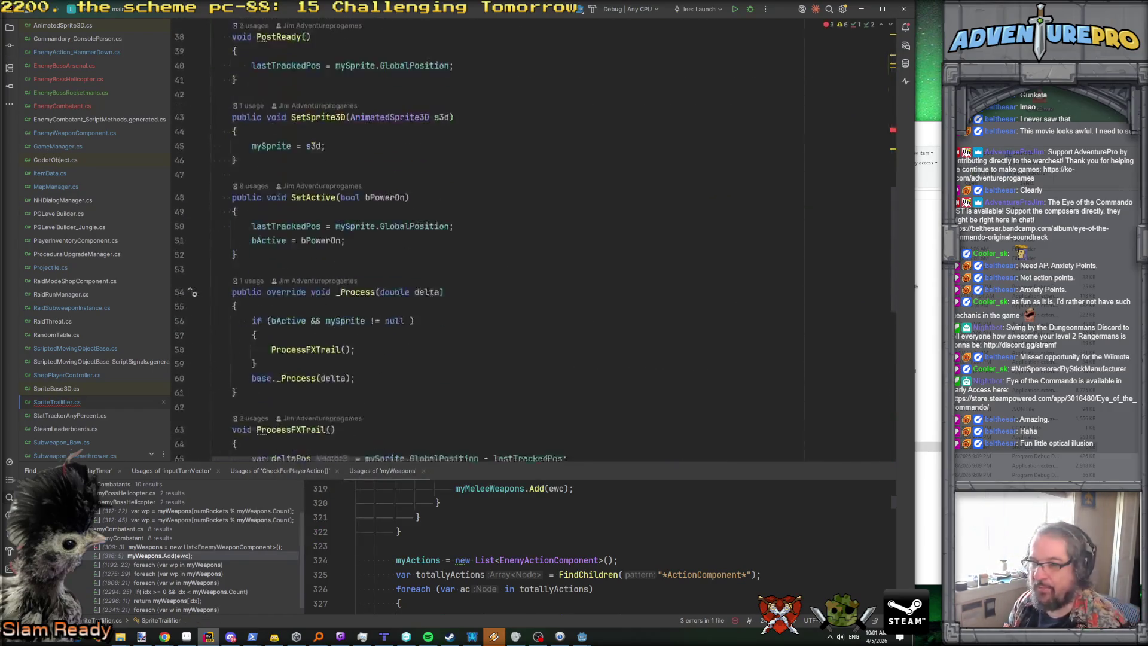
scroll(535, 239, "down", 2)
scroll(535, 240, "up", 2)
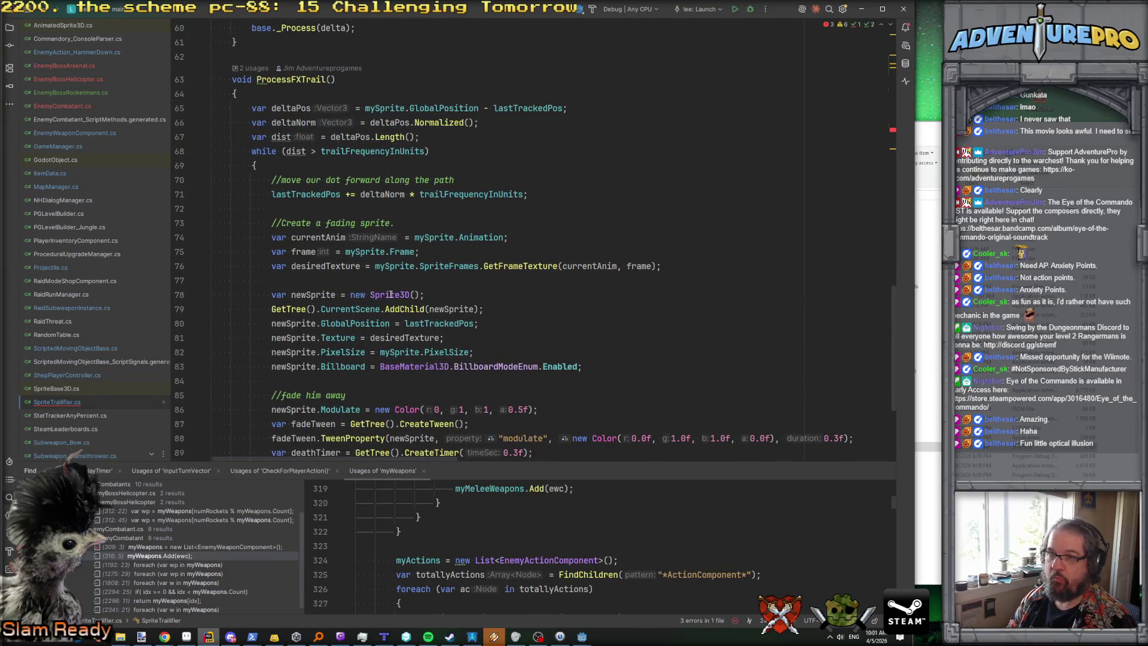
scroll(499, 280, "up", 11)
scroll(499, 280, "up", 5)
type("Sprite3D")
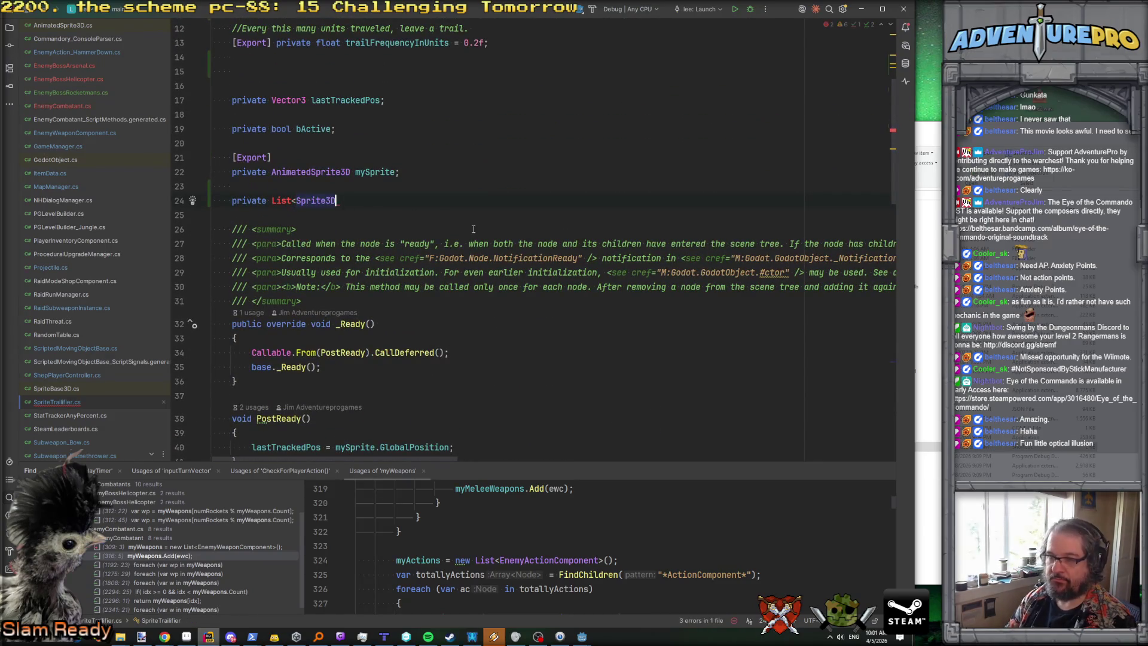
type("> trackedTa")
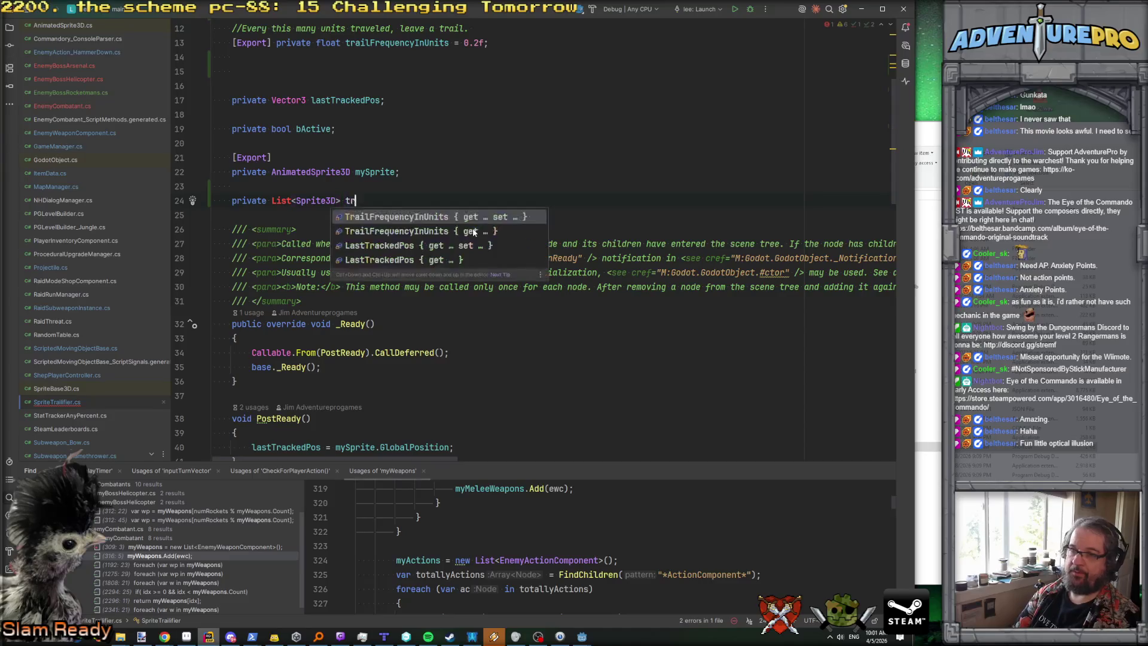
type("ailSprites;")
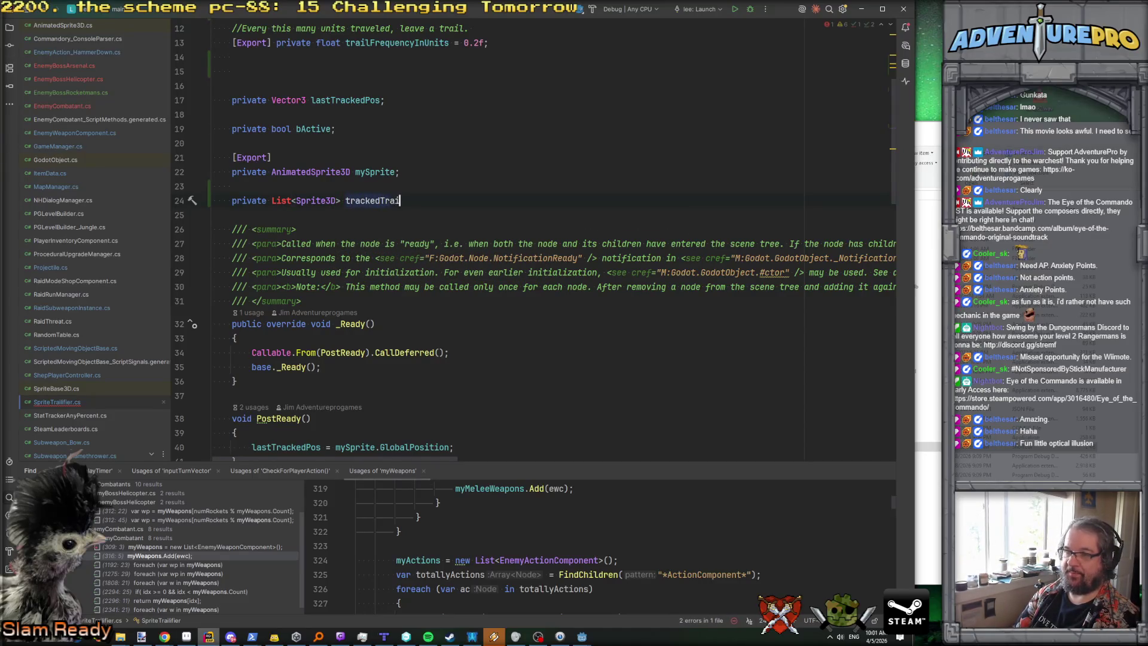
Step: Add the summary comment '/// If we fade sprites over distance, we need to hang on to this.'
key("Up")
key("Return")
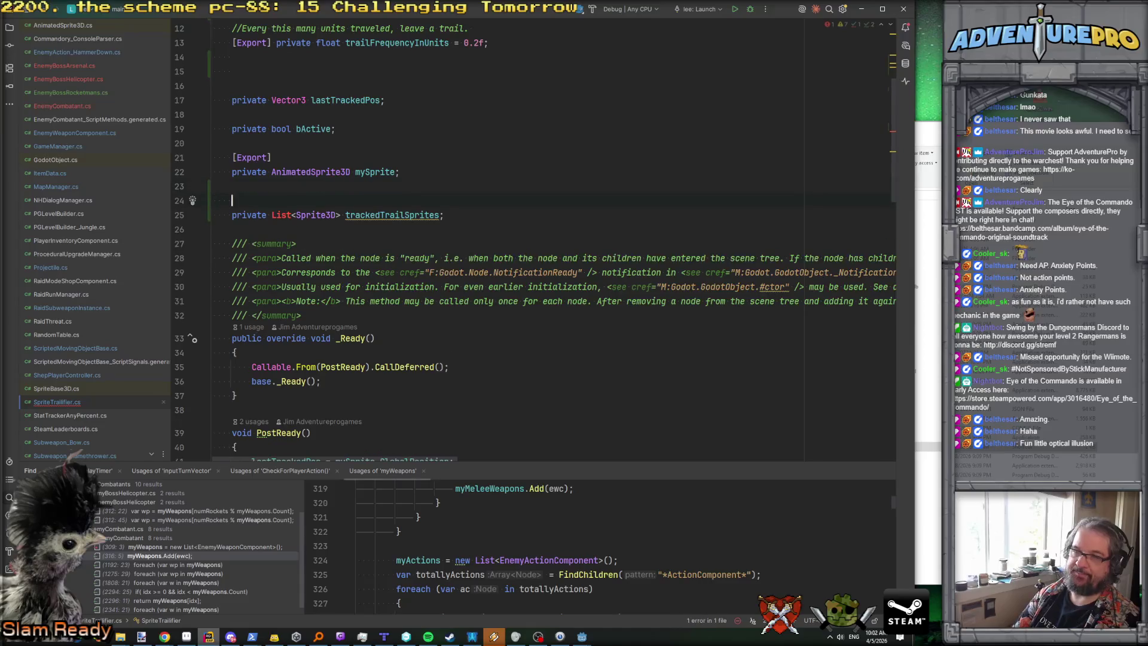
type("/// If we fade s")
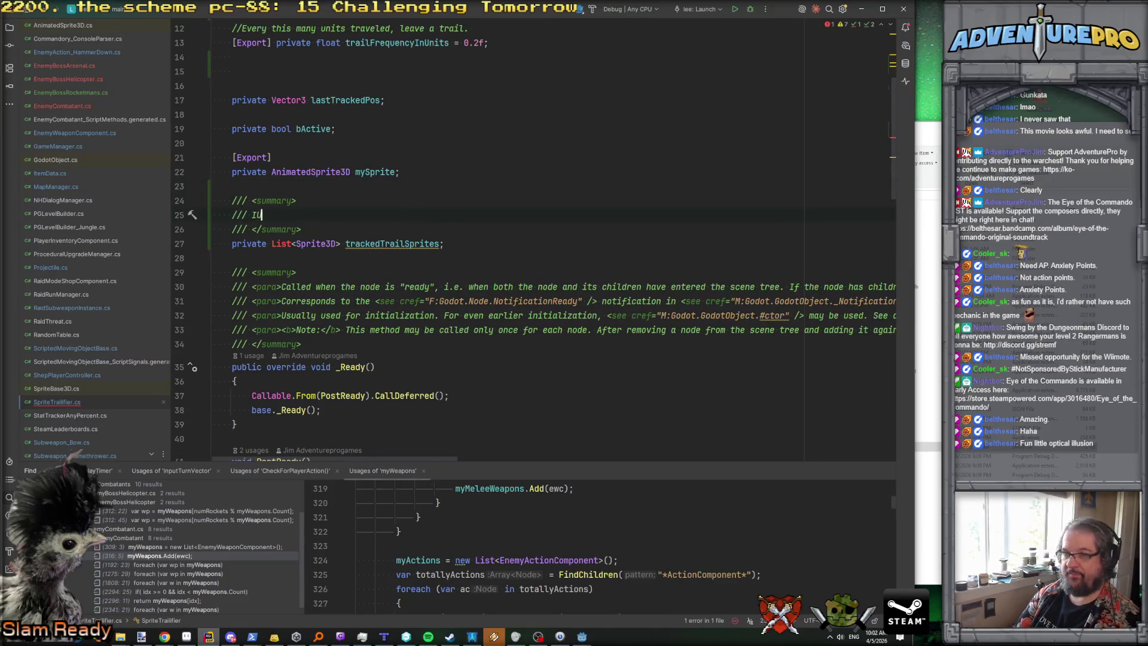
type("prites over distance, we need to hang on ")
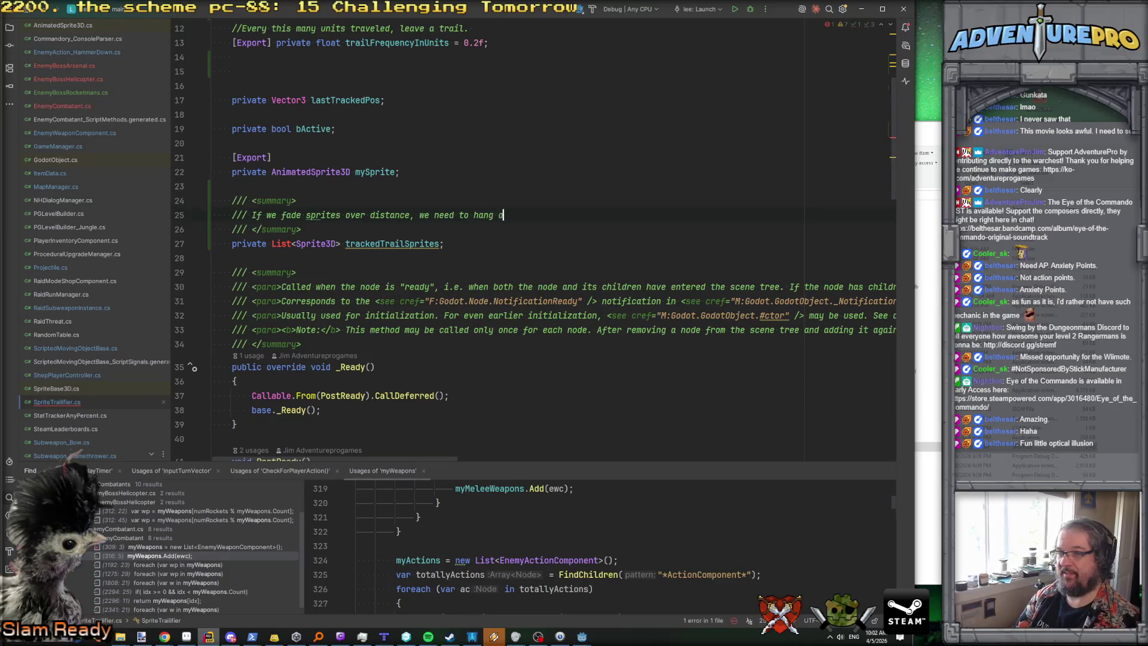
type("to this.")
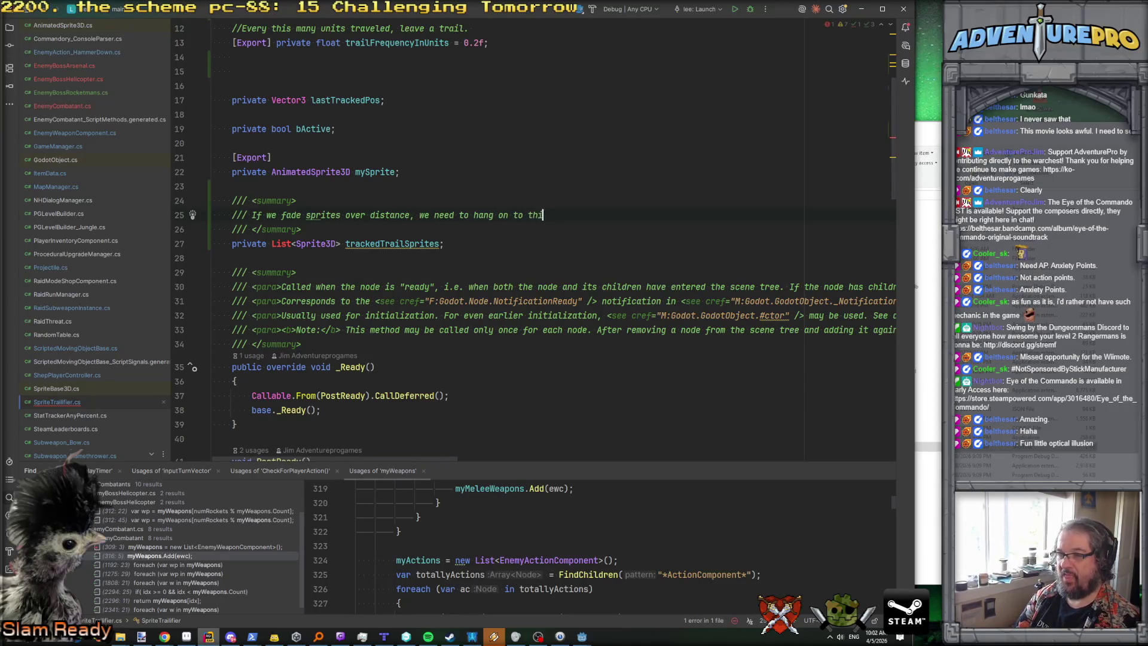
Step: Import System.Collections.Generic so the List type resolves
left_click(441, 244)
left_click(281, 244)
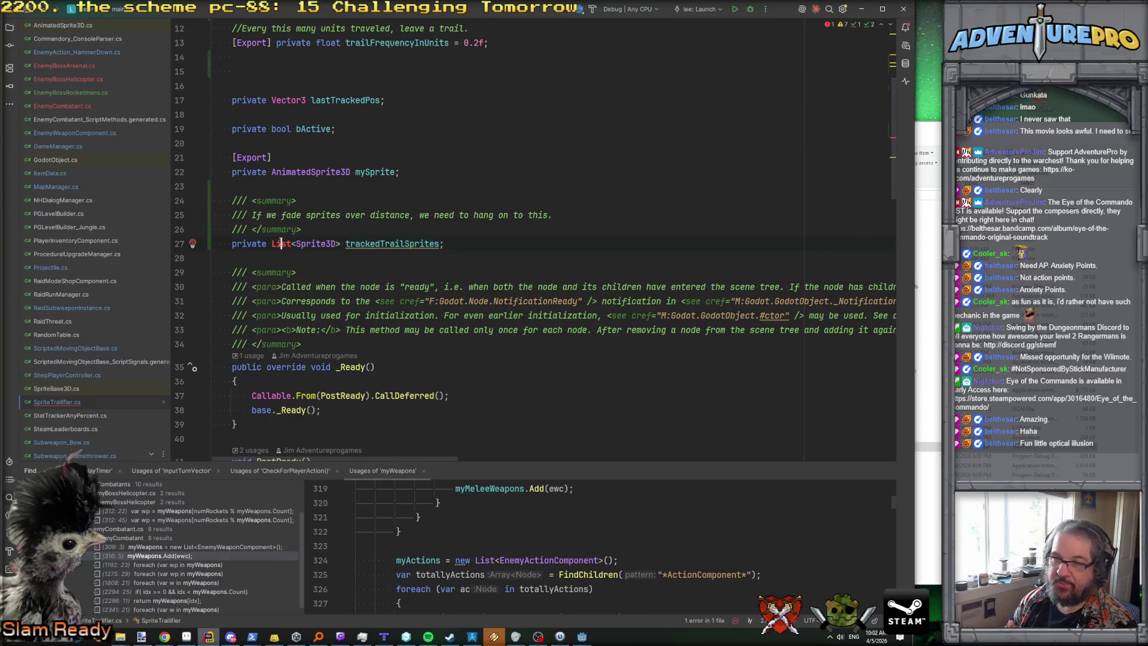
key("alt+Return")
key("Return")
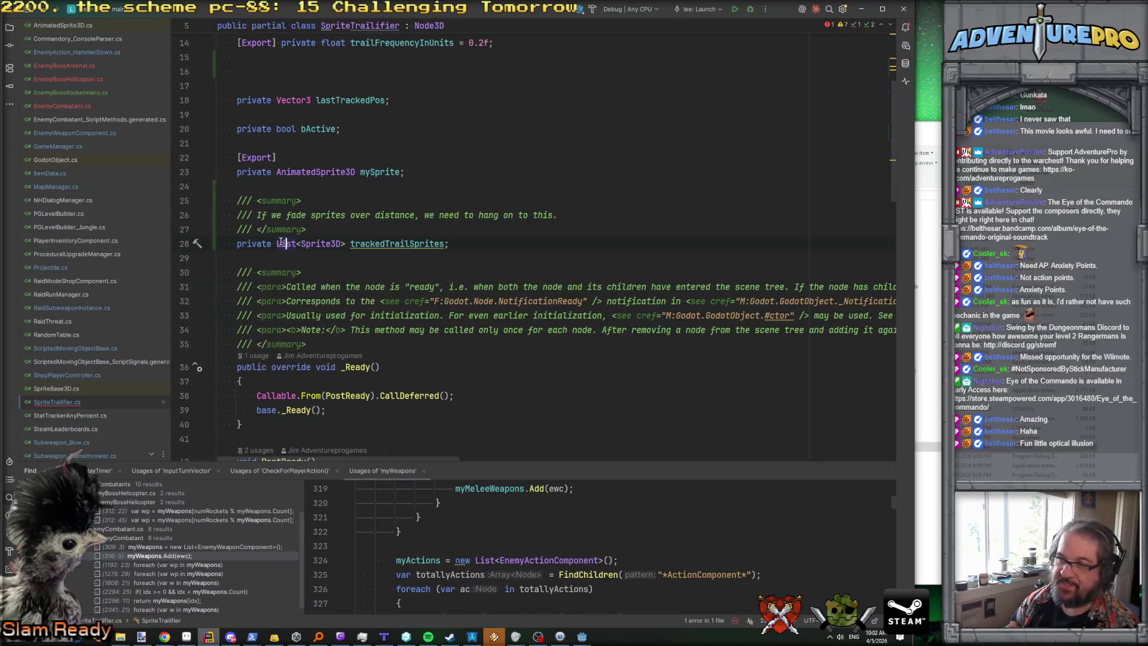
double_click(379, 245)
Step: Set trackedTrailSprites = new List<Sprite3D>(); right after base._Ready()
left_click(466, 401)
scroll(418, 299, "down", 4)
left_click(335, 237)
key("Return")
type("trackedTrailSprites=")
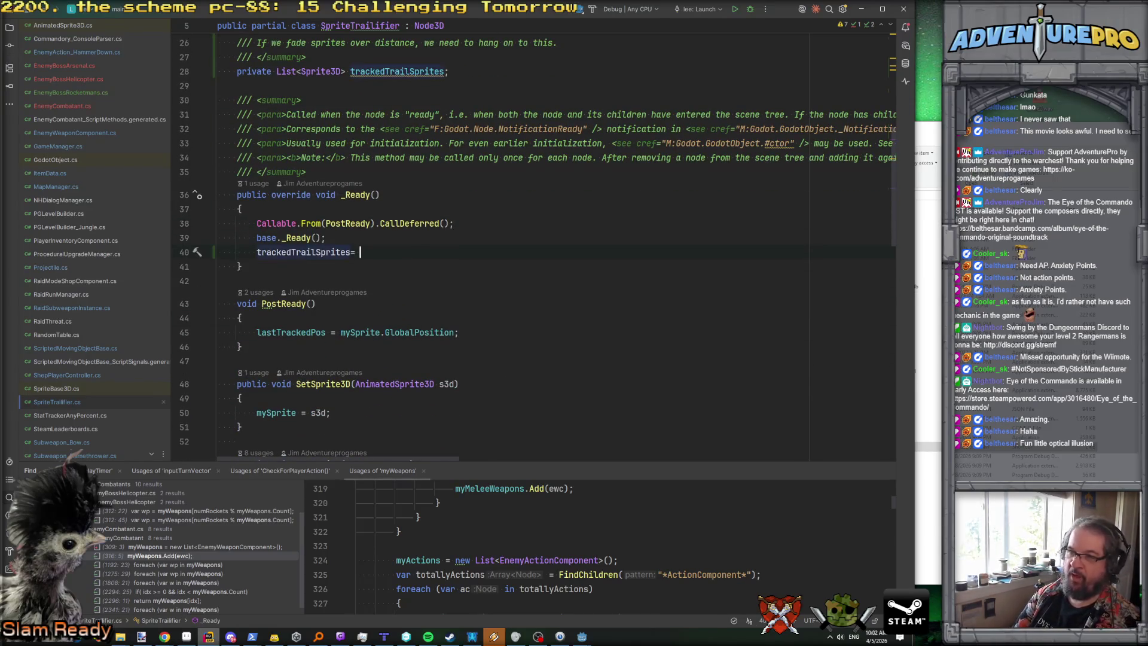
key("Return")
type(";")
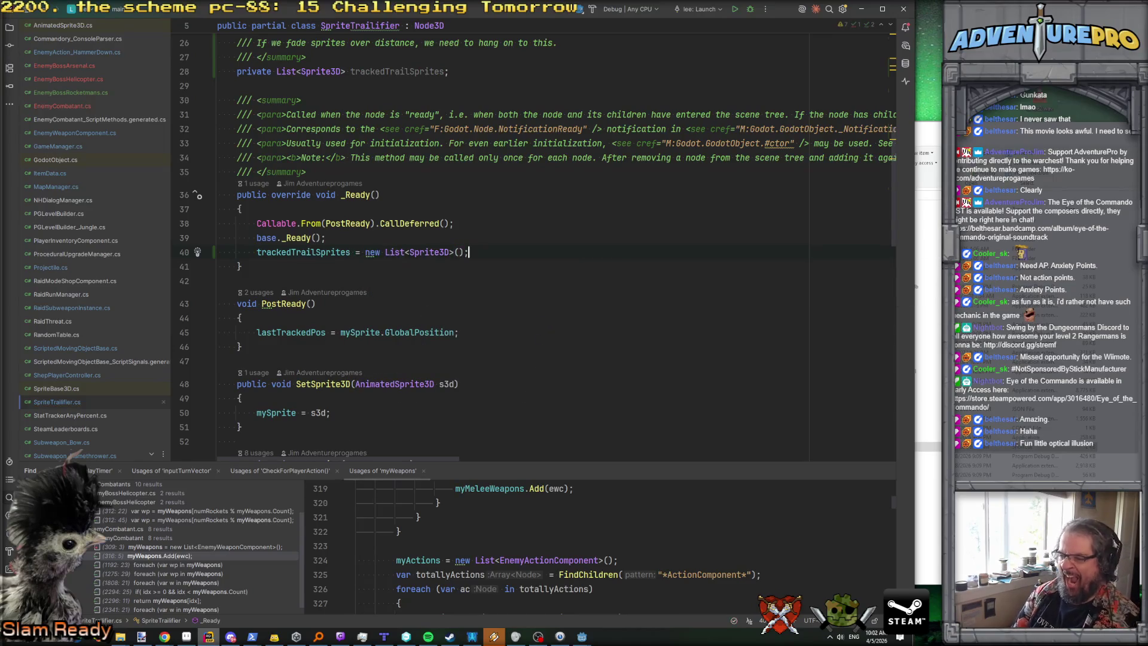
Step: Begin an if (fade…) check below the billboard setting line
scroll(538, 247, "down", 9)
scroll(538, 246, "down", 6)
scroll(539, 247, "down", 2)
left_click(609, 214)
key("Return")
key("Return")
type("if( fade")
Step: Return to the top of the file and open a line below trailFrequencyInUnits
key("ctrl+Home")
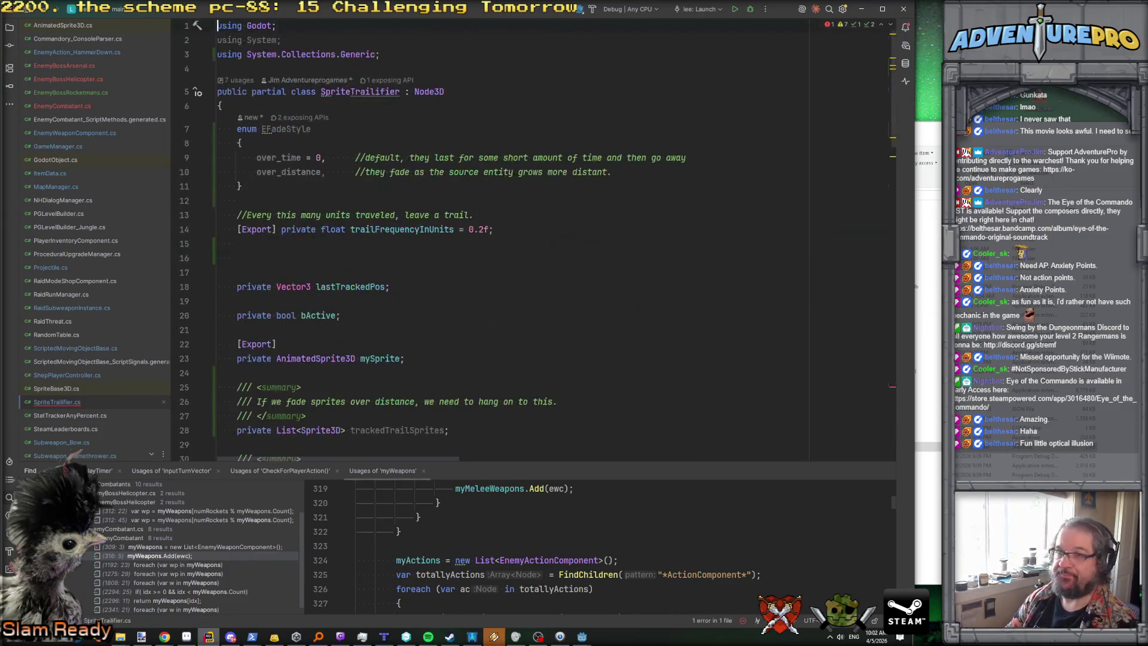
left_click(495, 257)
key("Up")
Step: Add an [Export] private EFadeStyle fadeStyle; field
key("Return")
type("[Export] ")
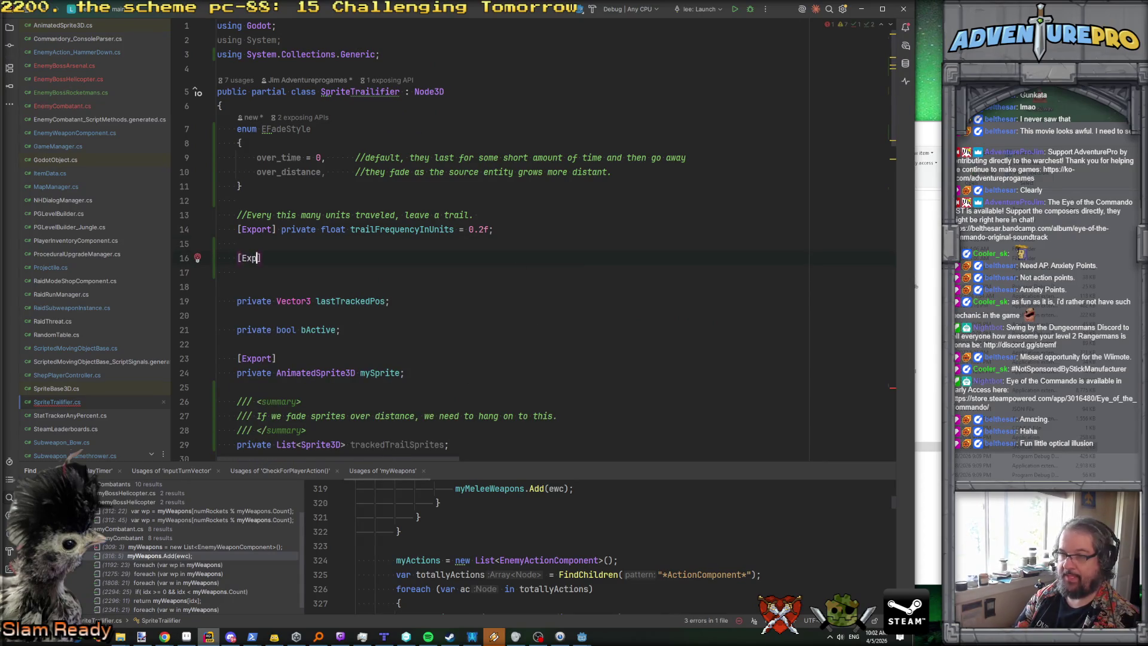
type("pr")
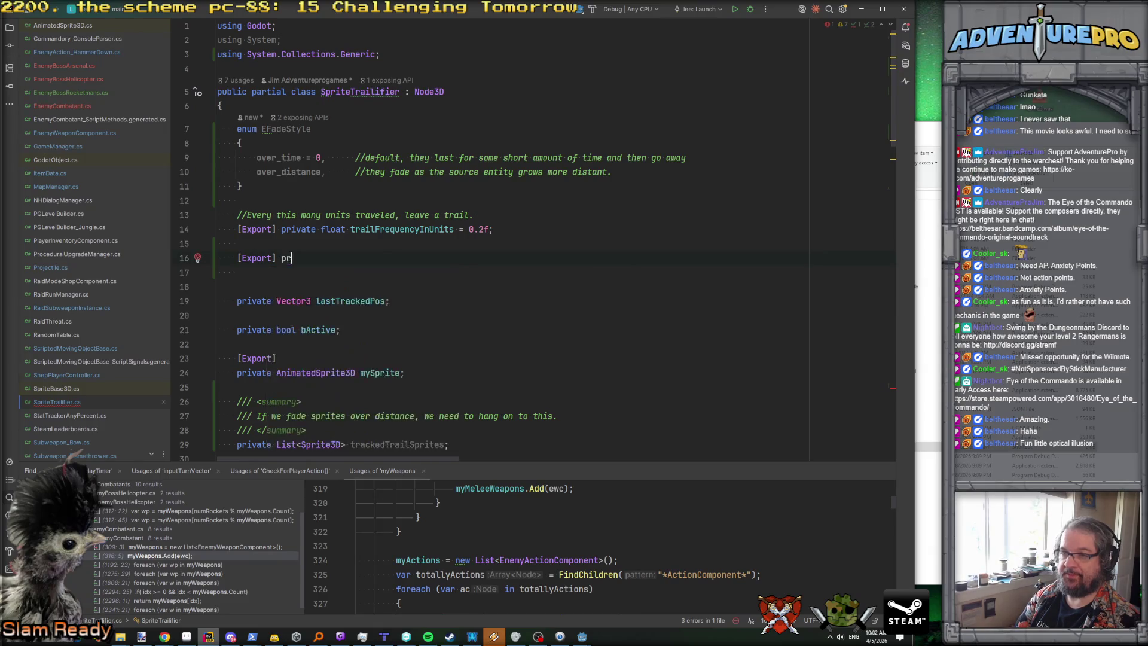
key("Down")
key("Return")
type("Fad")
key("Return")
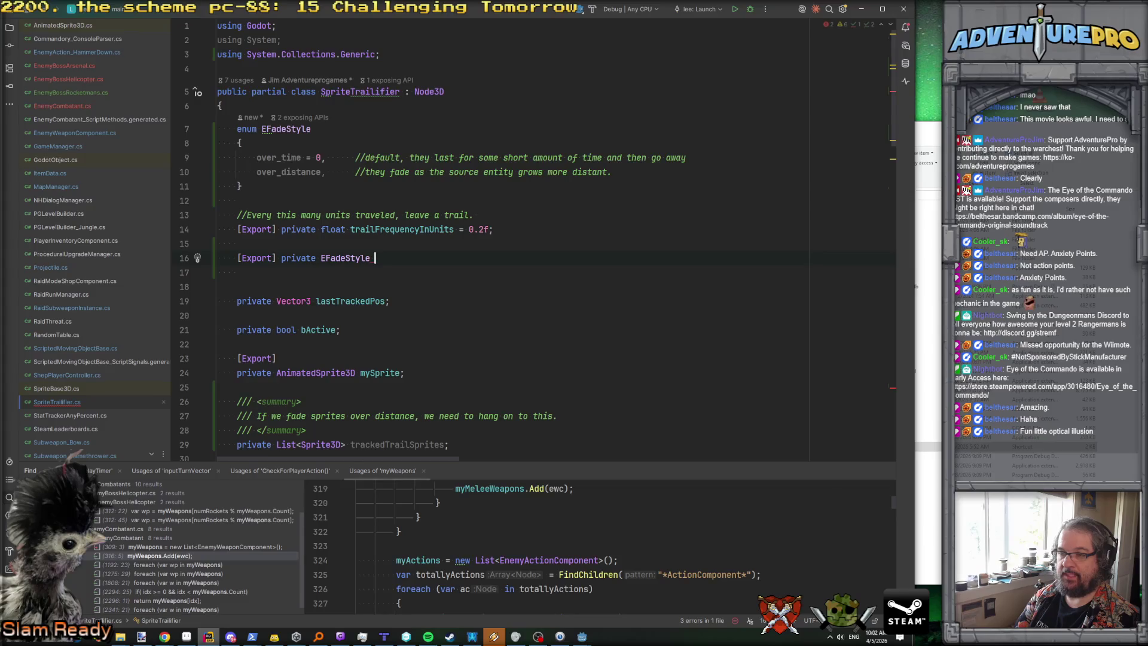
type("fadeStyle;")
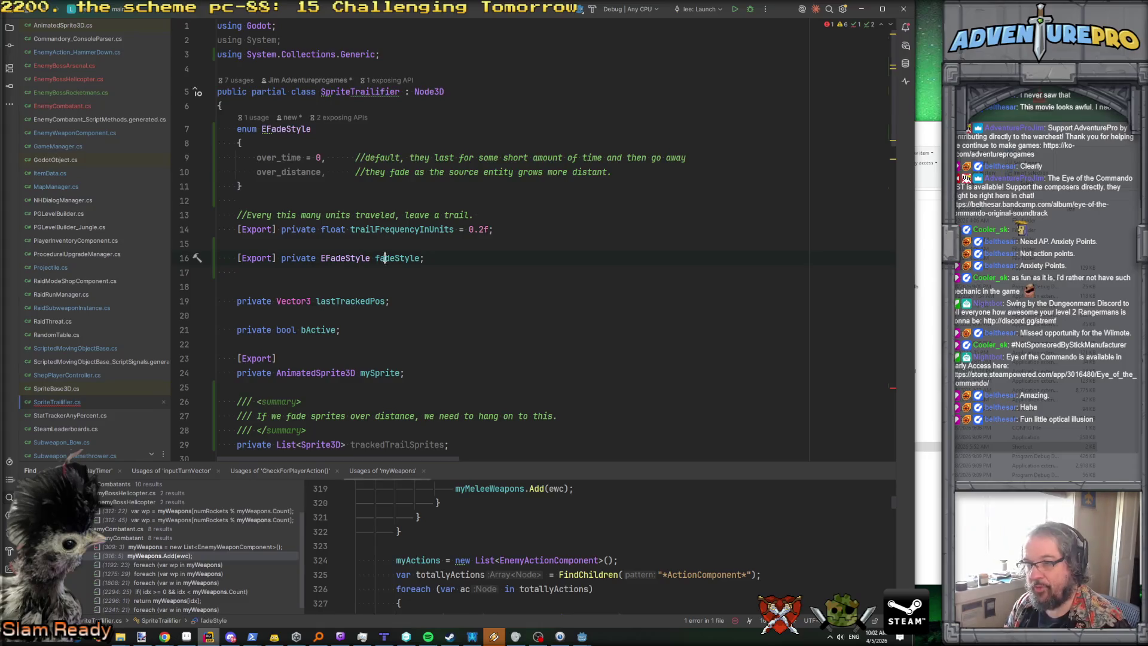
Step: Wrap the fade-away code in an if (fadeStyle == EFadeStyle.over_time) block
scroll(412, 269, "down", 15)
scroll(439, 282, "down", 6)
left_click(392, 313)
type("if( fadeStyle")
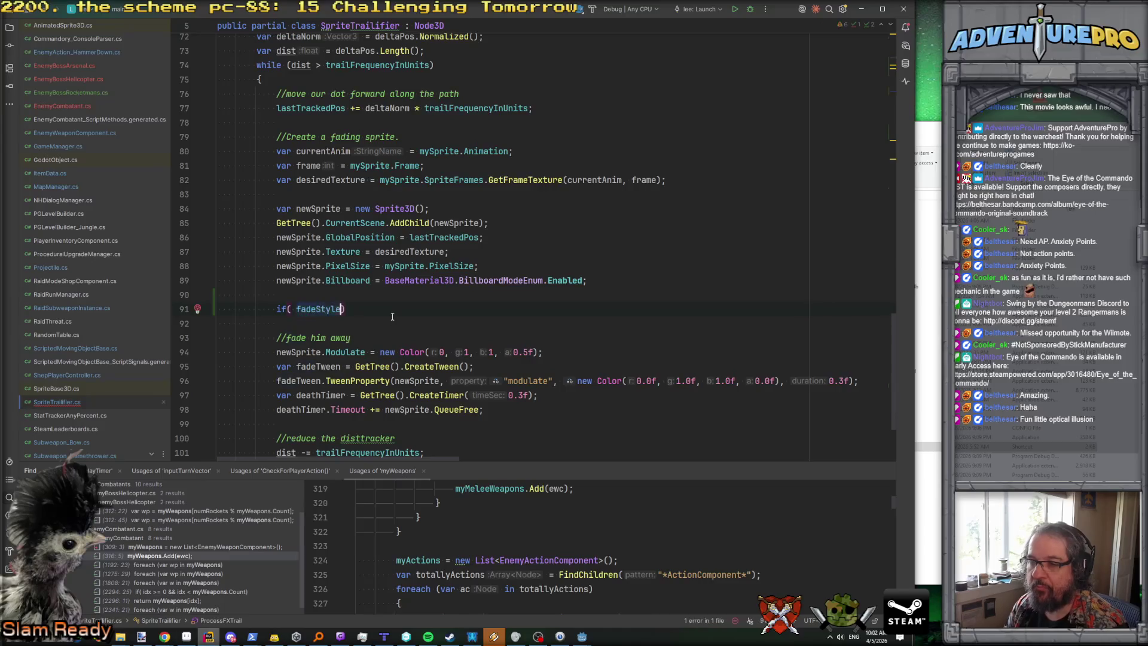
type(" == ")
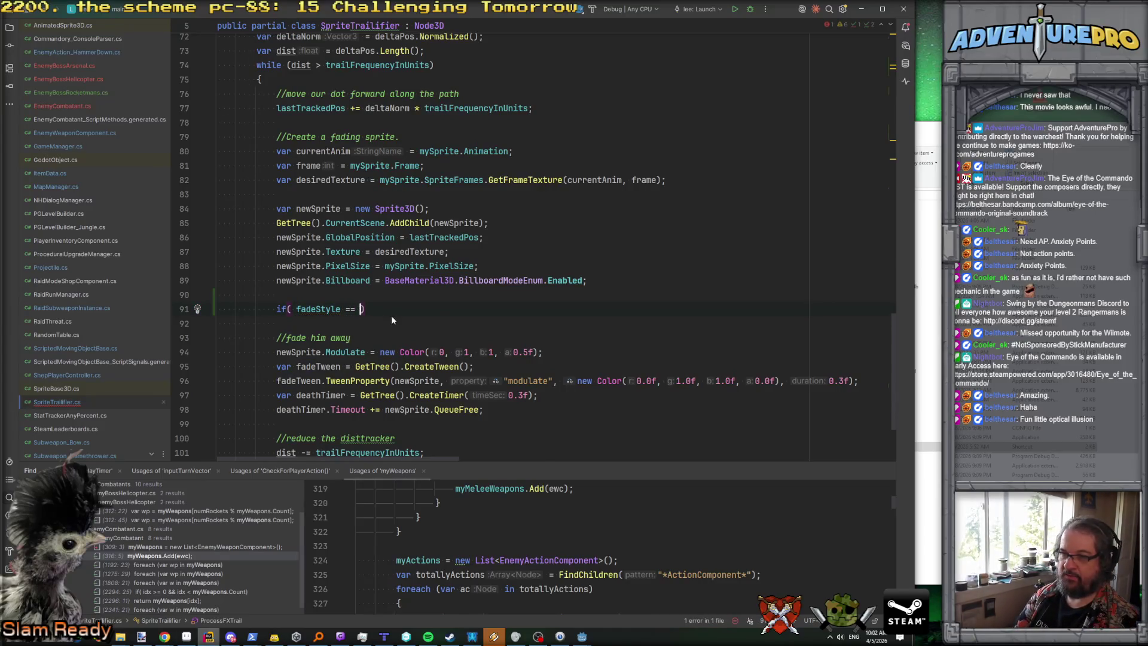
type("EFadeStyle.over_time")
left_click(218, 323)
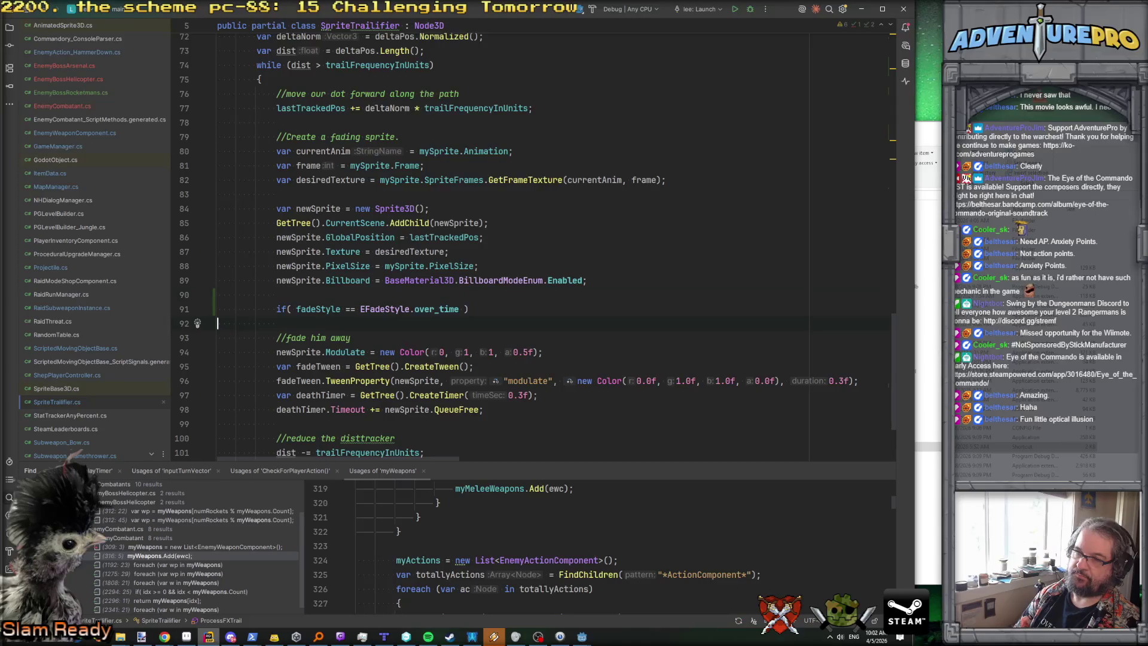
type("{")
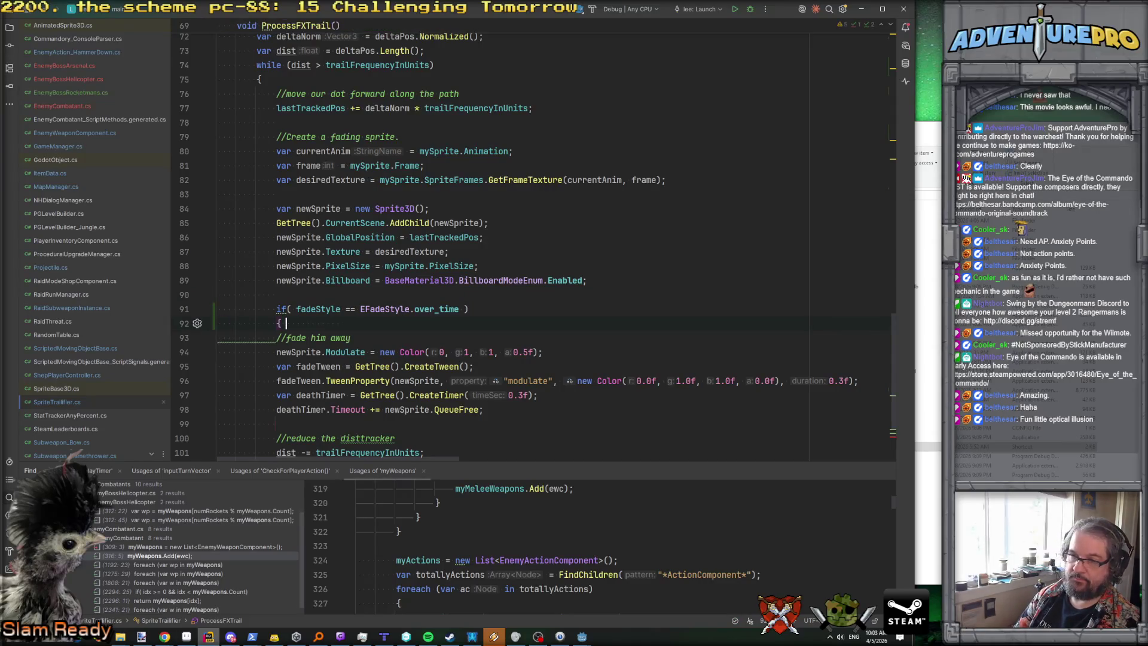
left_click(218, 338)
key("ctrl+x")
left_click_drag(218, 337, 218, 409)
key("Tab")
key("Return")
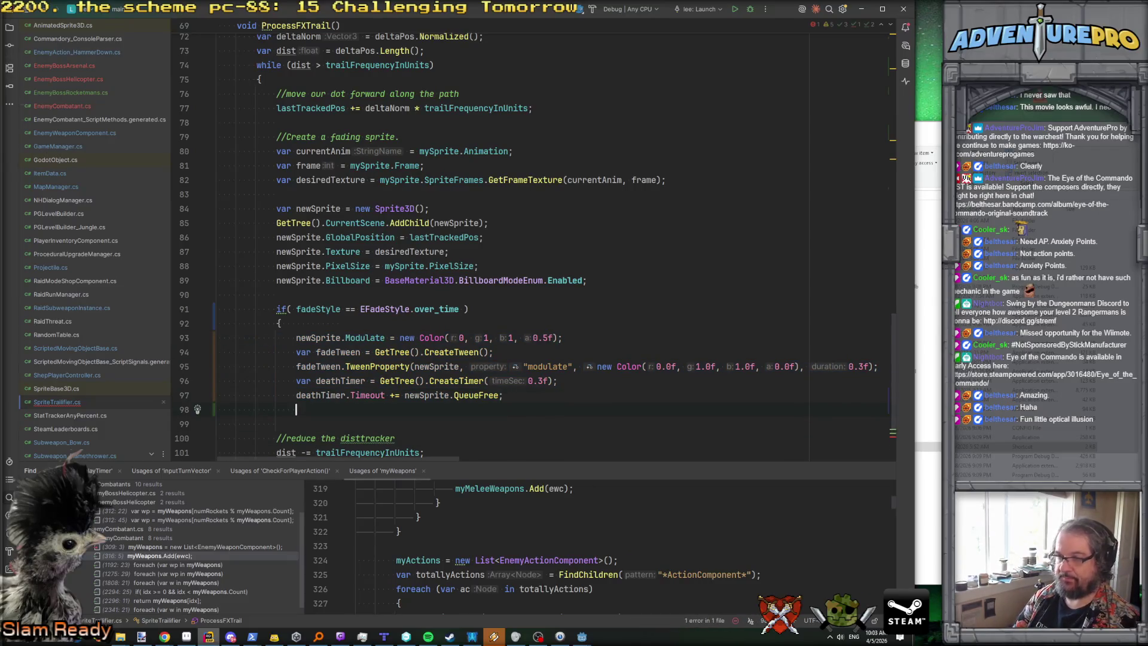
type("}")
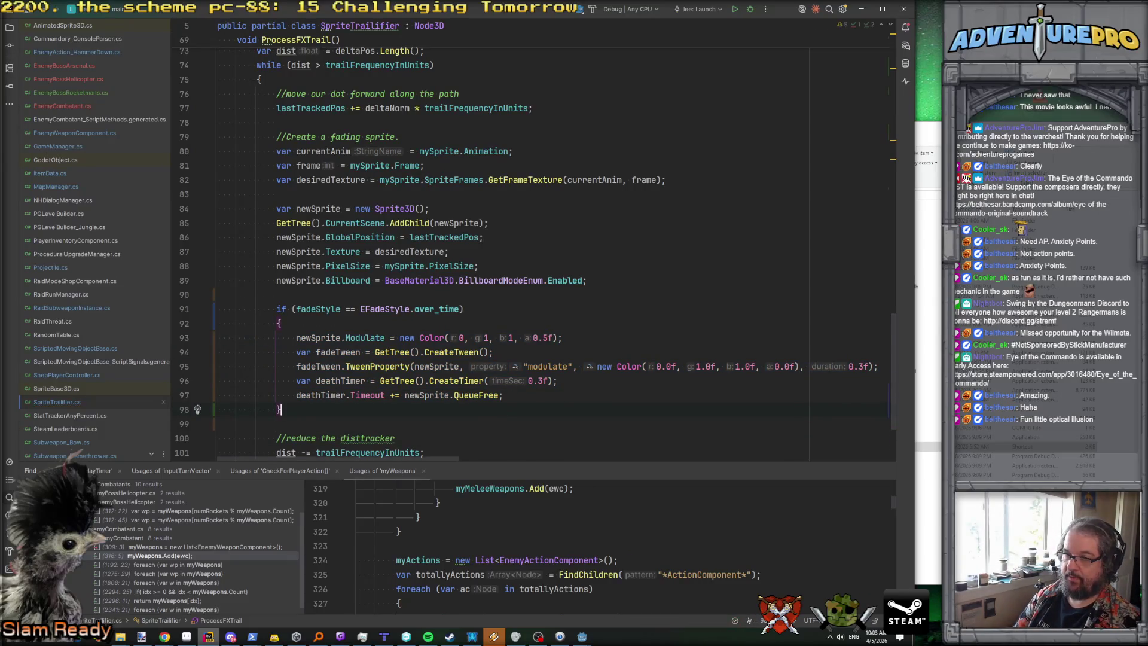
Step: Add an else if (fadeStyle == EFadeStyle.over_distance) branch with an empty body
key("Return")
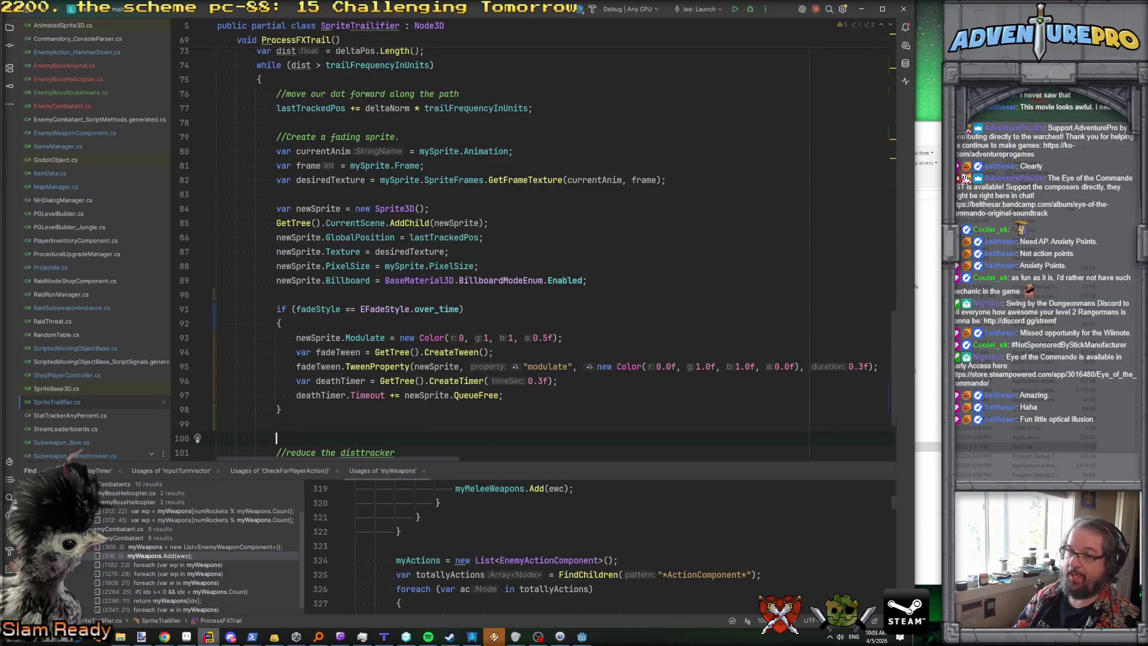
type("else if( fade")
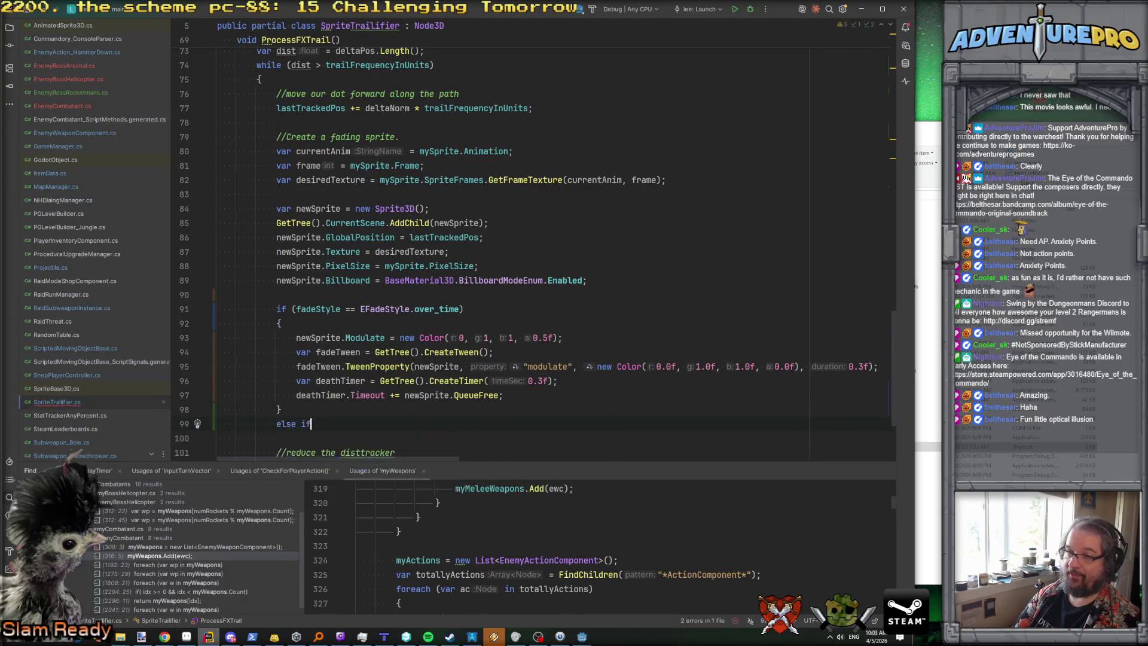
key("Return")
type("==")
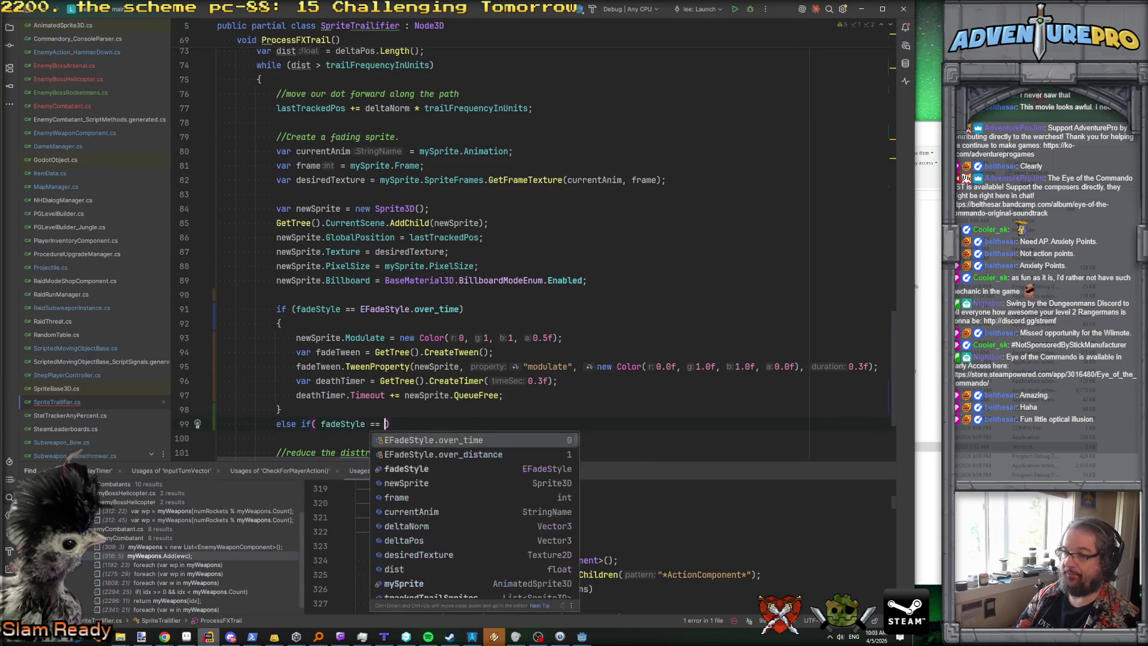
key("Return")
key("End")
key("Return")
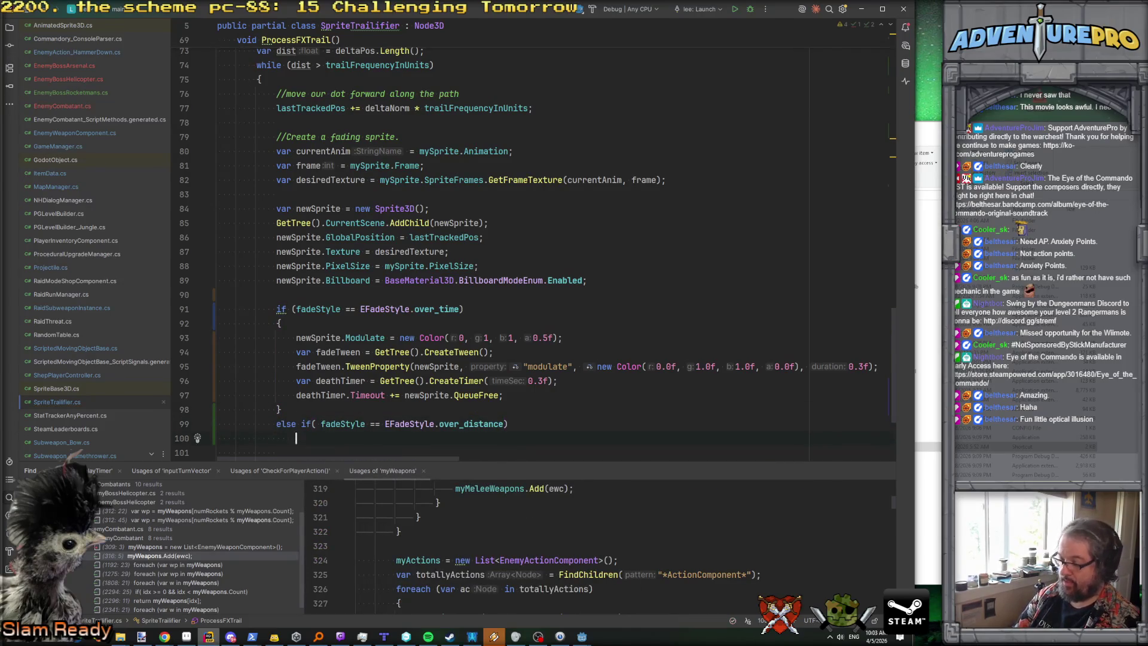
type("{")
key("Return")
Step: Call trackedTrailSprites.Add(newSprite) inside the over_distance branch
scroll(418, 332, "up", 5)
scroll(417, 332, "down", 3)
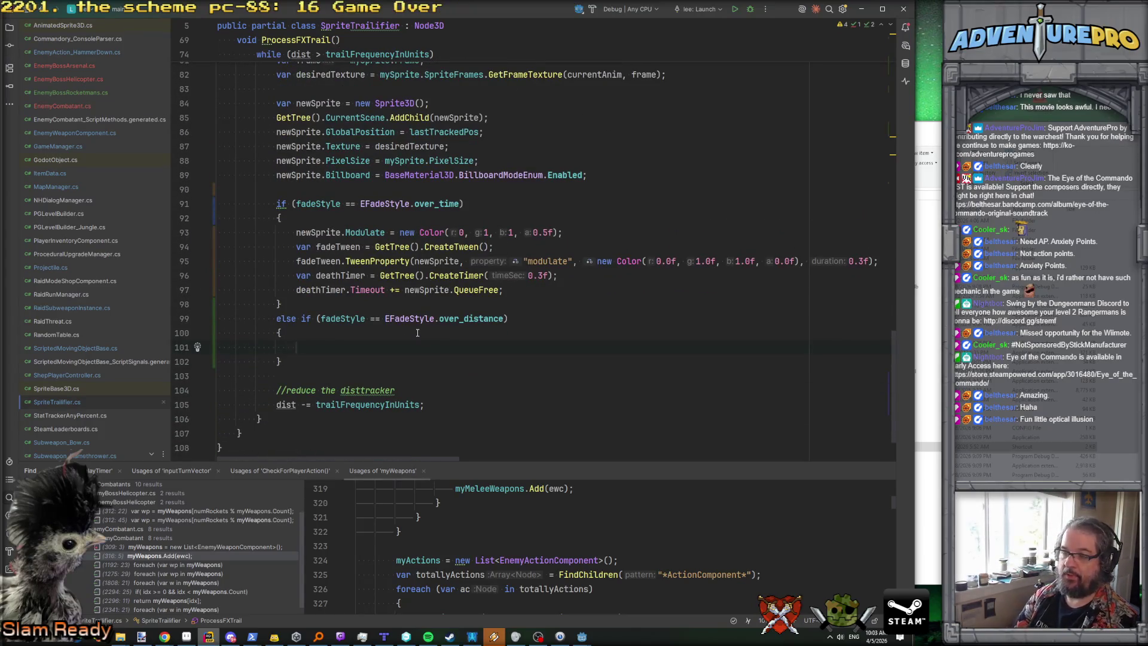
type("tra")
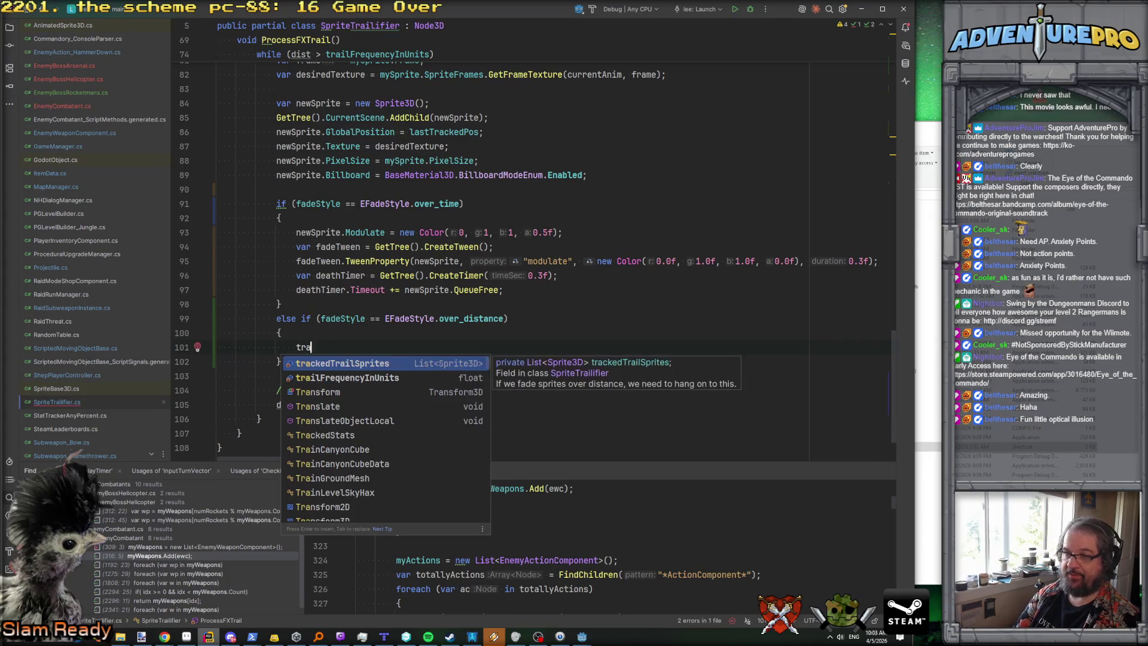
key("Return")
type(".Add")
key("Return")
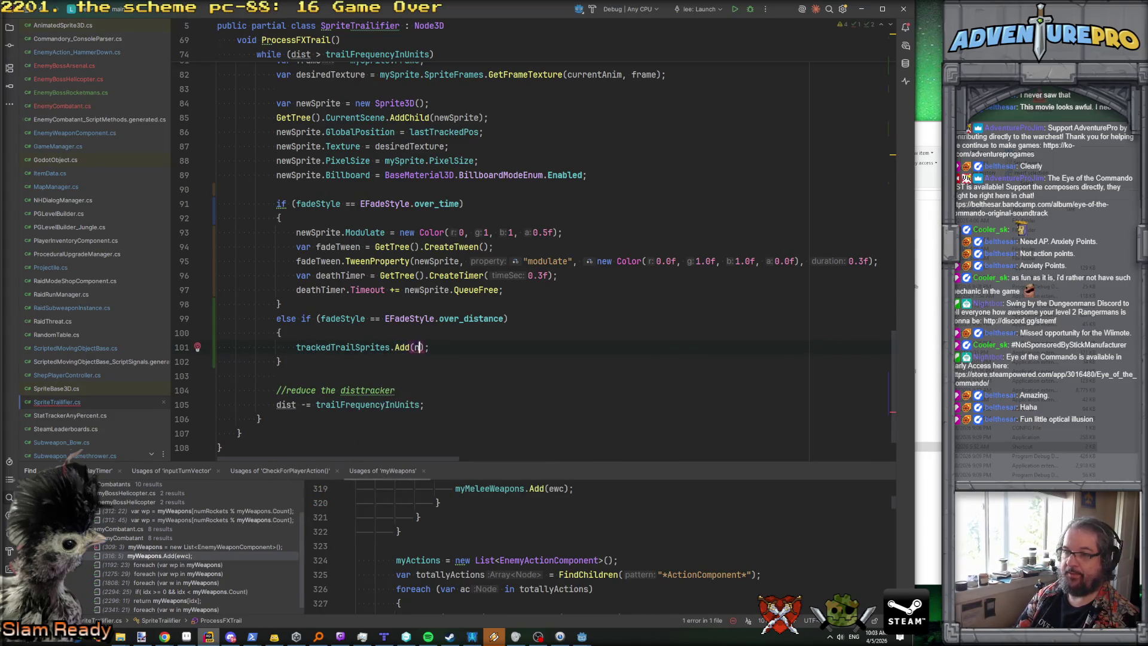
type("newSpr")
key("Return")
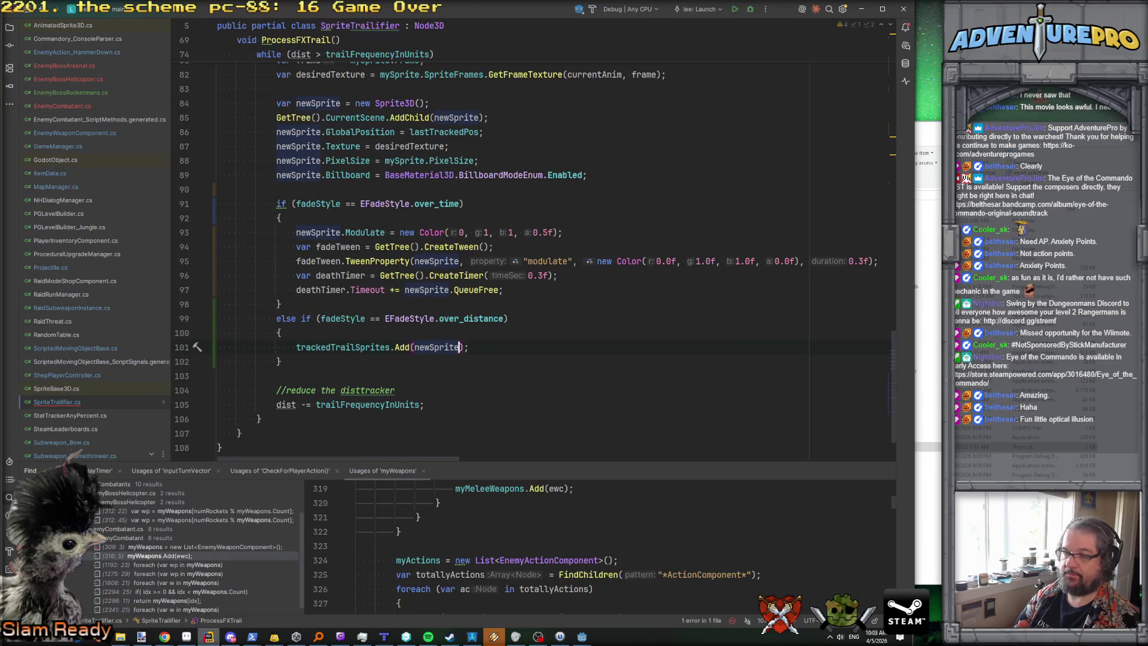
left_click(217, 361)
Step: Highlight lastTrackedPos in SetActive to review its usages
scroll(526, 248, "up", 10)
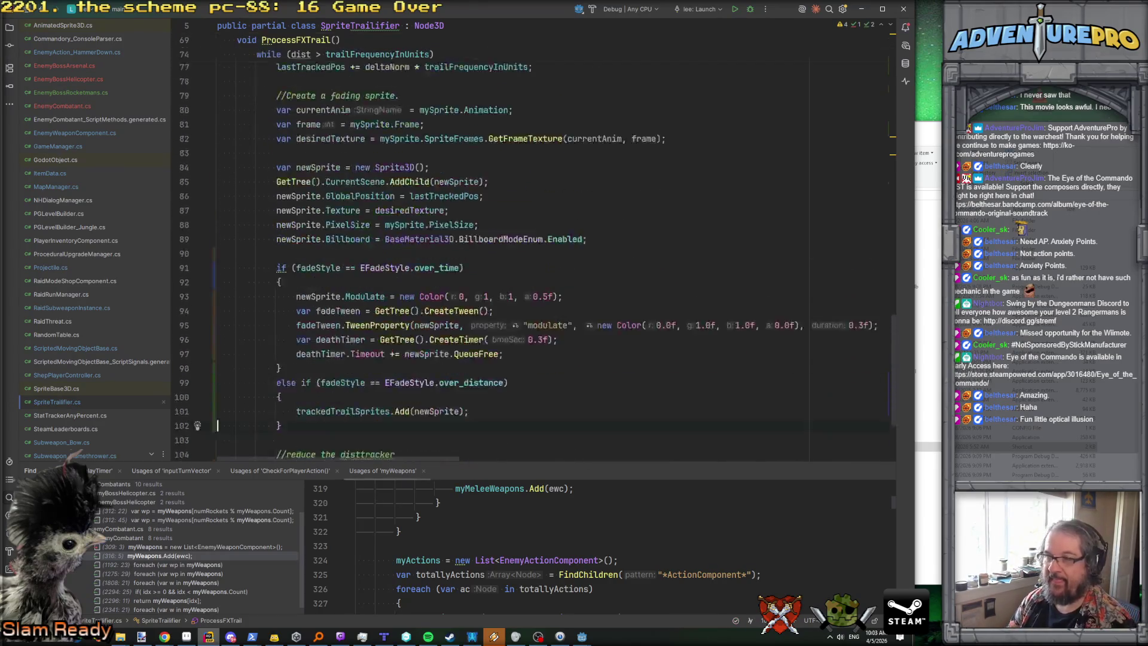
scroll(538, 247, "up", 2)
scroll(538, 247, "down", 5)
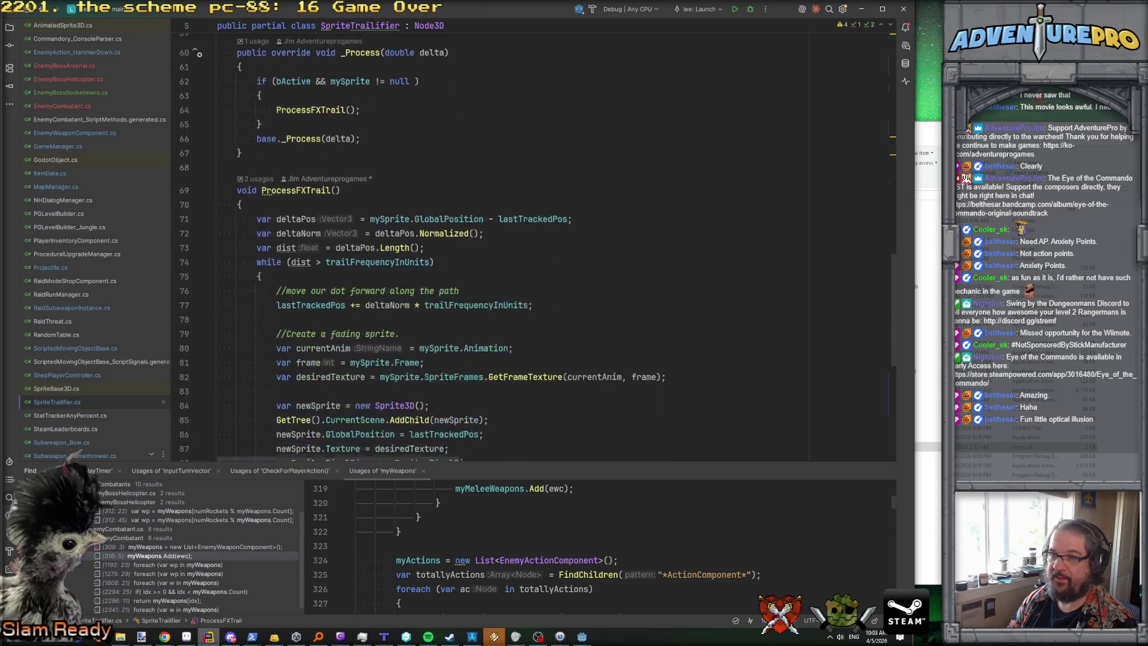
scroll(539, 247, "up", 5)
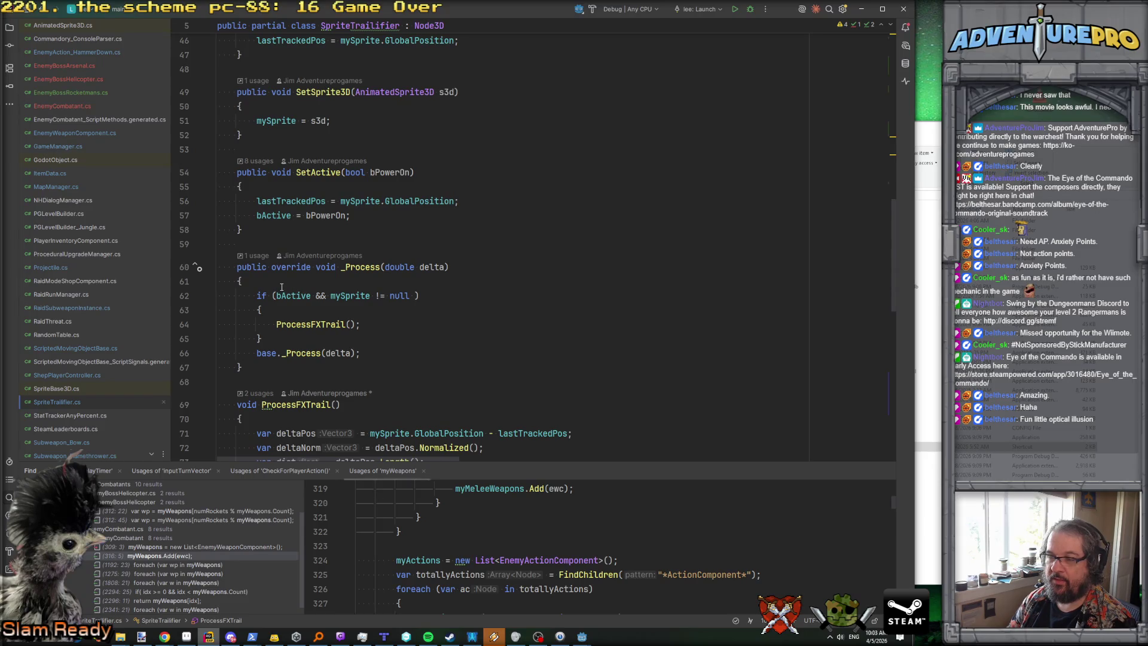
double_click(296, 202)
Step: Insert a ProcessTrackedSprites(); call on the line after ProcessFXTrail(); in _Process
left_click(375, 337)
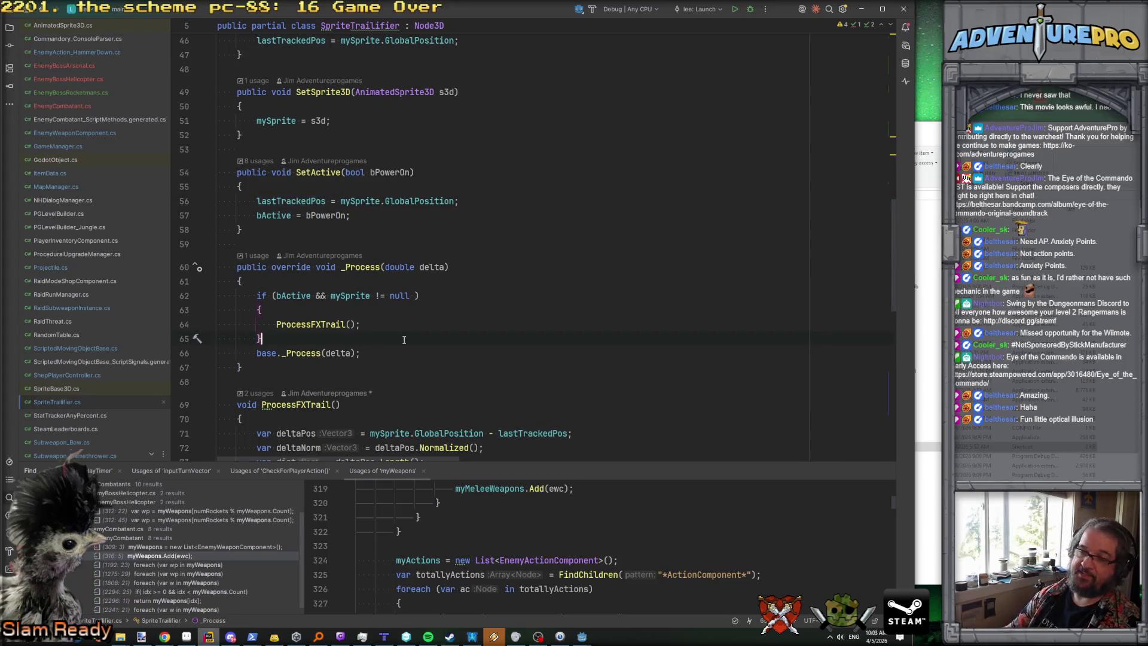
scroll(405, 339, "down", 7)
scroll(390, 321, "down", 4)
scroll(377, 291, "up", 9)
scroll(377, 291, "up", 1)
left_click(377, 252)
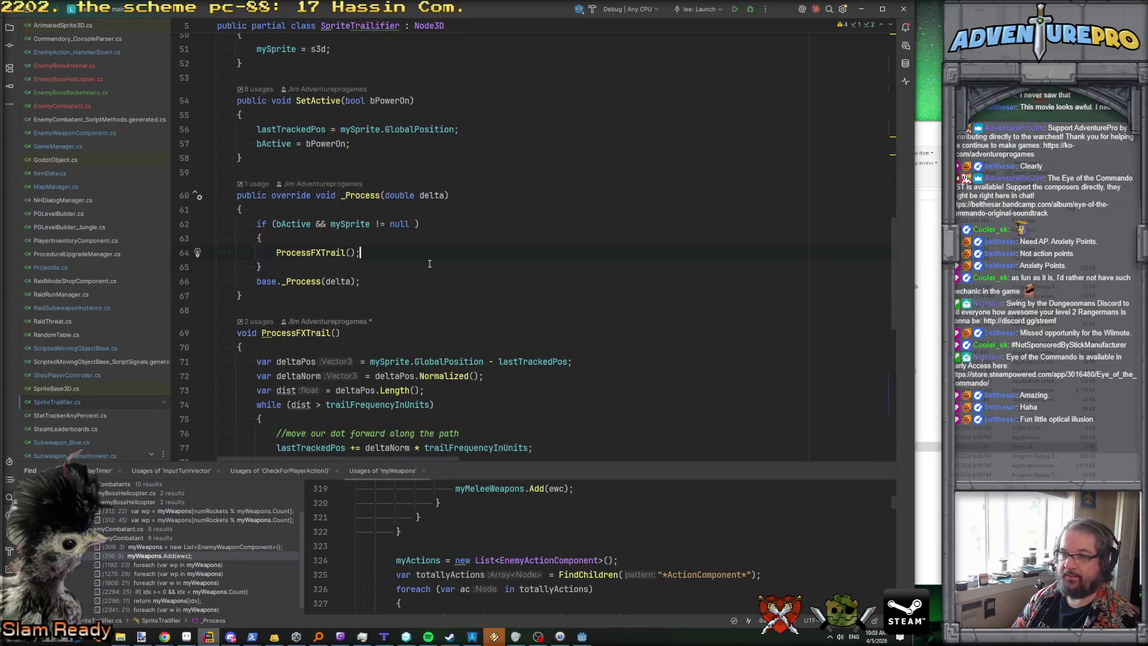
key("Return")
type("ProcessT")
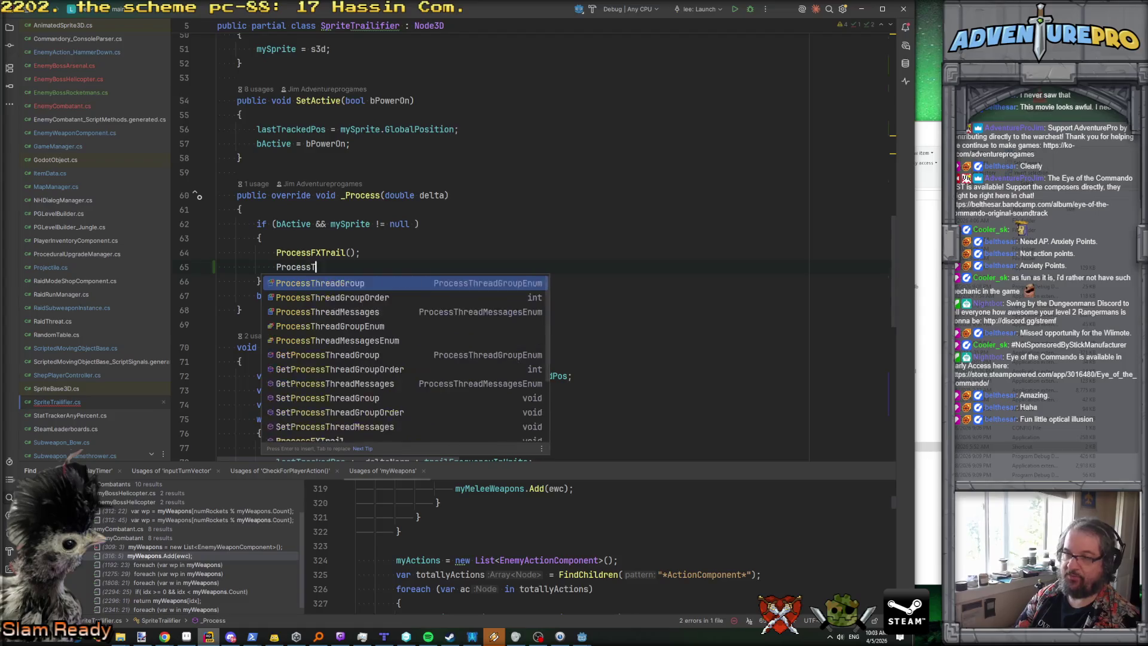
type("rackedSprites();")
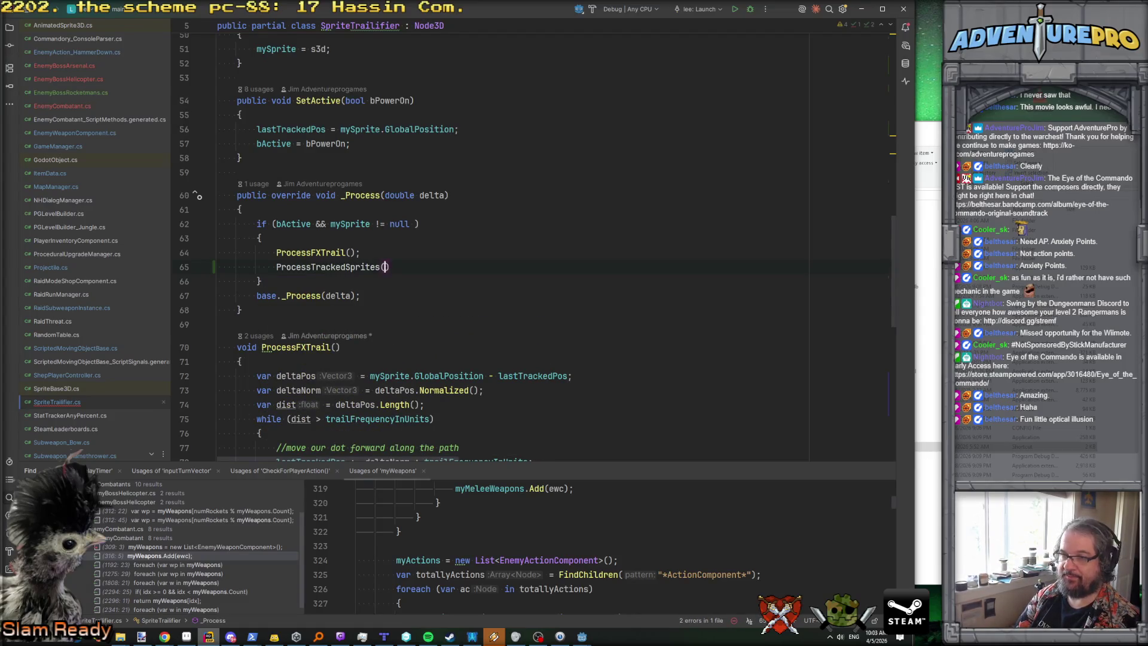
key("Left")
key("Left")
key("Left")
scroll(347, 317, "down", 10)
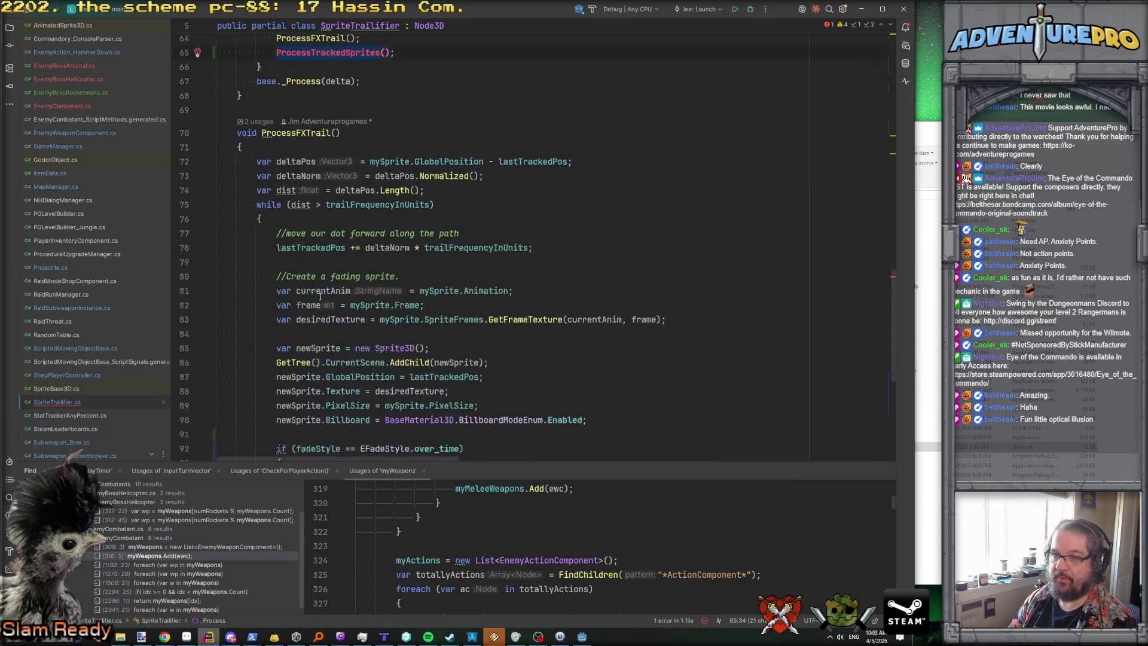
Step: Declare a void ProcessTrackedSprites() method below ProcessFXTrail
left_click(300, 355)
key("Return")
key("Return")
type("void Proce")
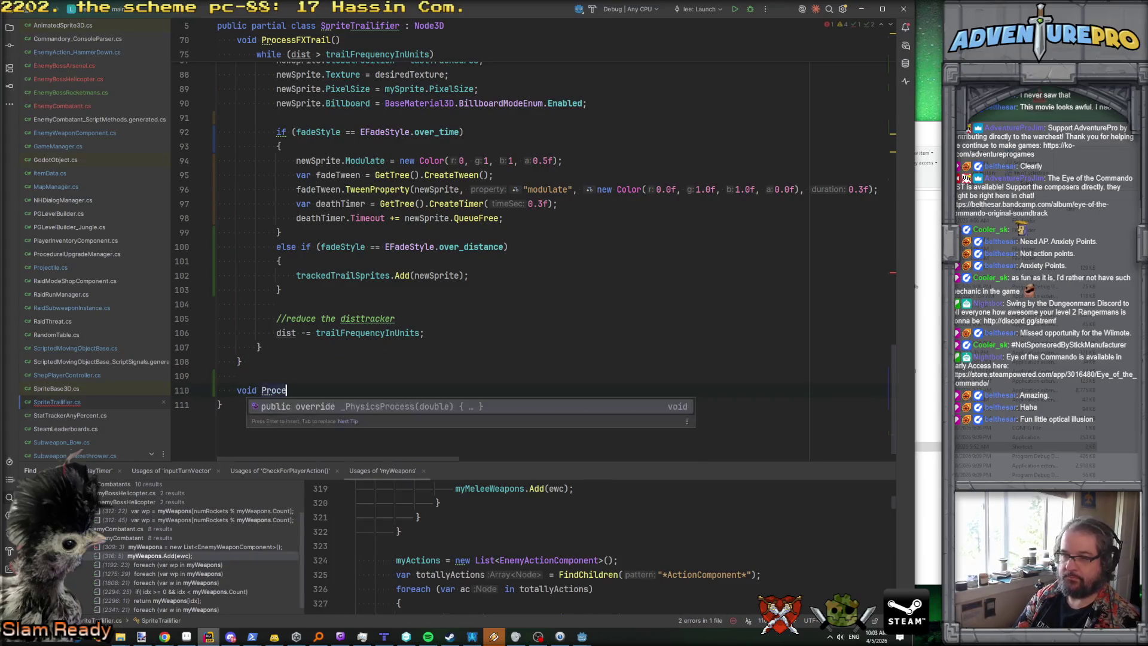
type("ssTrackedsprit")
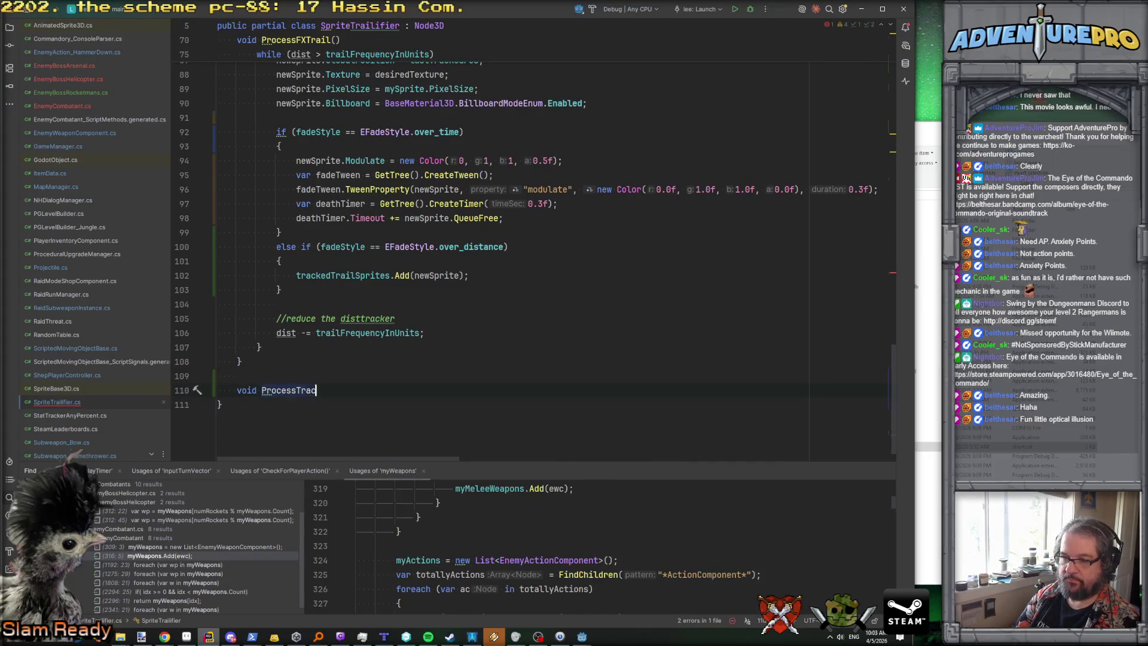
key("BackSpace")
key("BackSpace")
key("BackSpace")
type("Sprites()")
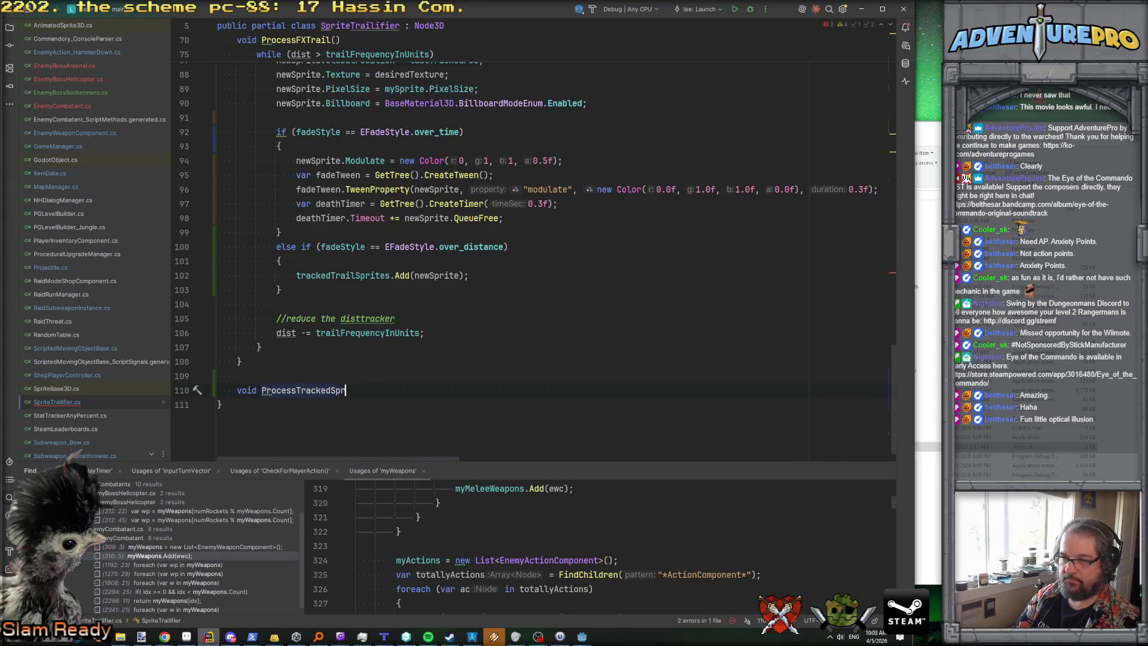
key("Return")
type("{")
key("Return")
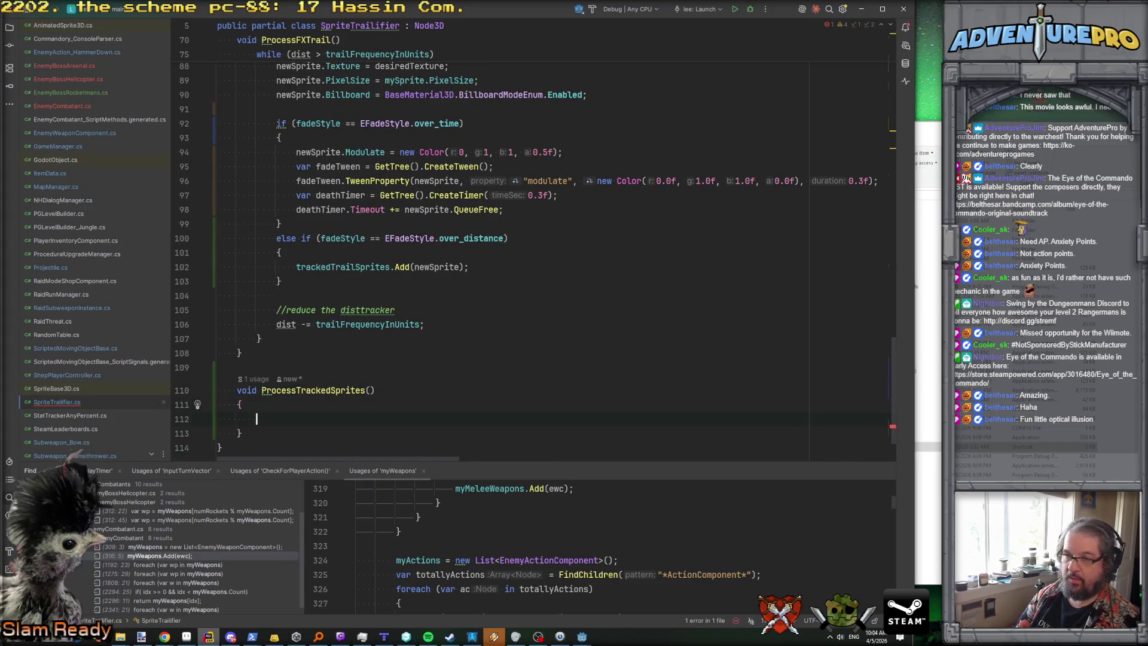
Step: Add an empty foreach (var s in trackedTrailSprites) loop inside the method
scroll(293, 354, "up", 10)
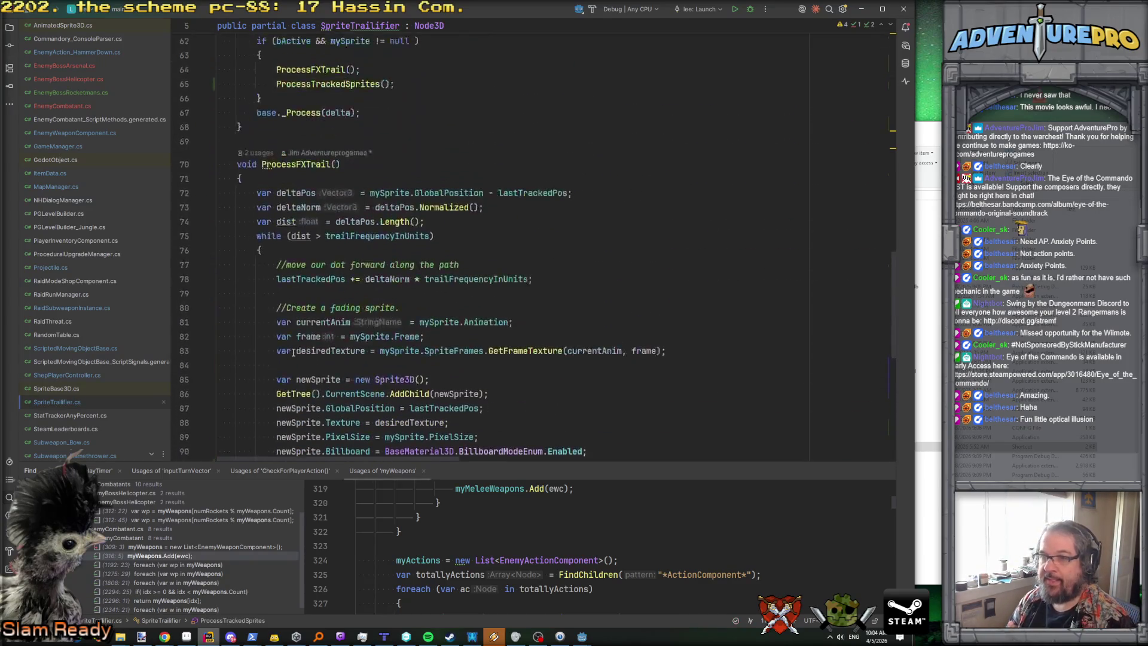
scroll(293, 353, "down", 7)
scroll(293, 353, "down", 3)
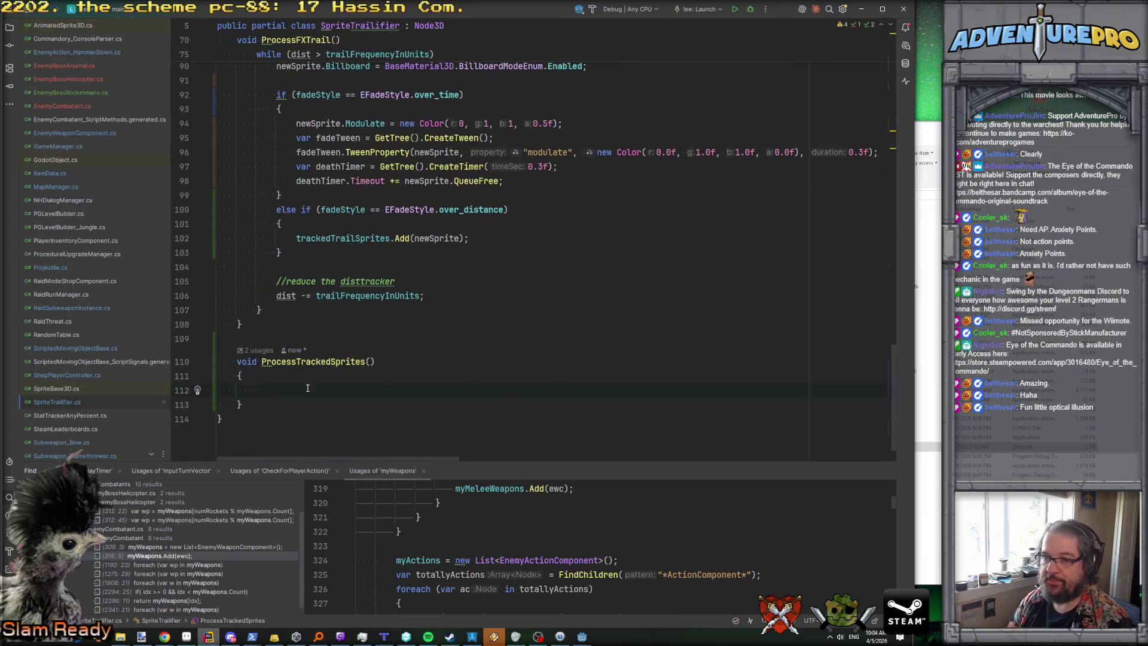
type("foreach(")
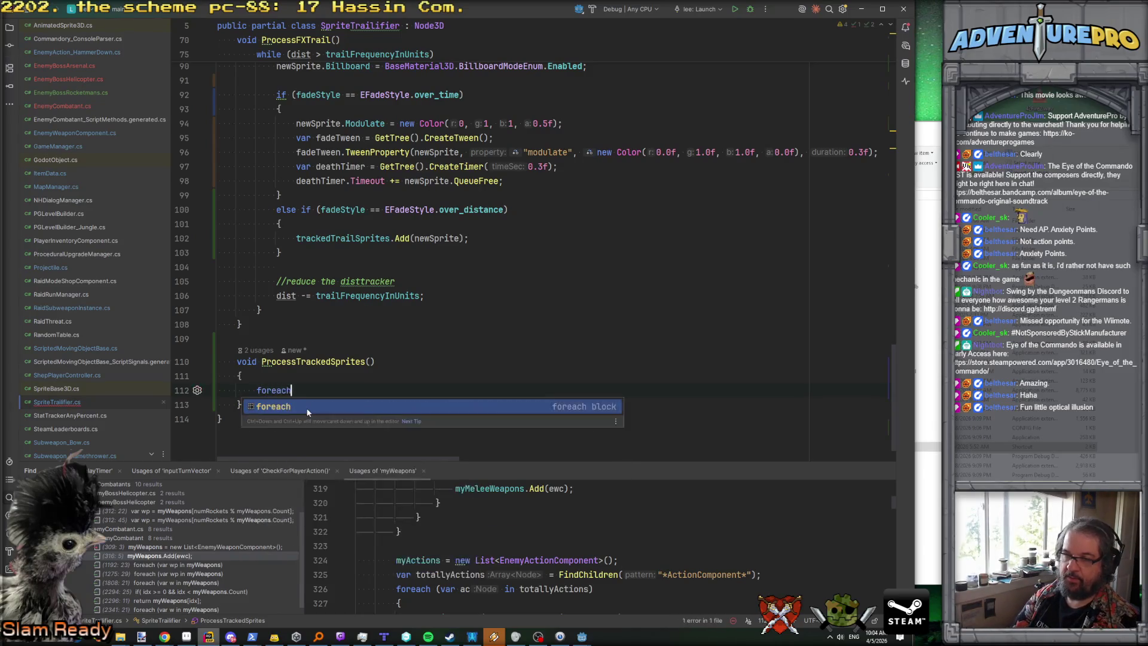
type("var s in tr")
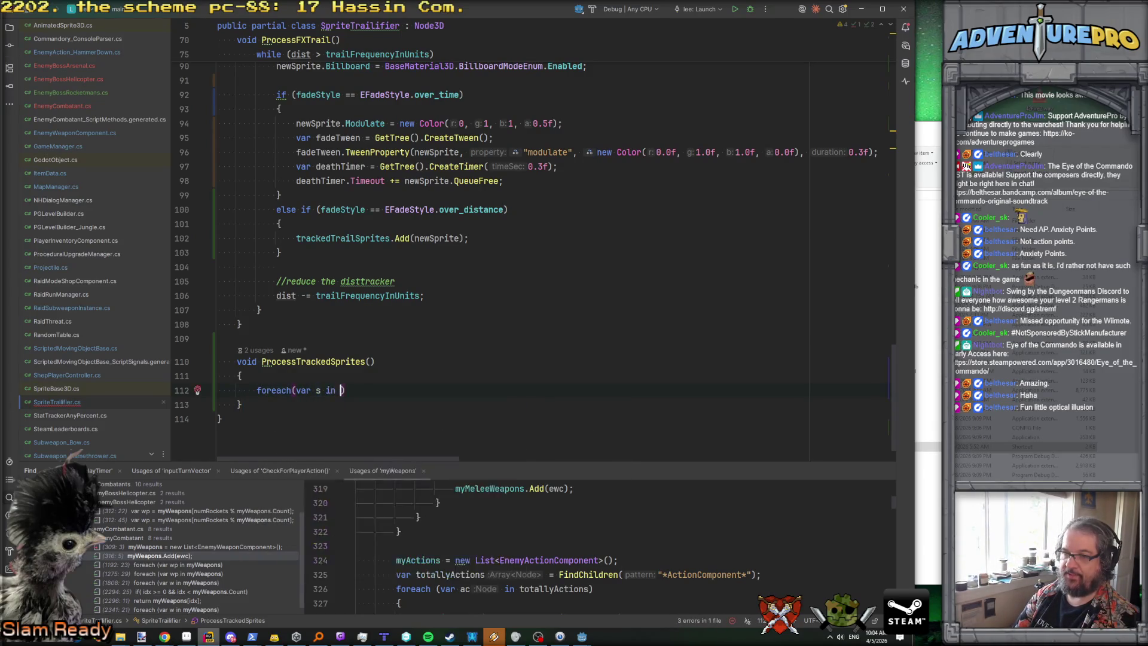
key("Return")
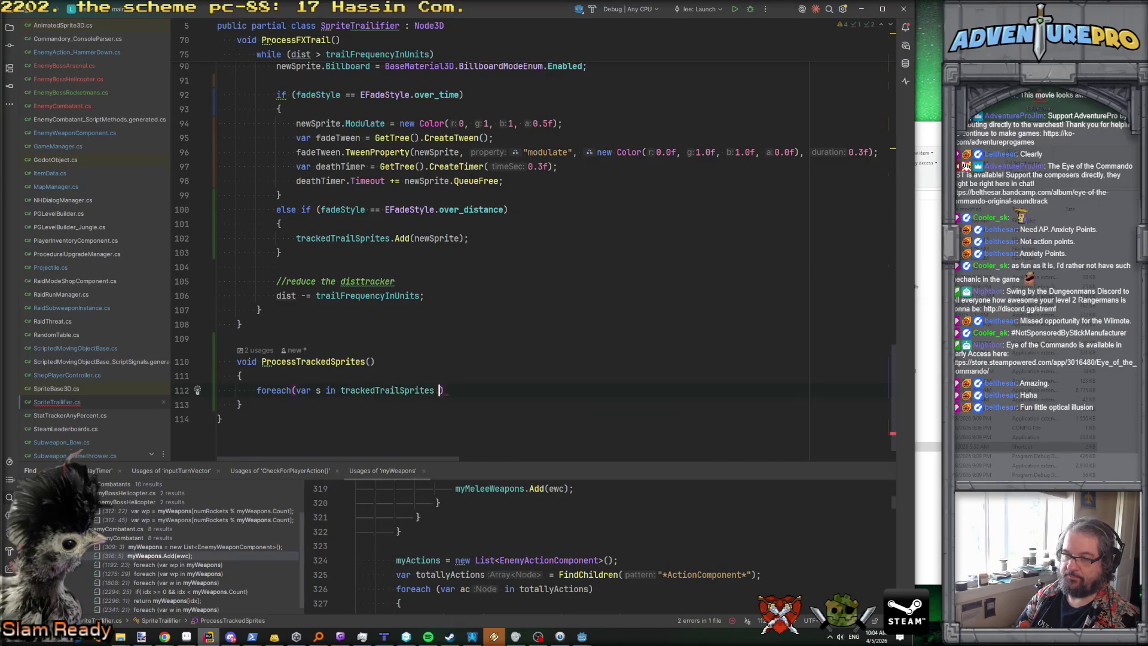
key("ctrl+shift+Return")
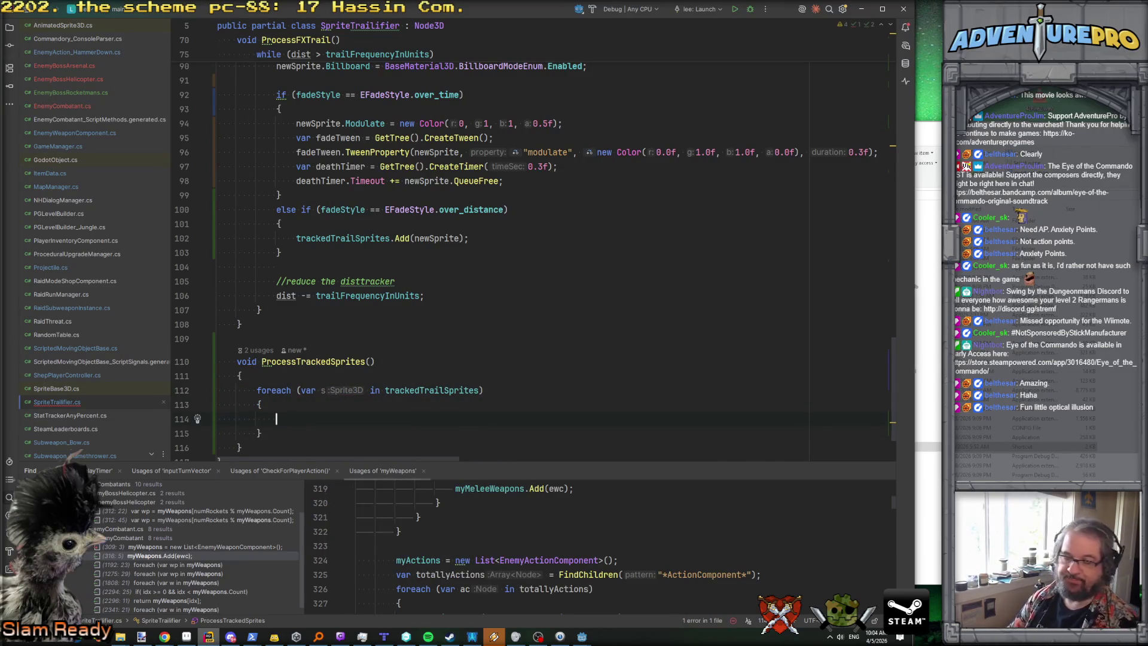
scroll(345, 393, "up", 4)
scroll(345, 392, "up", 5)
scroll(345, 393, "up", 3)
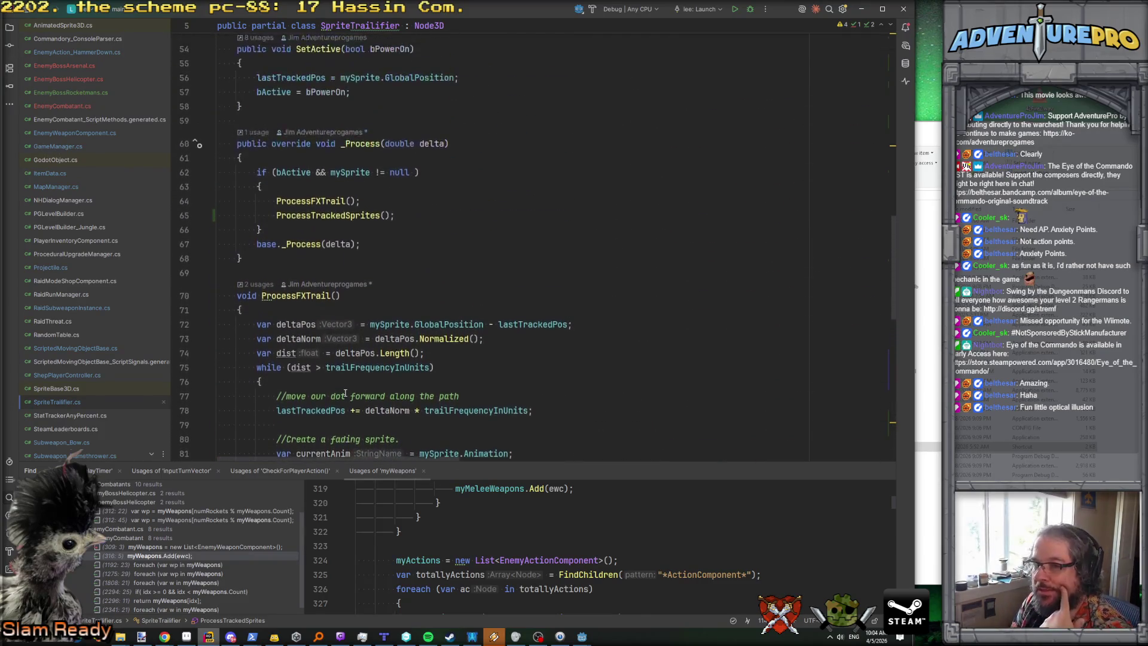
scroll(345, 393, "down", 10)
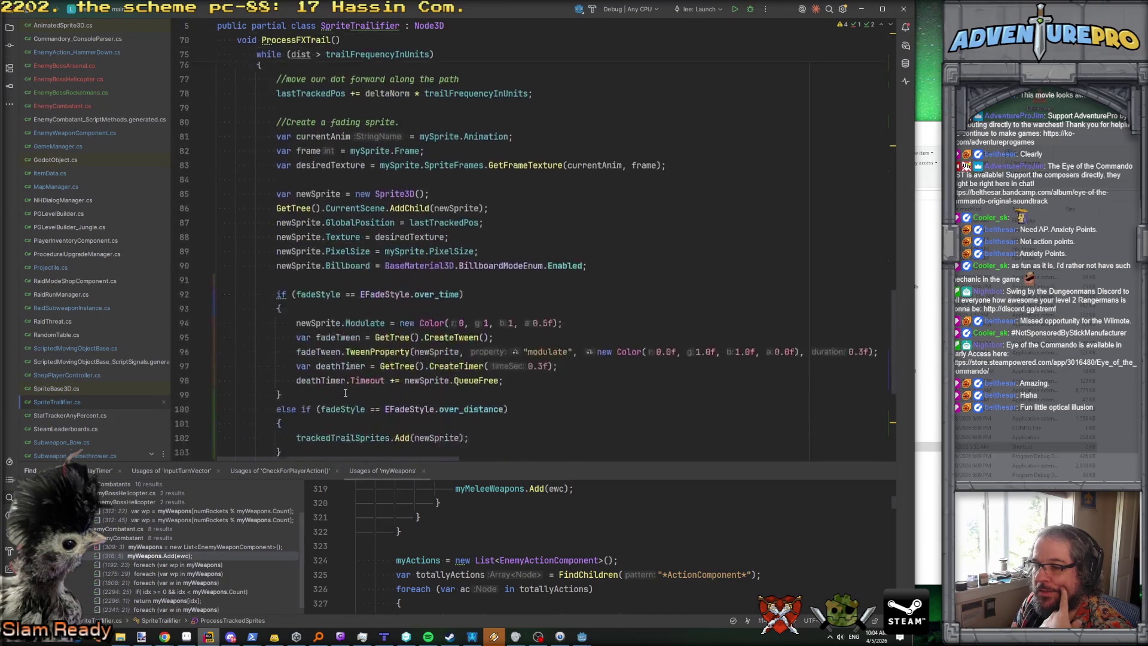
left_click(365, 325)
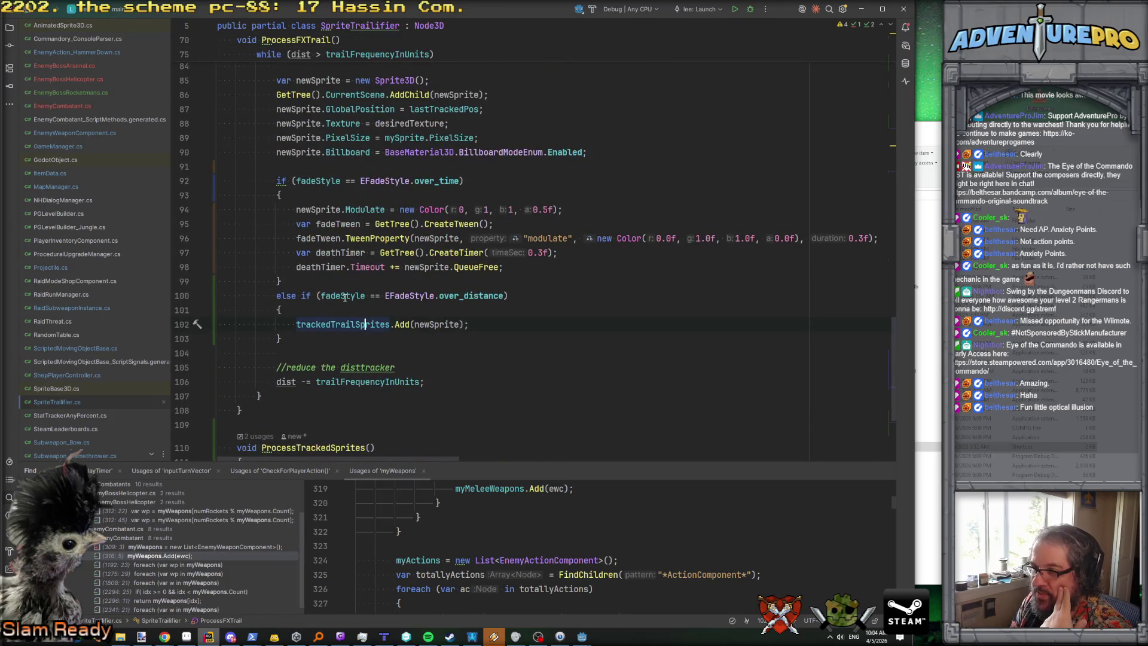
left_click(443, 324)
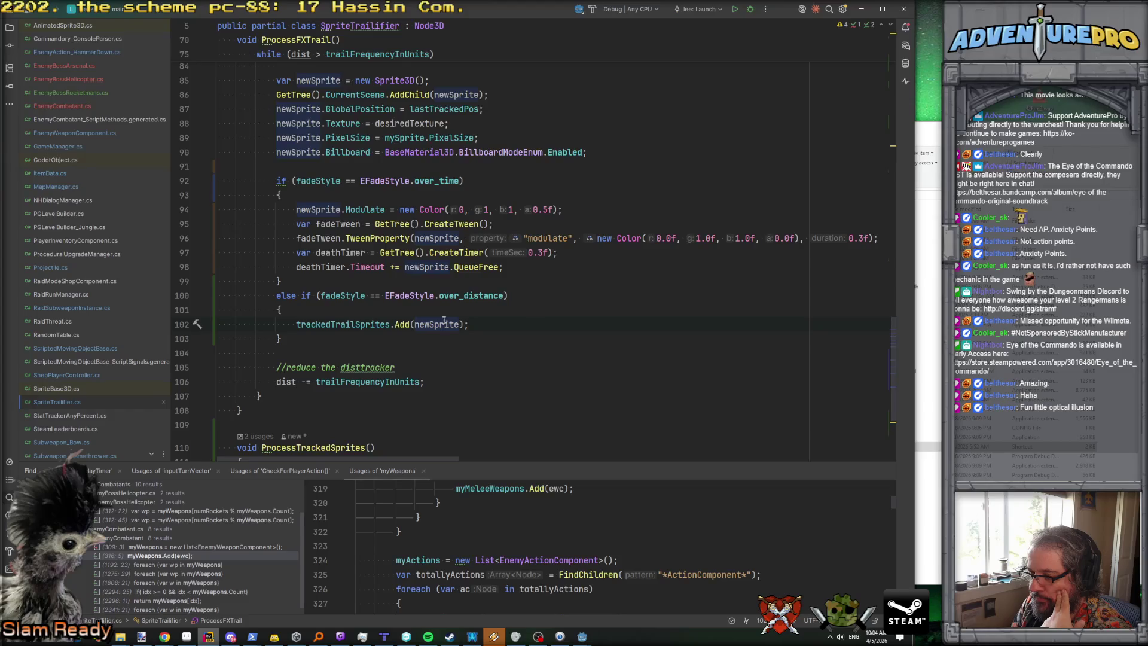
scroll(444, 321, "down", 2)
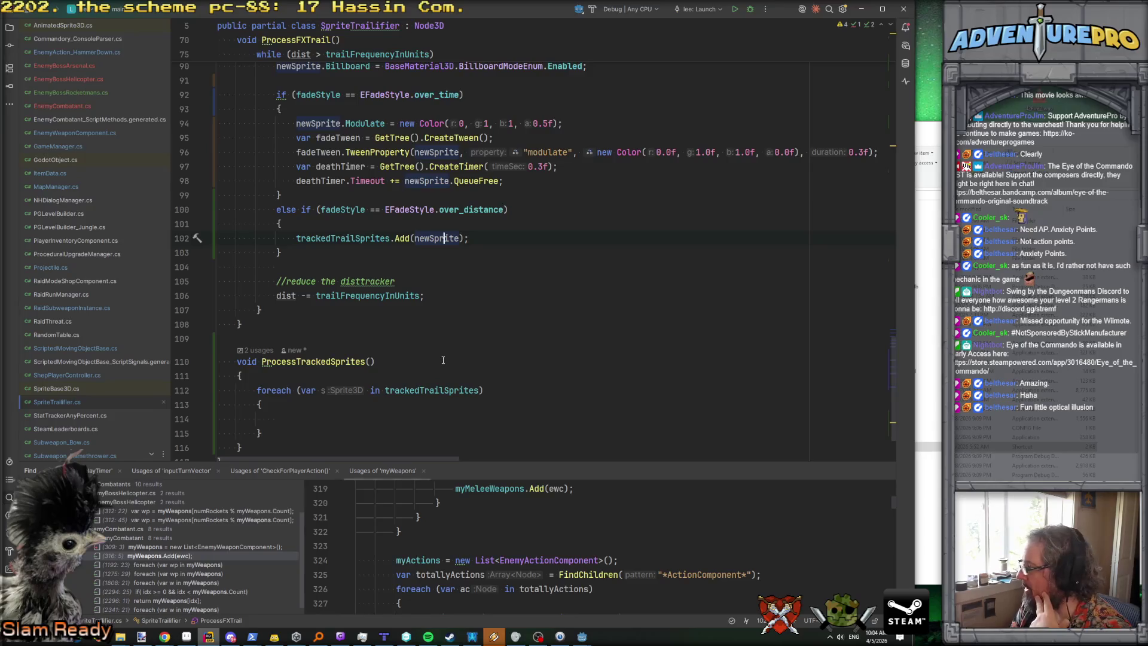
scroll(444, 352, "up", 15)
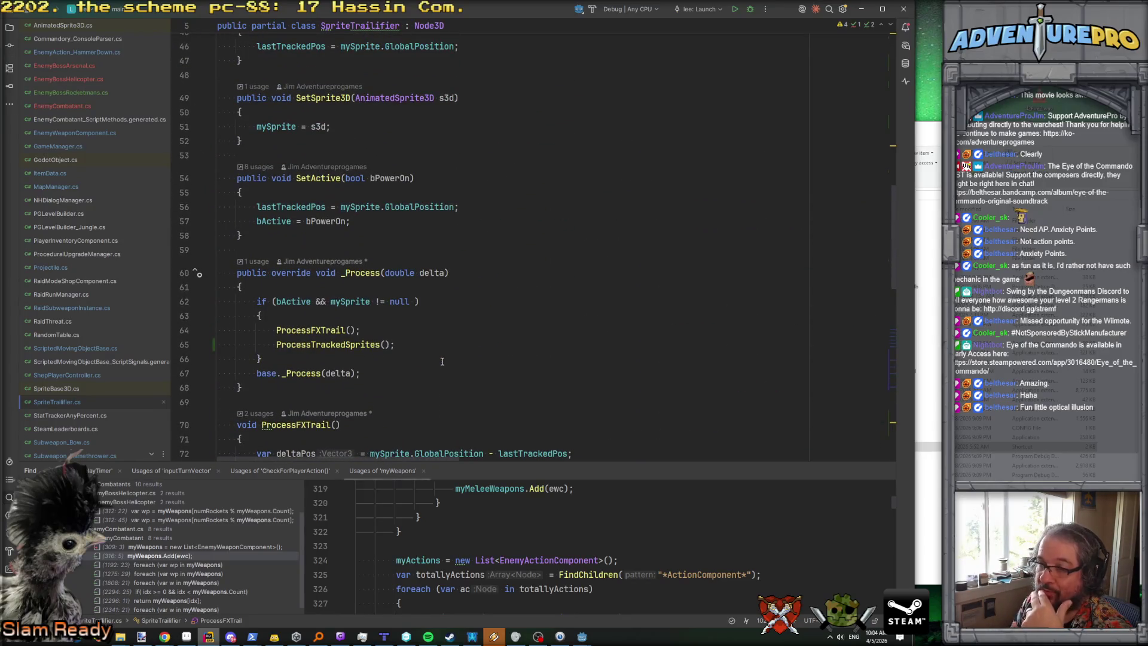
scroll(442, 361, "up", 4)
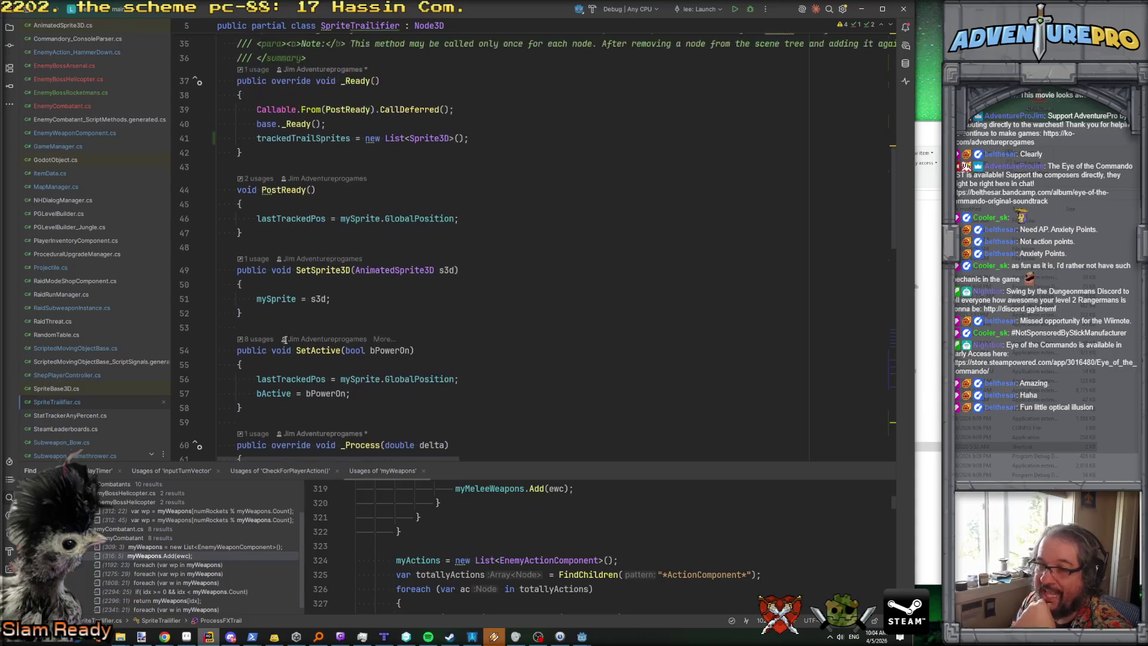
double_click(304, 378)
scroll(302, 375, "down", 4)
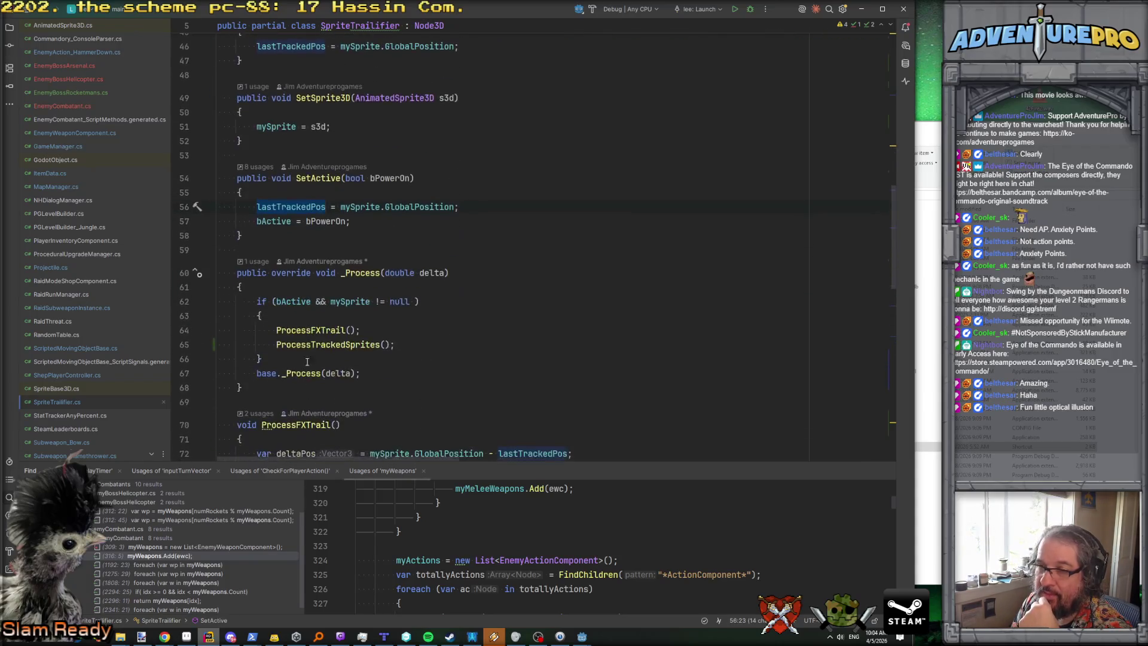
scroll(332, 287, "down", 1)
left_click(321, 271)
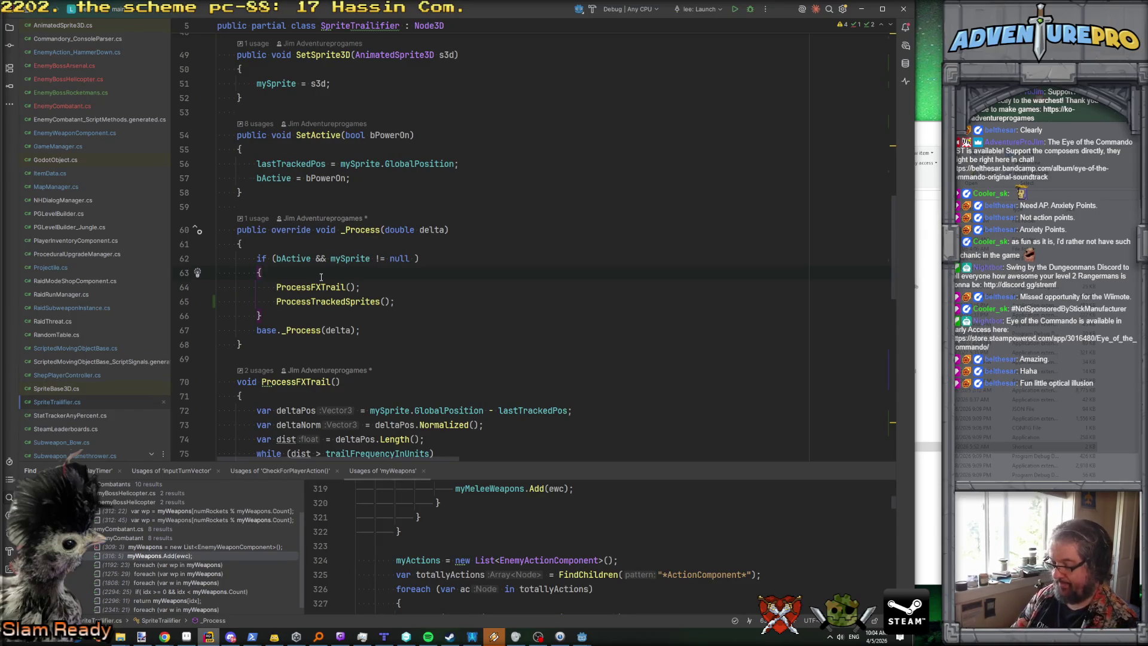
Step: Store lastTrackedPos in a new 'var oldPos' line at the top of the if block in _Process
key("Return")
type("var ")
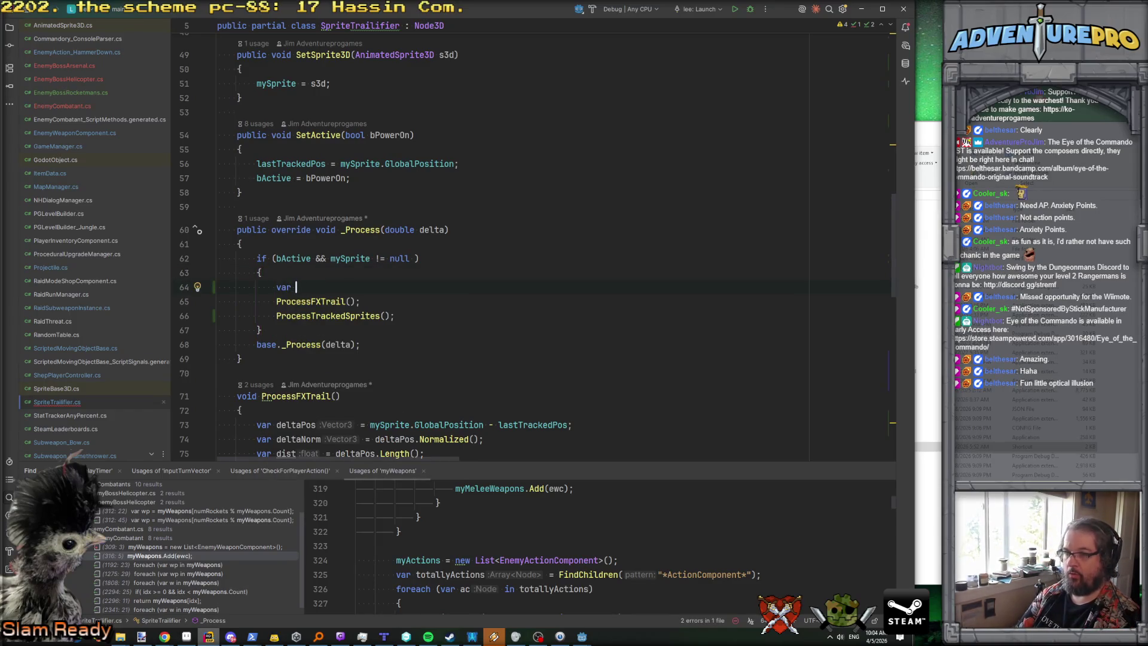
type("oldPos = ;")
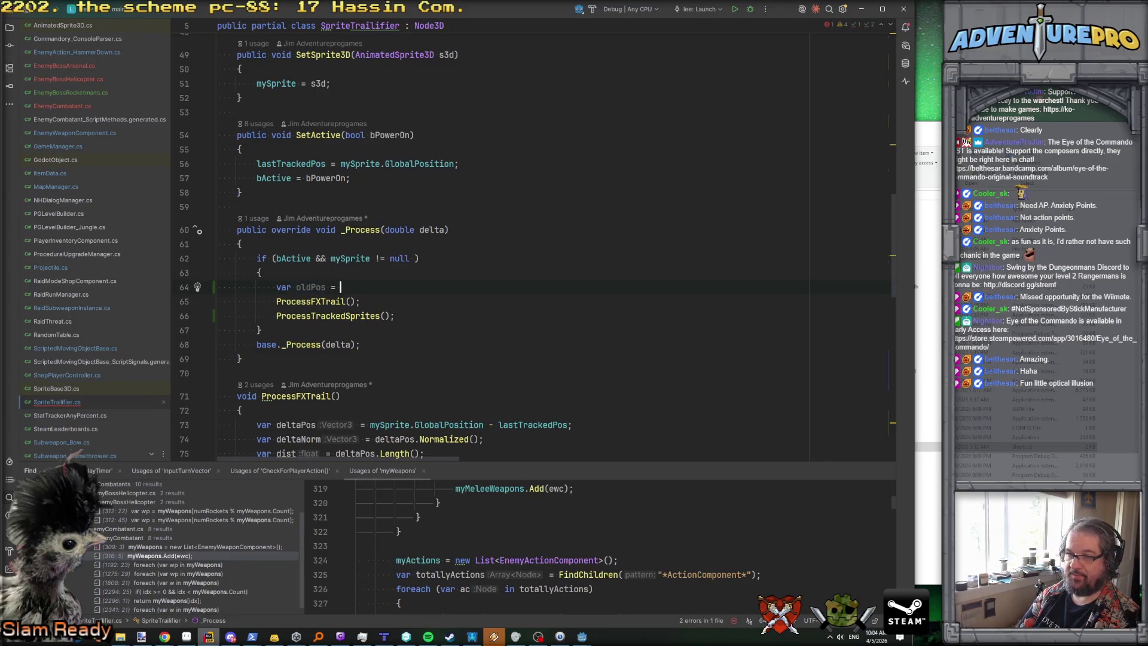
scroll(280, 311, "down", 4)
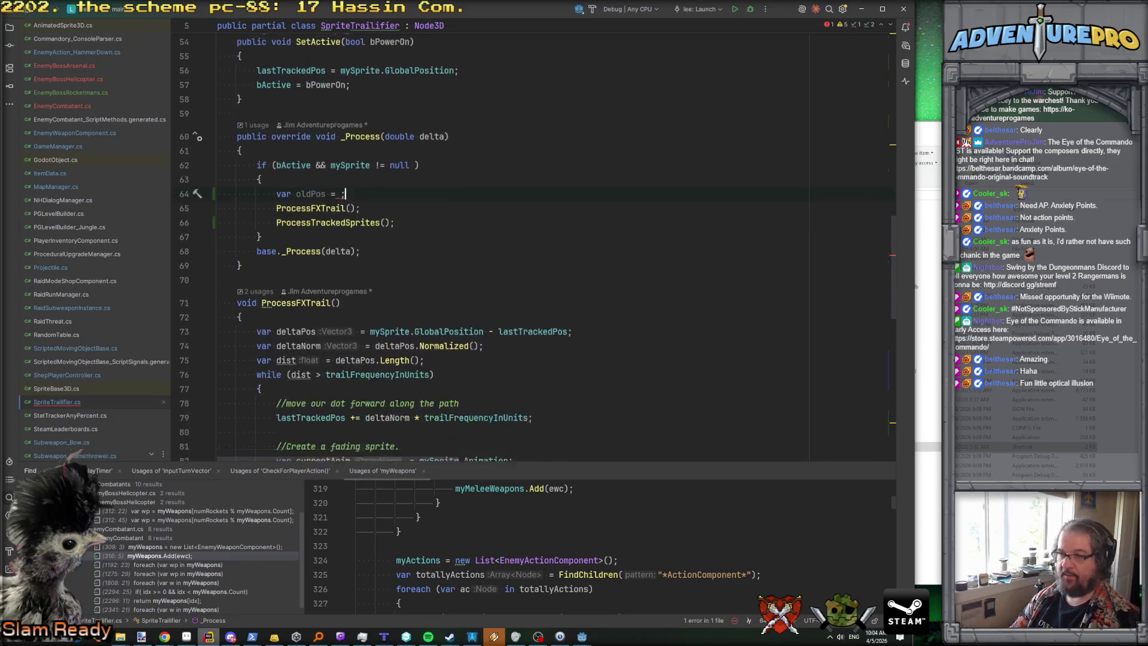
double_click(294, 253)
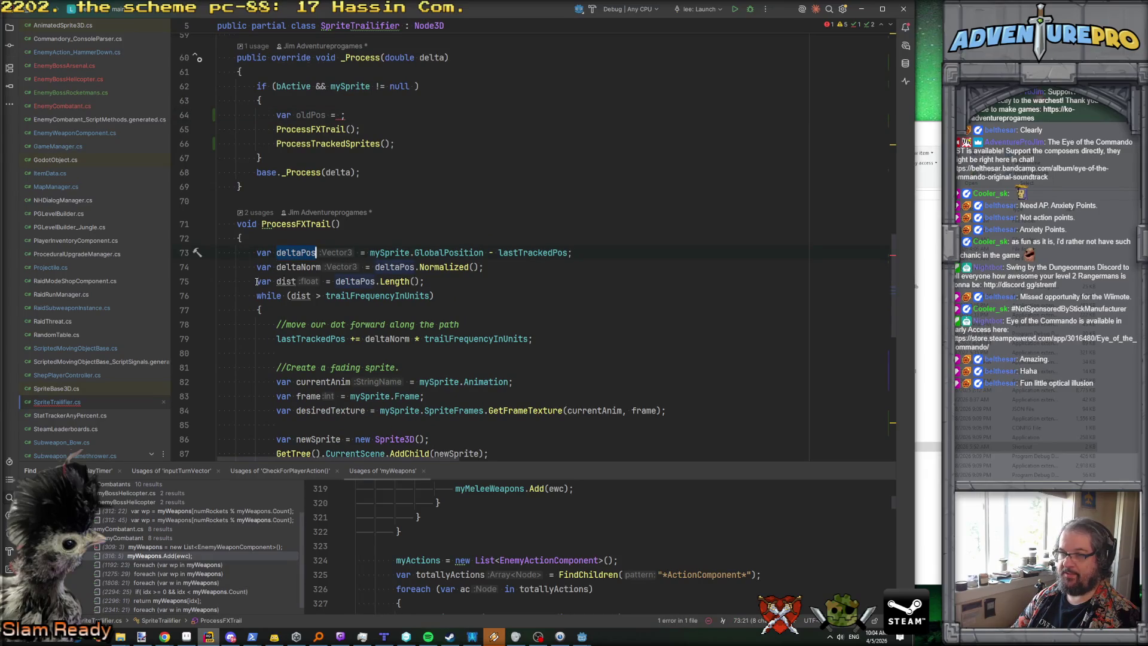
left_click_drag(264, 281, 500, 285)
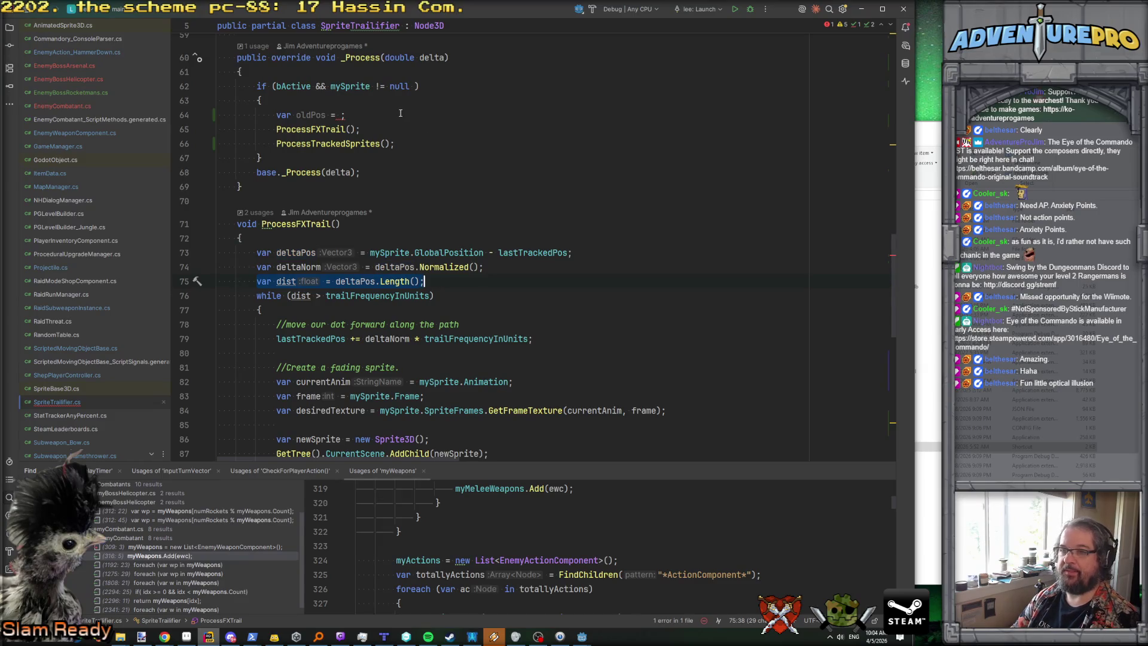
left_click(341, 115)
type("ast")
key("Return")
key("End")
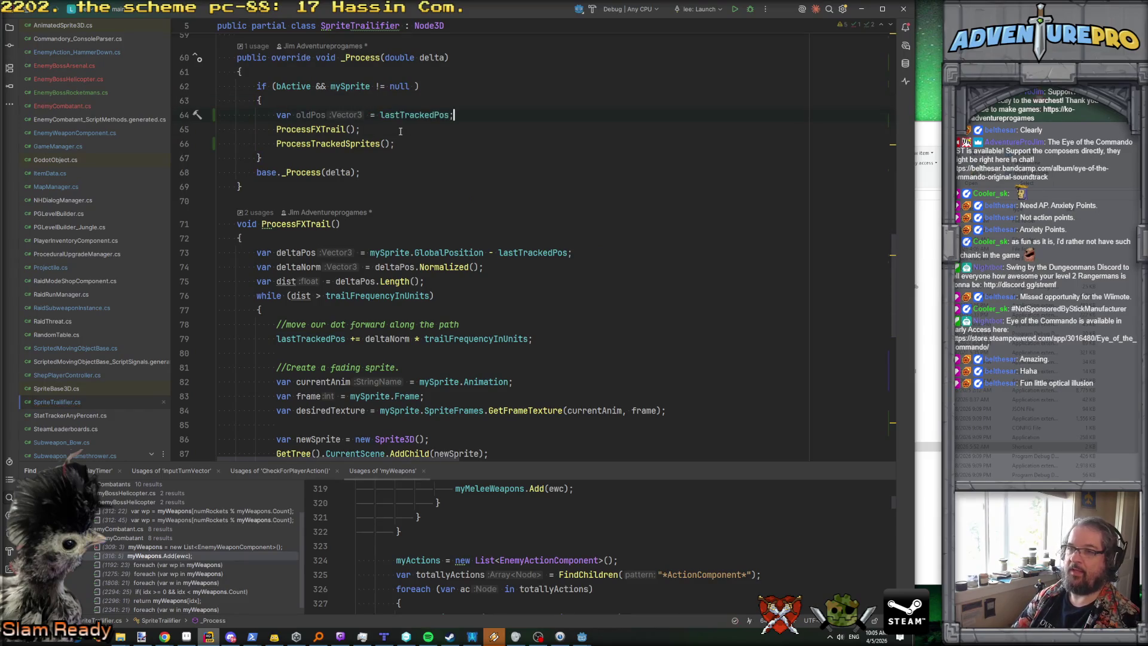
Step: Add 'var deltaTravel = (lastTrackedPos - oldPos).Length();' after the ProcessFXTrail call
left_click(401, 130)
key("Return")
key("Return")
type("va")
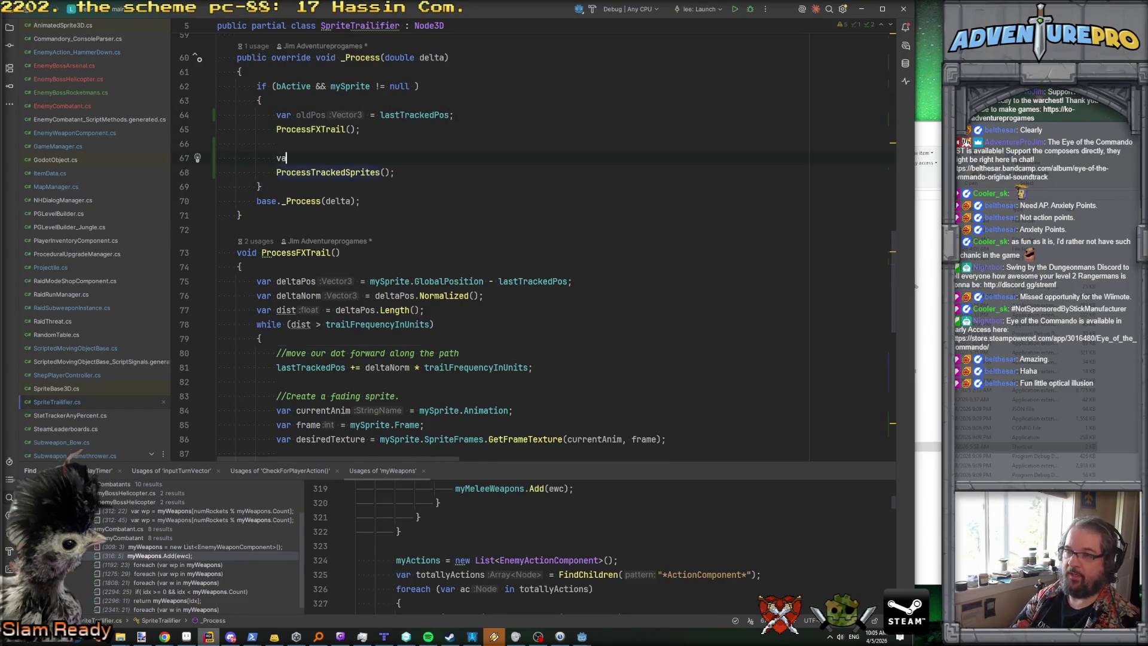
type("r delta")
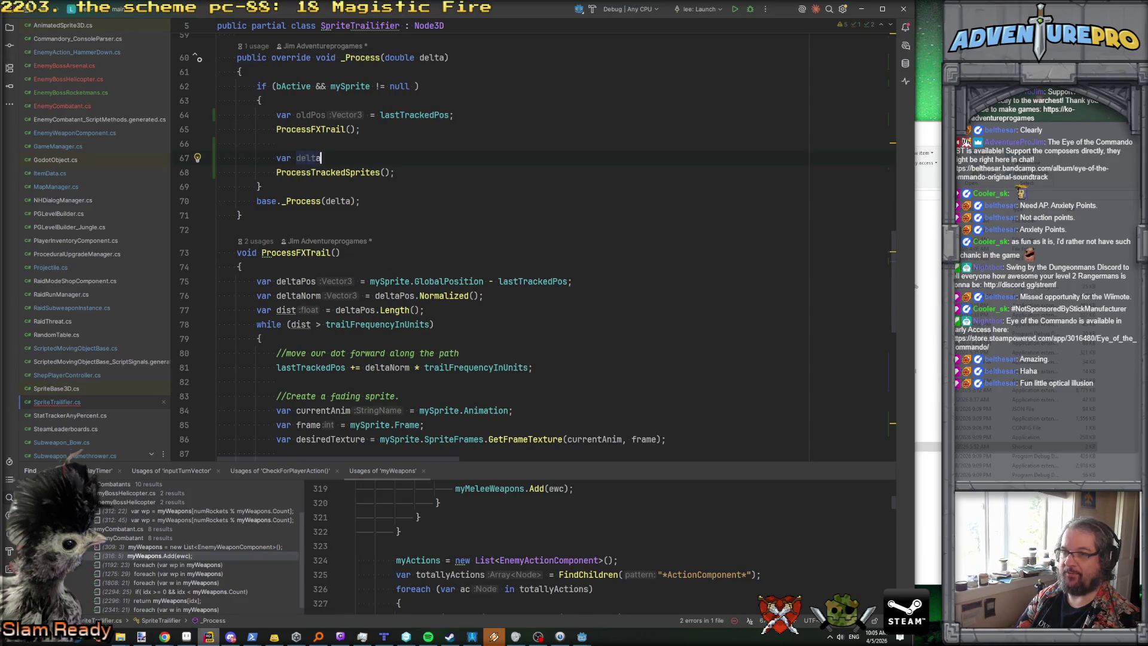
type("Travel = ")
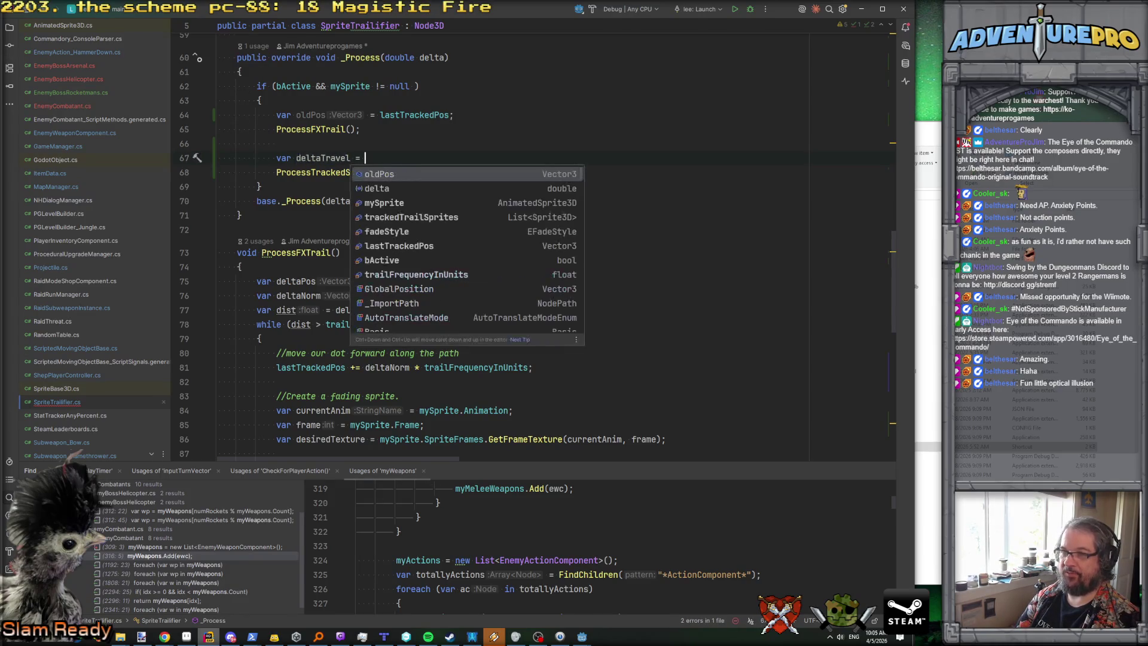
type("la")
key("Return")
type("- ol")
key("Return")
type(";")
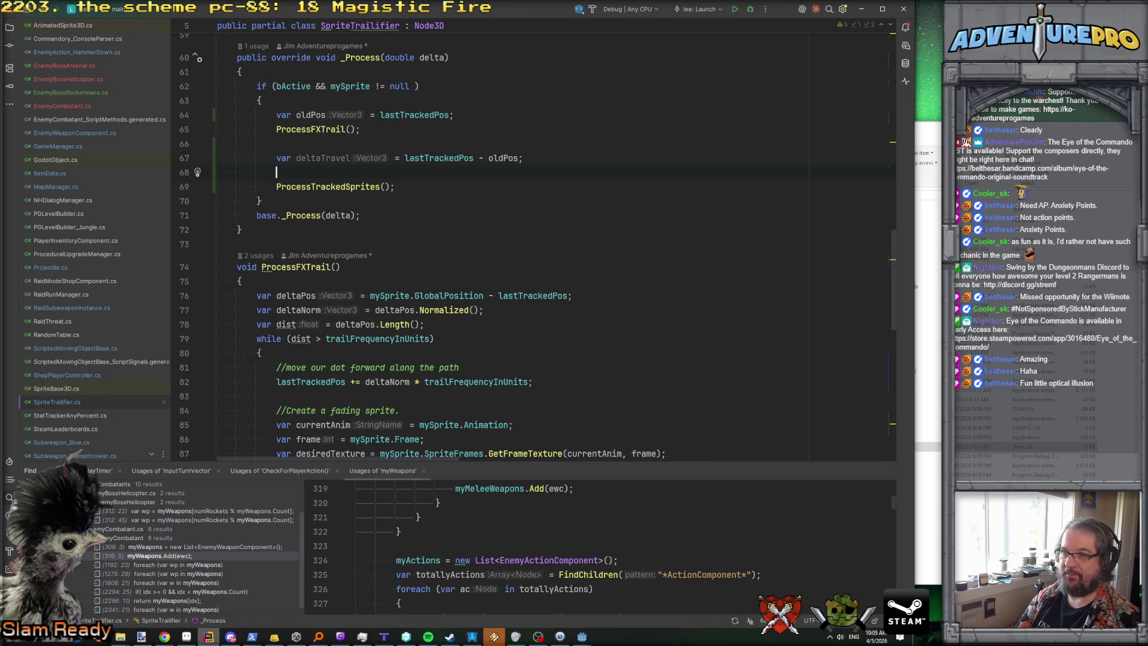
type(")")
left_click(405, 158)
type("(")
key("End")
type(".Len")
key("Return")
type(";")
Step: Pass deltaTravel into ProcessTrackedSprites and jump to that method's declaration
key("Down")
left_click(384, 172)
key("Return")
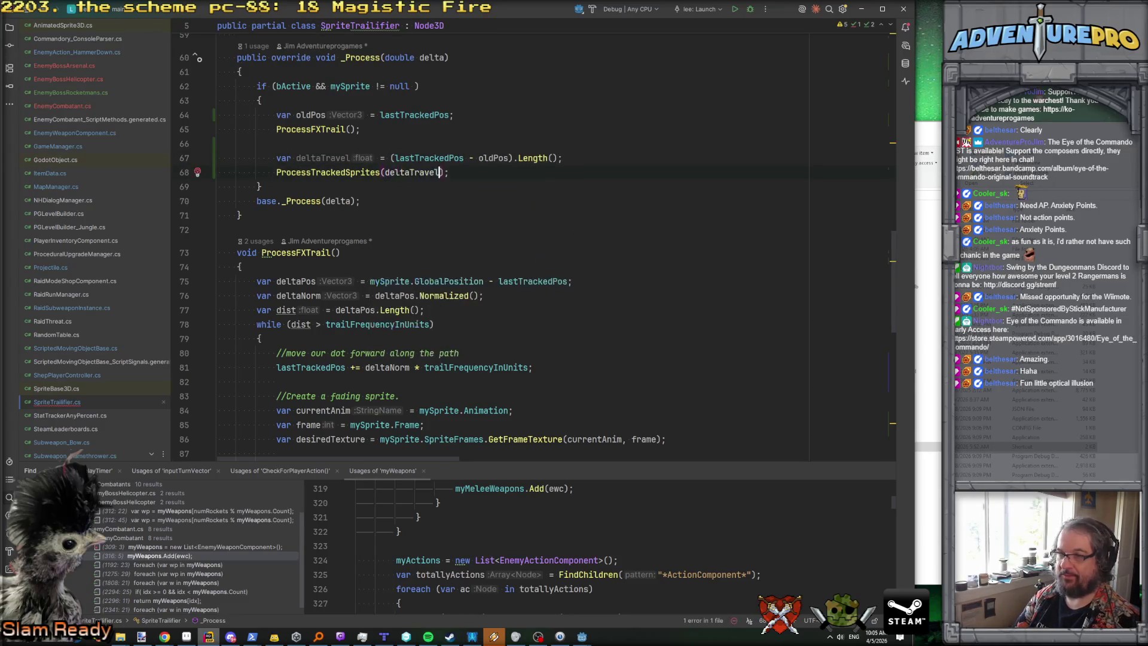
left_click(344, 172, "ctrl")
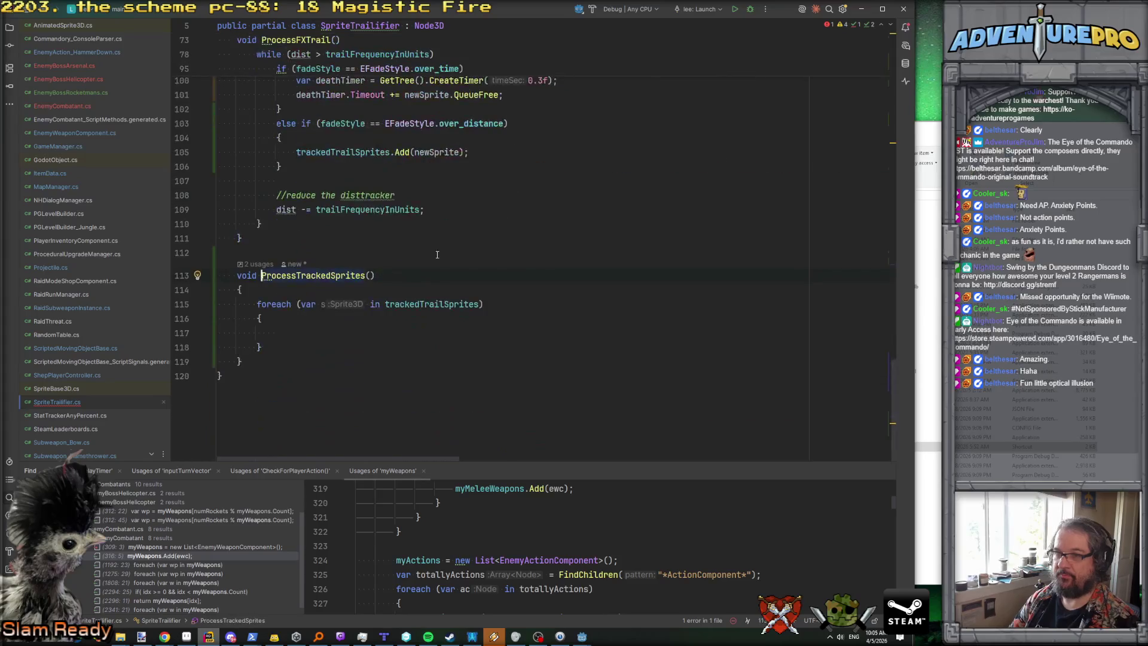
Step: Add a 'float travelDecay' parameter to ProcessTrackedSprites and start 'var mod =' in its foreach body
left_click(389, 279)
type("float travelDe")
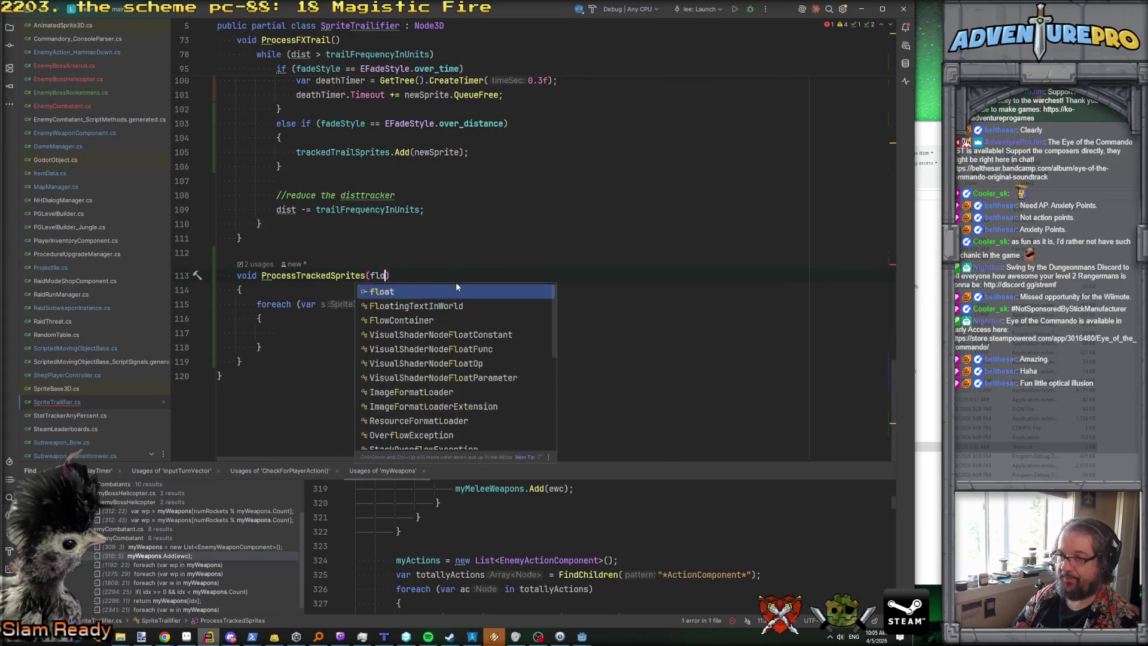
type("cay")
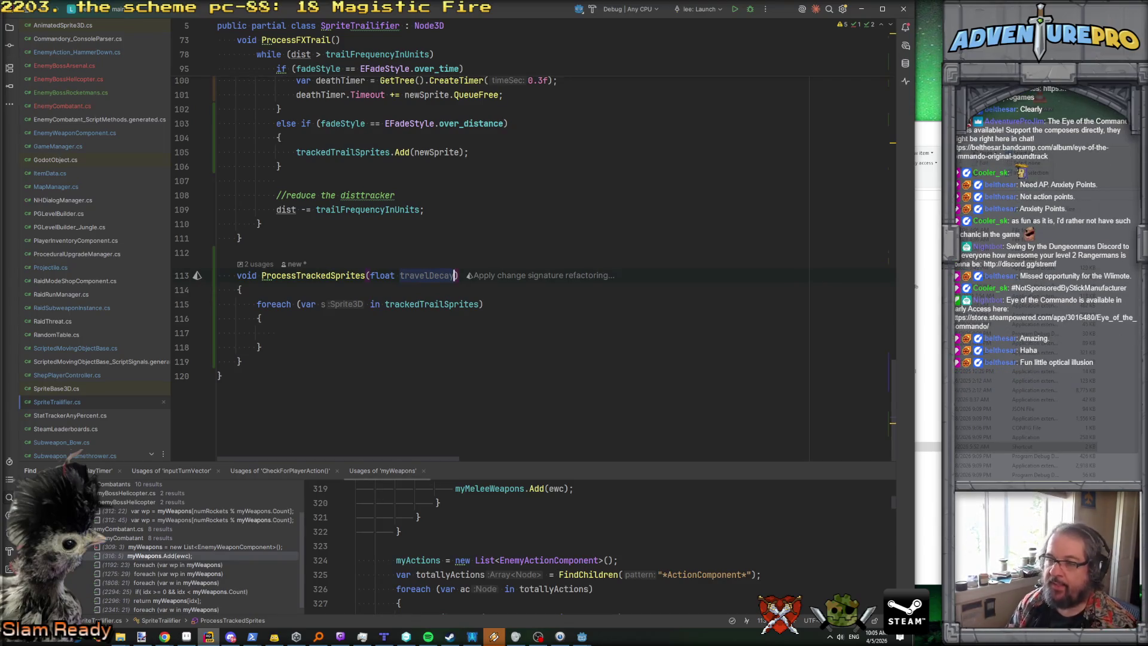
scroll(478, 231, "up", 2)
scroll(478, 232, "down", 1)
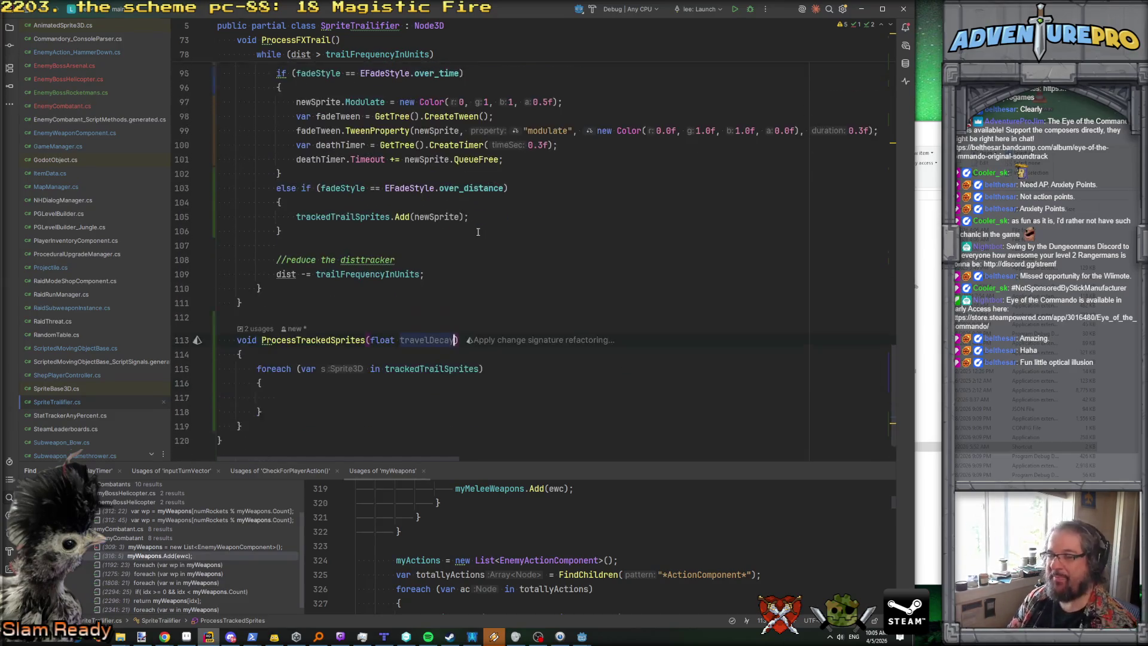
scroll(473, 245, "up", 2)
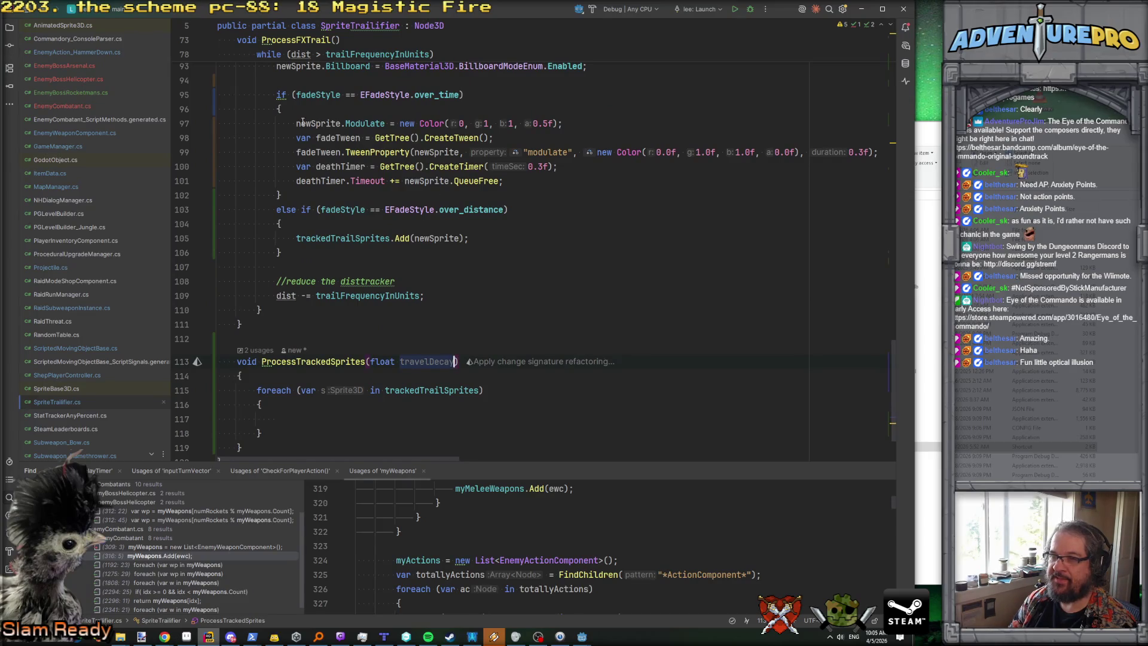
left_click_drag(295, 123, 638, 127)
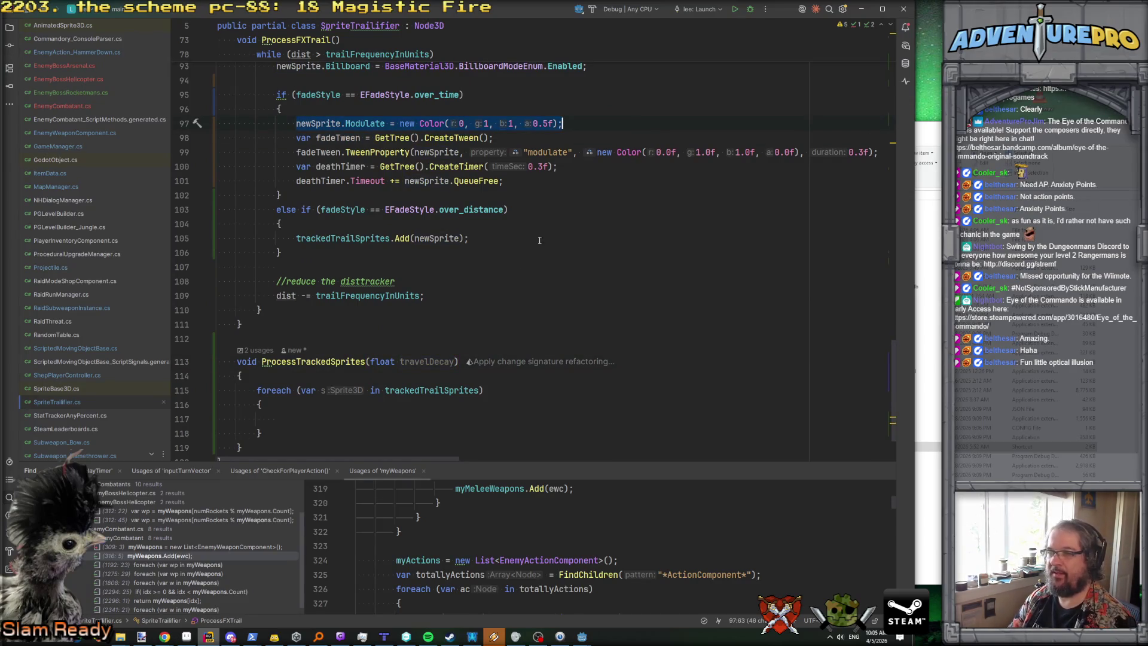
type("var mod =")
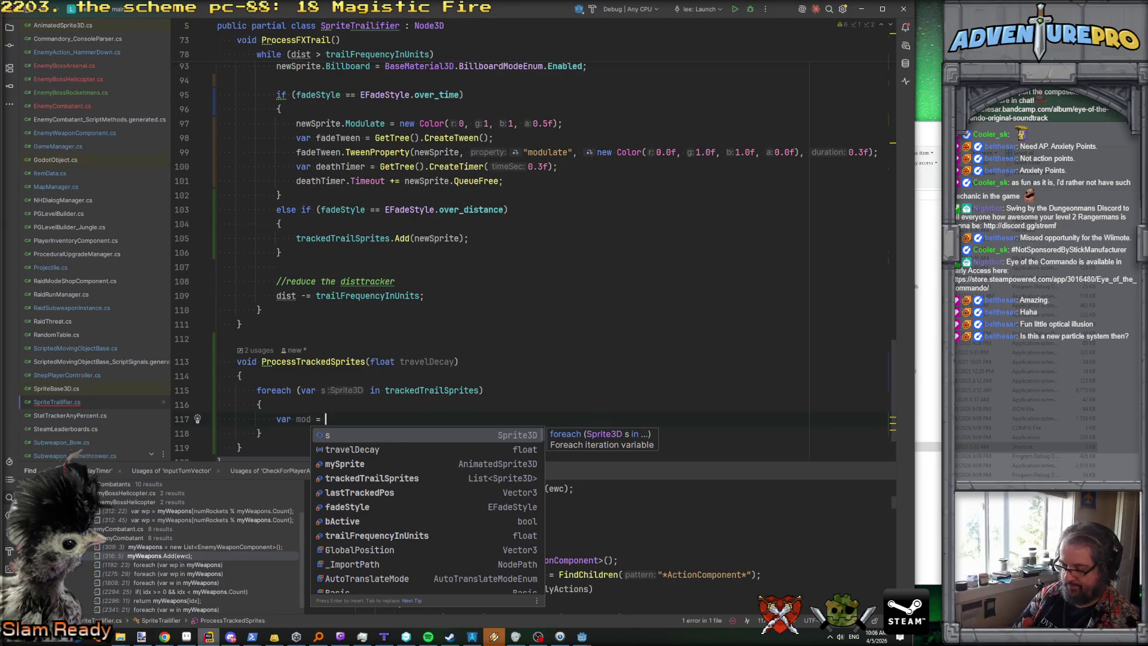
Step: Copy s.Modulate into mod, reduce mod.A by travelDecay * 0.5f, and assign mod back to s.Modulate
type("t")
type("s.")
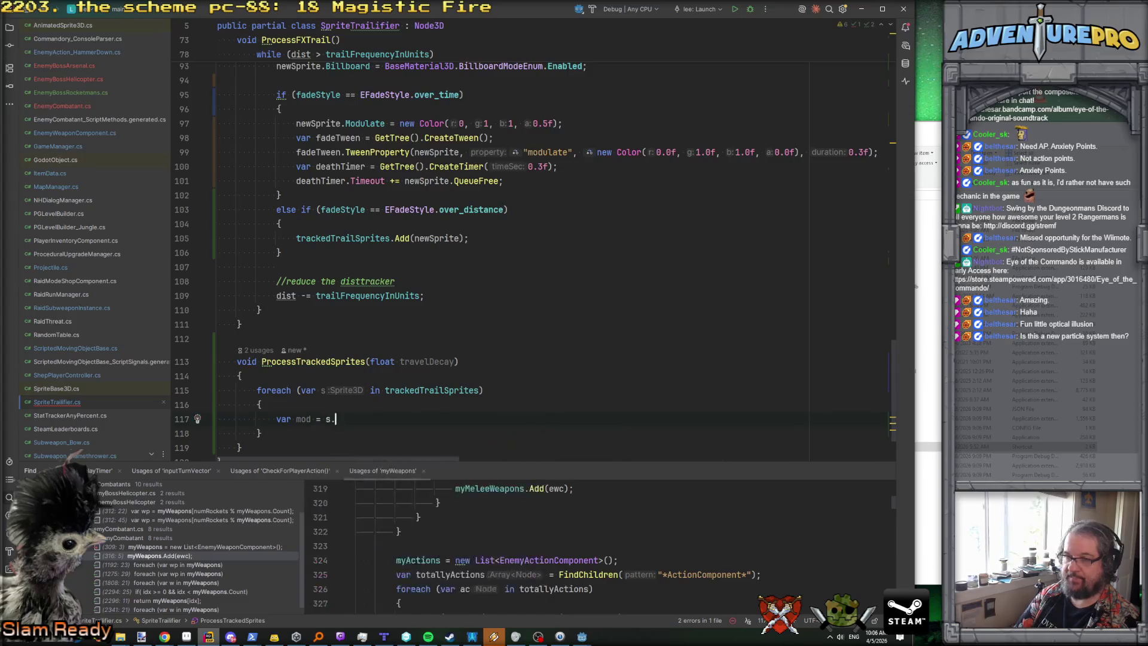
key("Return")
key("Return")
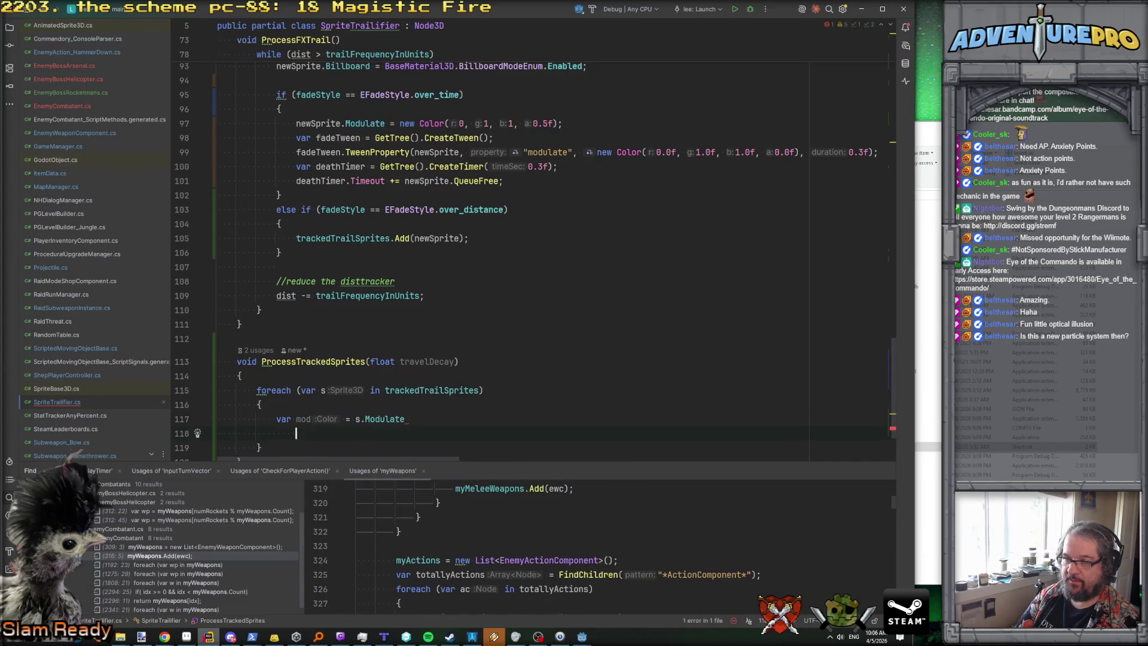
type("mod.A")
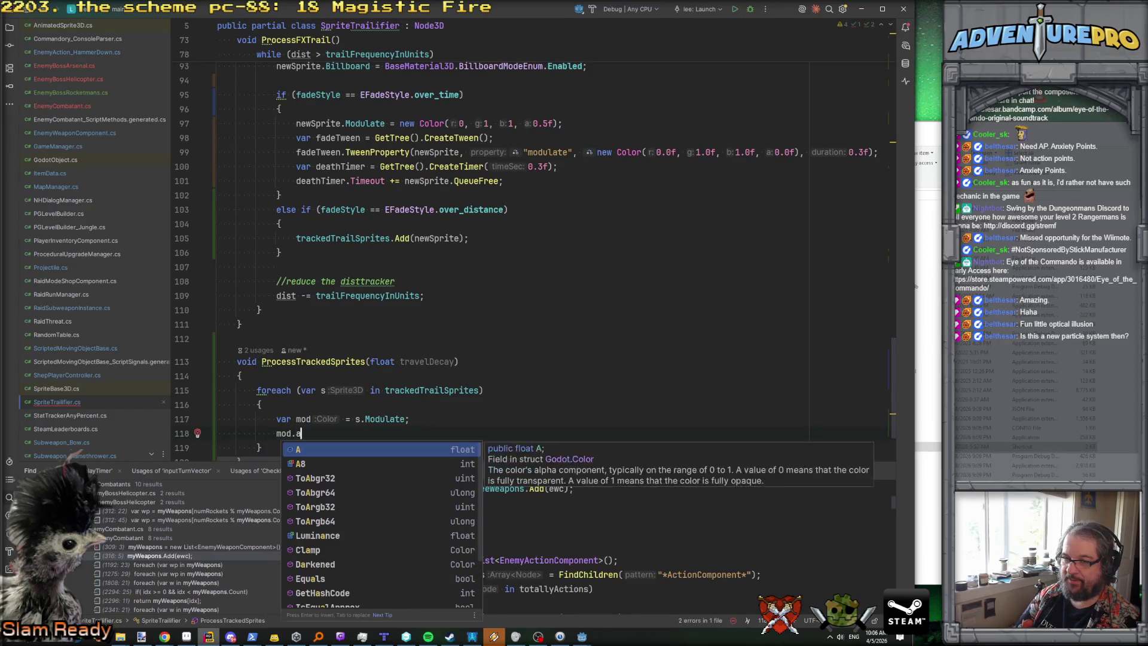
type(" -= tr")
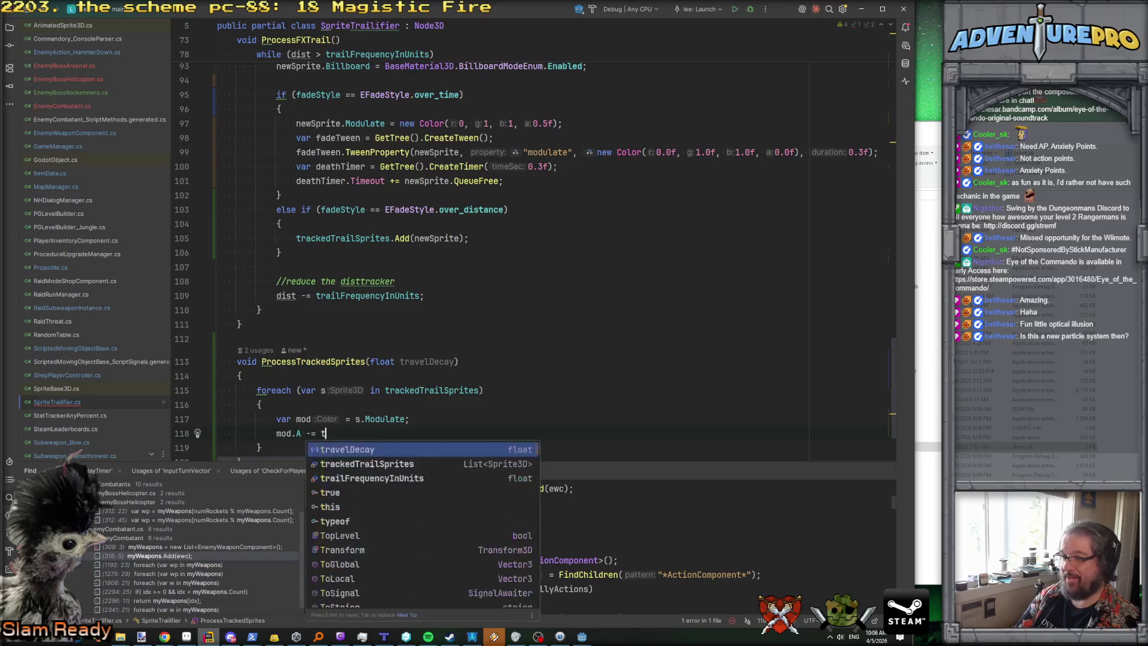
key("Return")
type("* 0.")
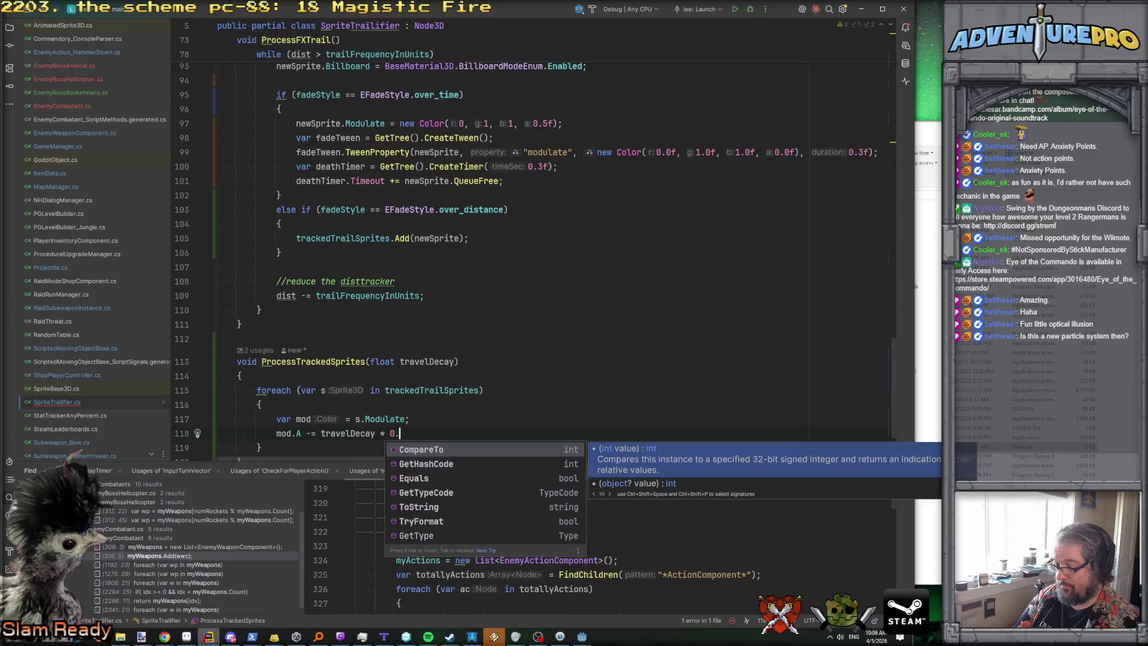
type("5f;")
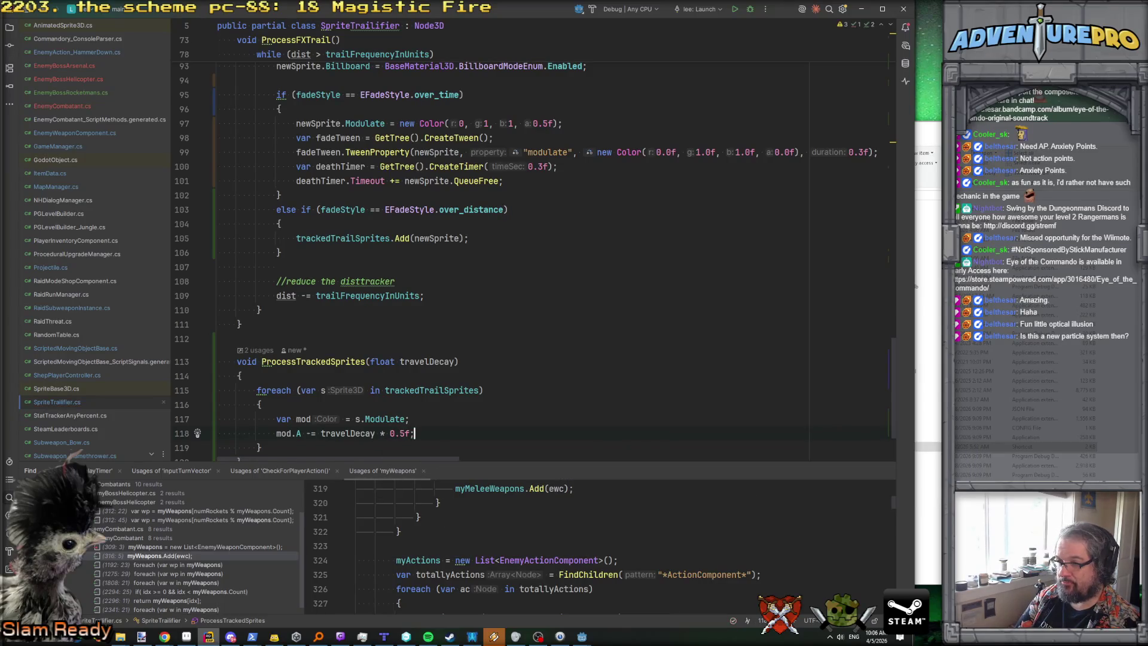
key("Return")
type("s.")
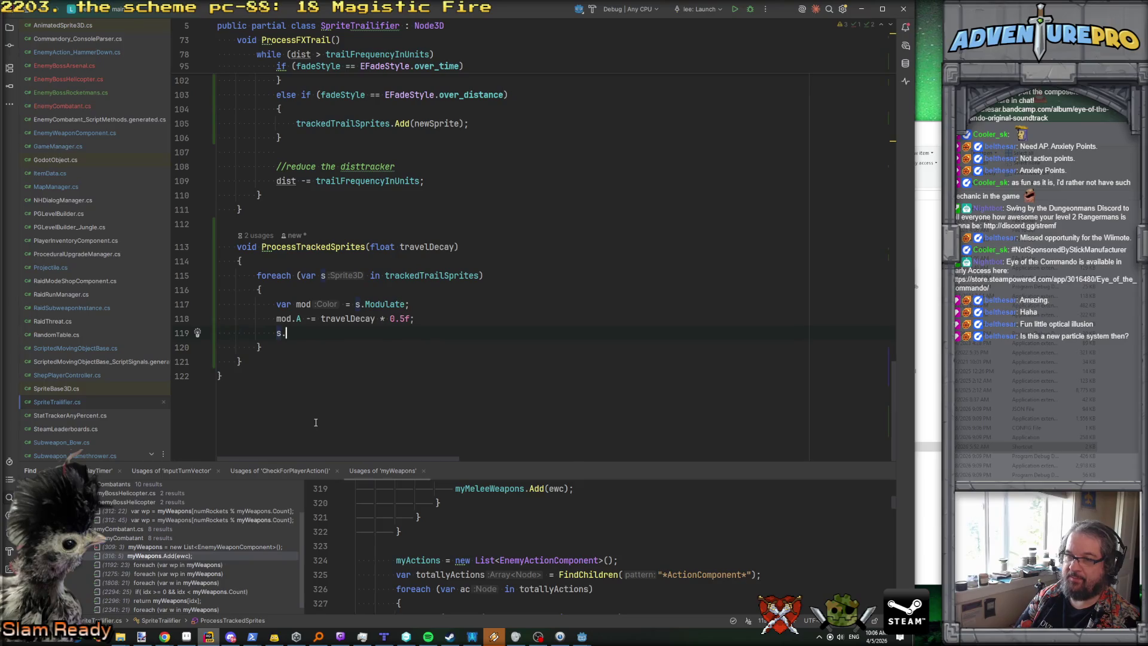
type("Mod")
key("Return")
type("= mod;")
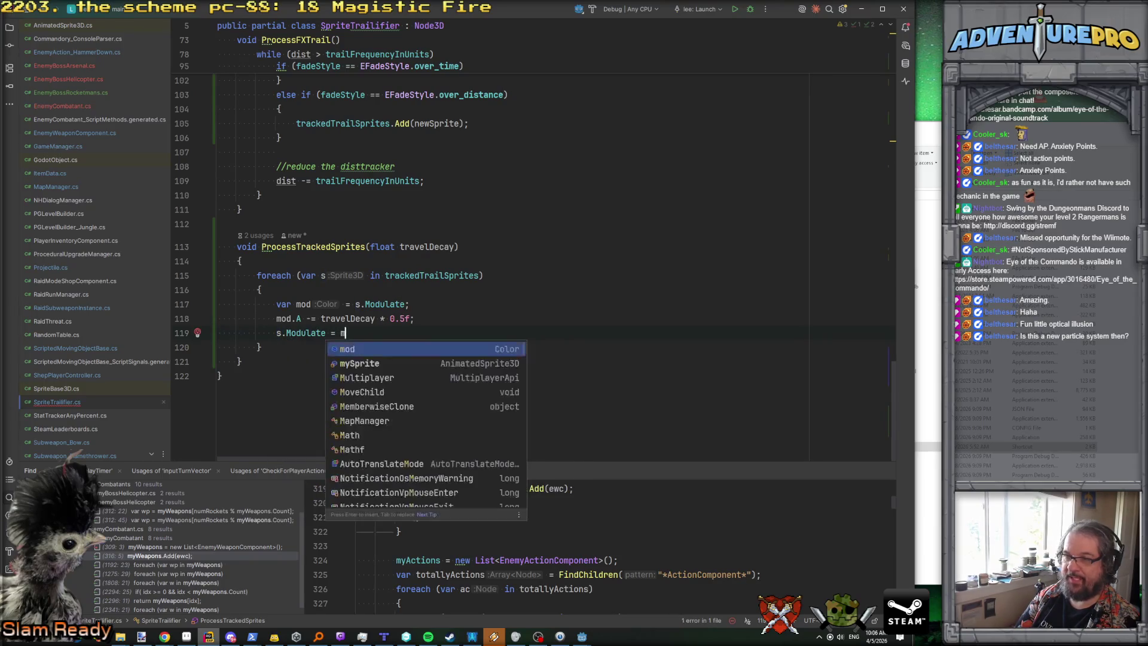
key("Down")
key("Return")
key("Return")
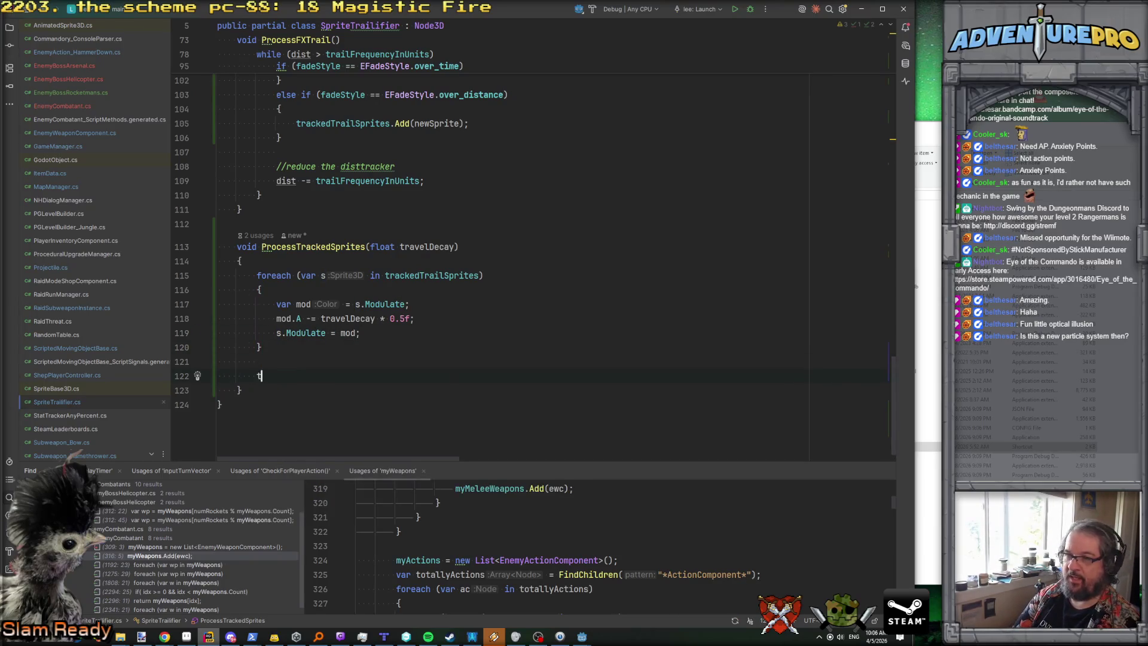
Step: After the loop, add 'trackedTrailSprites.RemoveAll(s => s.Modulate.A <= 0.0f);'
type("r")
key("Return")
type(".")
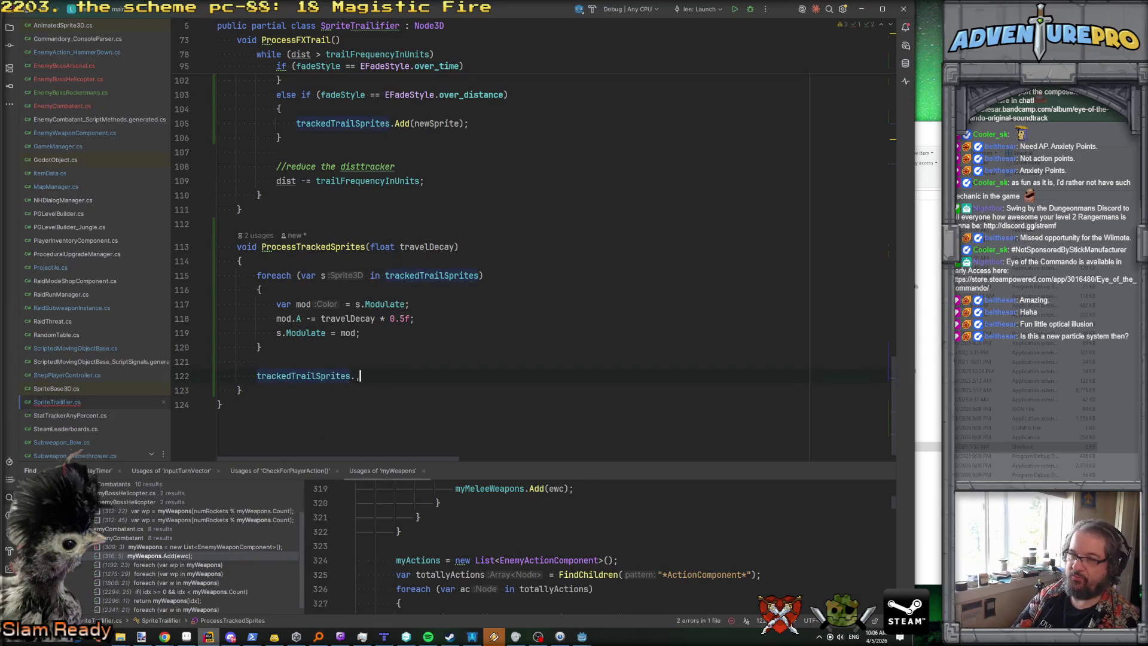
type("remove")
key("Down")
key("Return")
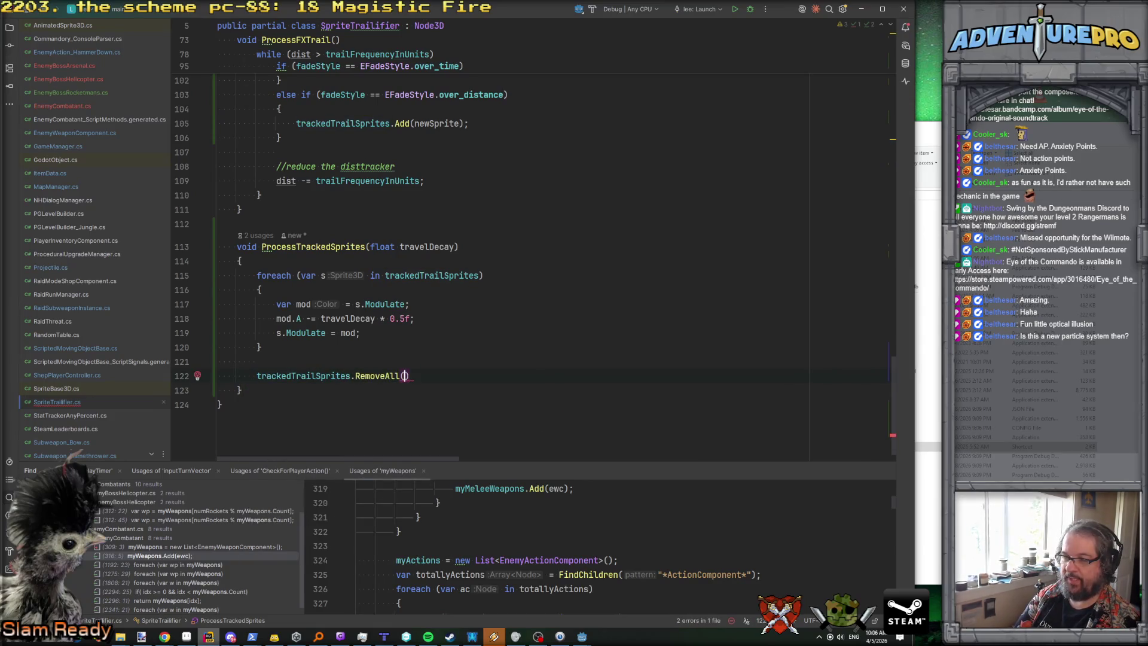
type("s => s.")
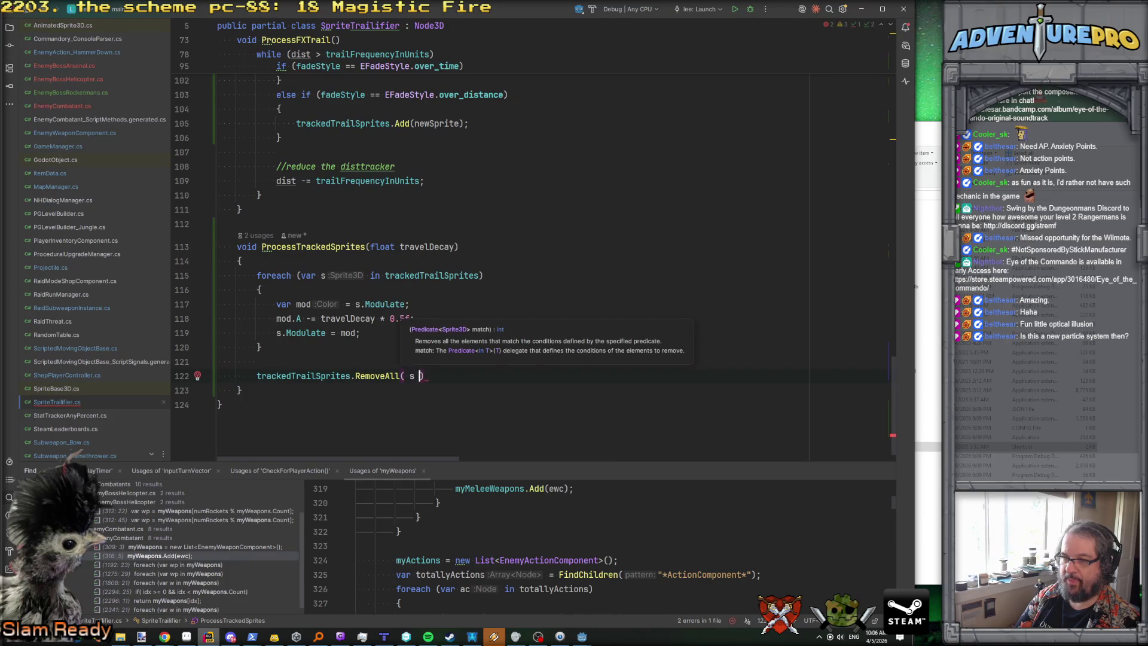
type("mod")
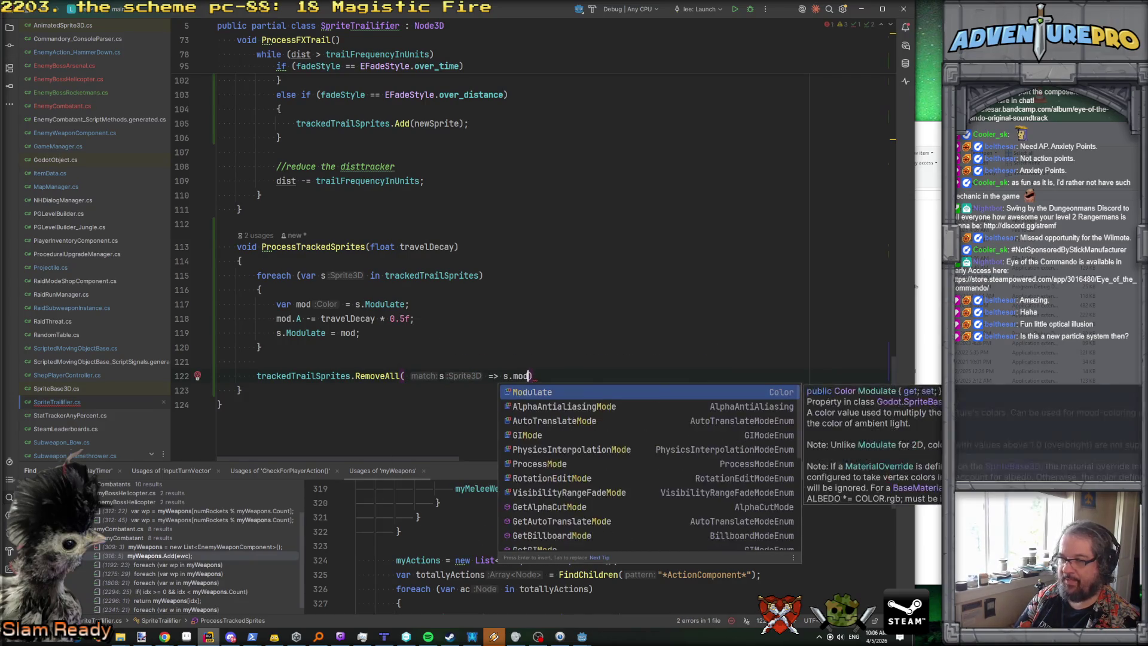
key("Return")
type(".a")
key("Return")
type("0f);")
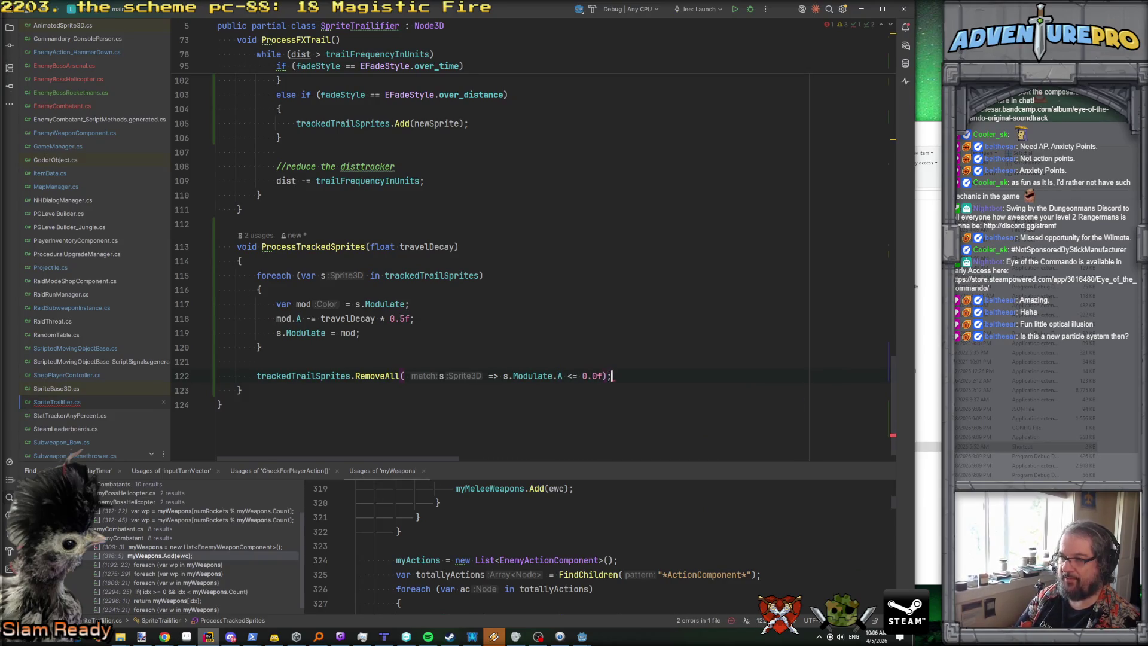
Step: Review the _Process code, then switch over to the Godot editor
scroll(492, 309, "up", 12)
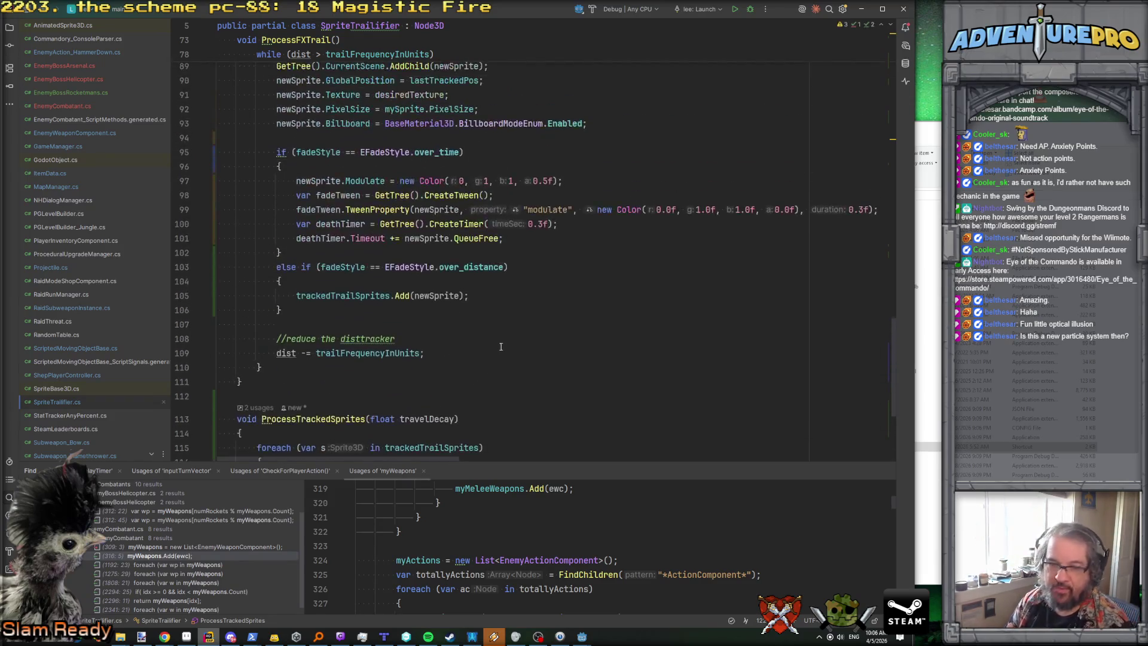
scroll(492, 309, "up", 13)
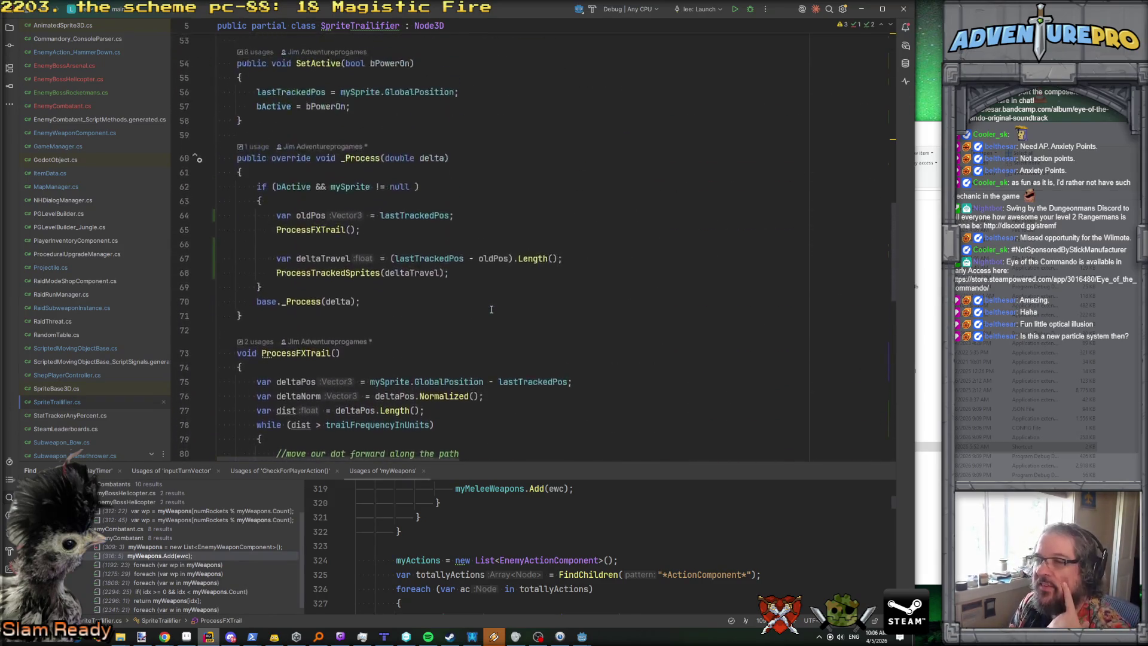
scroll(491, 309, "down", 7)
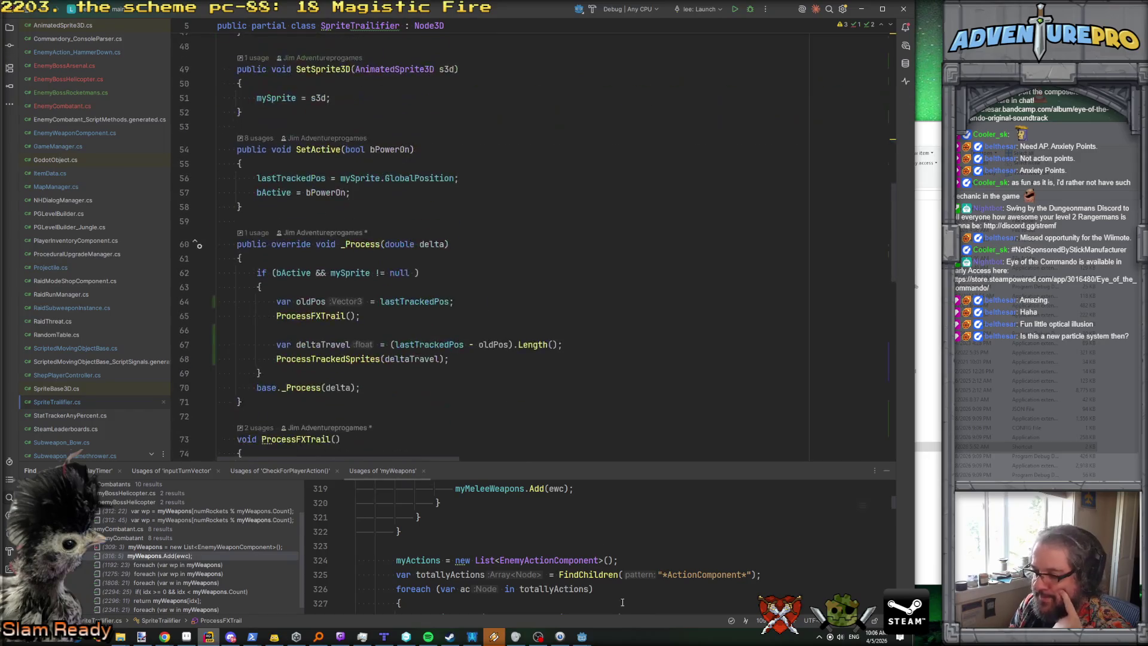
left_click(602, 620)
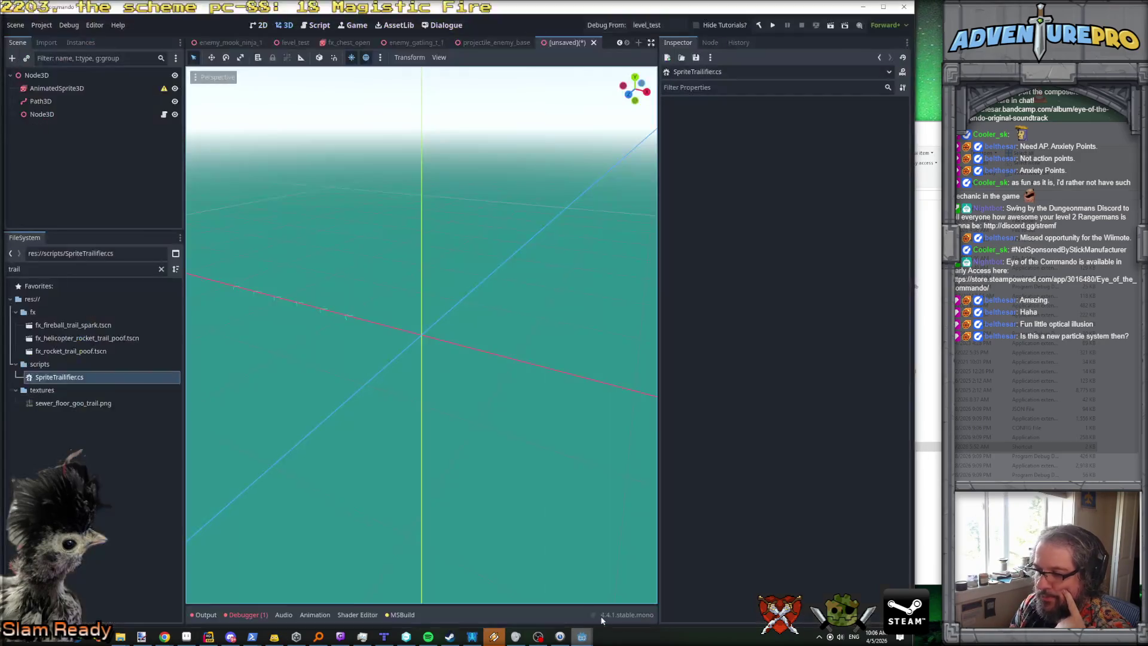
Step: Close the unsaved scene without saving and select the projectile_enemy_base root node
left_click(593, 42)
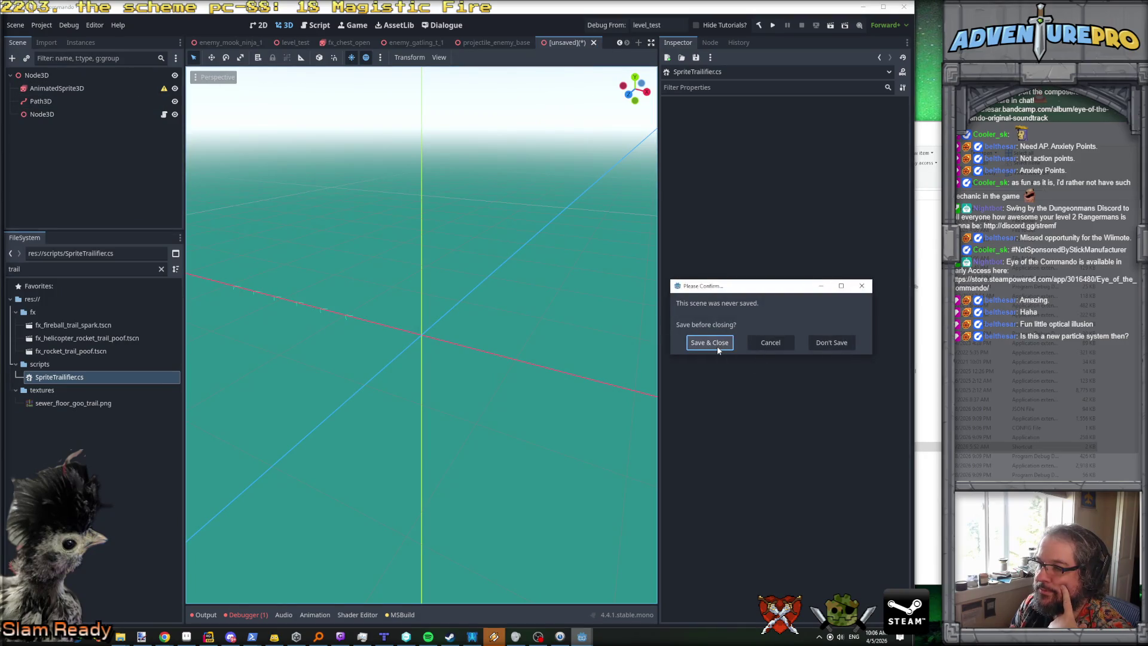
left_click(830, 342)
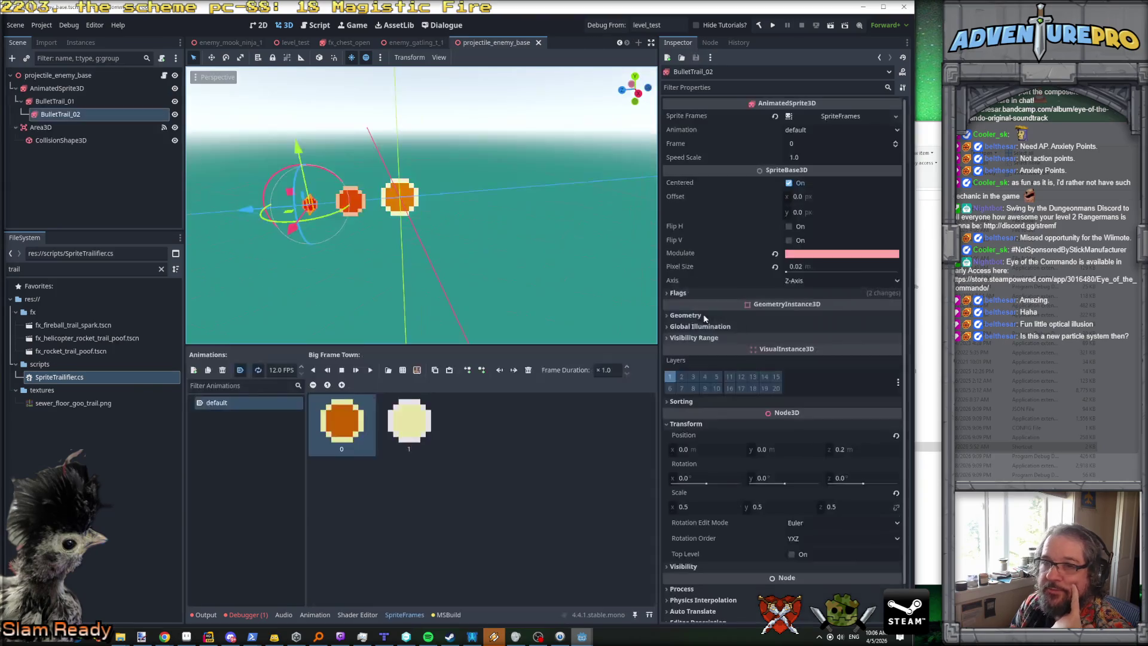
left_click(64, 77)
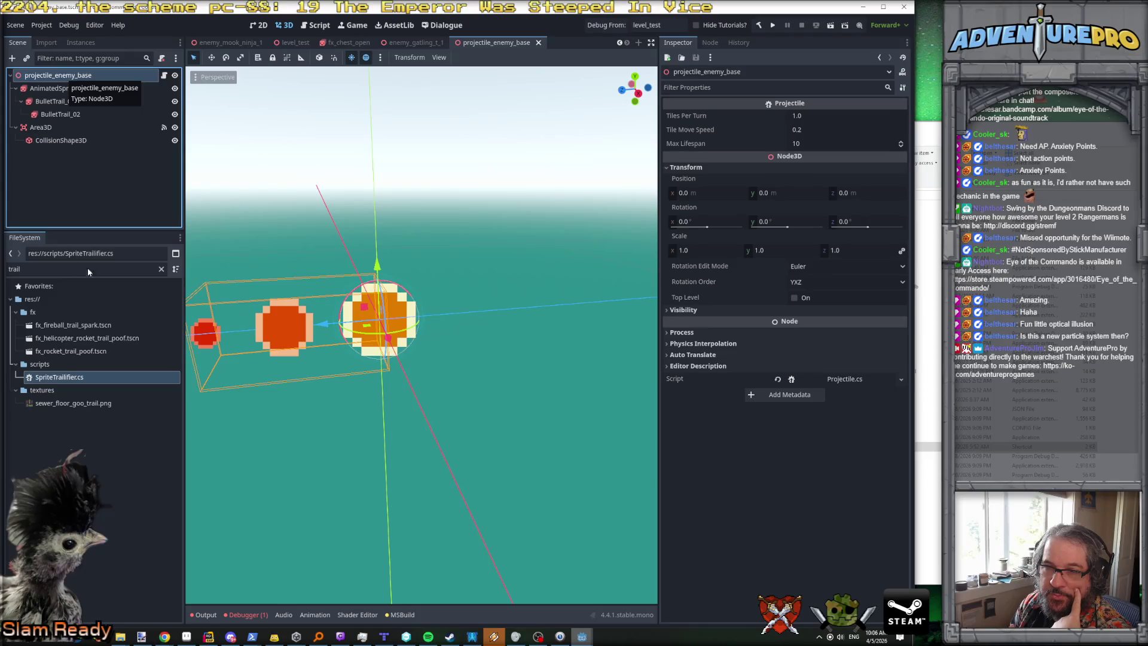
Step: Clear the FileSystem filter so the full project file list shows
left_click(161, 270)
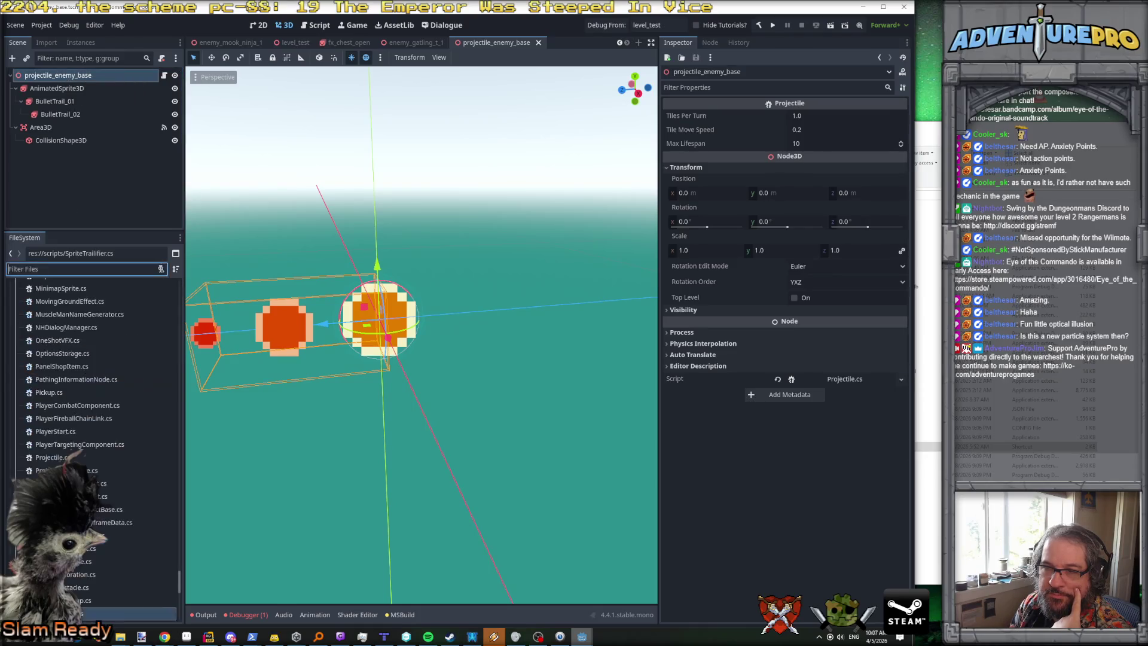
scroll(150, 389, "up", 15)
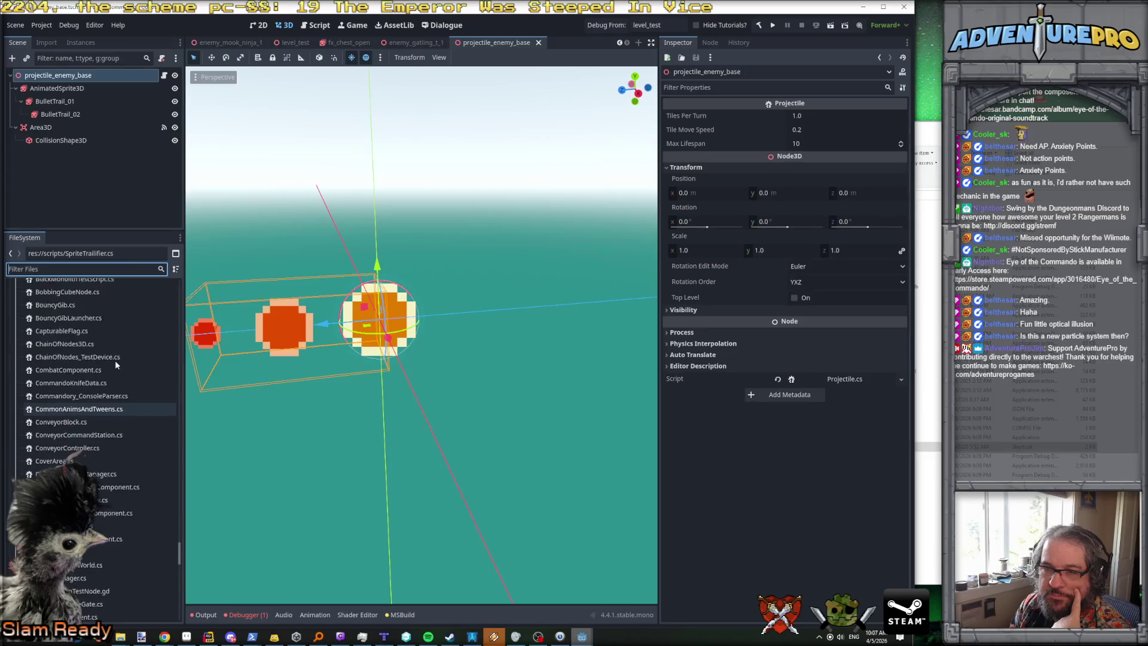
left_click_drag(180, 541, 179, 287)
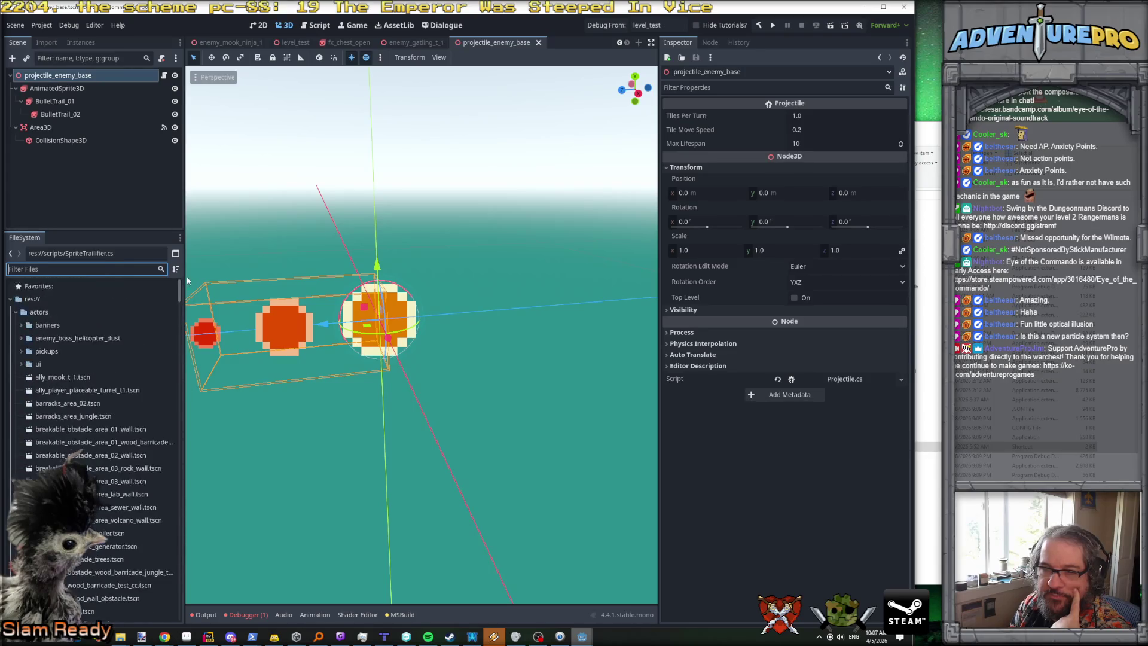
left_click(41, 269)
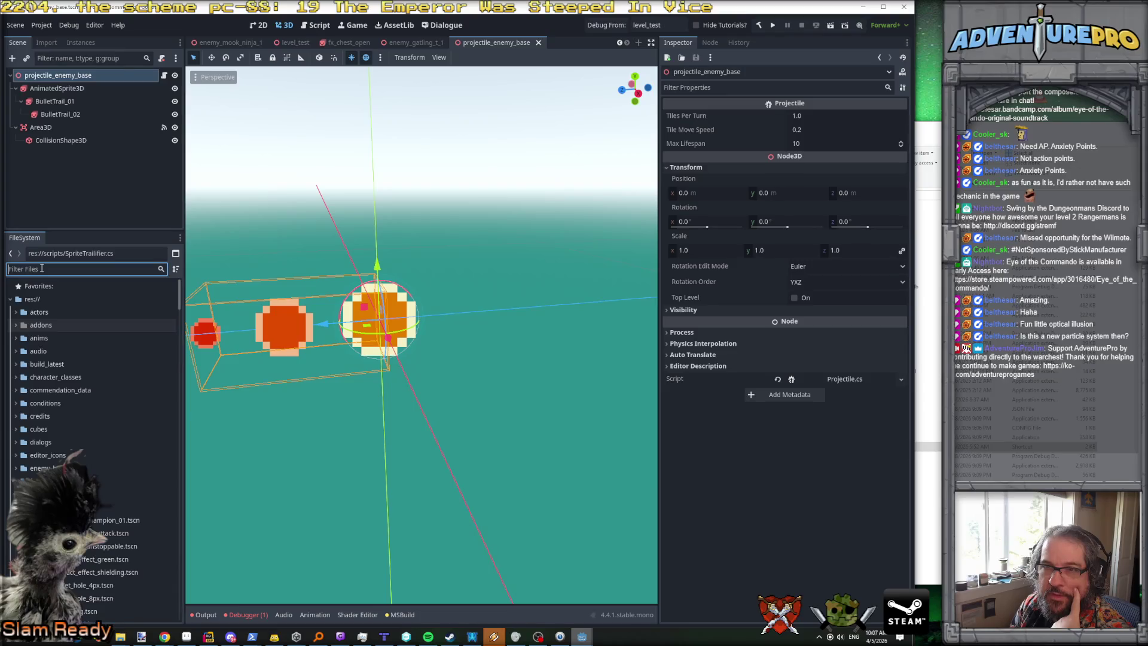
Step: Duplicate projectile_enemy_base.tscn as projectile_enemy_wave_beam.tscn and open the new scene
type("projectil")
left_click(104, 340)
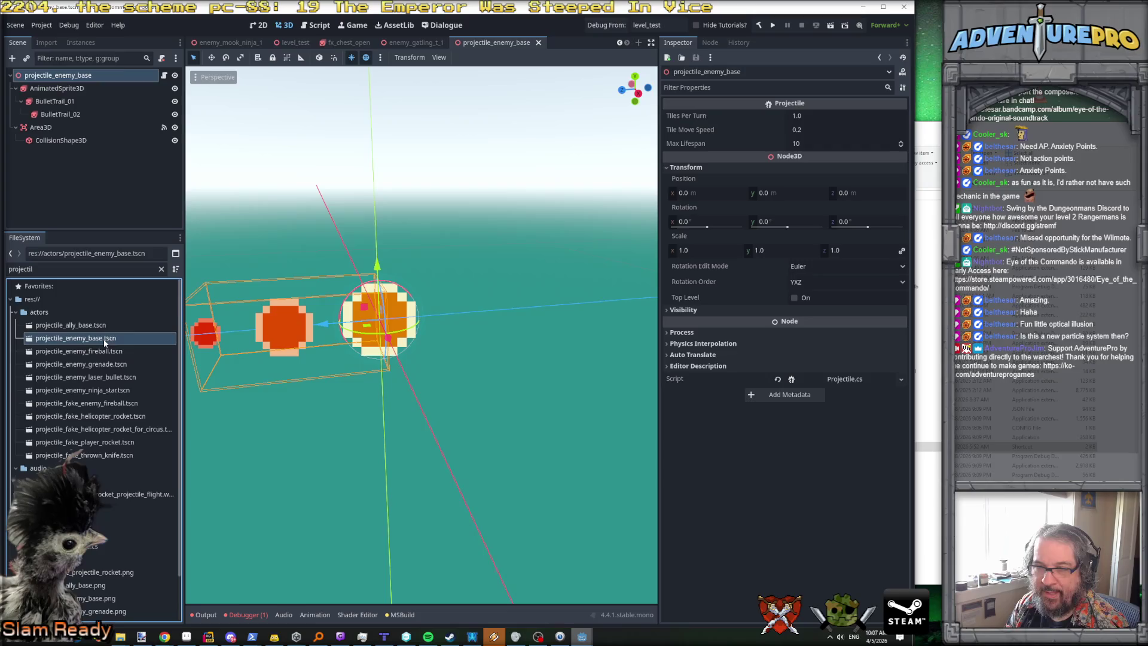
right_click(88, 342)
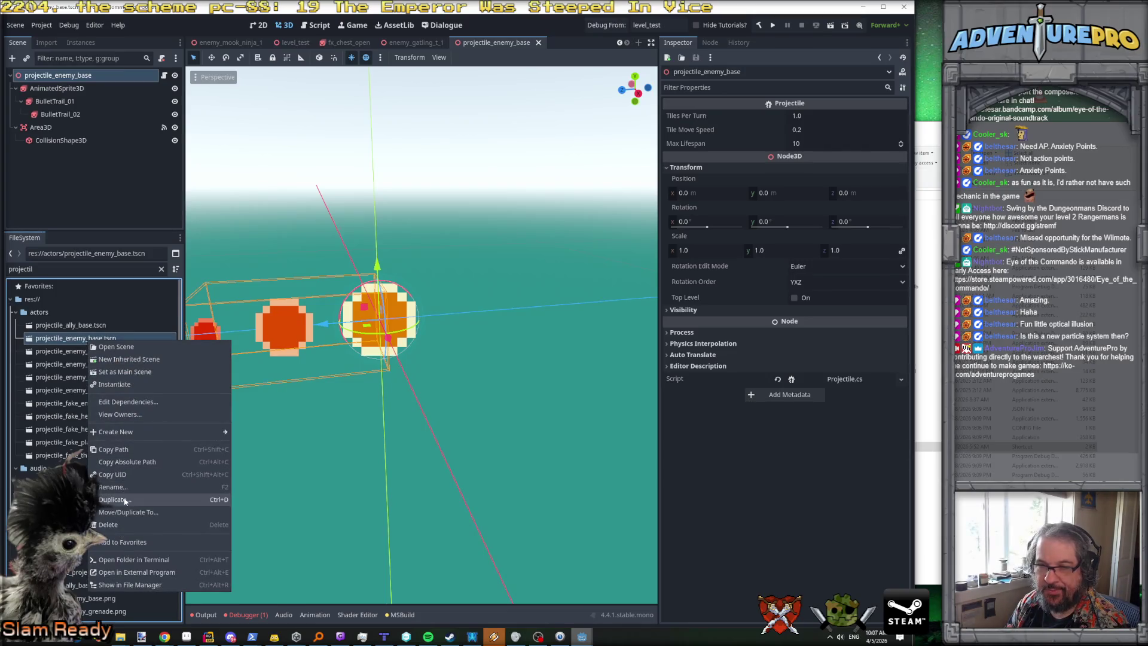
left_click(117, 447)
left_click(724, 316)
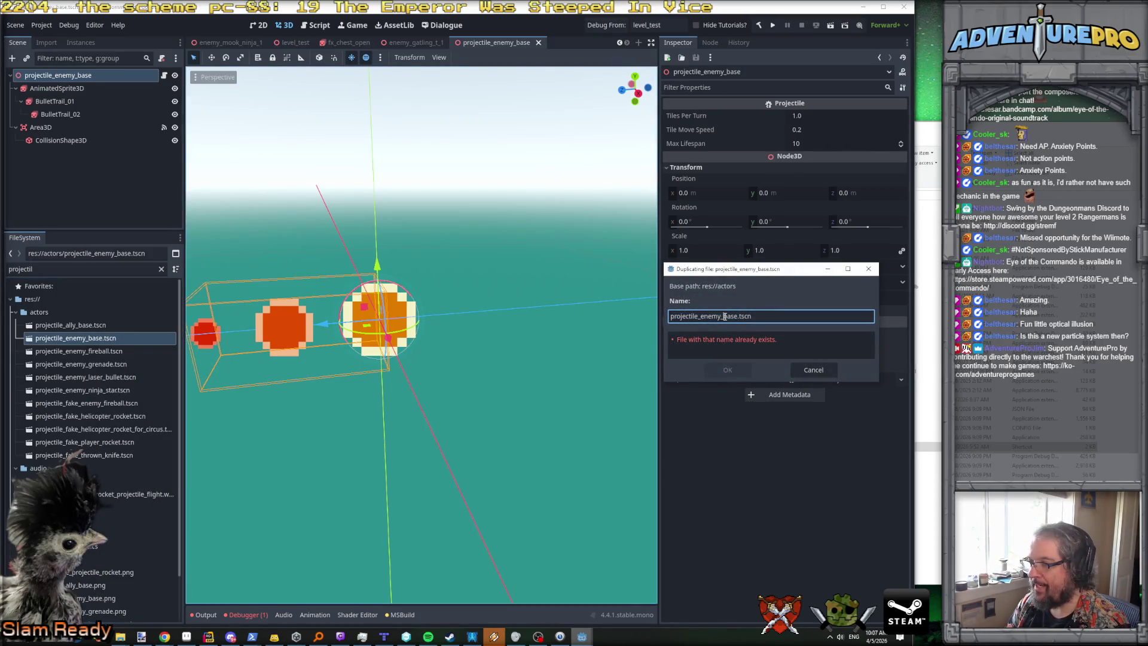
type("wave_b")
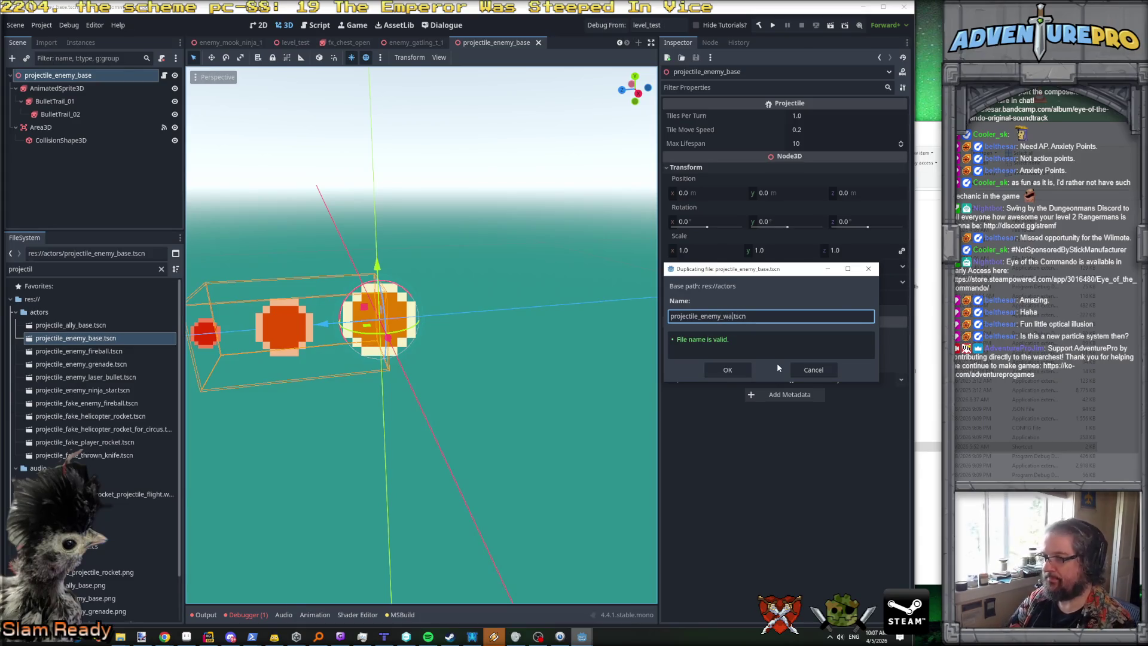
type("eam")
key("Return")
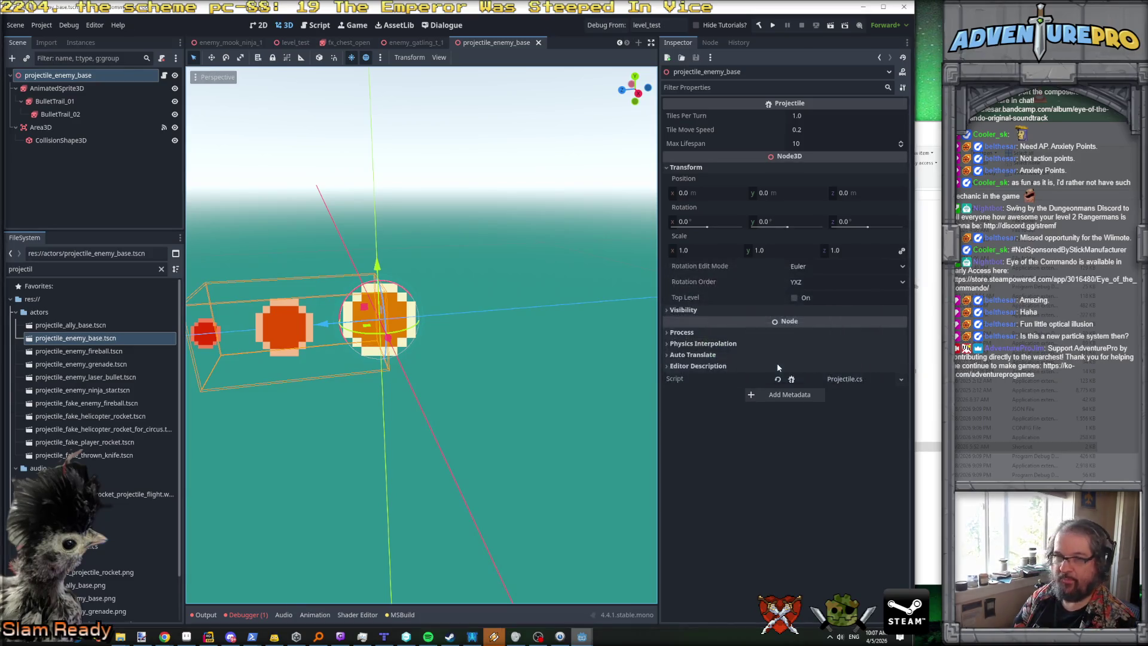
double_click(96, 403)
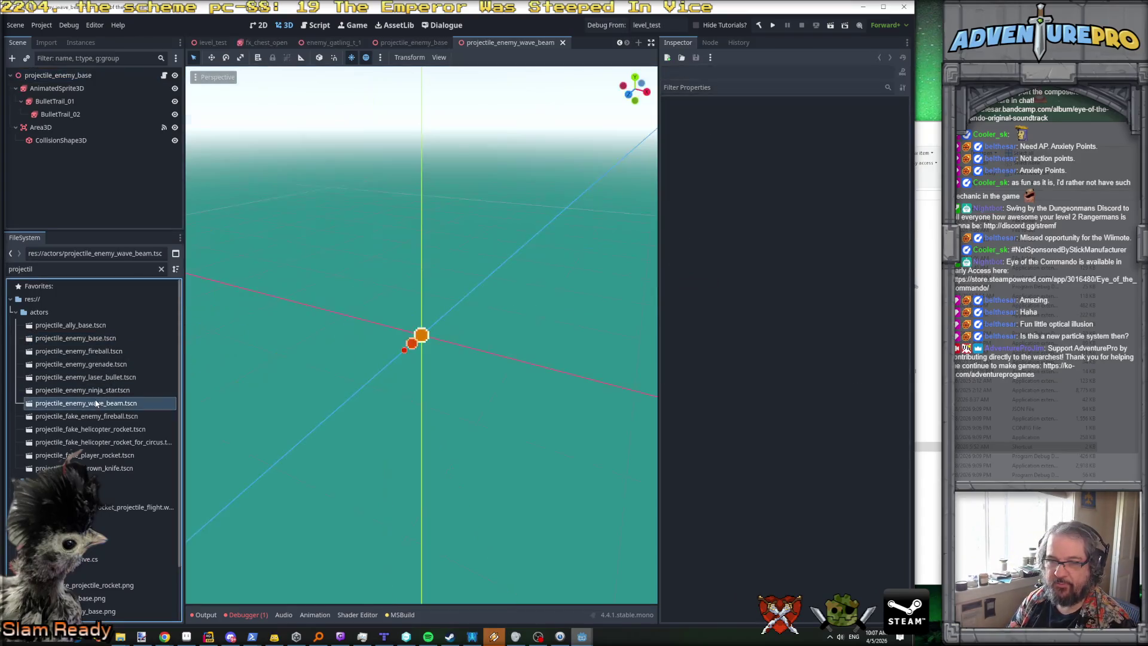
Step: Add a Node3D child under the root and attach the SpriteTrailifier.cs script to it
left_click(57, 77)
right_click(56, 76)
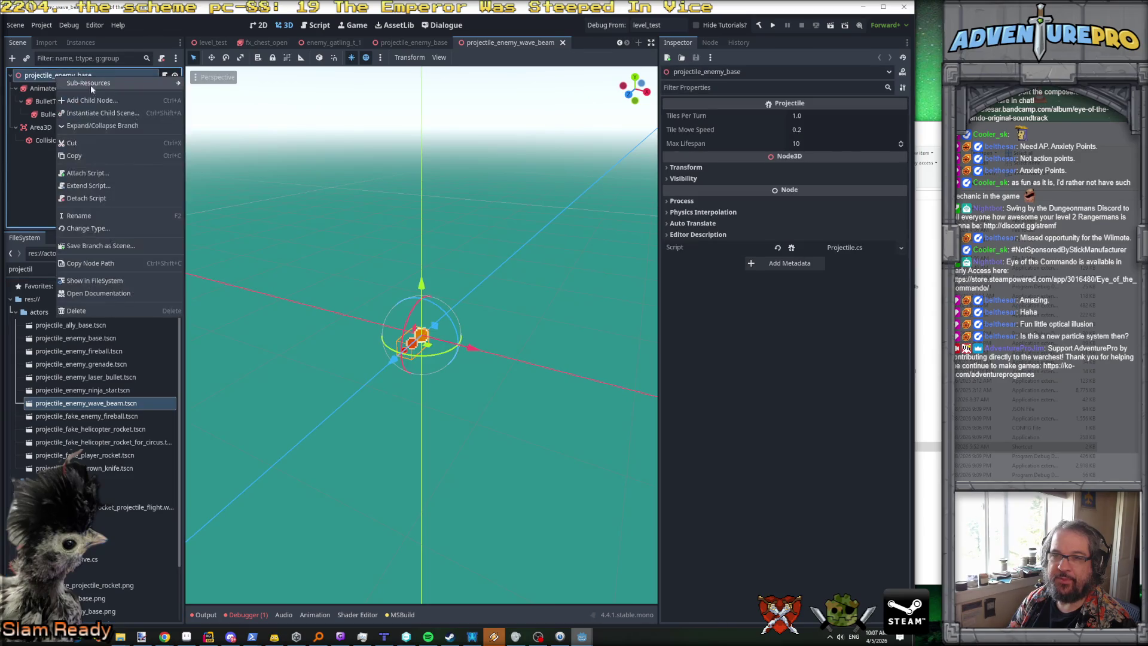
left_click(106, 103)
key("Return")
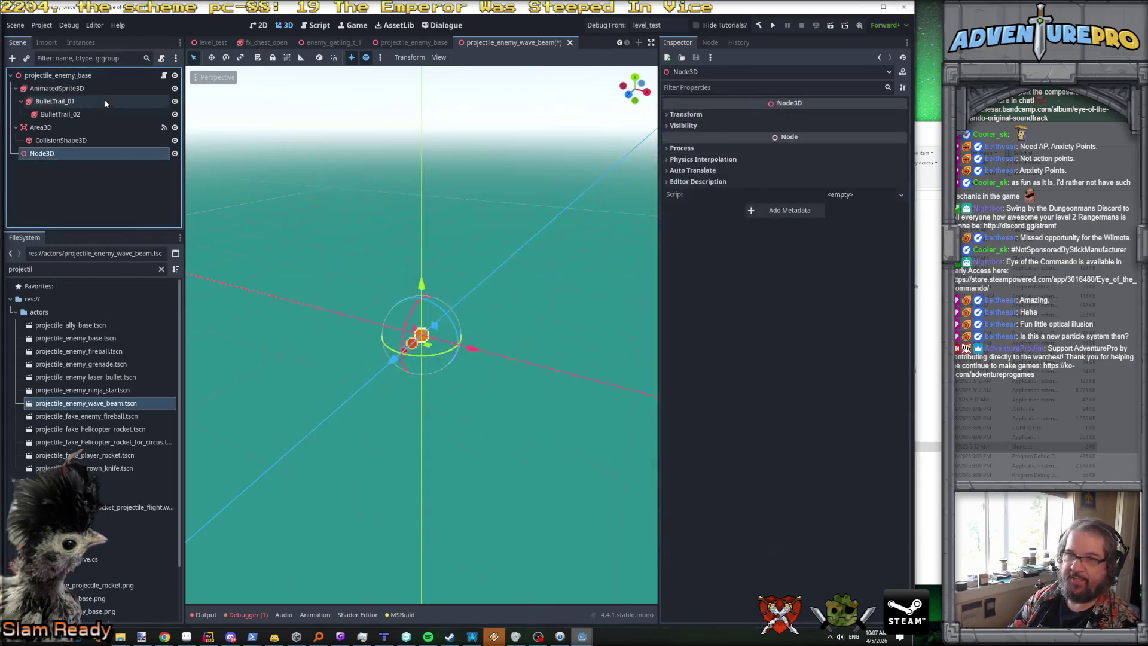
left_click(49, 270)
key("ctrl+a")
type("spritetr")
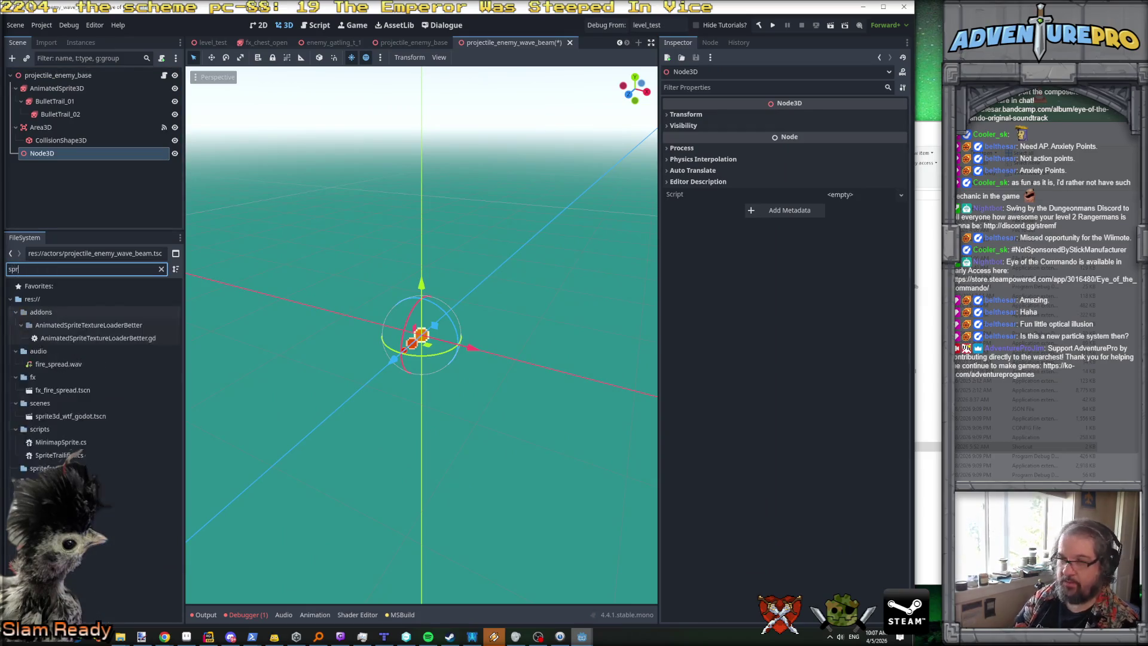
mouse_move(60, 325)
left_mouse_down()
mouse_move(66, 227)
mouse_move(41, 156)
left_mouse_up()
Step: Set the trail node's Fade Style to over_distance and My Sprite to AnimatedSprite3D
left_click(41, 157)
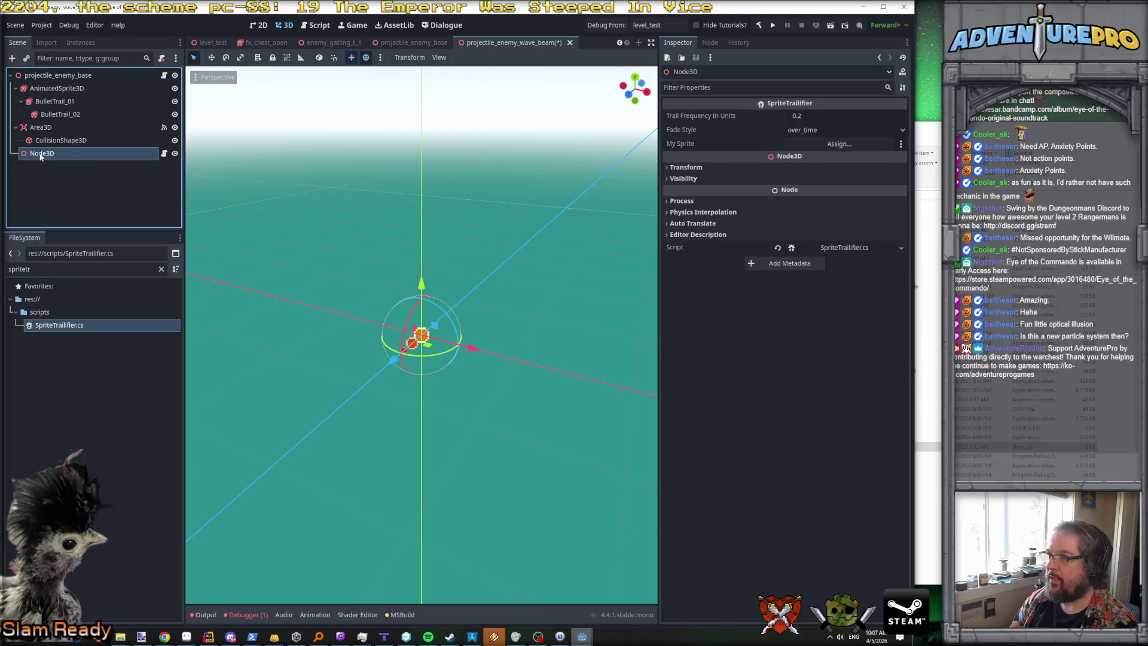
left_click(837, 130)
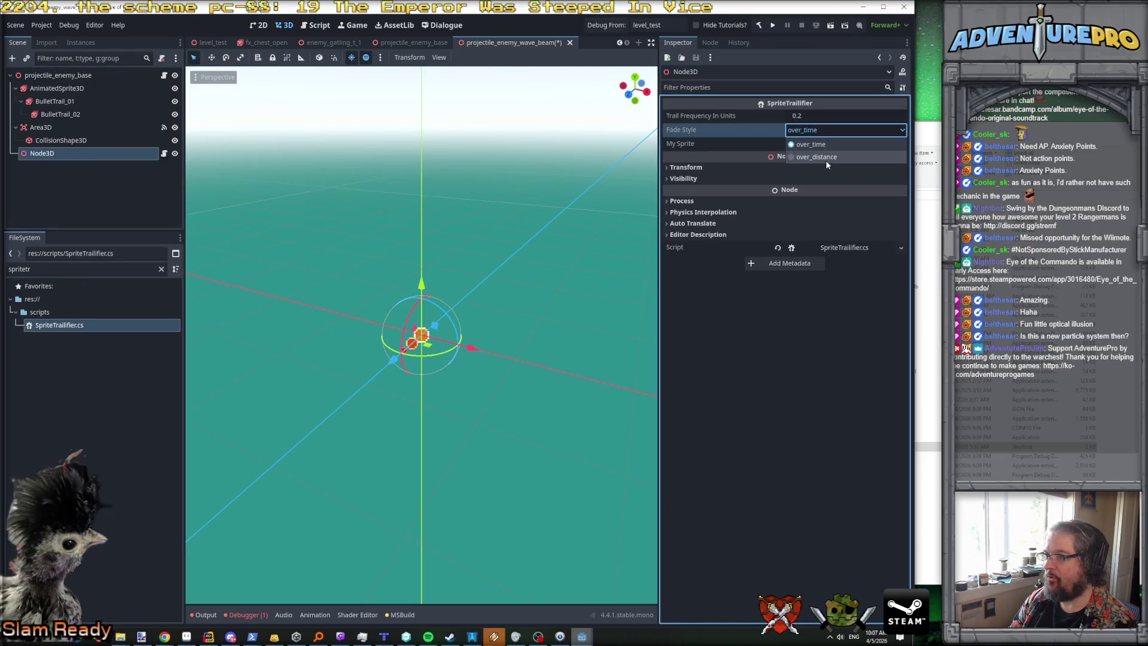
left_click(827, 161)
mouse_move(57, 88)
left_mouse_down()
mouse_move(857, 130)
mouse_move(851, 146)
left_mouse_up()
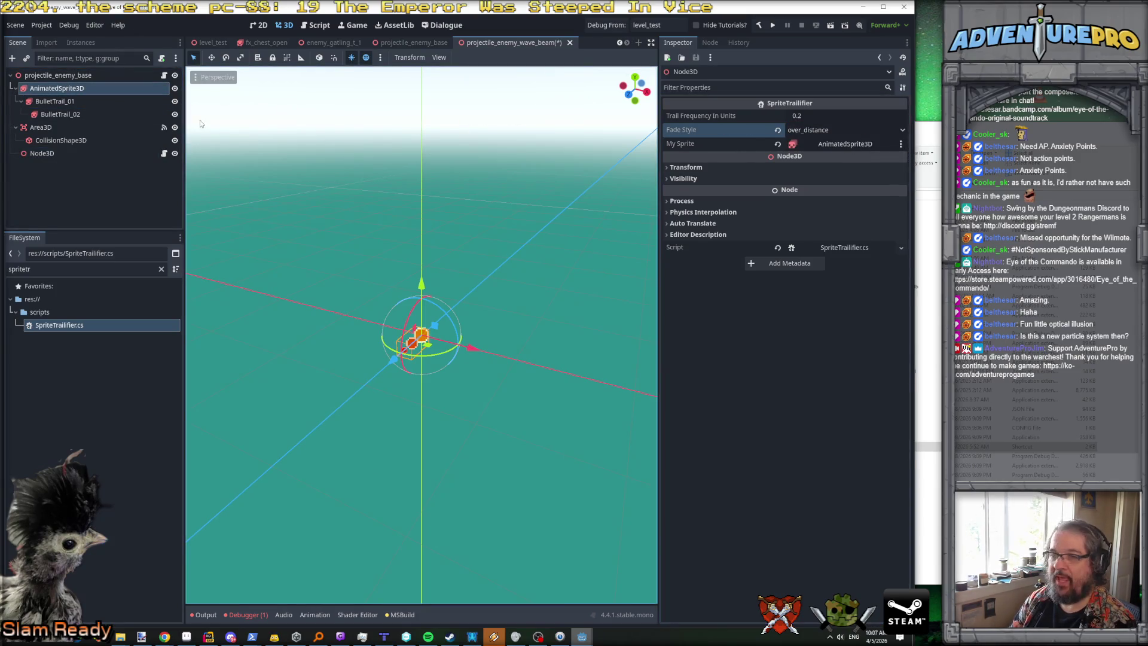
Step: Delete the BulletTrail_01 node and its children, then save the scene
left_click(117, 101)
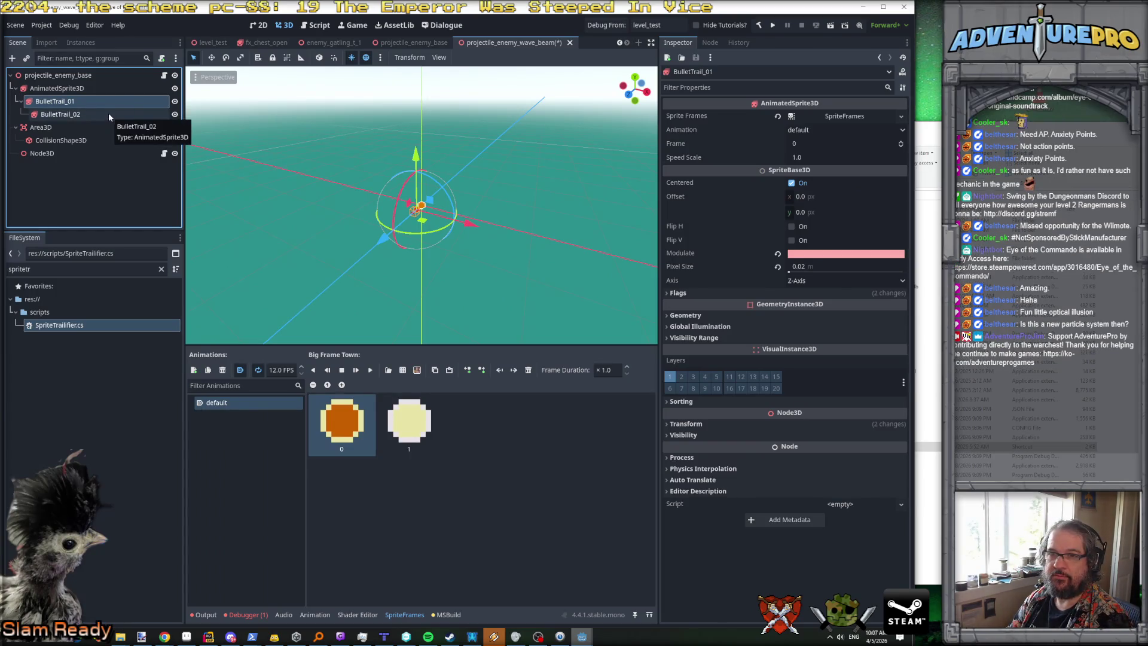
key("Delete")
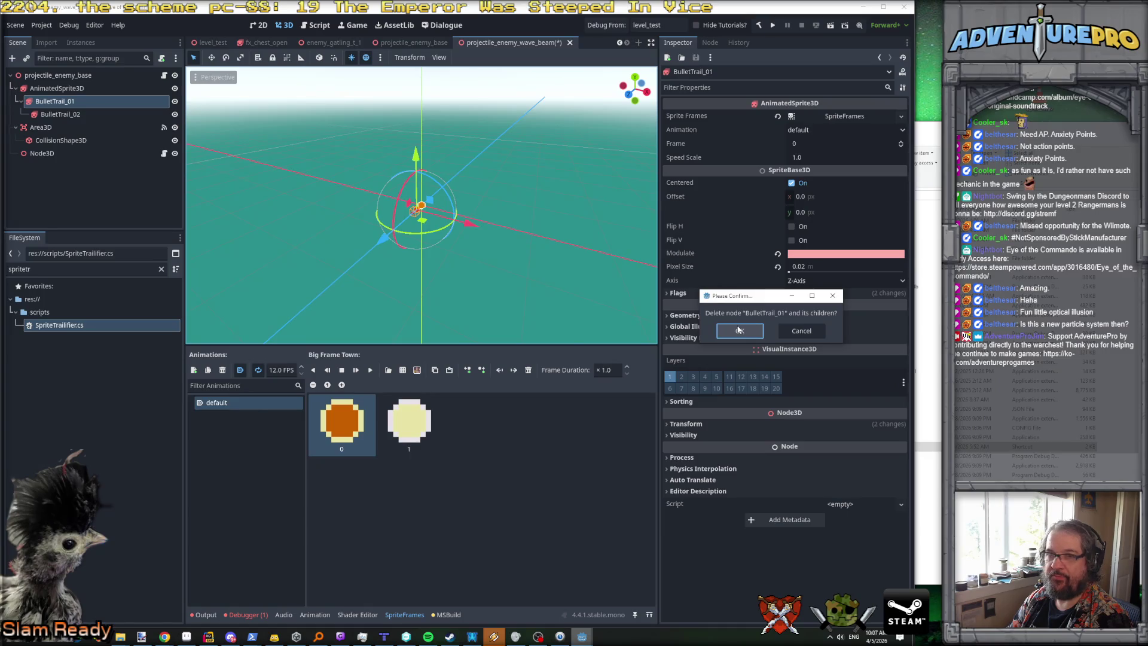
left_click(739, 330)
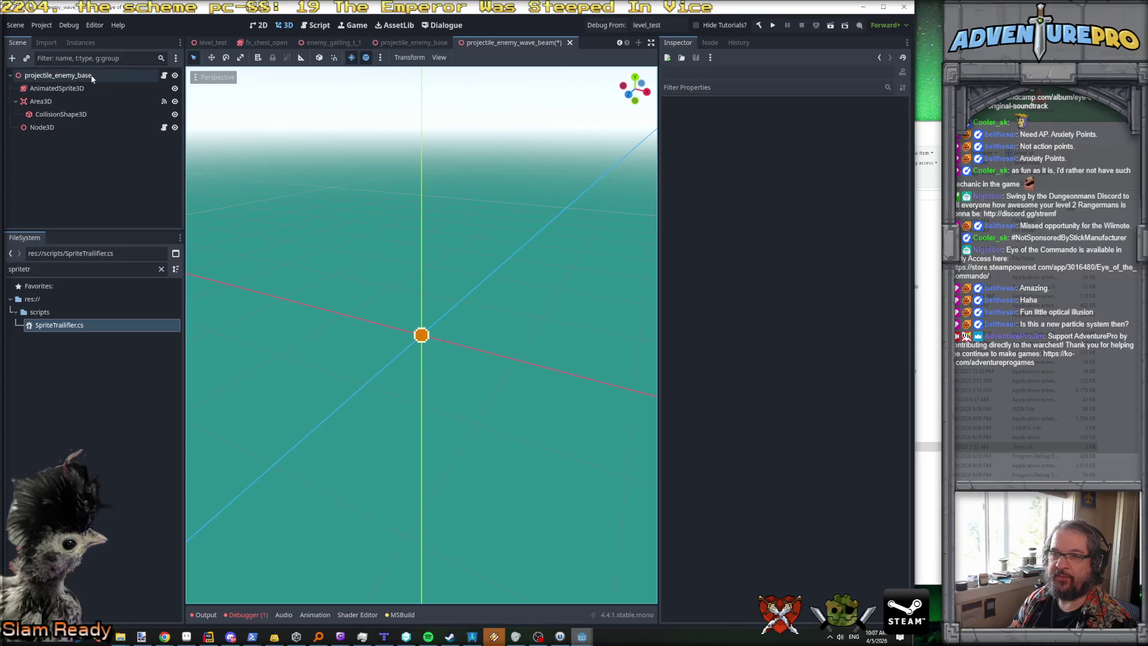
key("ctrl+s")
Step: Rename the root node to projectile_enemy_wave_beam and save the scene
left_click(54, 75)
left_click(52, 75)
left_click_drag(52, 76, 126, 76)
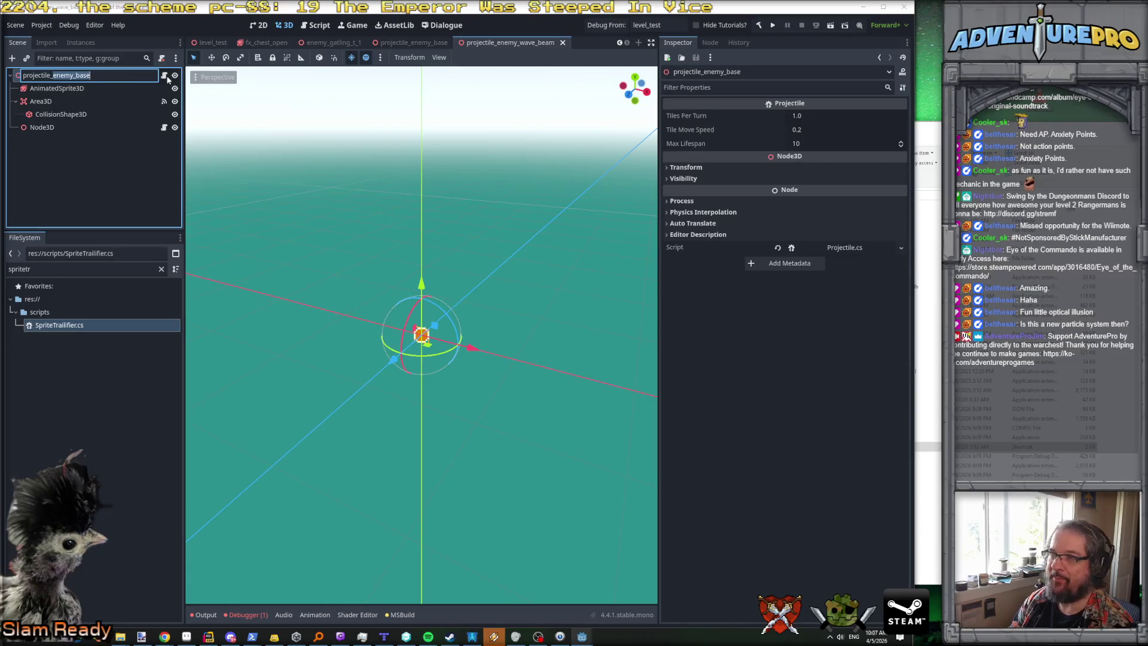
key("End")
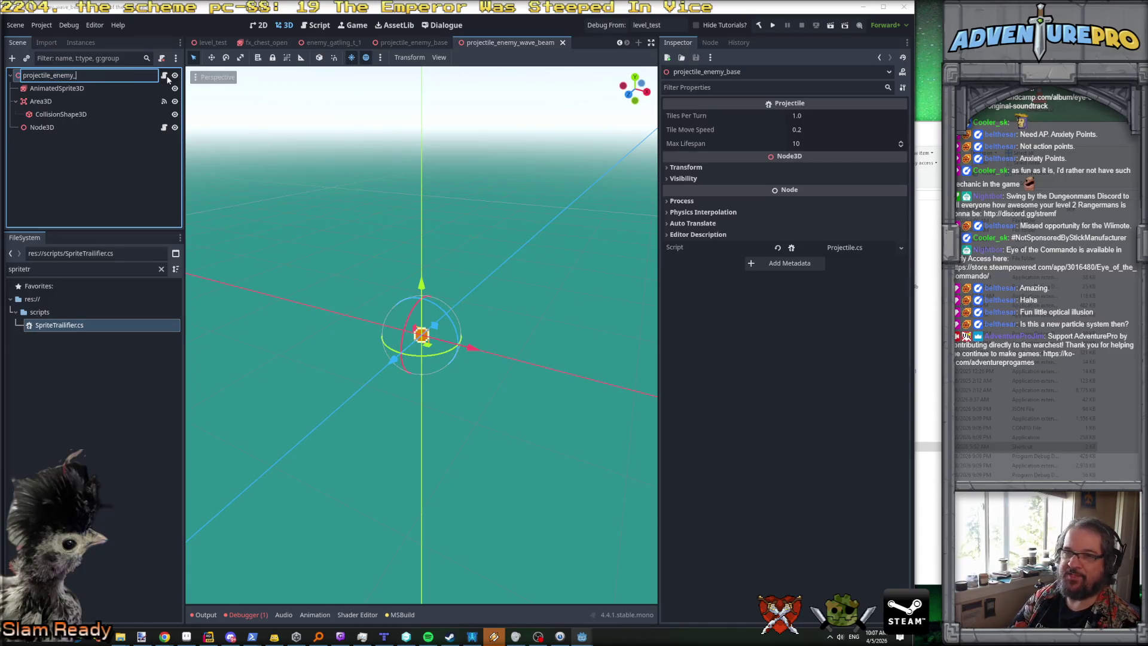
type("wave_beam")
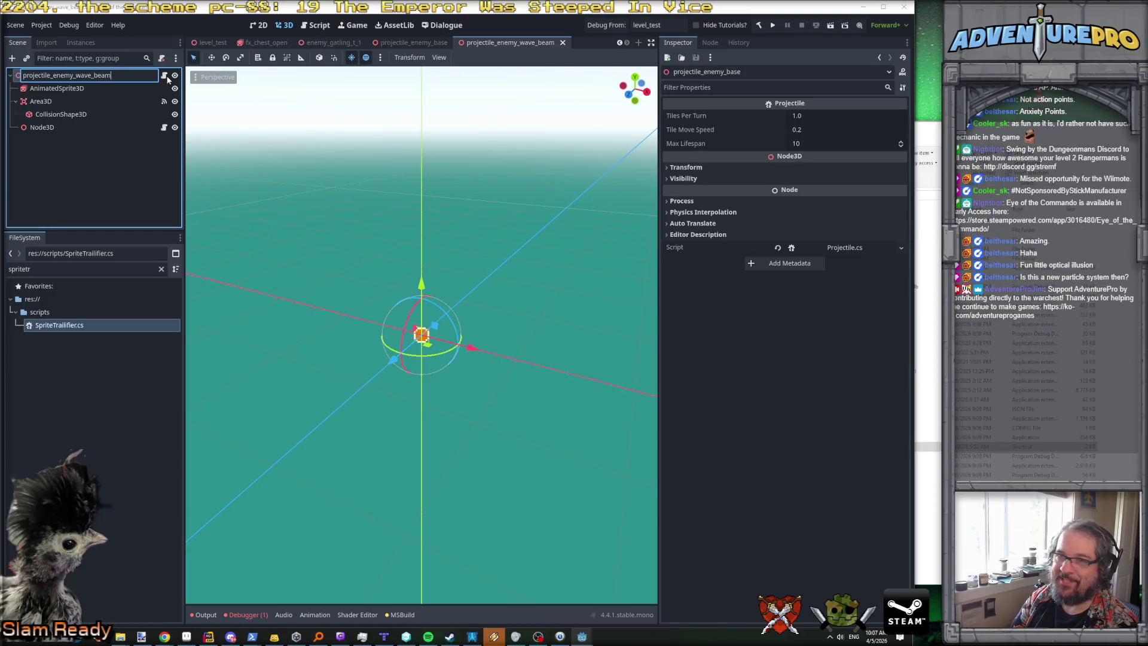
key("Return")
key("ctrl+s")
left_click(422, 44)
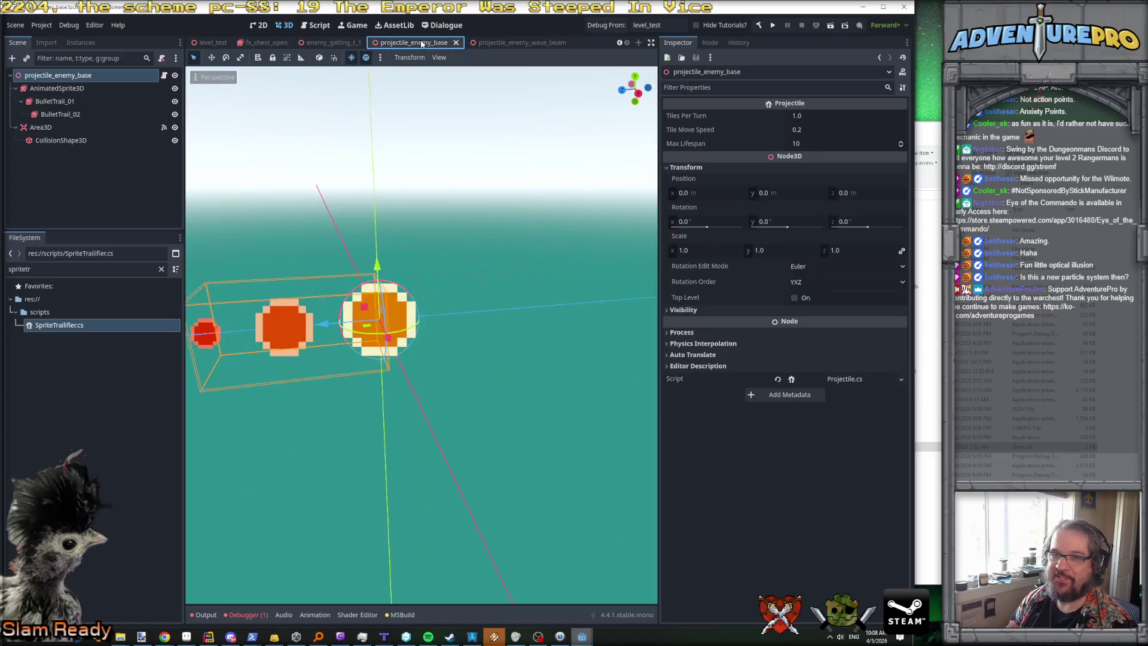
left_click(497, 43)
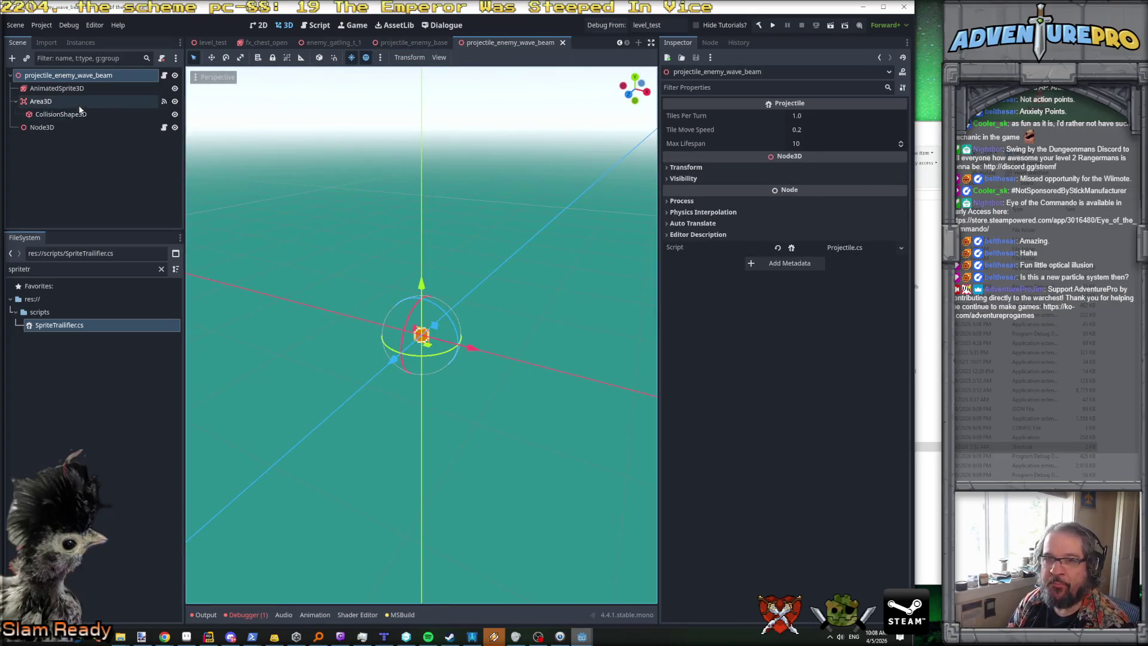
Step: Rename the new Node3D to SpriteTrailifier
left_click(41, 127)
left_click(49, 128)
type("Sprit")
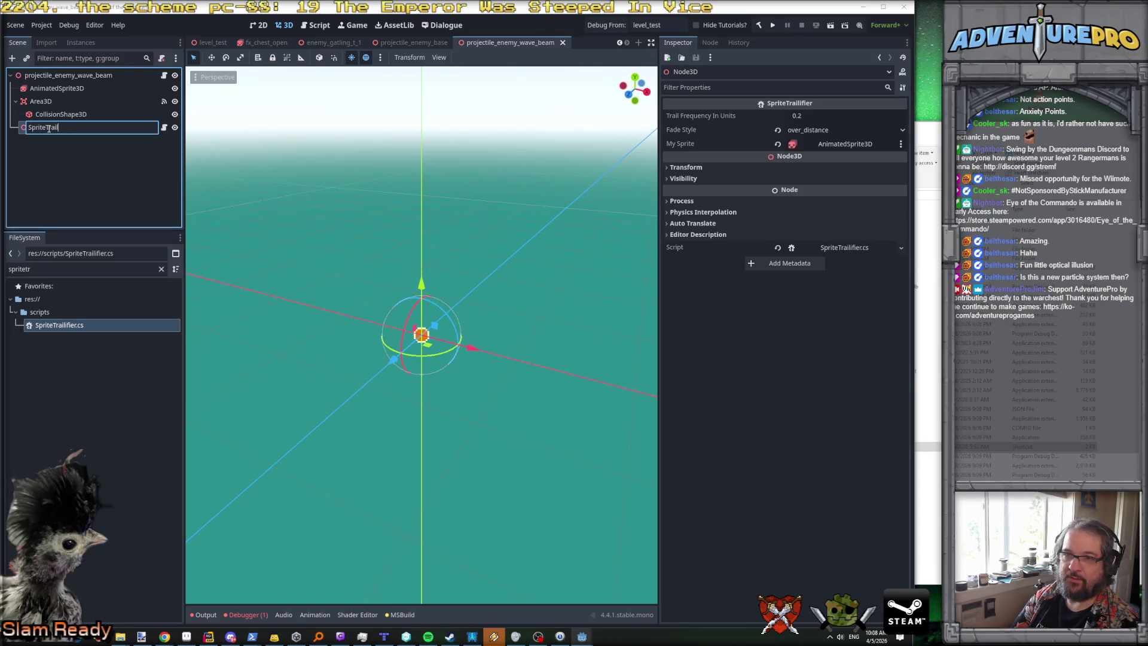
type("eTr")
key("Return")
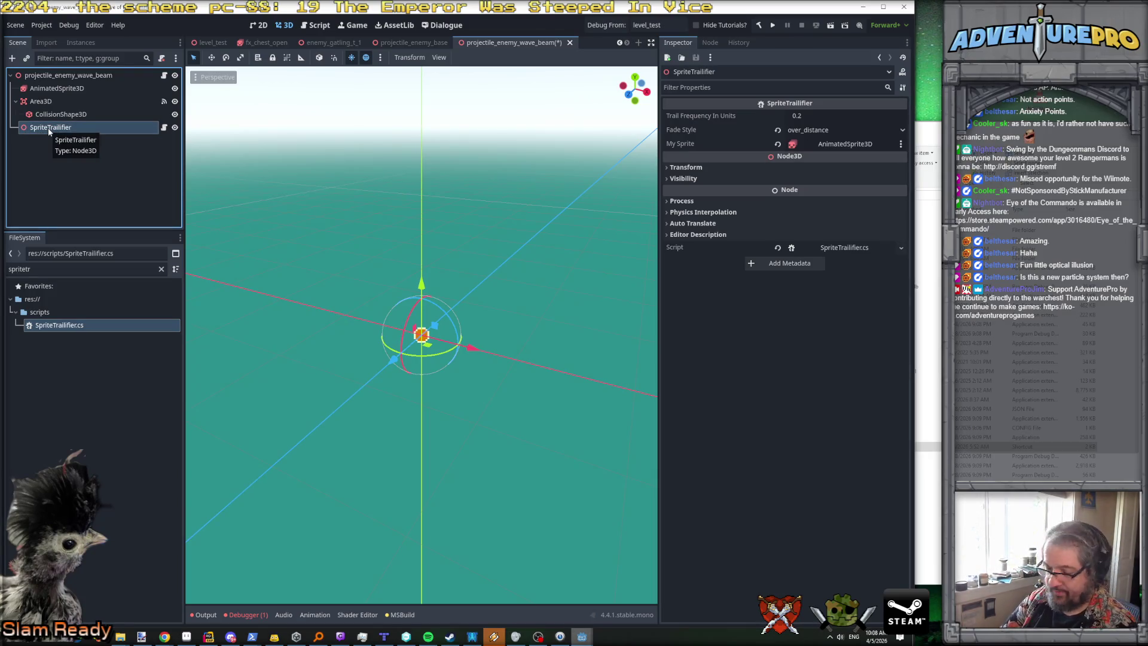
left_click(86, 77)
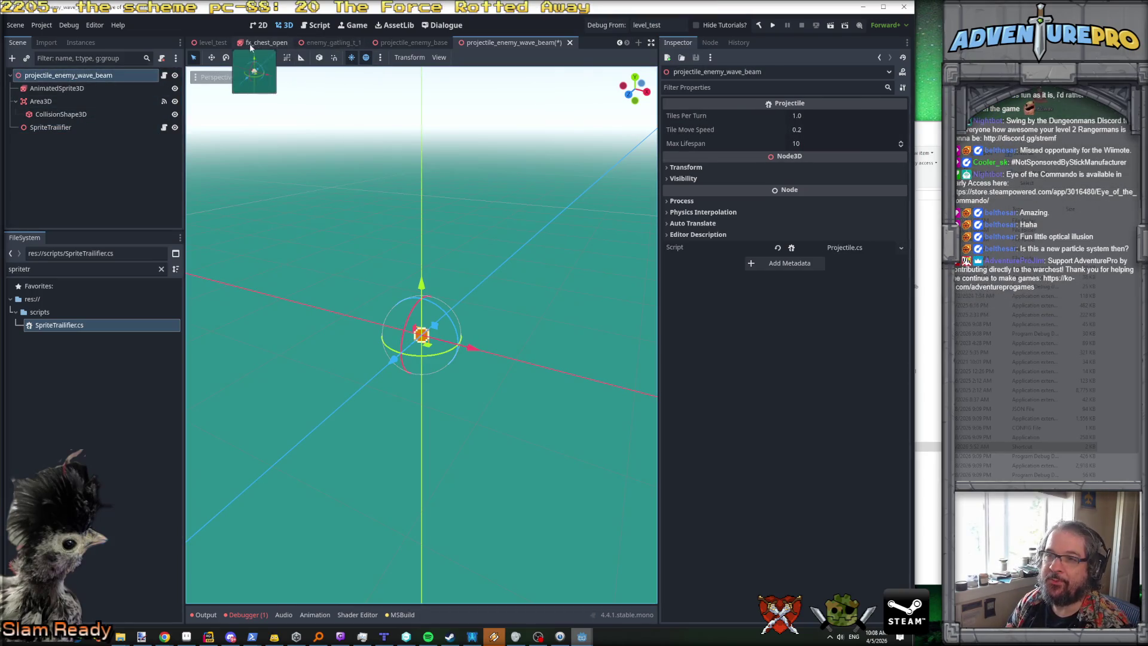
left_click(619, 43)
left_click(619, 43)
left_click(619, 43)
Step: In enemy_boss_rocketmans, set WeaponComponent_WaveBeam_L's Projectile Scene to projectile_enemy_wave_beam via Quick Load
left_click(337, 41)
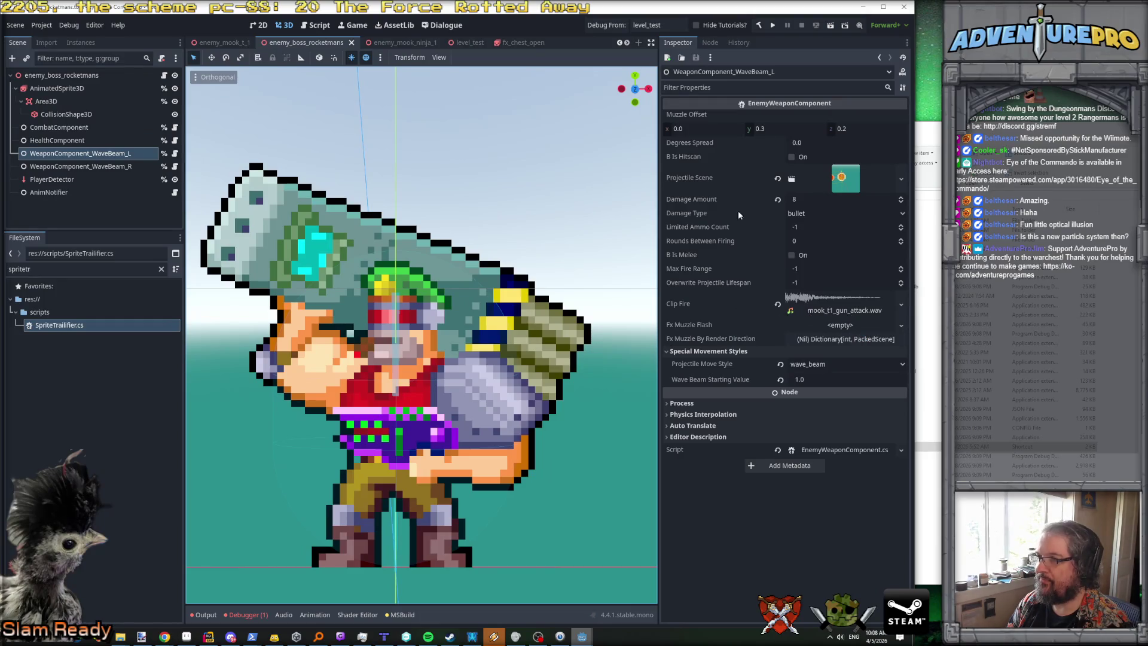
left_click(901, 179)
left_click(879, 217)
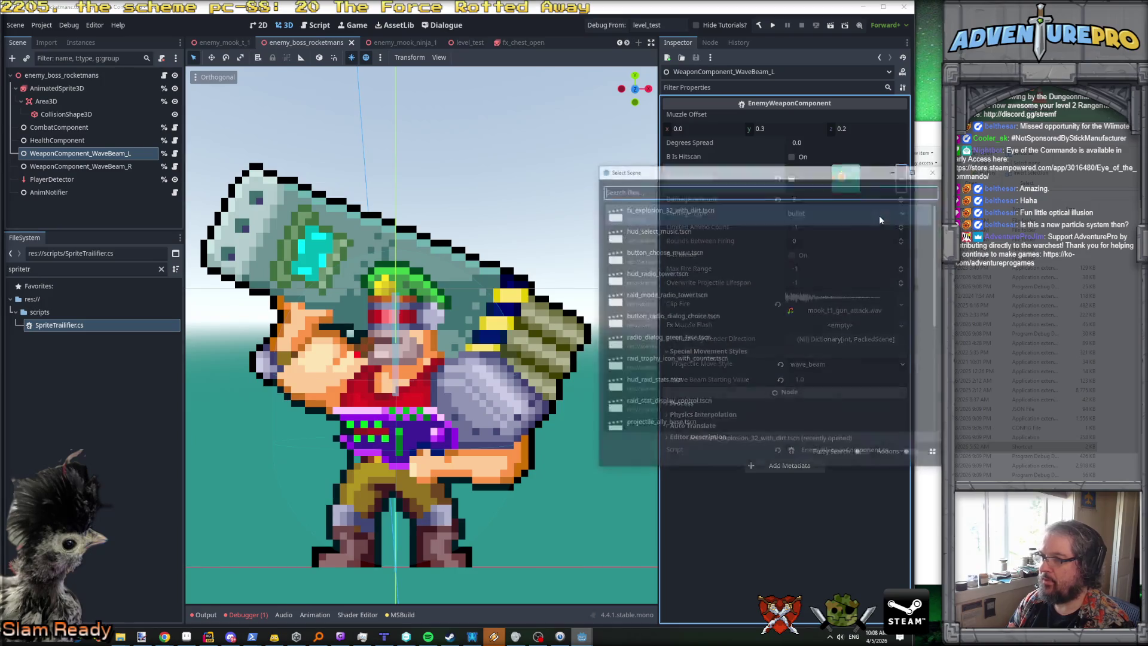
type("wave")
key("Return")
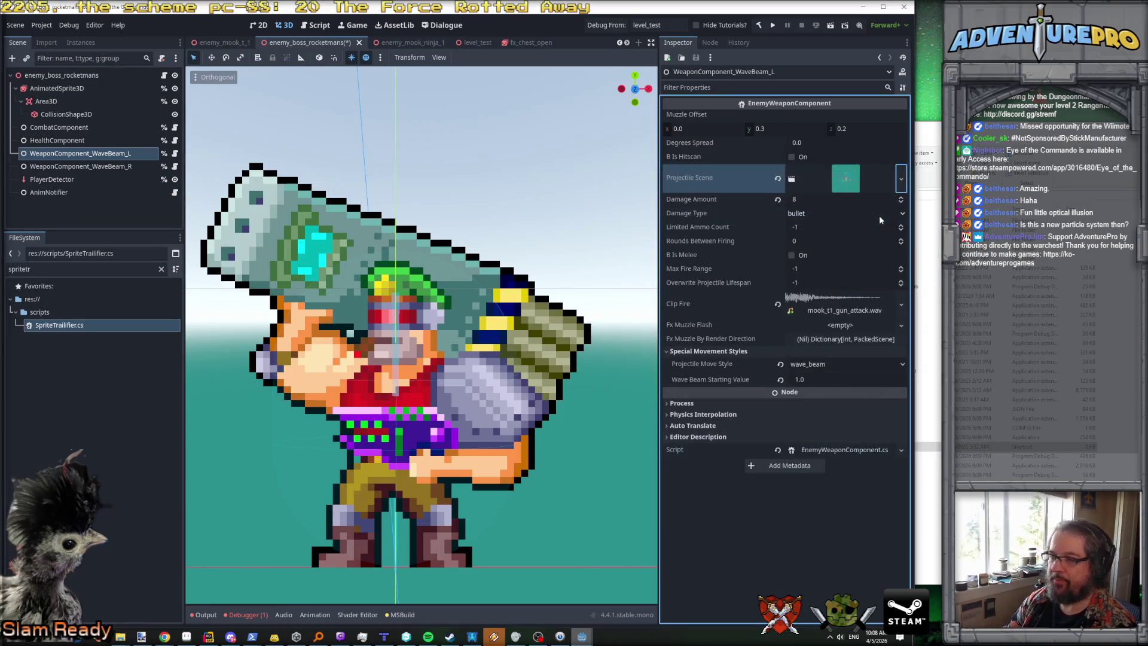
Step: Give WeaponComponent_WaveBeam_R the projectile_enemy_wave_beam projectile too and save the boss scene
double_click(107, 168)
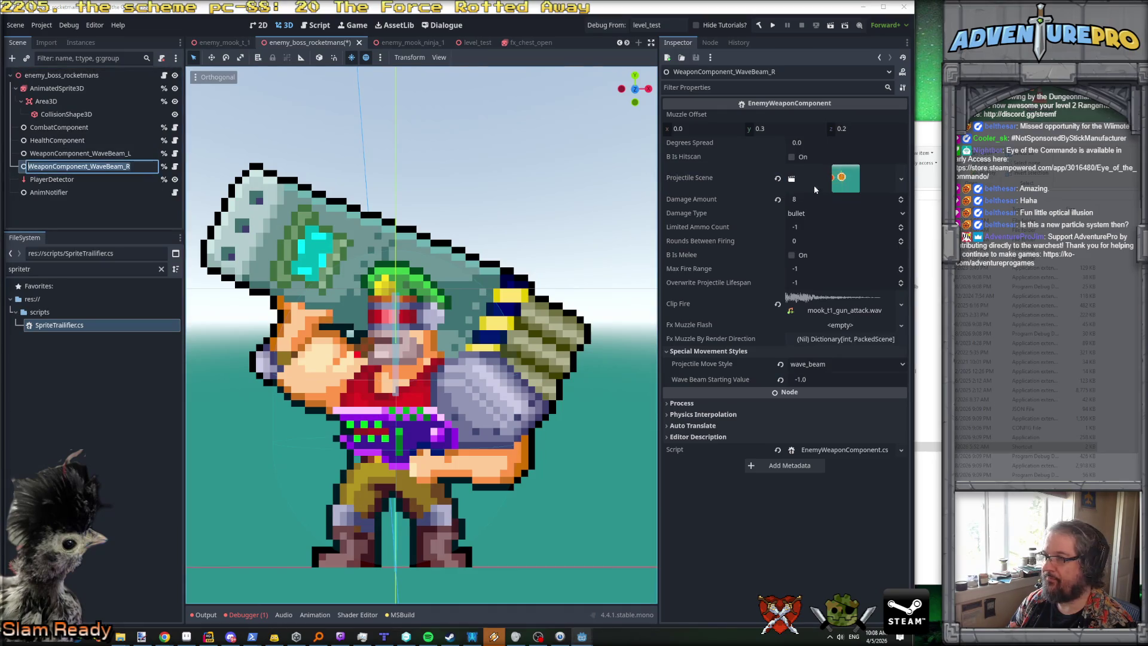
key("Return")
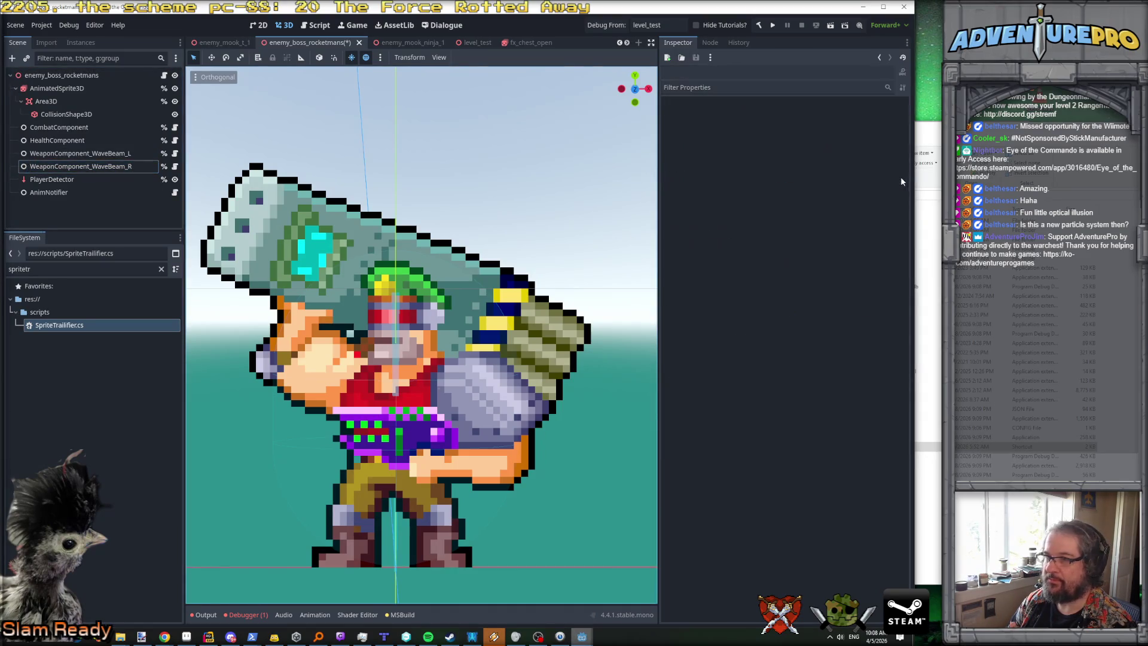
left_click(121, 154)
left_click(119, 171)
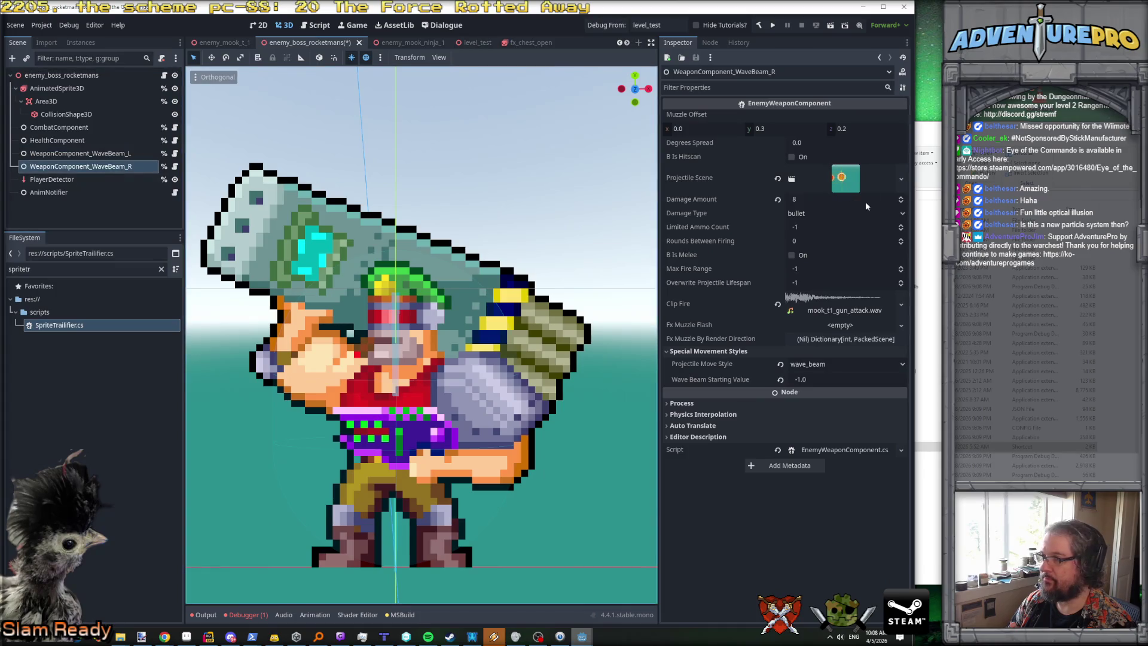
left_click(897, 174)
left_click(884, 213)
type("wave")
key("Return")
key("ctrl+s")
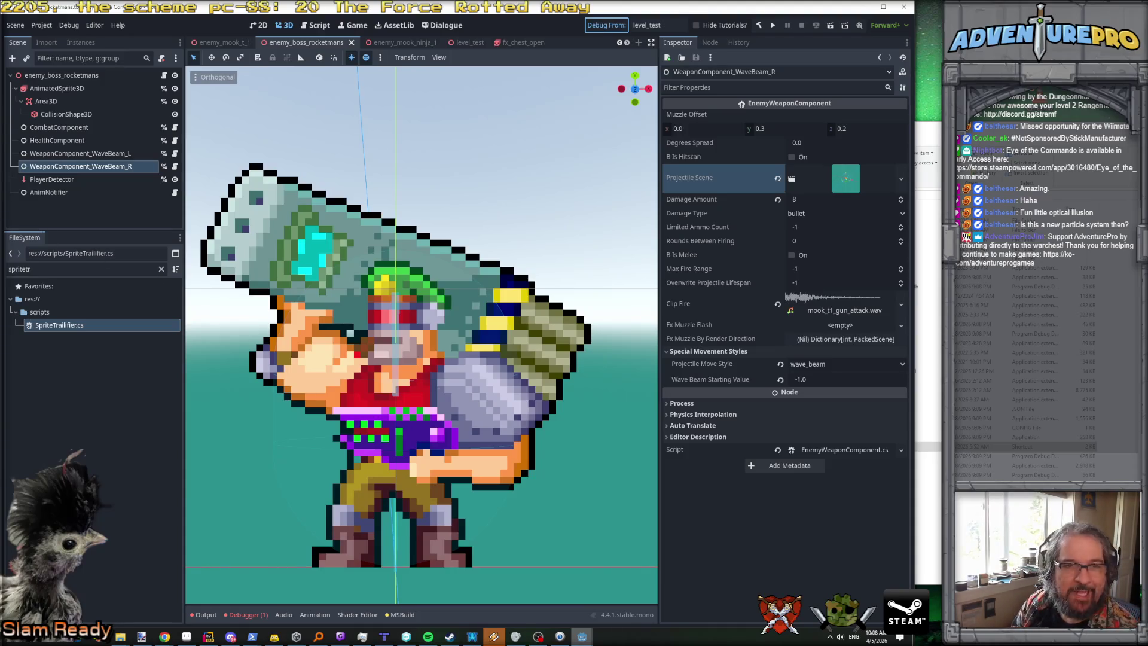
Step: Run level_test, walk through the corridor to the rocketman boss, then stop the debug run
key("ctrl+s")
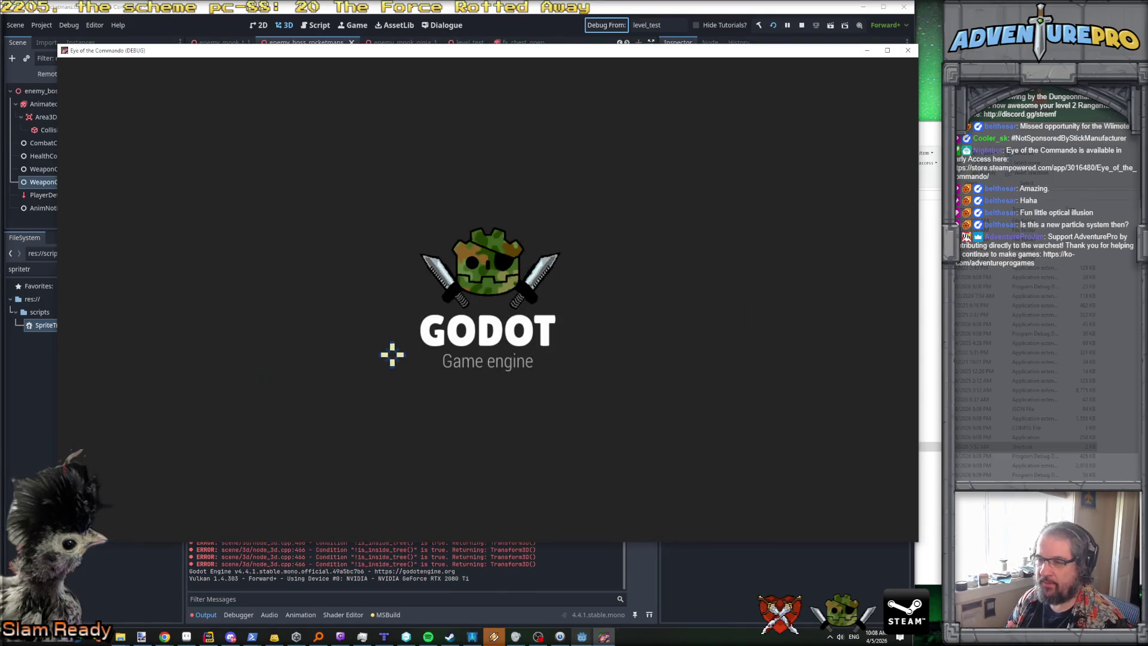
key("Right")
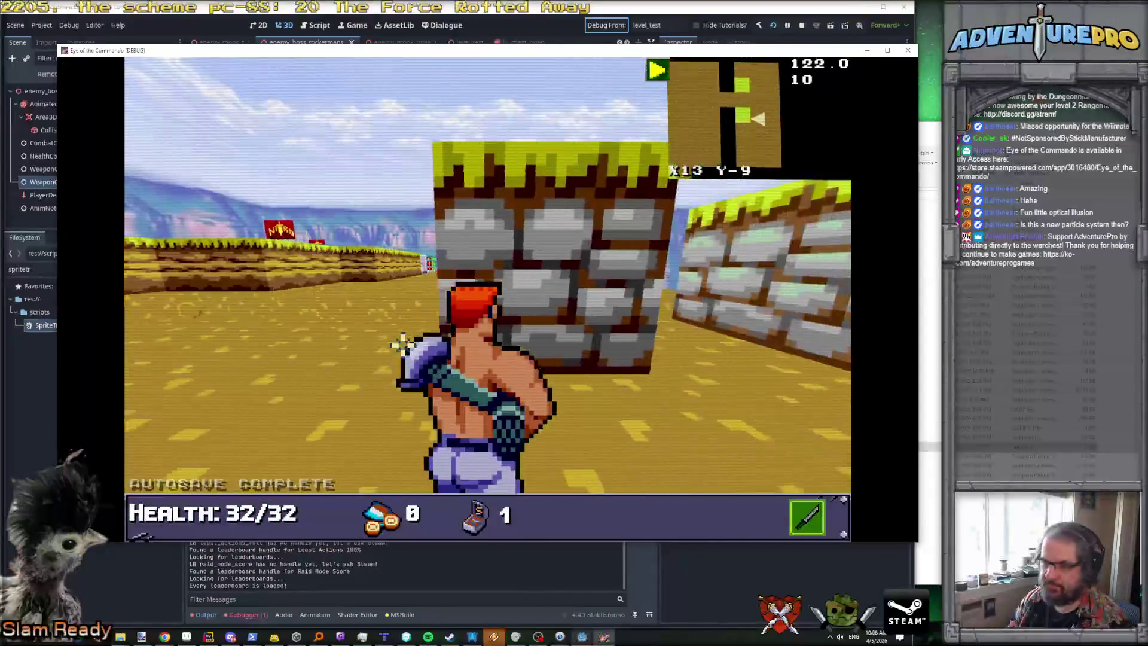
key("Up")
key("Up")
key("Left")
key("Up")
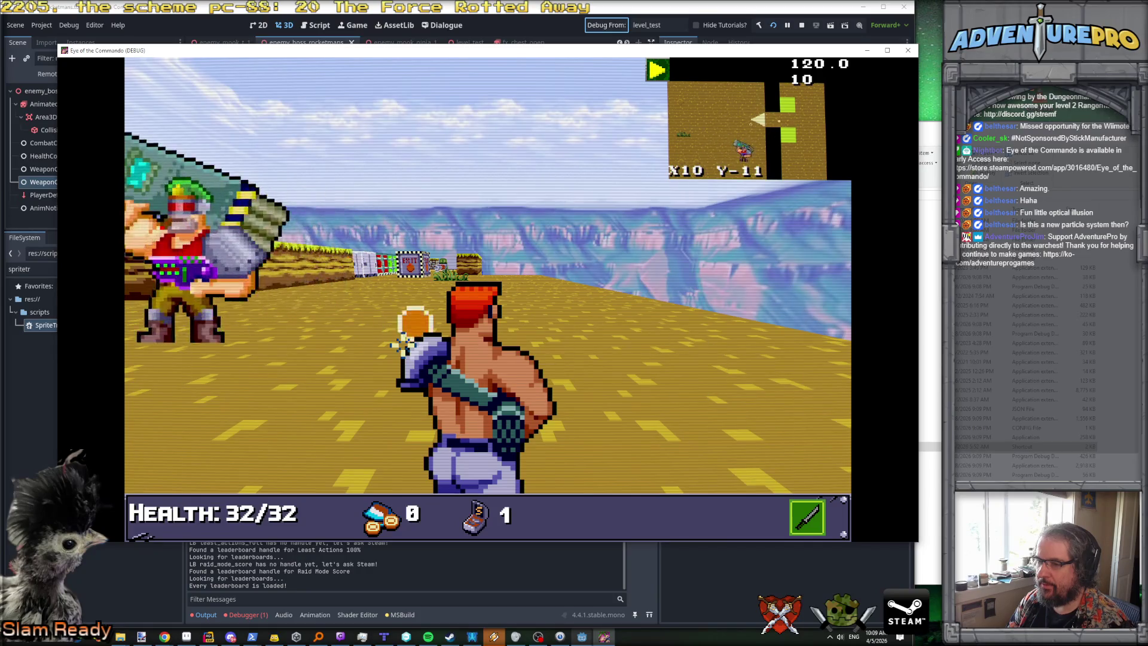
left_click(908, 52)
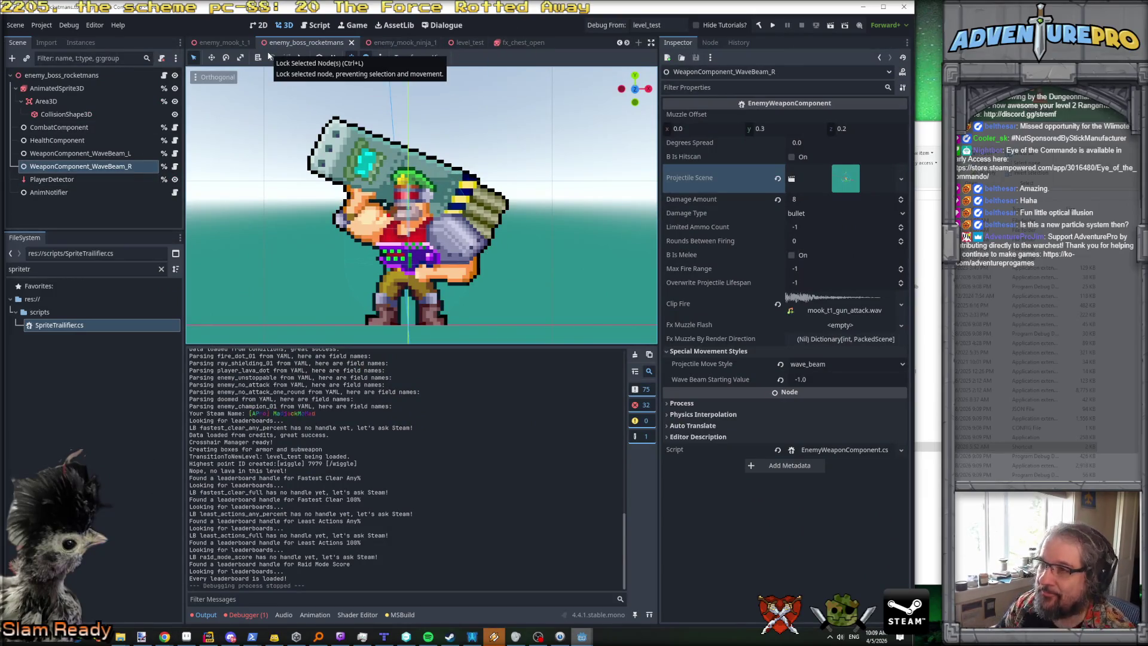
Step: Switch to the projectile_enemy_wave_beam scene and select its SpriteTrailifier node
left_click(627, 42)
left_click(627, 42)
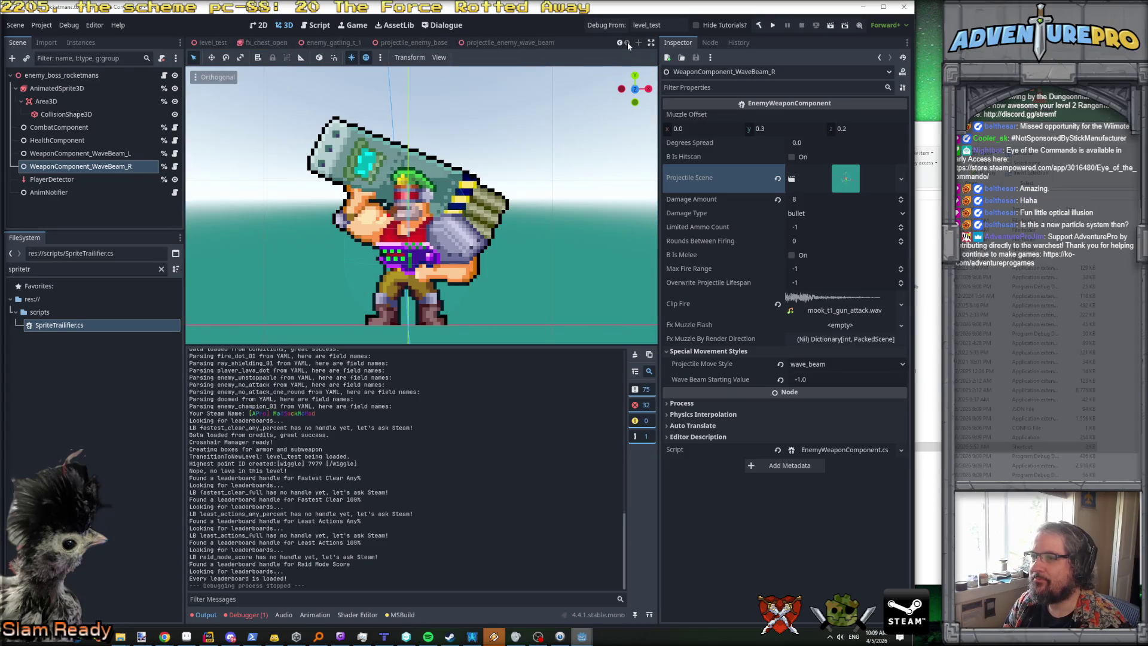
left_click(500, 45)
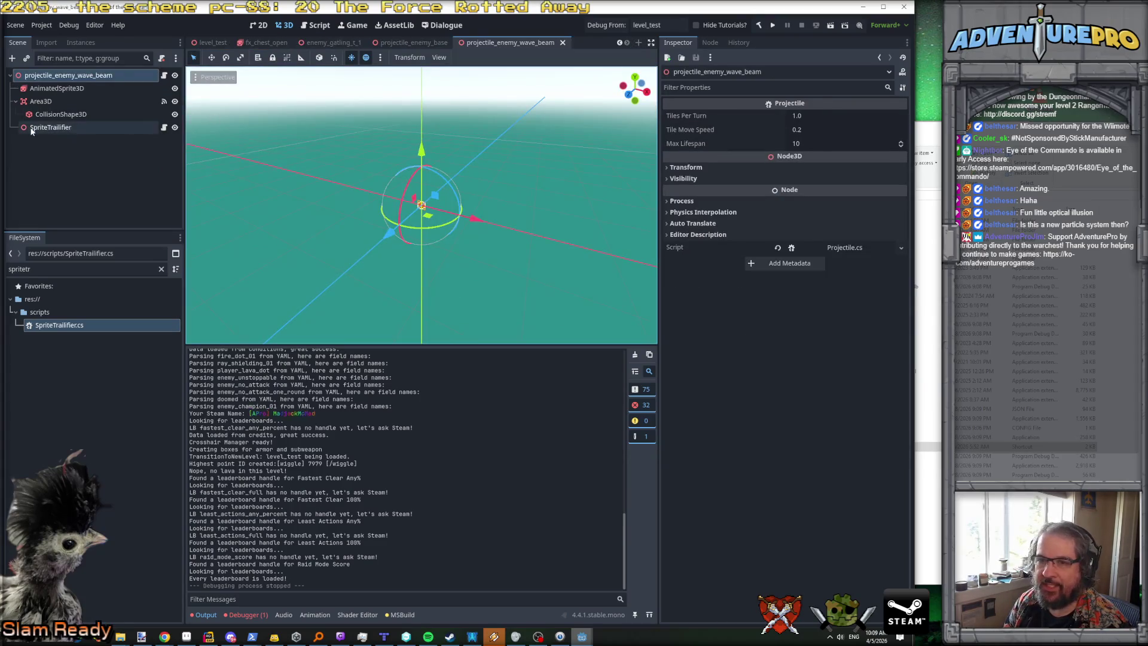
left_click(50, 128)
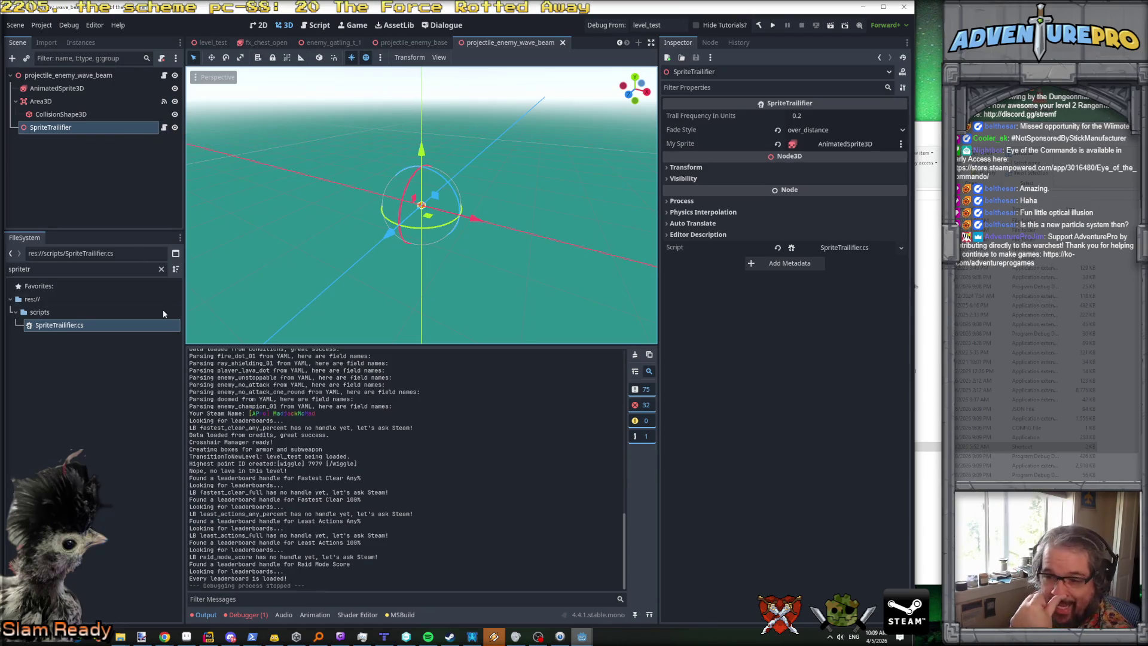
Step: Return to SpriteTrailifier.cs in Rider and look over its code
left_click(209, 637)
scroll(335, 269, "up", 3)
scroll(335, 269, "down", 3)
Step: Add an exported protected bool bStartActive field, defaulting to false, below fadeStyle
left_click(286, 273)
scroll(287, 268, "up", 6)
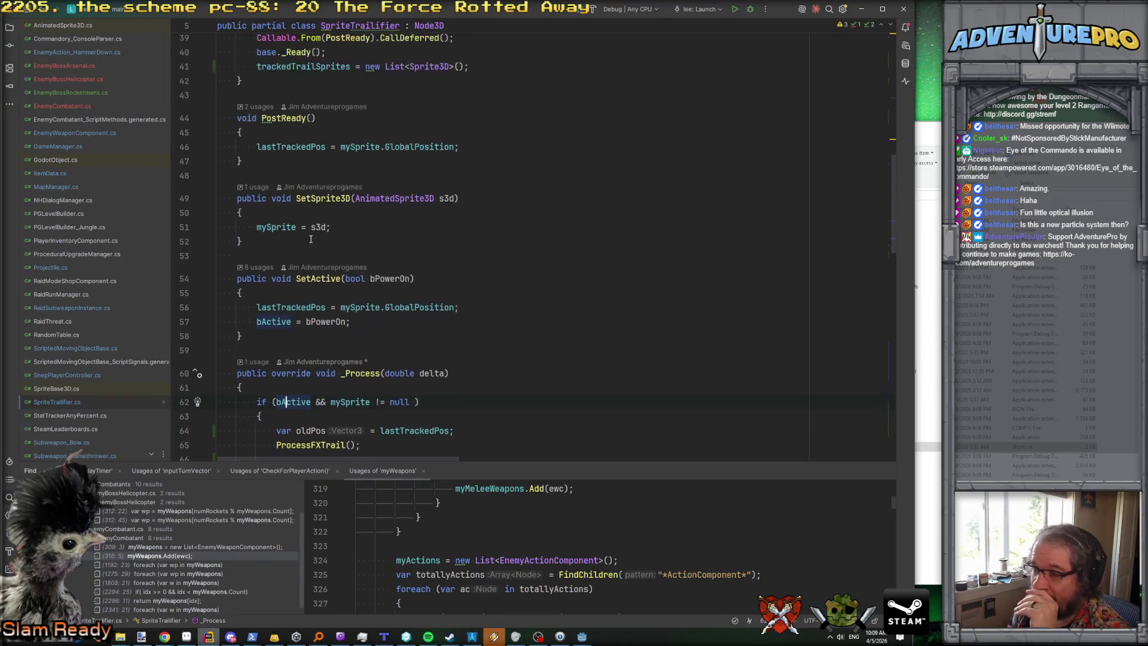
scroll(311, 239, "up", 2)
scroll(311, 240, "up", 4)
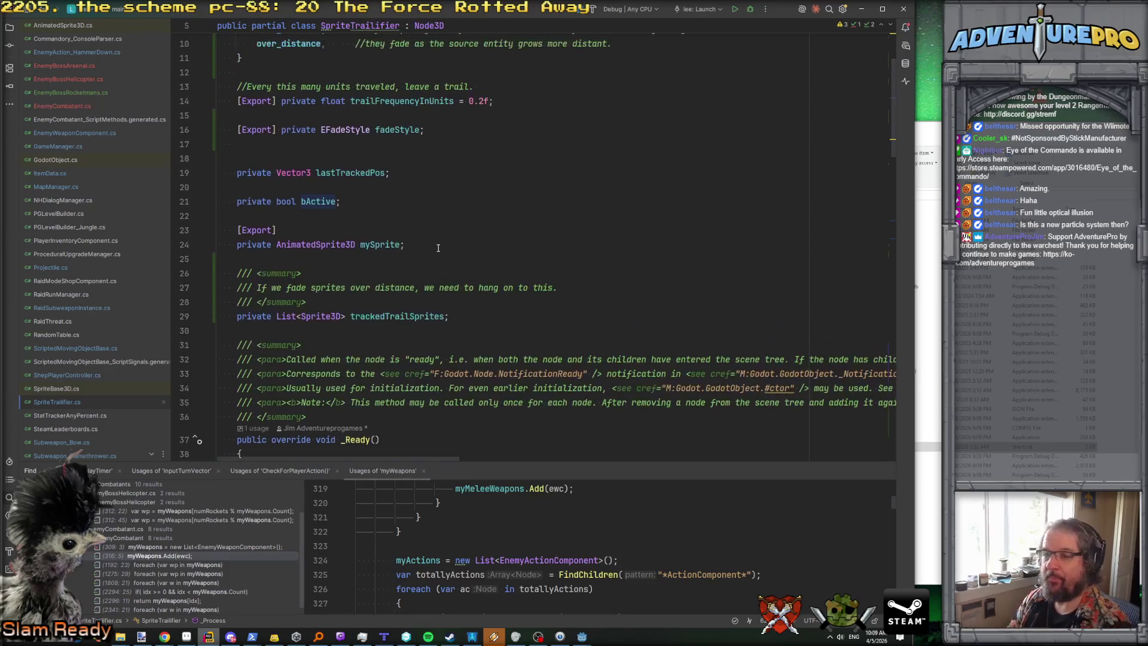
key("Return")
key("Return")
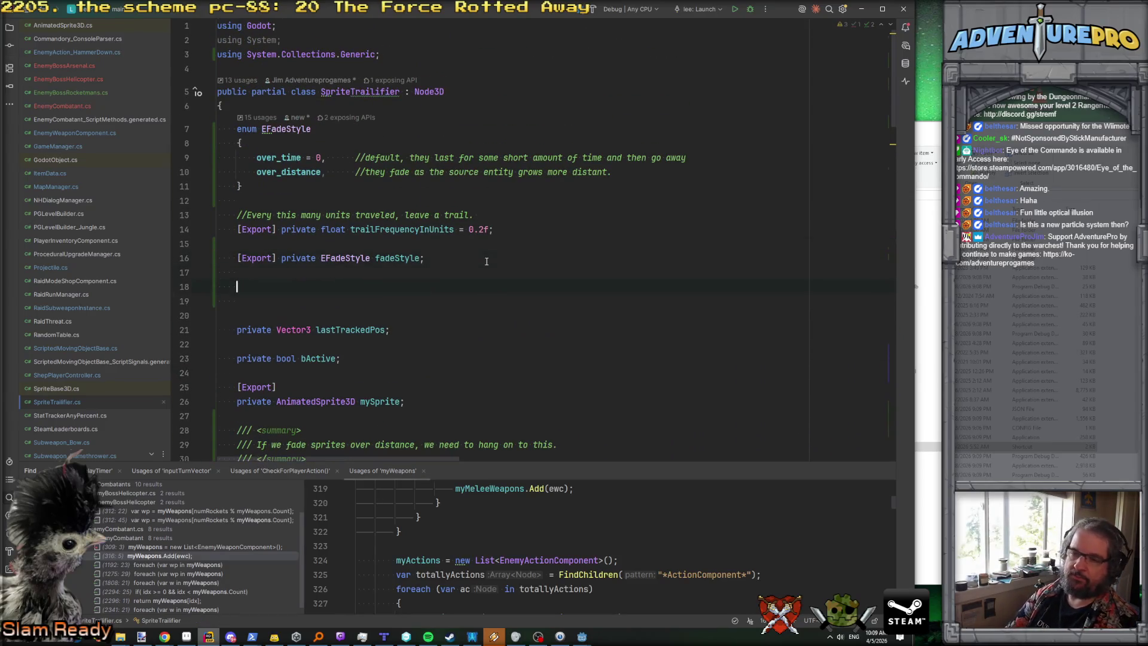
type("p")
key("BackSpace")
type("p")
key("BackSpace")
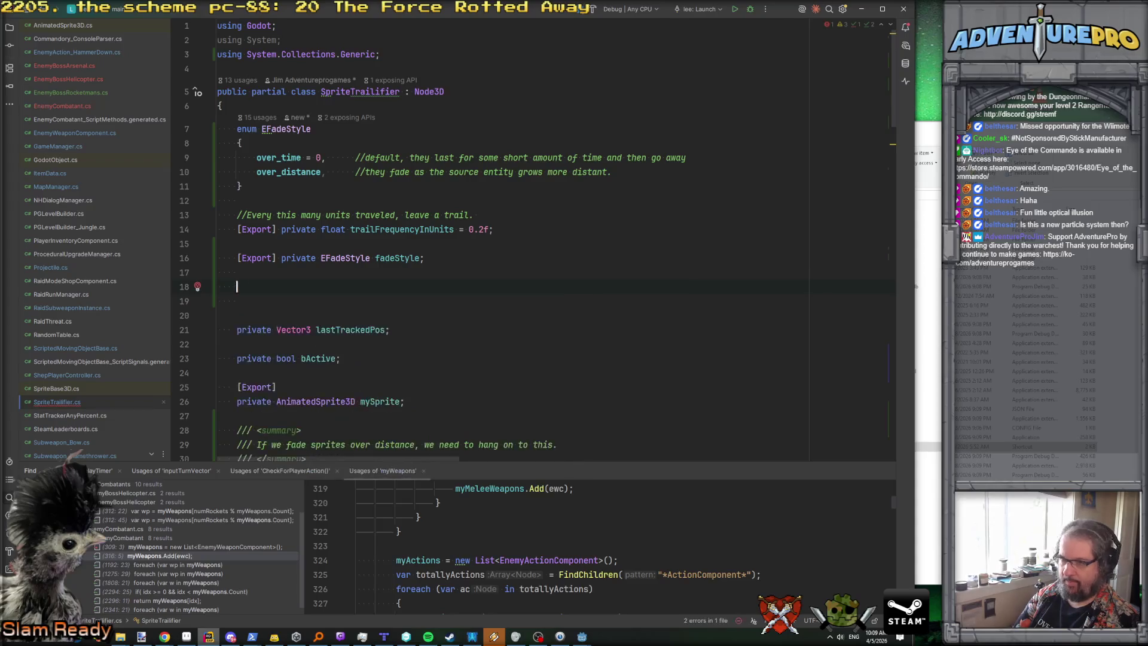
type("[Exp")
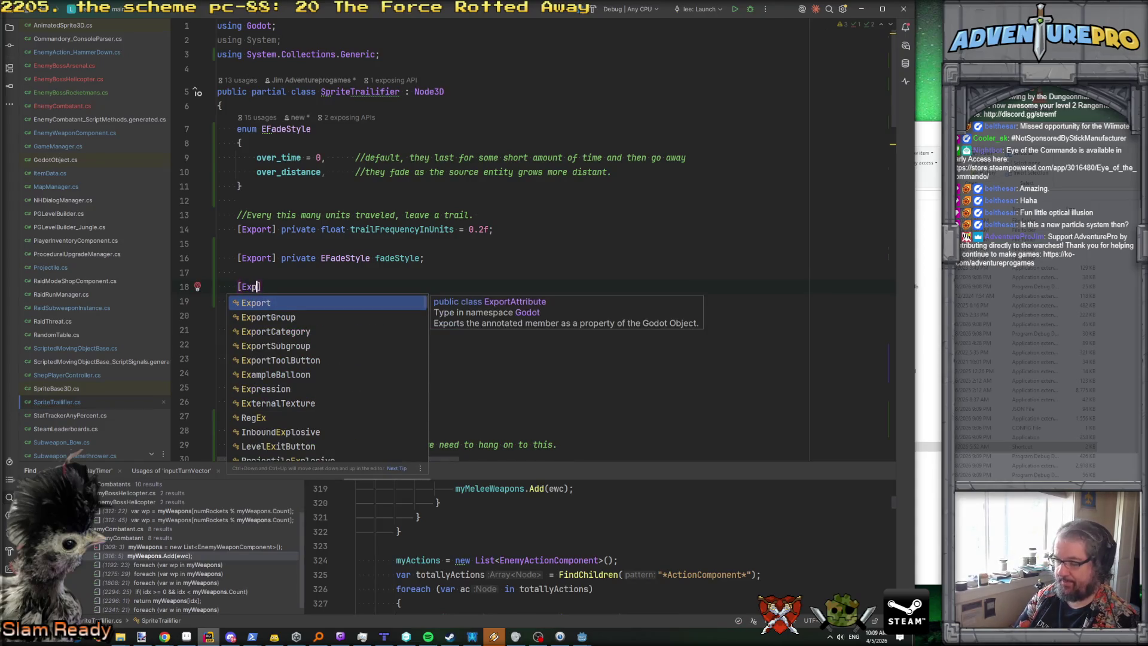
type("ort] pr")
key("Return")
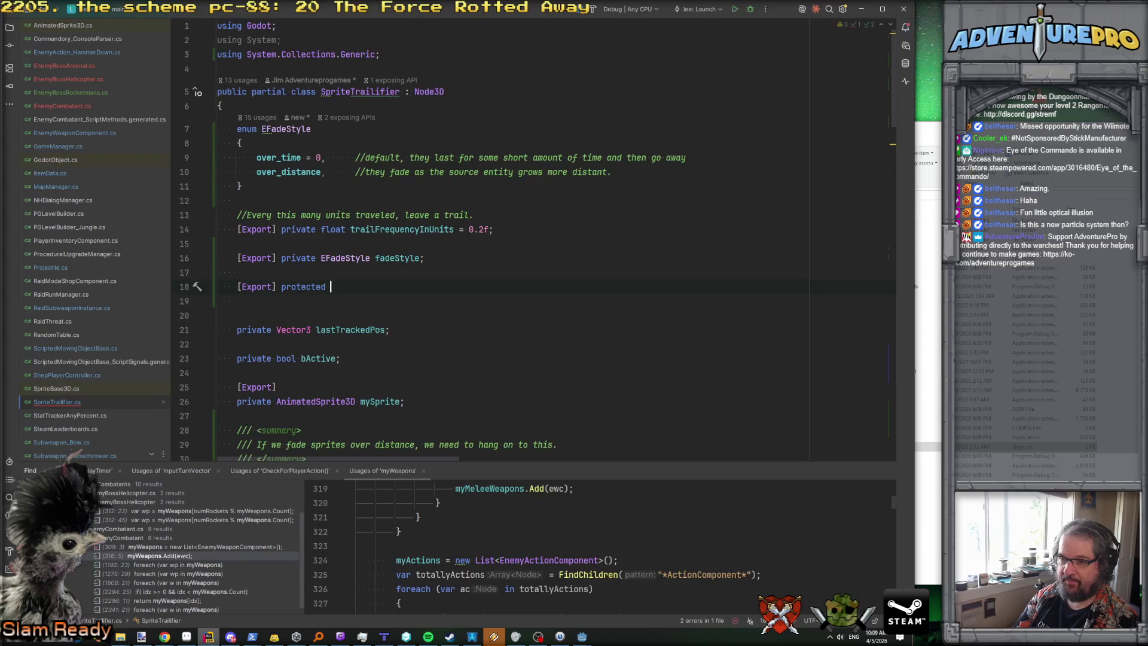
key("BackSpace")
key("BackSpace")
type("bo")
key("Return")
type("bStartAc")
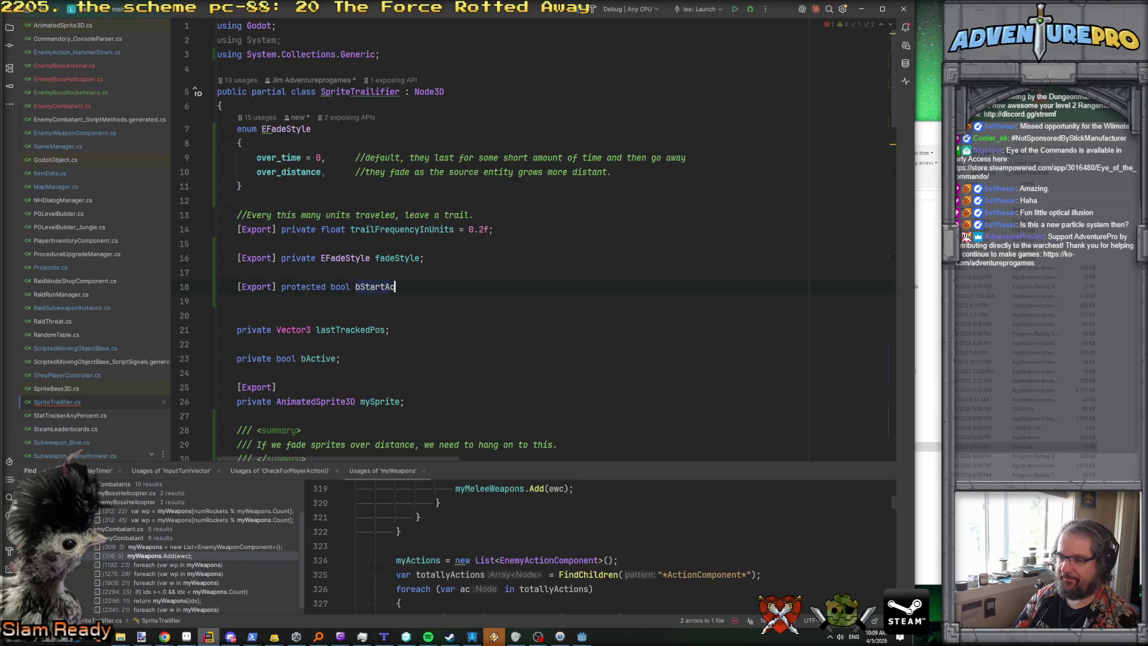
type("tive = fa")
key("Return")
type(";")
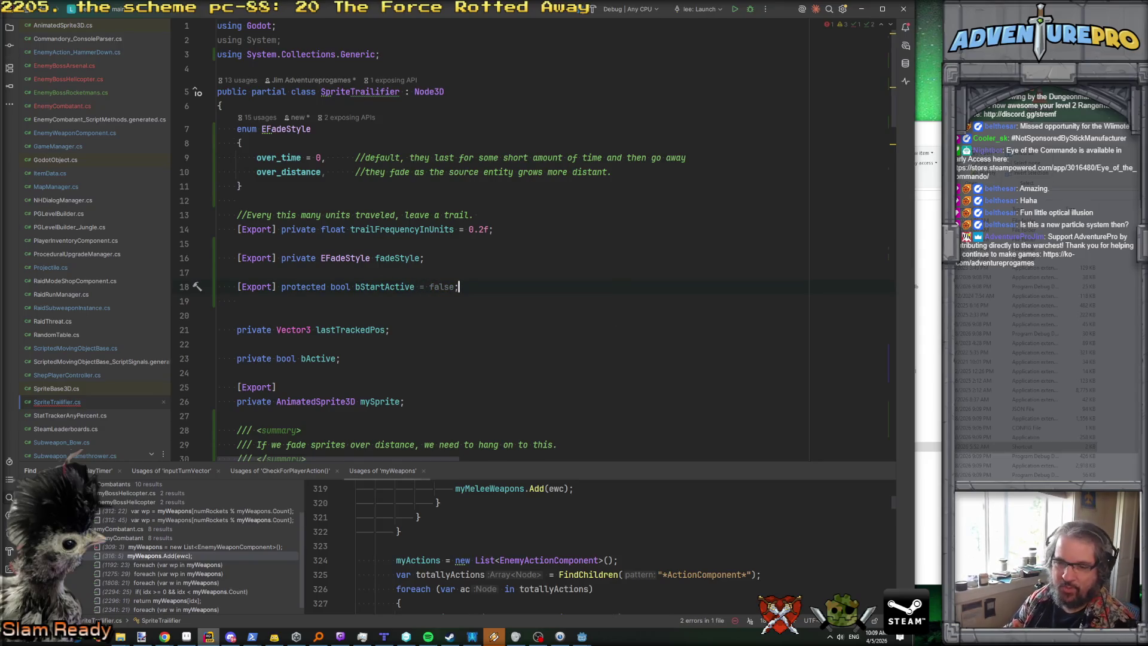
Step: In PostReady, add if (bStartActive) { bActive = true; }
double_click(385, 287)
key("ctrl+c")
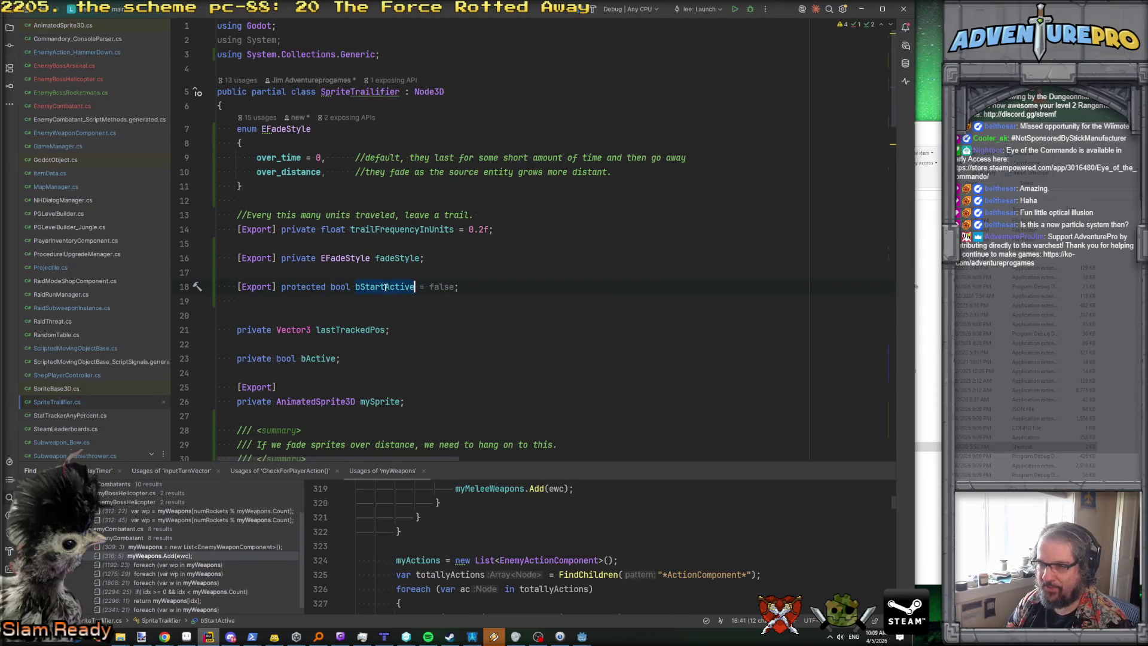
scroll(395, 311, "down", 12)
left_click(489, 217)
key("Return")
type("f(")
key("ctrl+v")
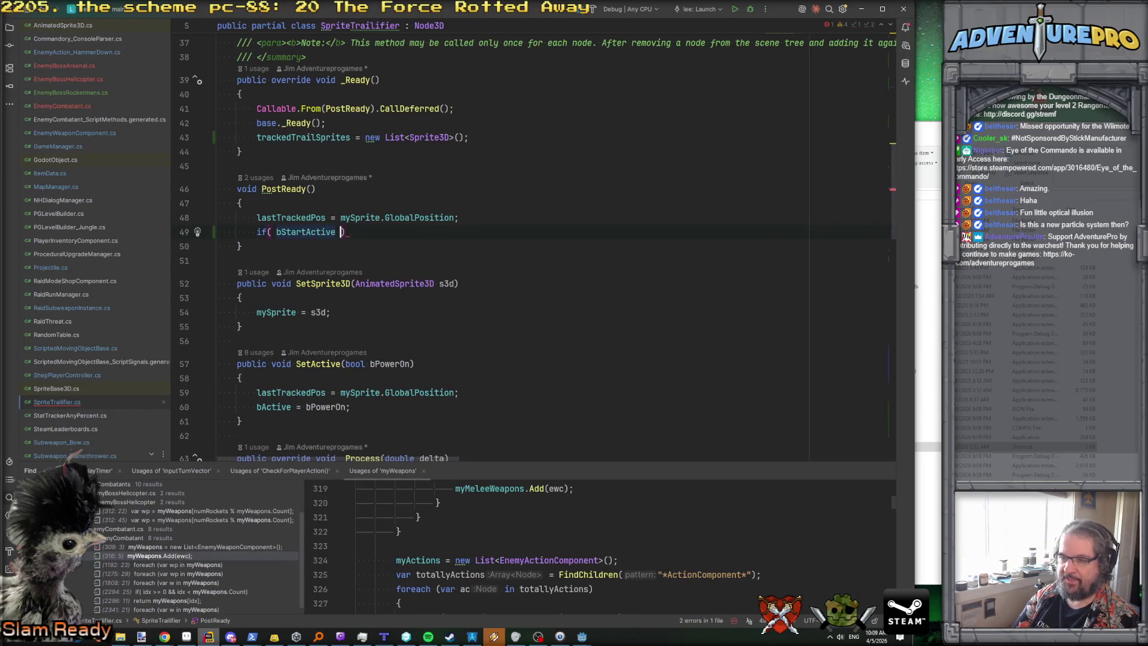
key("End")
key("Return")
key("Return")
type("bActive = true;")
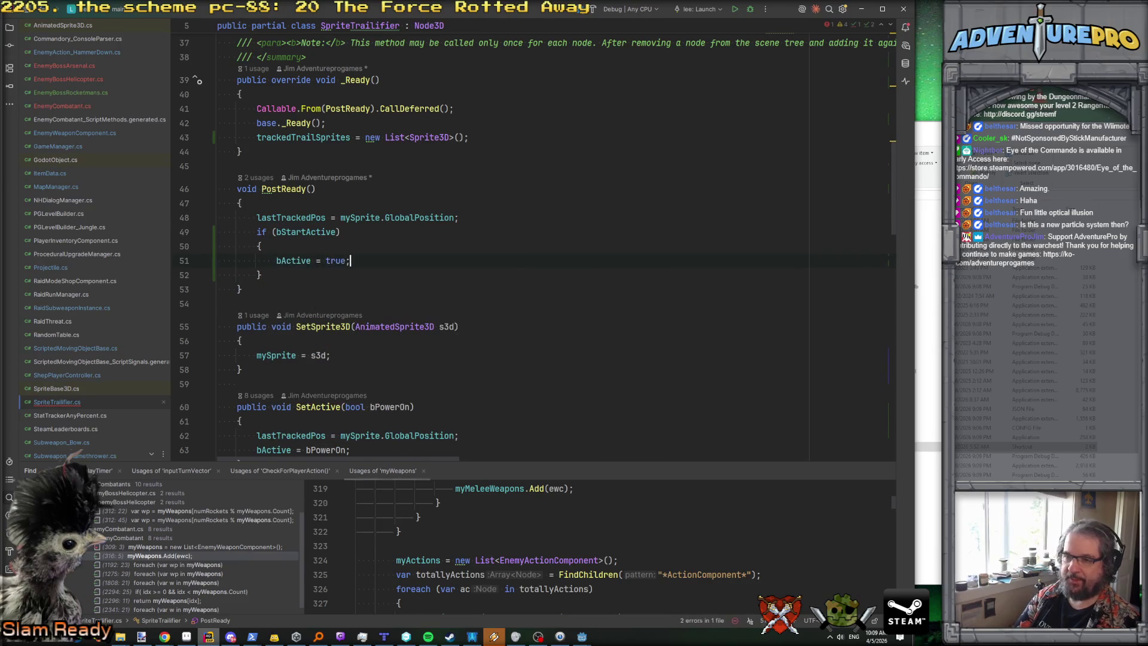
Step: Look over SetActive and ProcessTrackedSprites, then rebuild the C# project in Godot
left_click(578, 233)
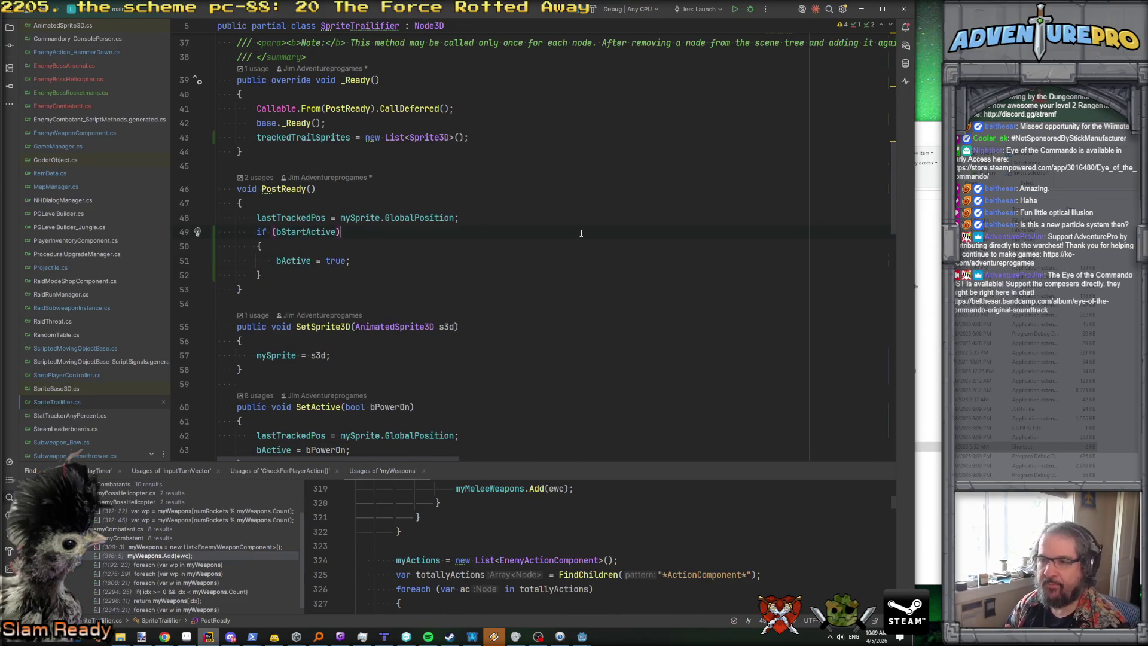
key("ctrl+b")
key("ctrl+alt+Left")
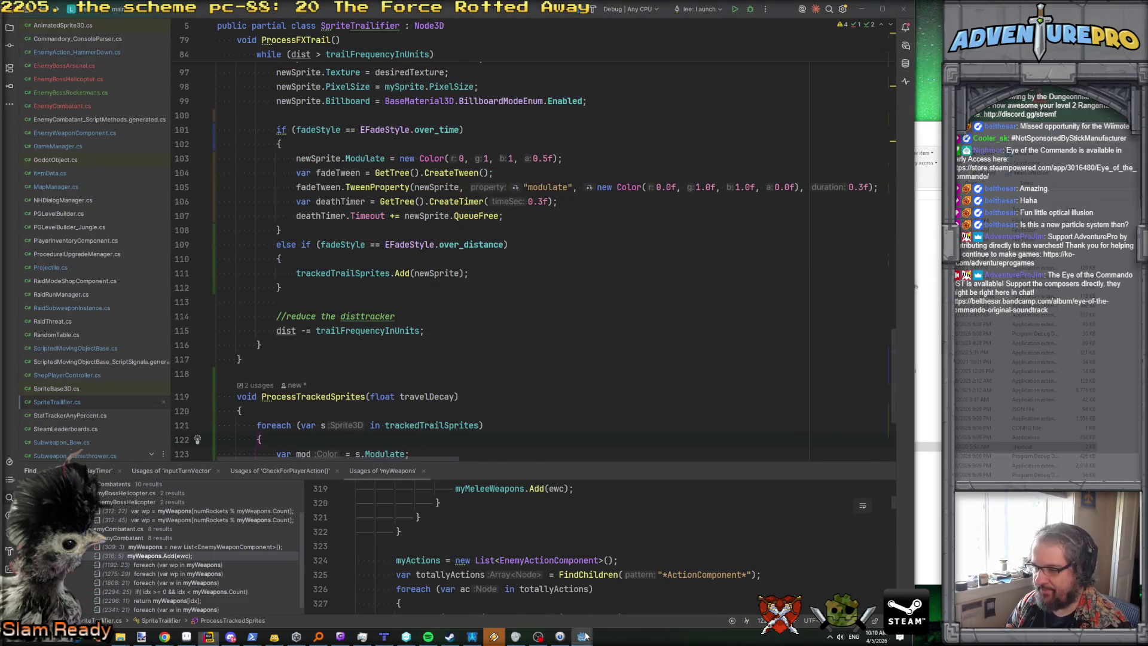
left_click(582, 636)
left_click(758, 25)
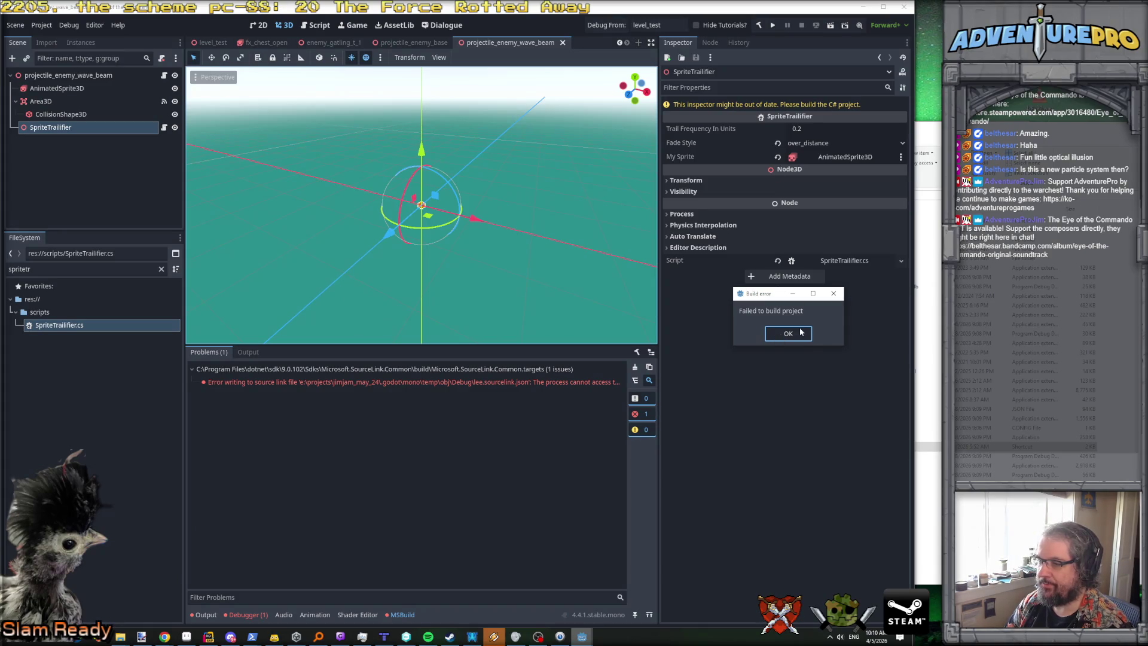
Step: Dismiss the build error, tick B Start Active on the wave beam's SpriteTrailifier, and rerun the level
left_click(796, 333)
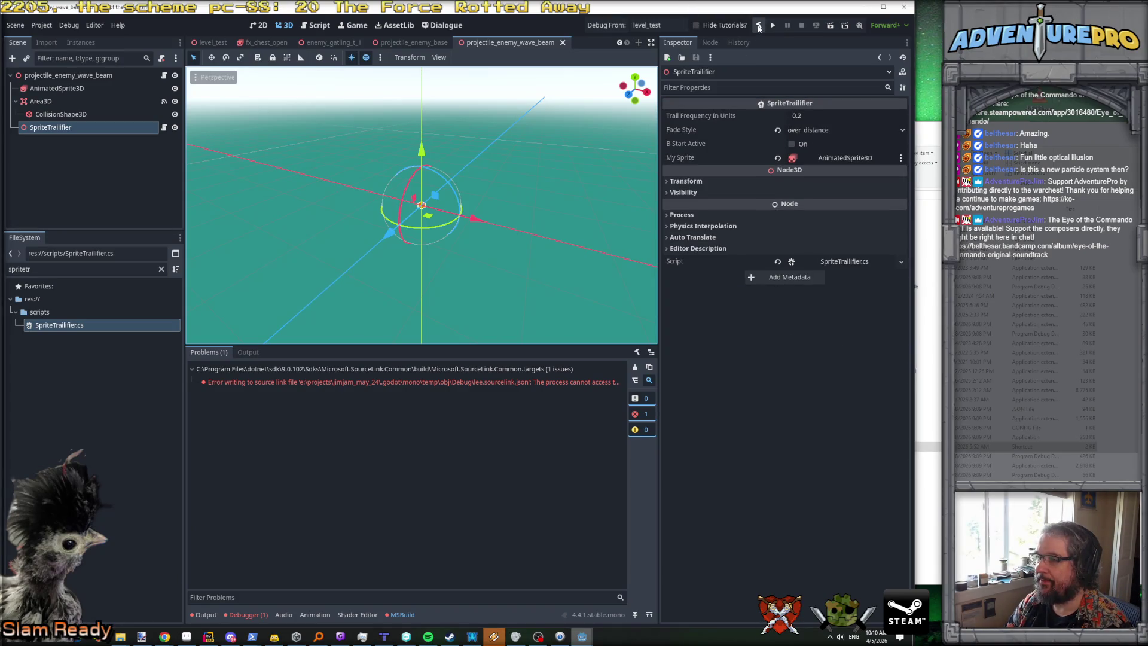
left_click(791, 144)
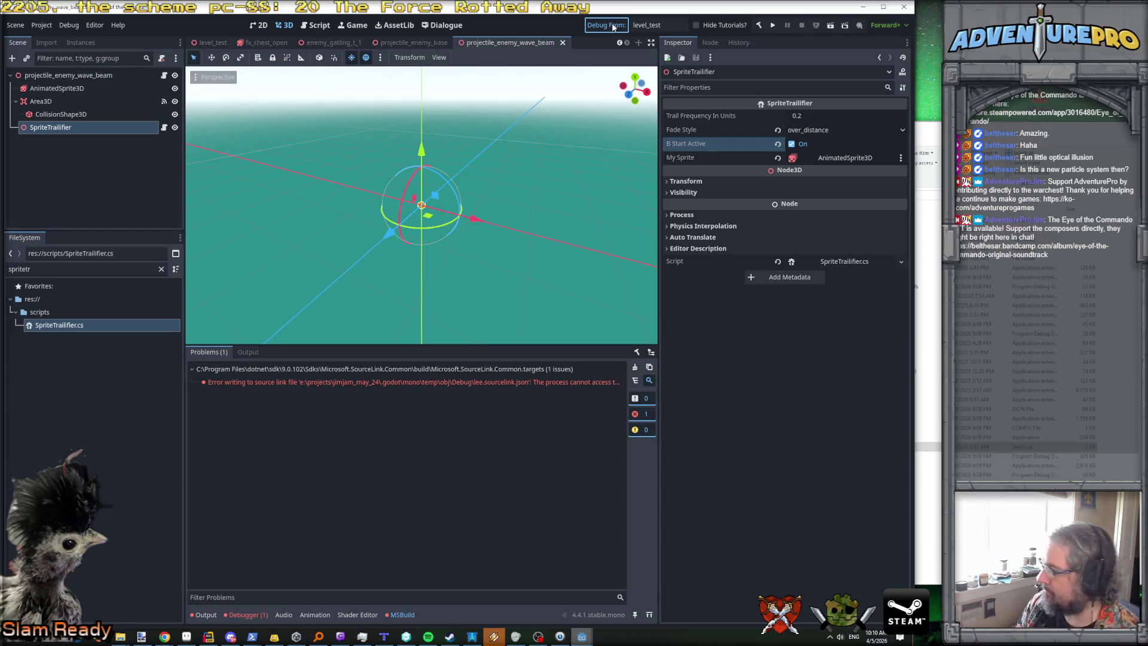
left_click(613, 27)
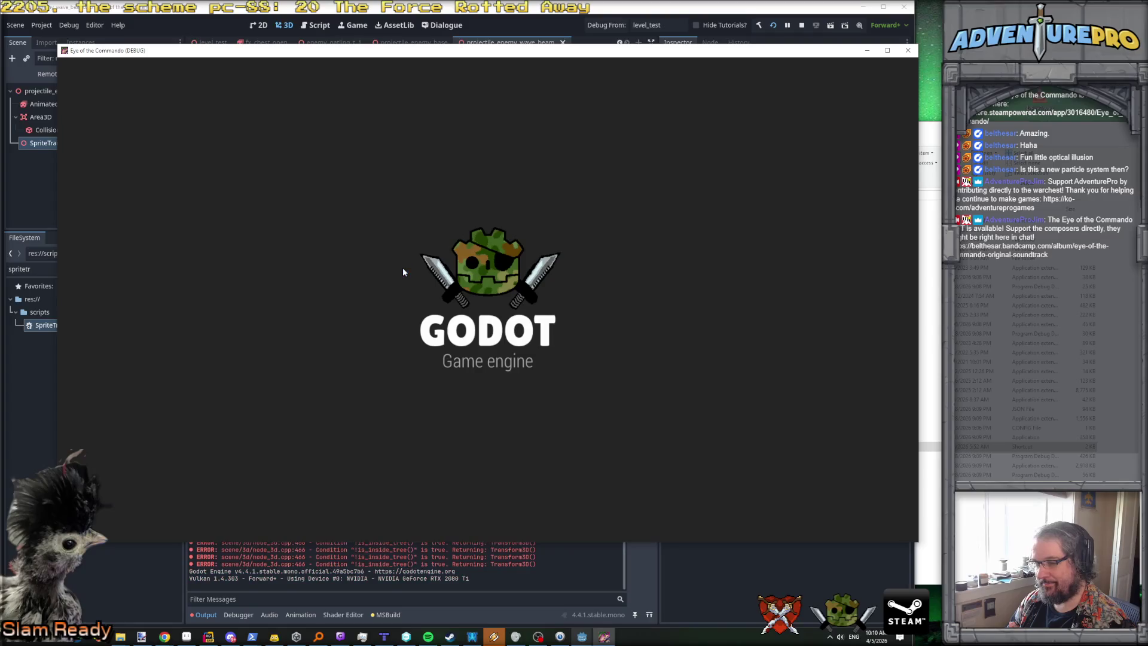
Step: Walk into the corridor and strafe to watch the wave beam trails, then stop the debug run
key("Left")
key("Up")
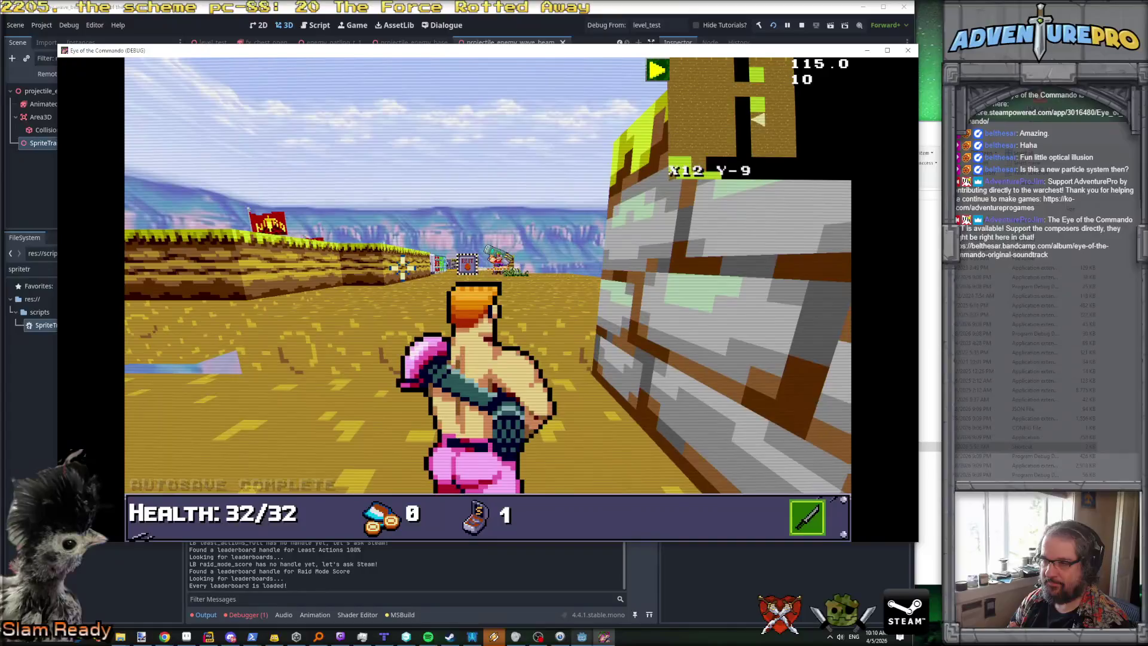
key("Right")
key("Up")
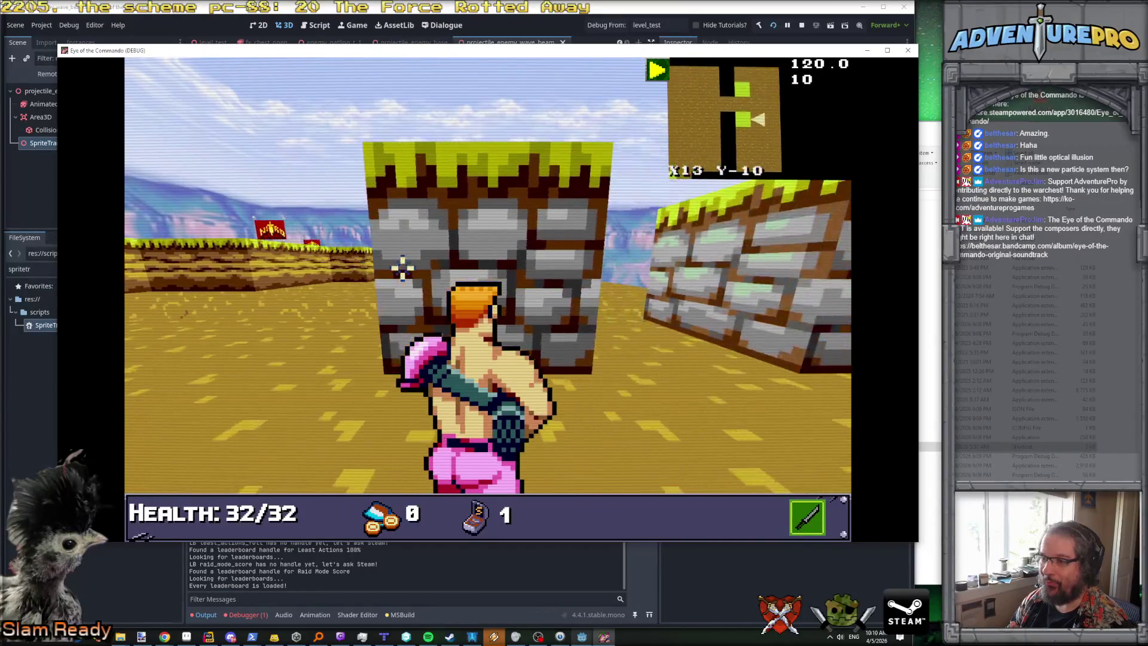
key("Up")
key("Up")
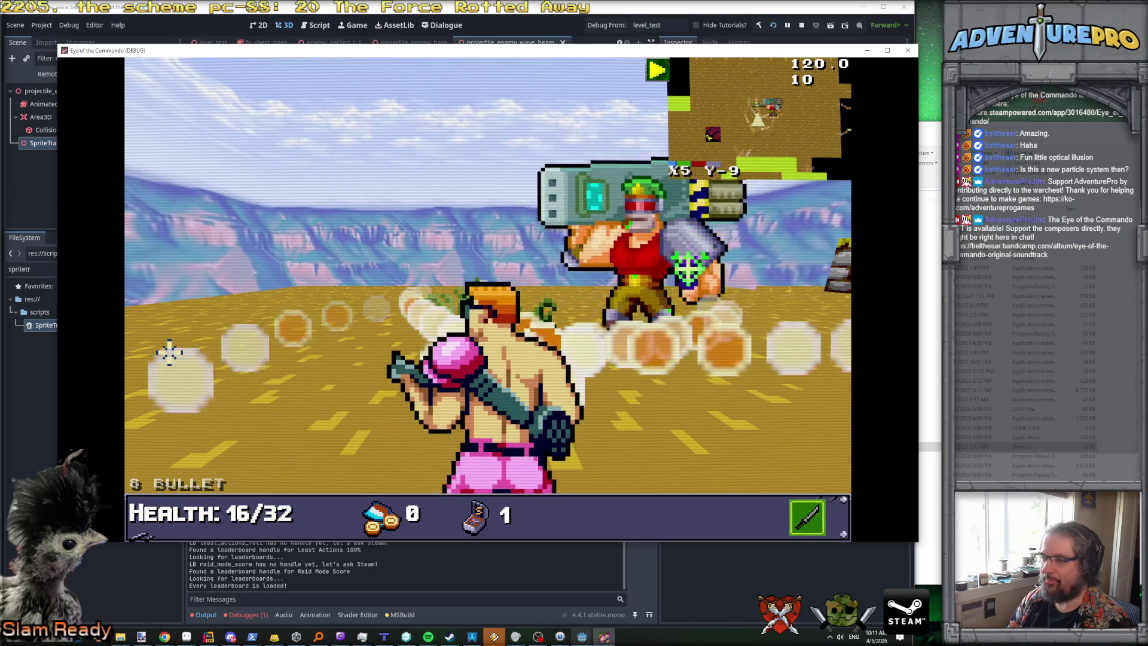
key("d")
key("d")
key("d")
key("d")
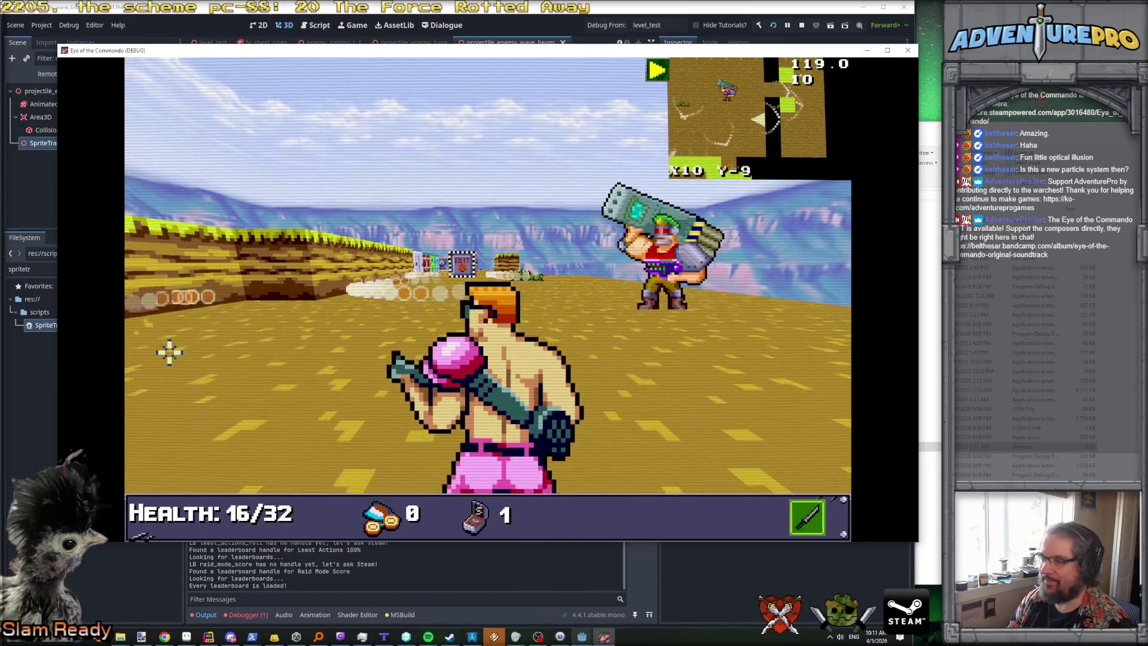
key("d")
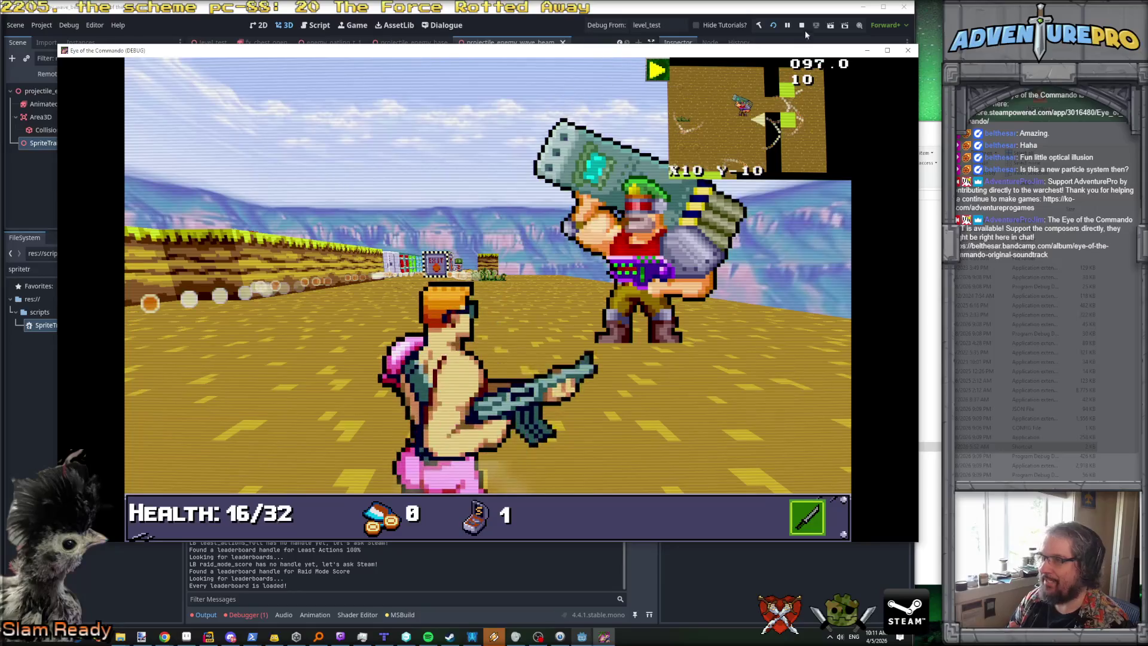
left_click(801, 25)
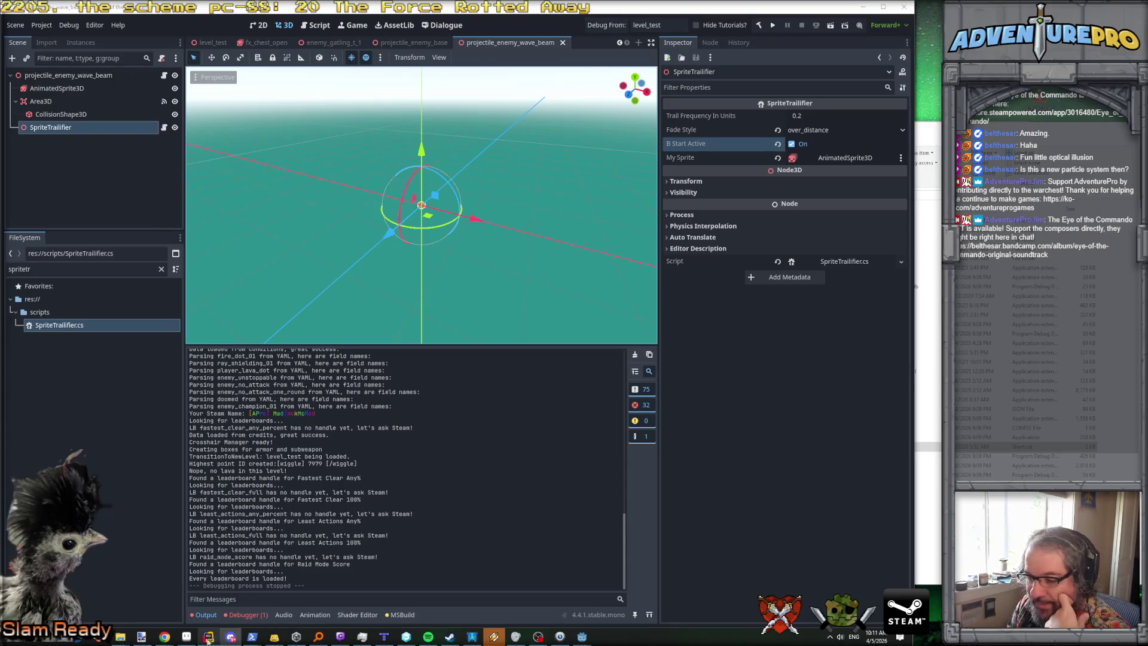
left_click(209, 637)
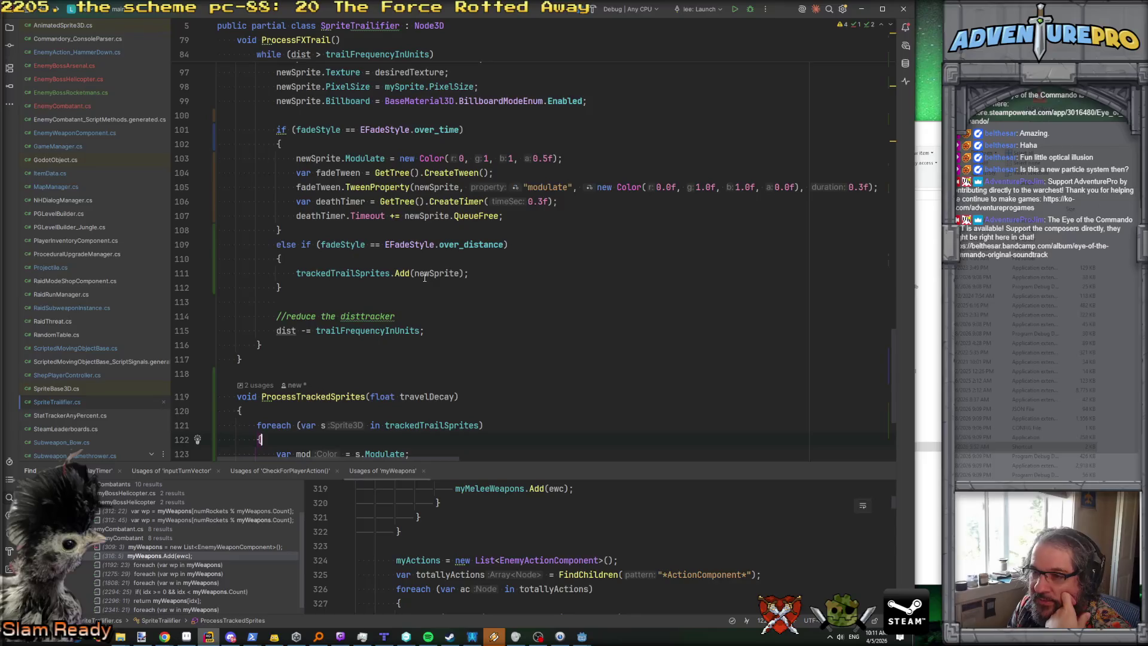
Step: Insert an _ExitTree override below ProcessTrackedSprites using the exittr completion
scroll(424, 278, "up", 15)
scroll(424, 278, "down", 6)
scroll(424, 277, "up", 10)
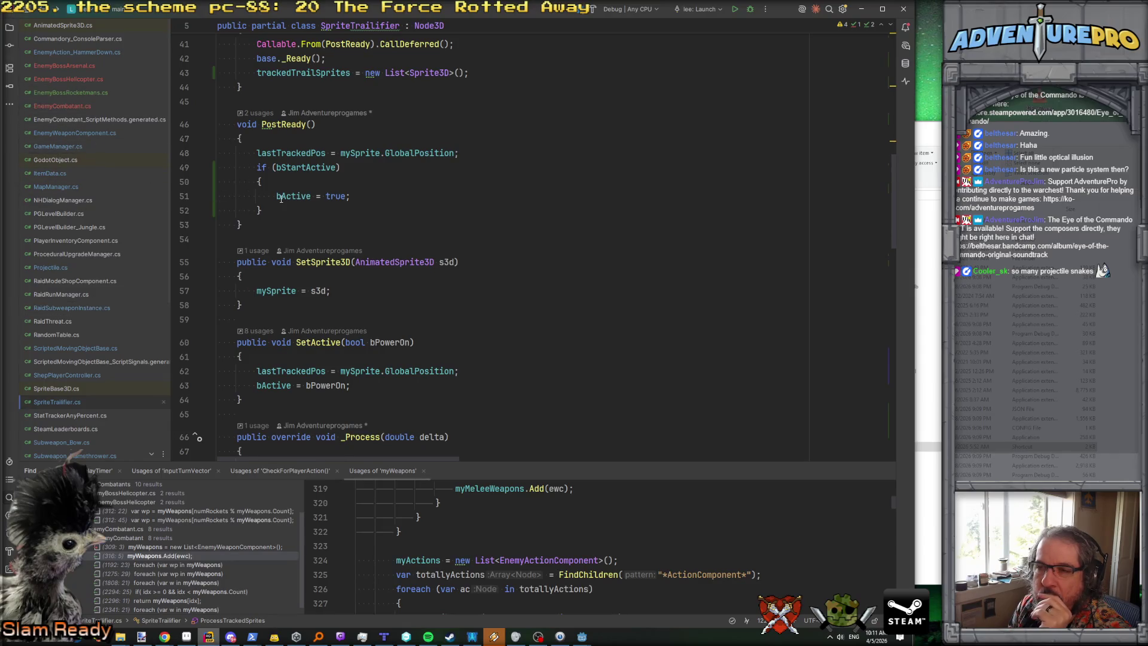
scroll(281, 199, "up", 13)
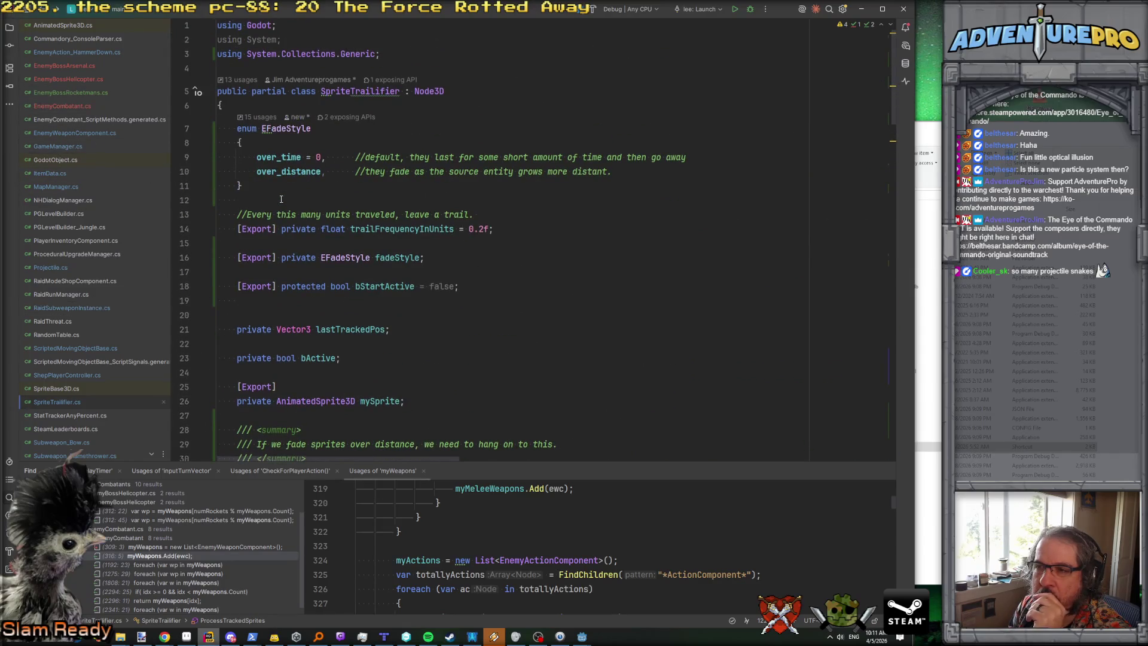
scroll(281, 199, "down", 20)
scroll(281, 199, "down", 10)
left_click(275, 362)
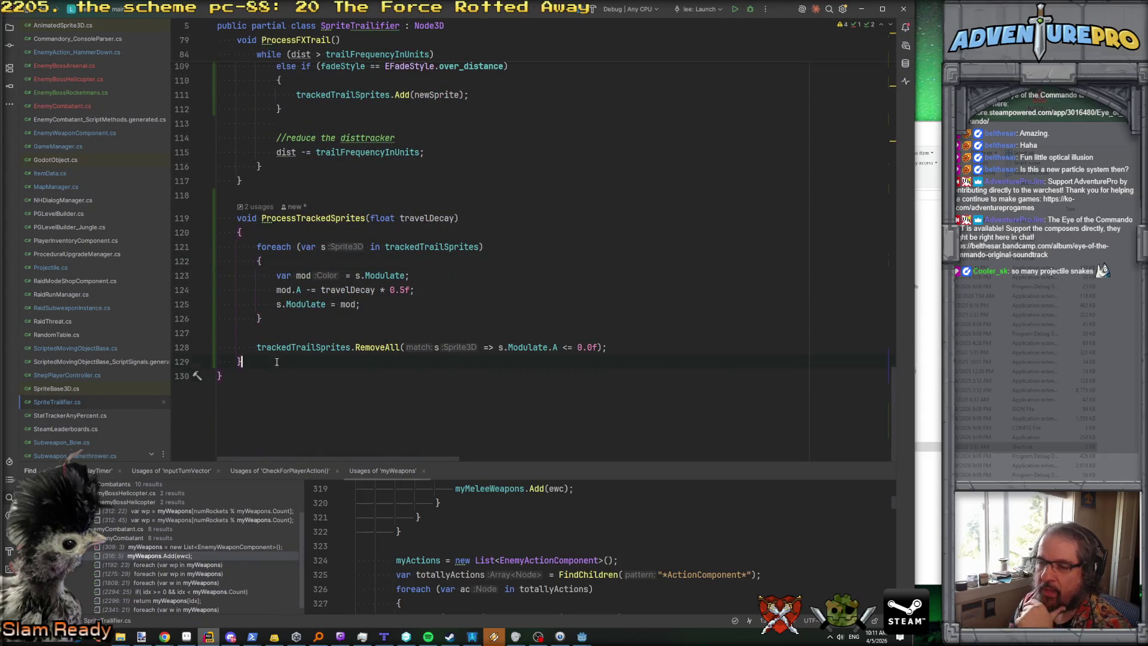
key("Return")
key("Return")
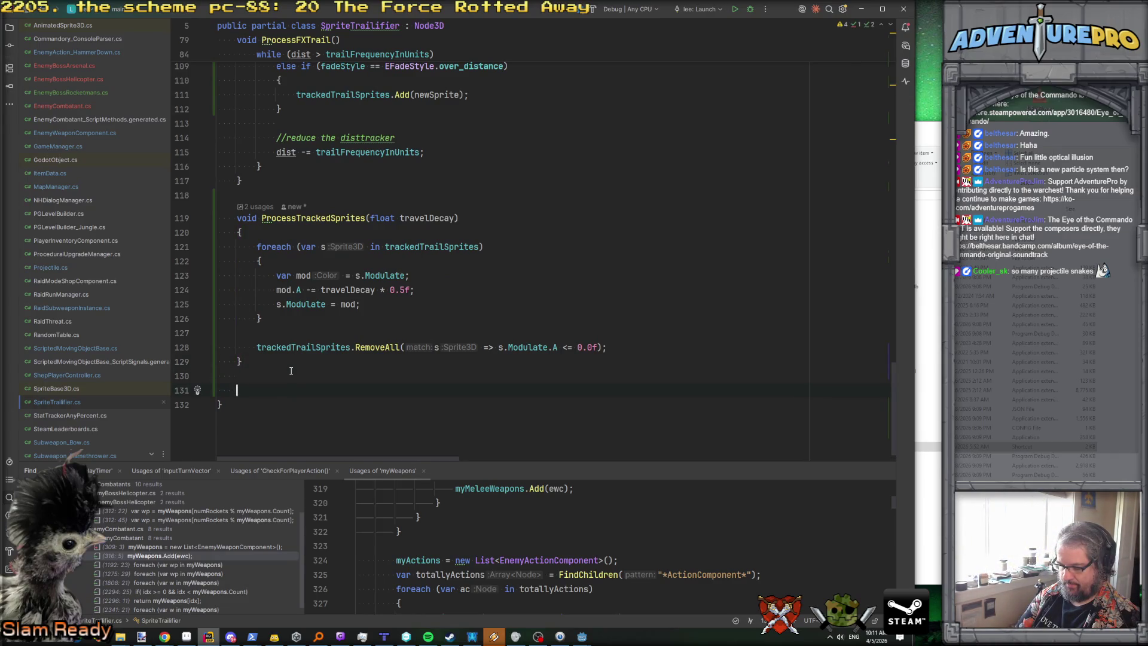
type("remove")
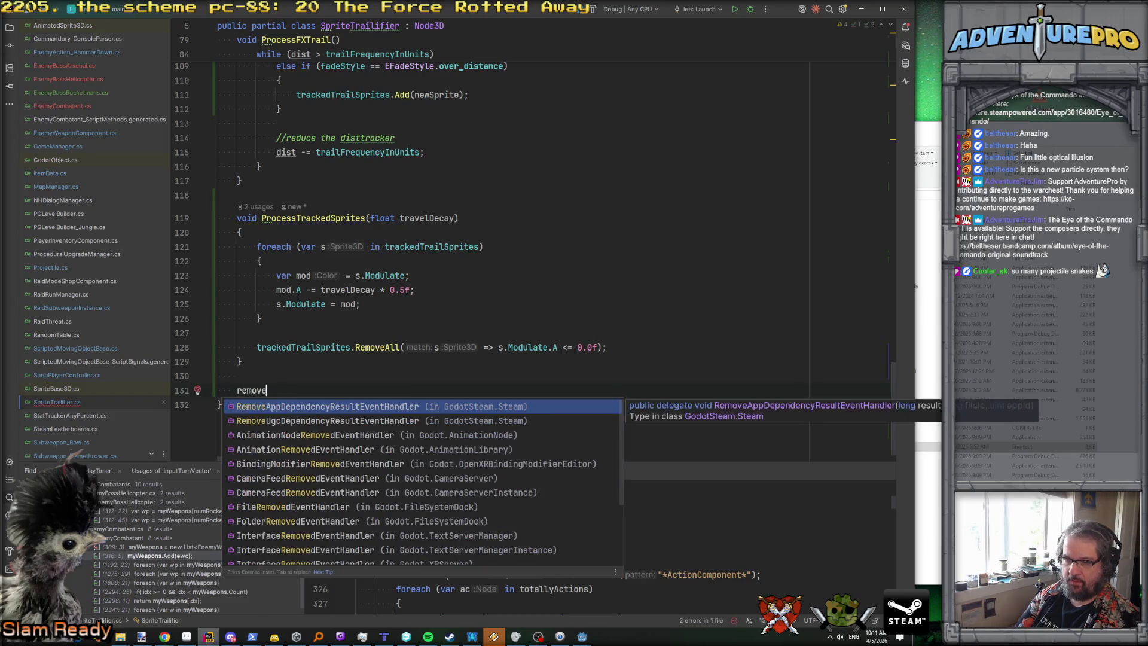
key("BackSpace")
key("BackSpace")
key("BackSpace")
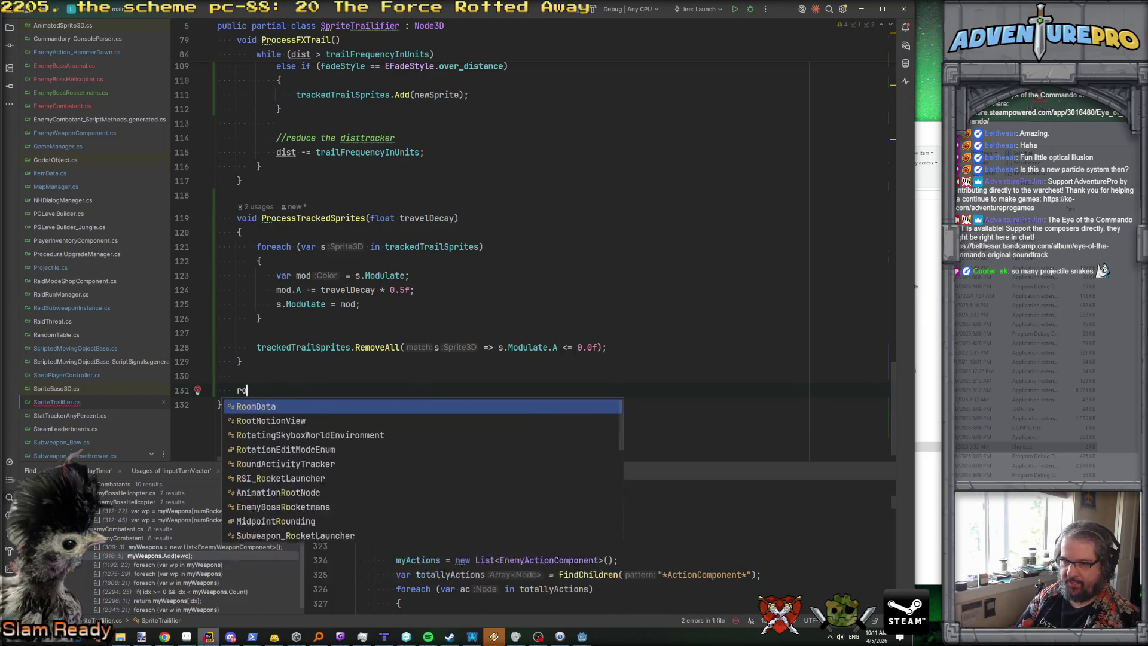
type("donexit")
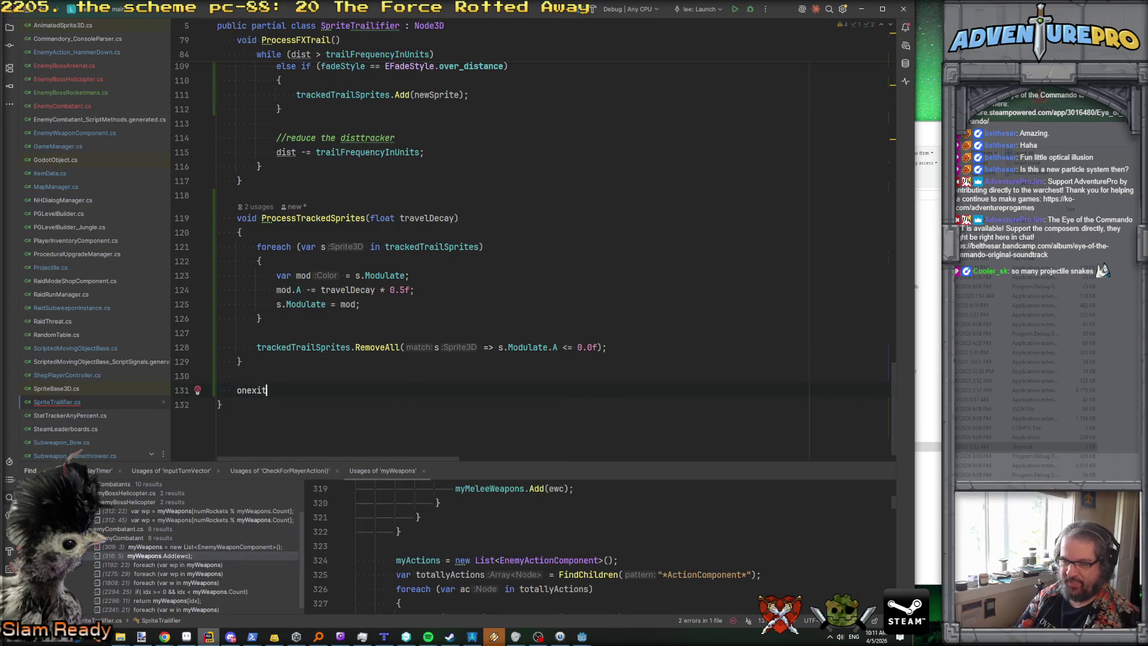
key("BackSpace")
key("BackSpace")
key("BackSpace")
type("ex")
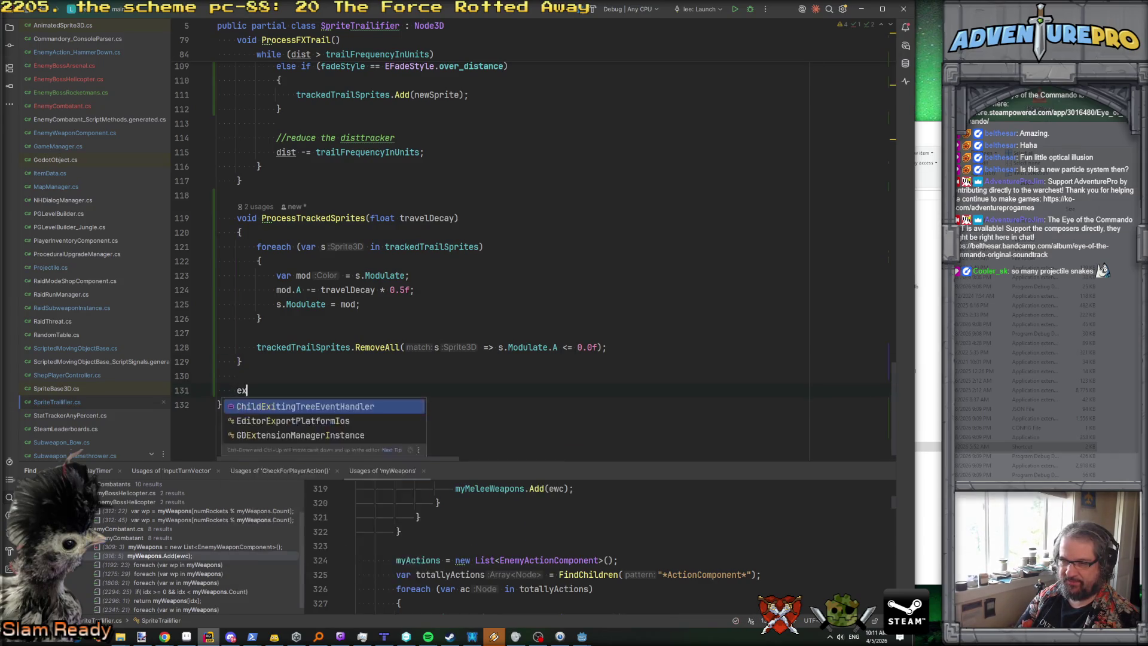
type("ittr")
key("Down")
key("Return")
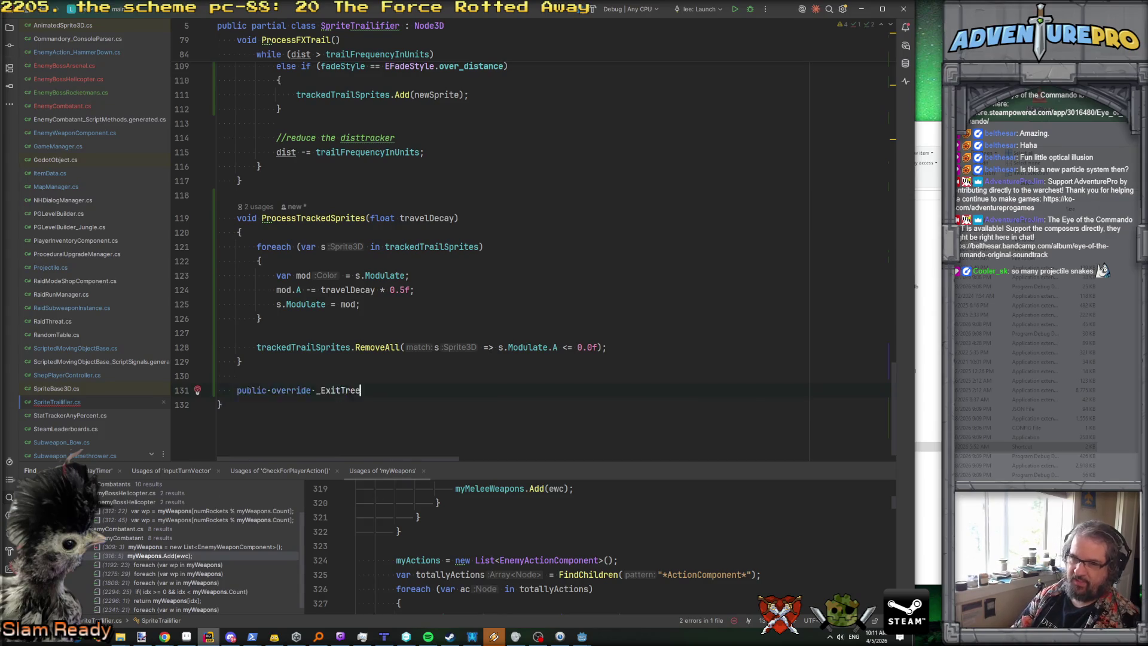
key("Return")
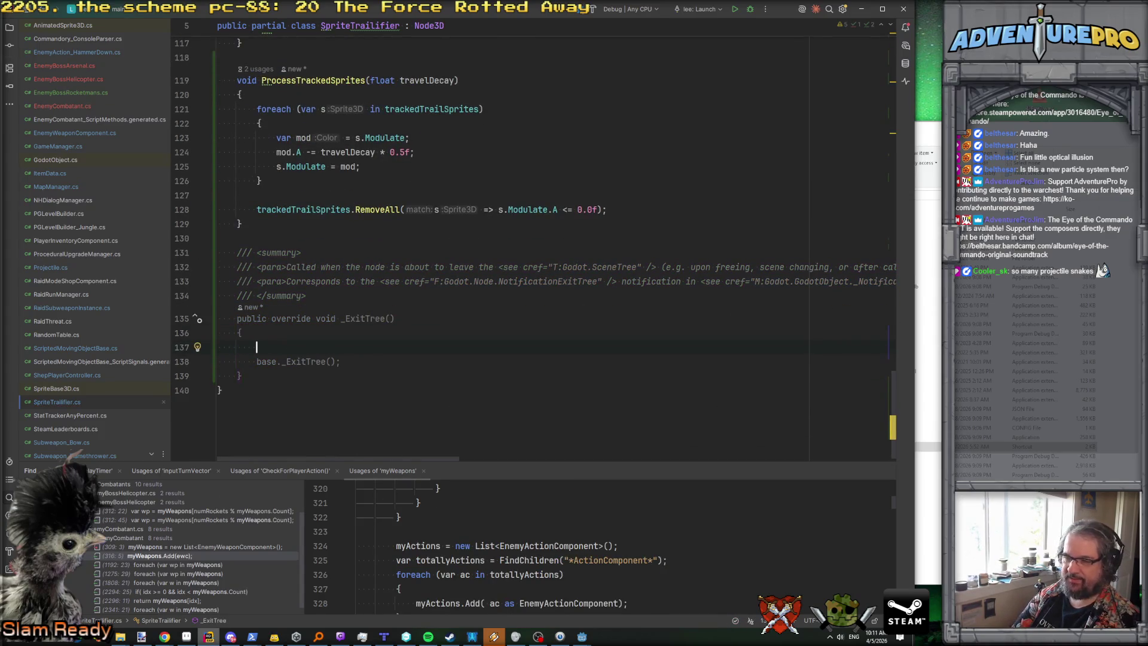
Step: Inside _ExitTree, add an empty foreach (var s in trackedTrailSprites) loop before base._ExitTree()
type("for")
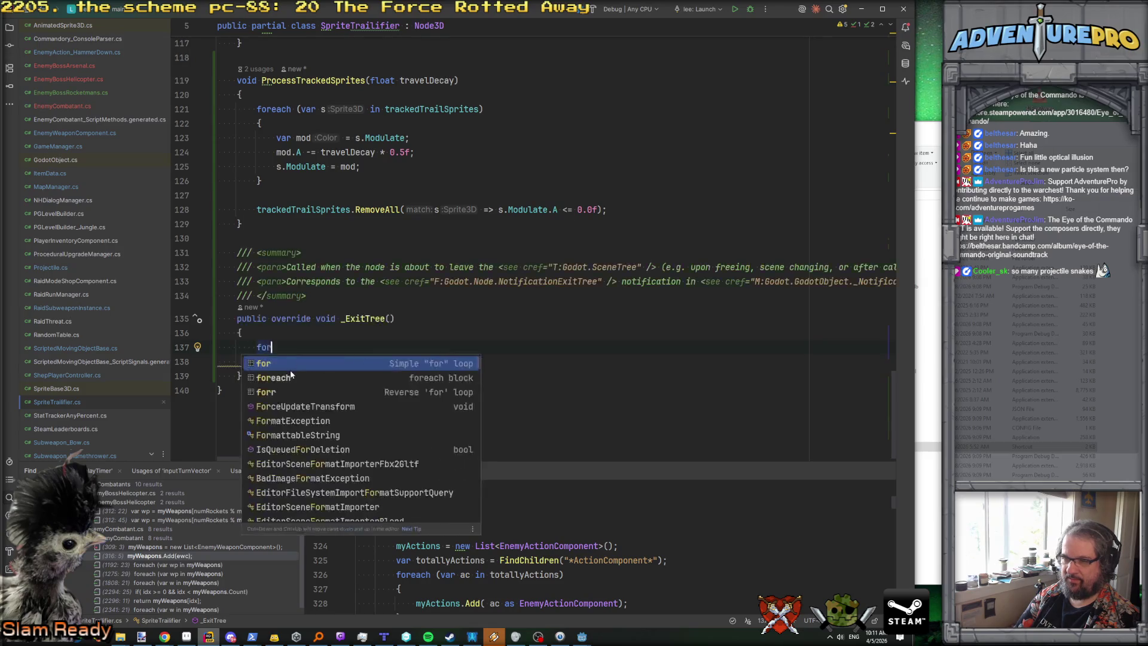
type("each( var s in t")
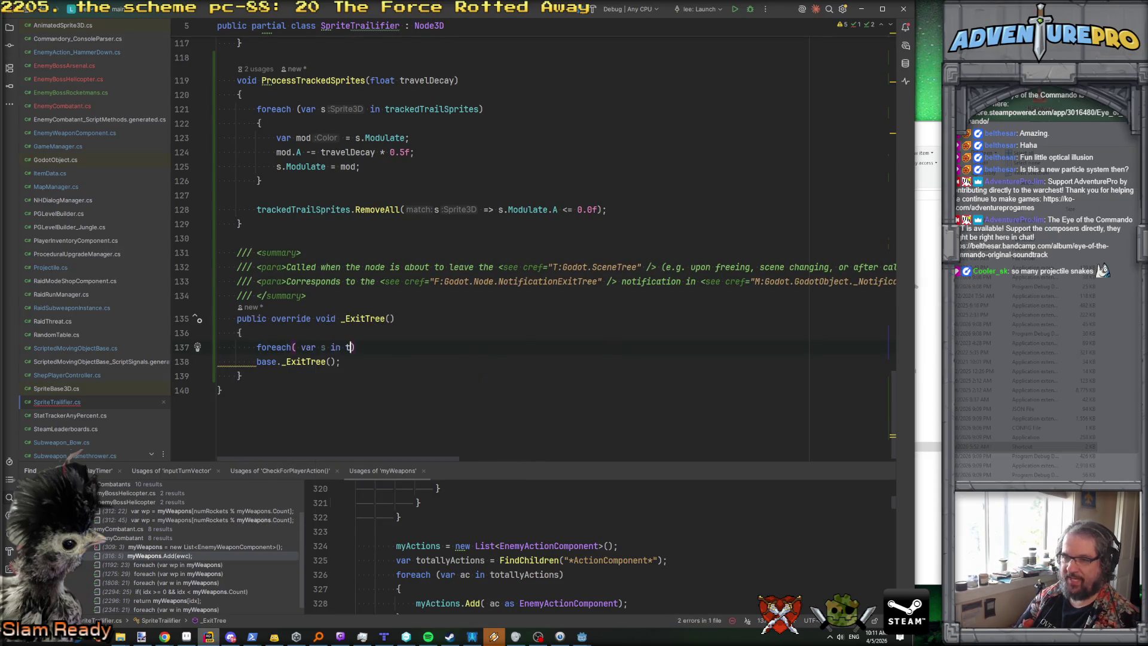
key("Return")
key("End")
key("Return")
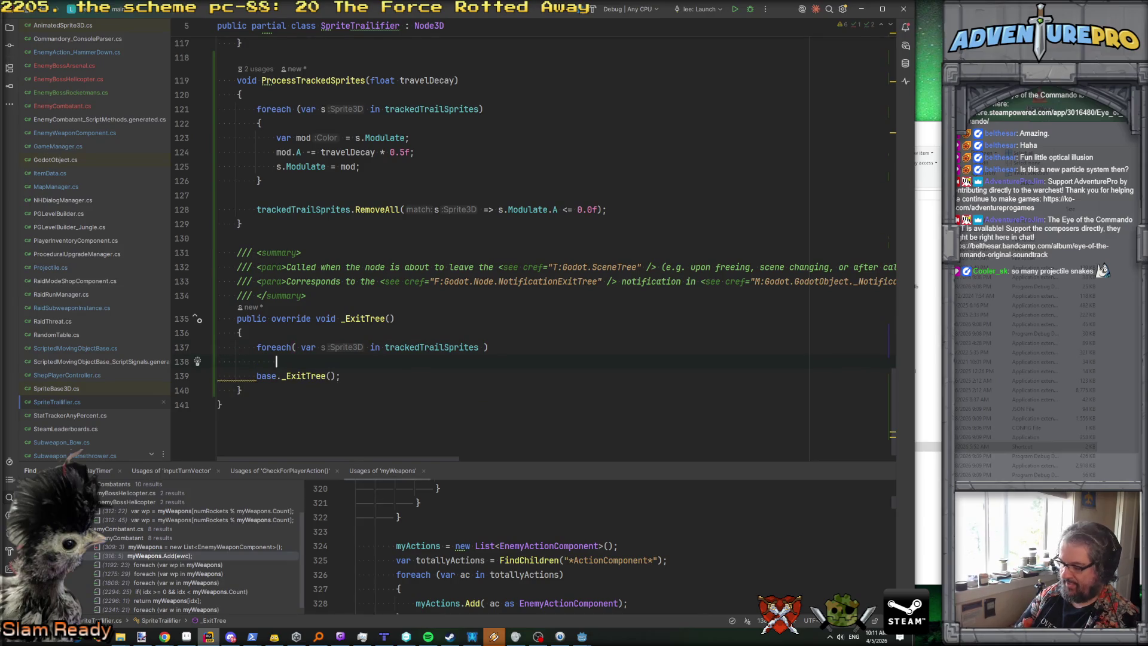
type("{")
key("Return")
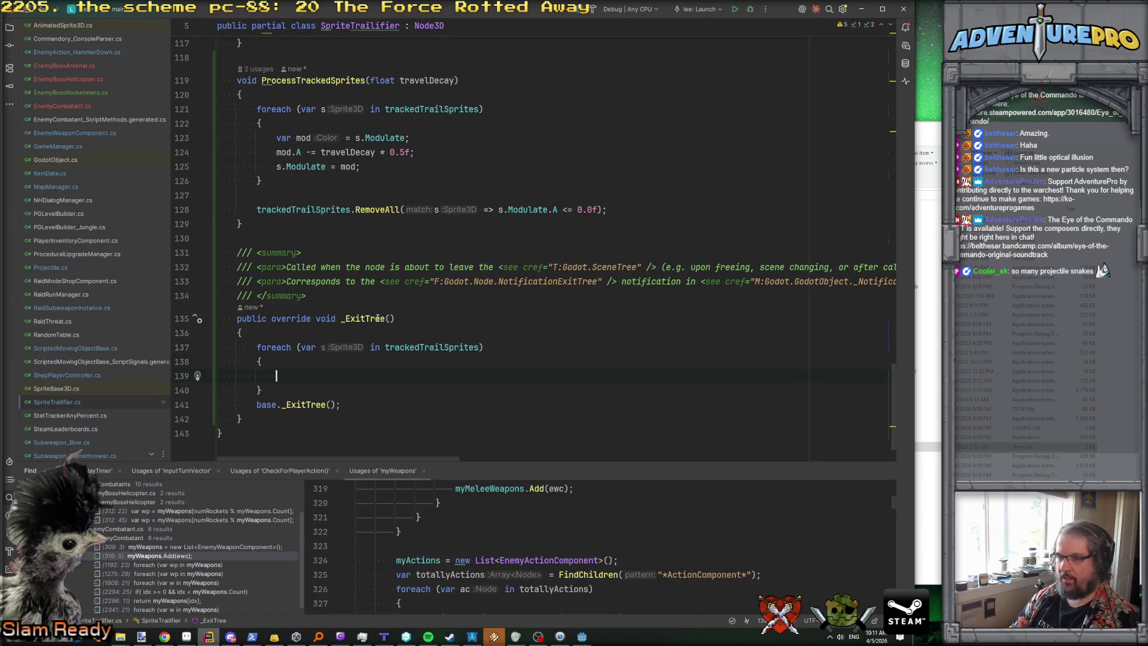
scroll(372, 344, "up", 10)
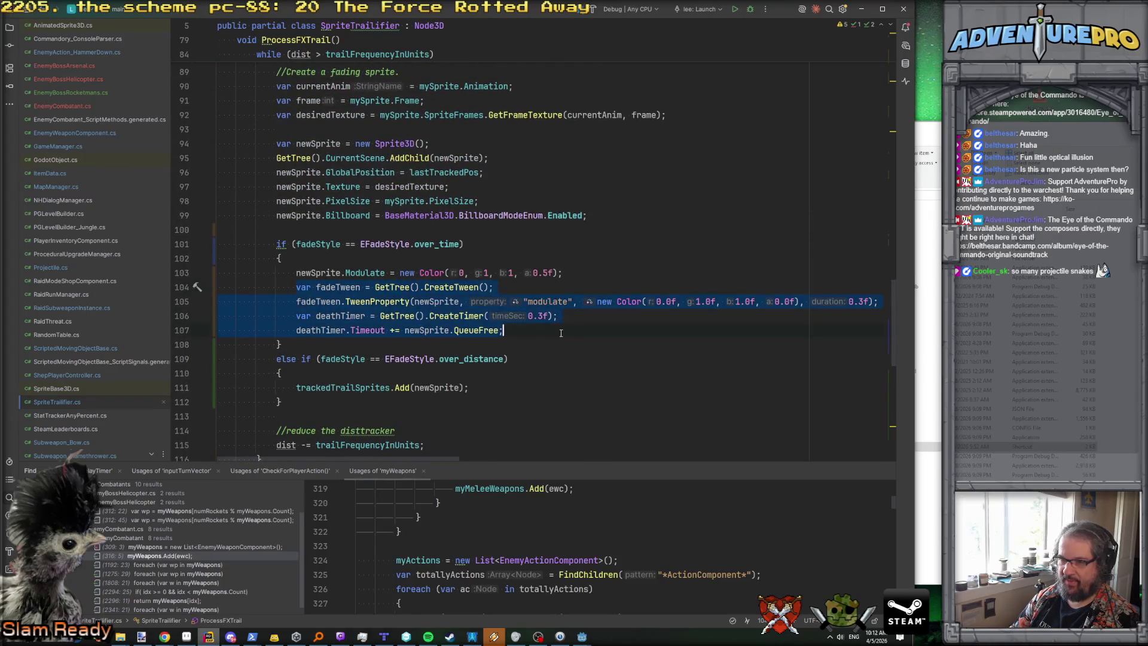
Step: Paste the fade tween code into the loop and retarget it at sprite s, adjusting its Color and Modulate values
scroll(569, 333, "down", 9)
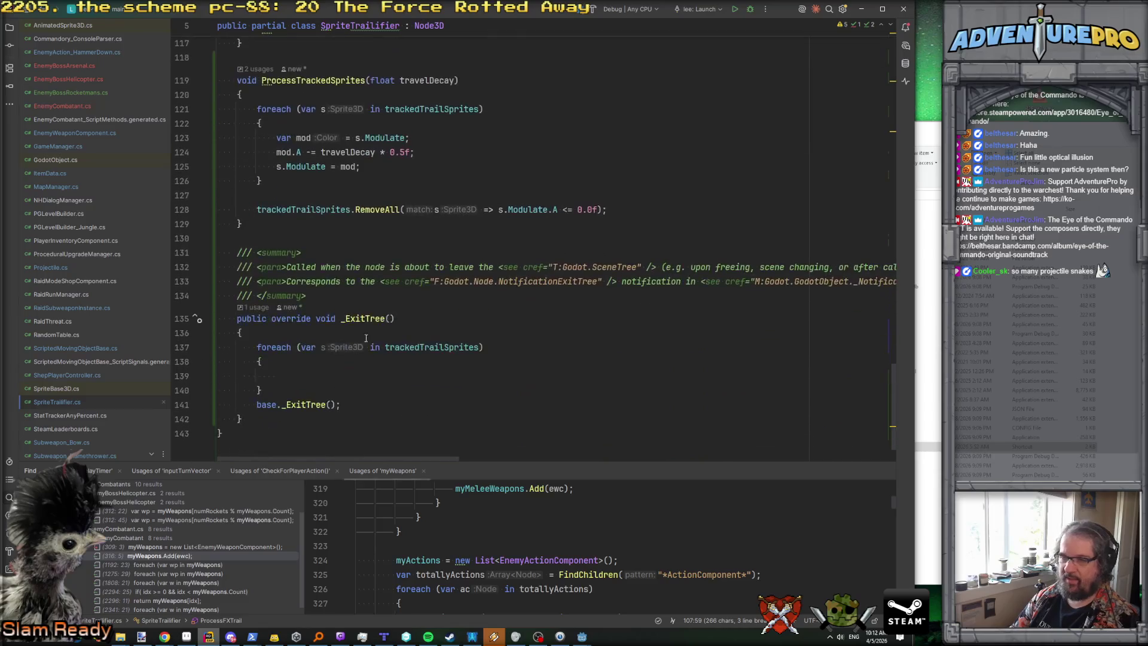
left_click(306, 374)
type("var fadeTween = GetTree().CreateTween();                             fadeTween.TweenProperty(newSprite, \"modulate\", new Color(0.0f, 1.0f, 1.0f, 0.0f), 0.3f);                             var deathTimer = GetTree().CreateTimer(0.3f);                             deathTimer.Timeout += newSprite.QueueFree;")
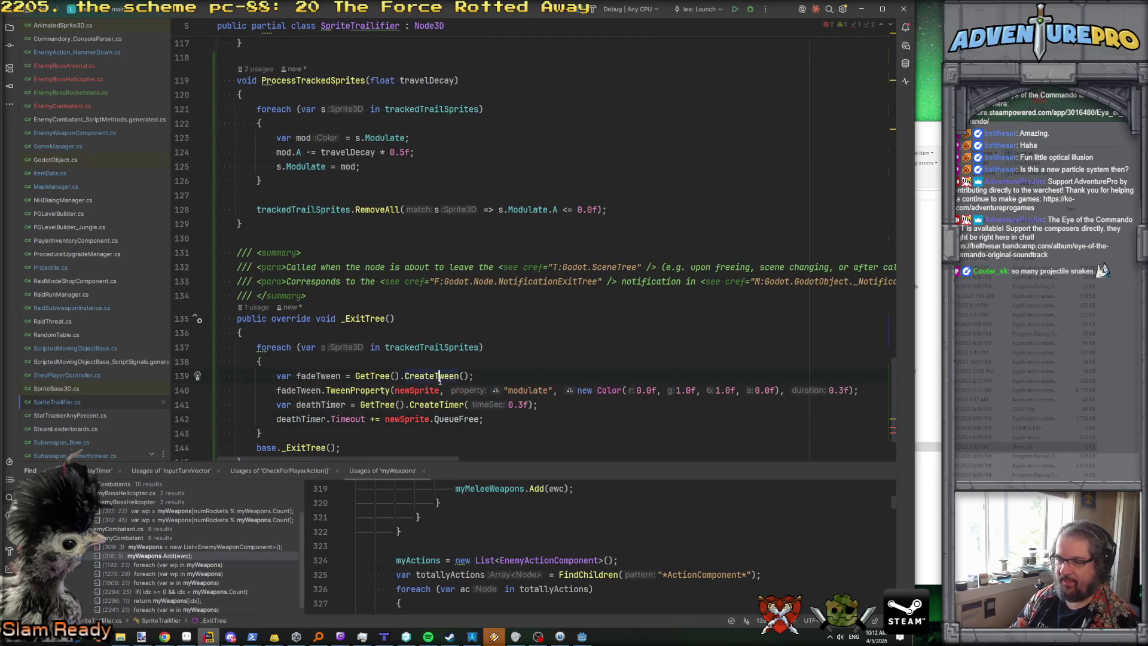
double_click(409, 390)
type("s")
left_click(618, 390)
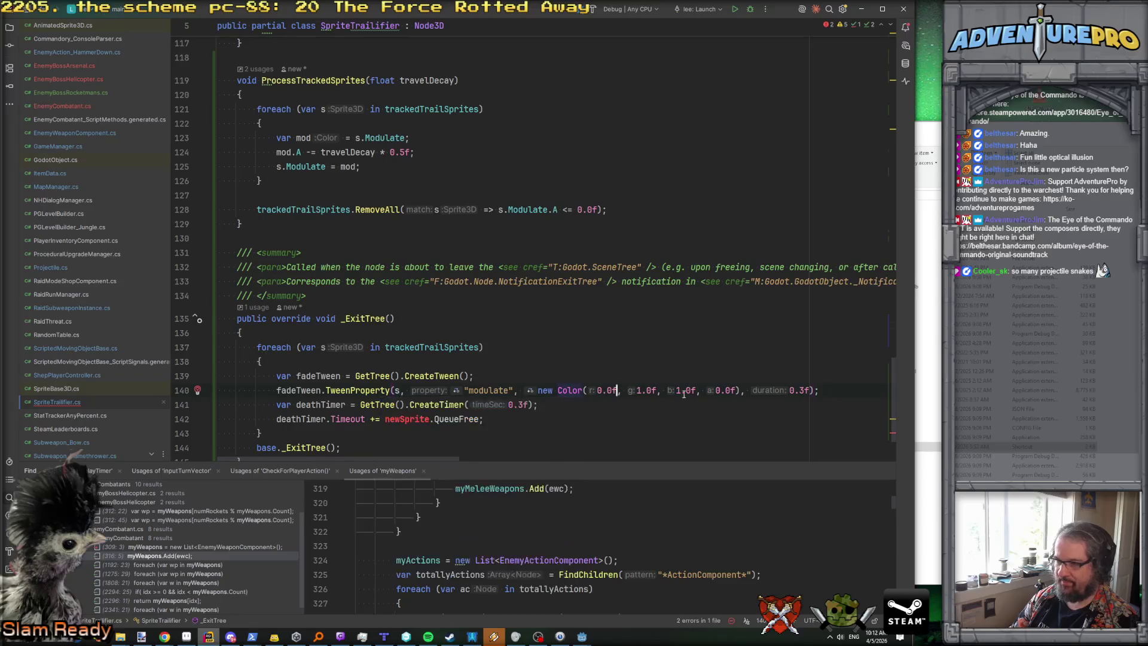
left_click(638, 390)
left_click(602, 390)
key("BackSpace")
type("1")
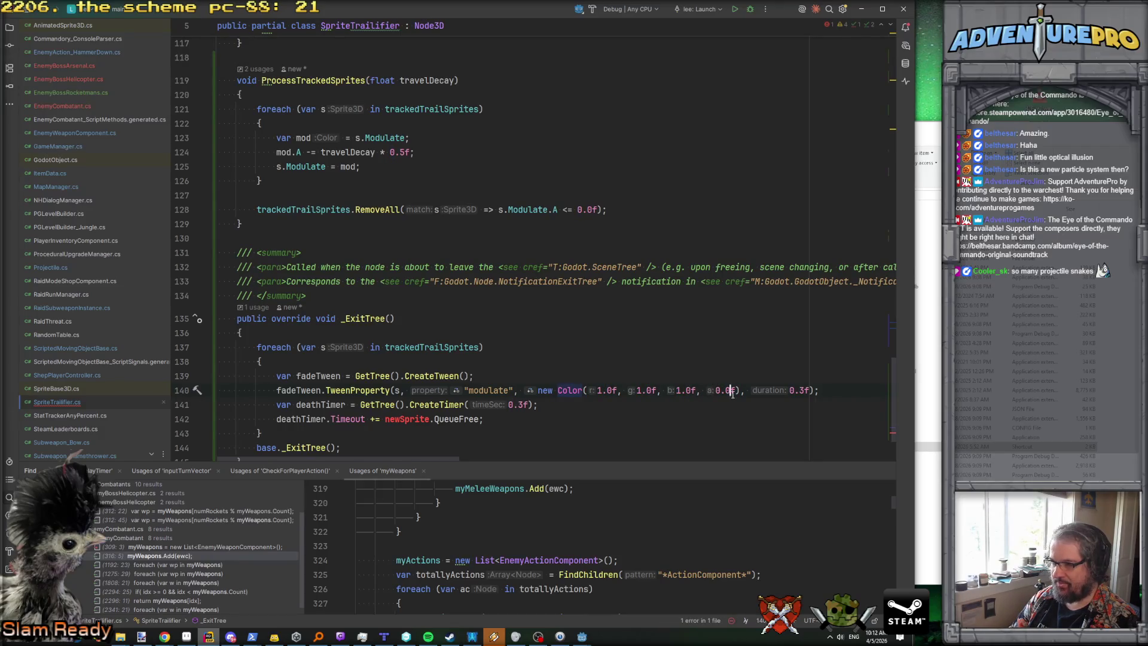
left_click(804, 390)
key("BackSpace")
type("3")
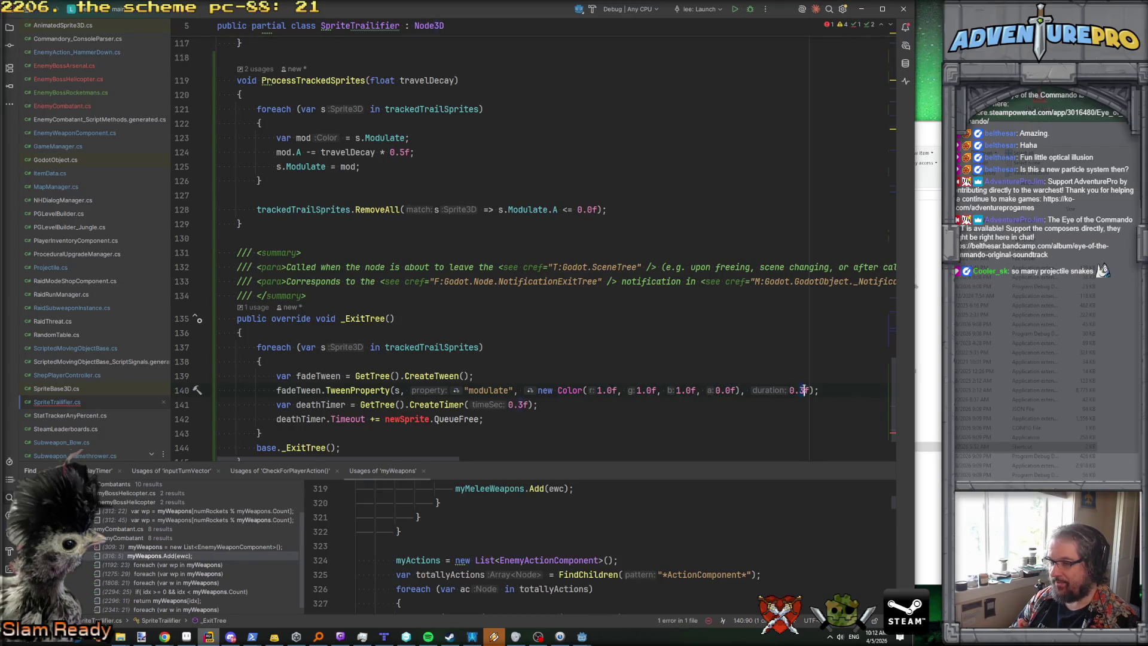
key("ctrl+w")
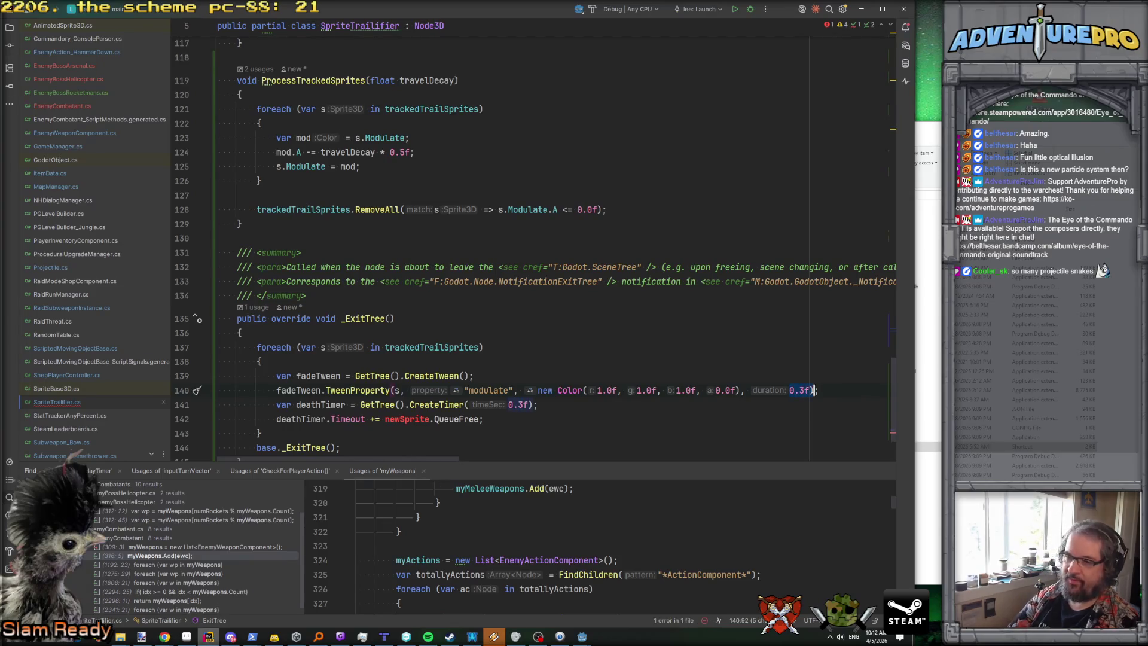
type("mode")
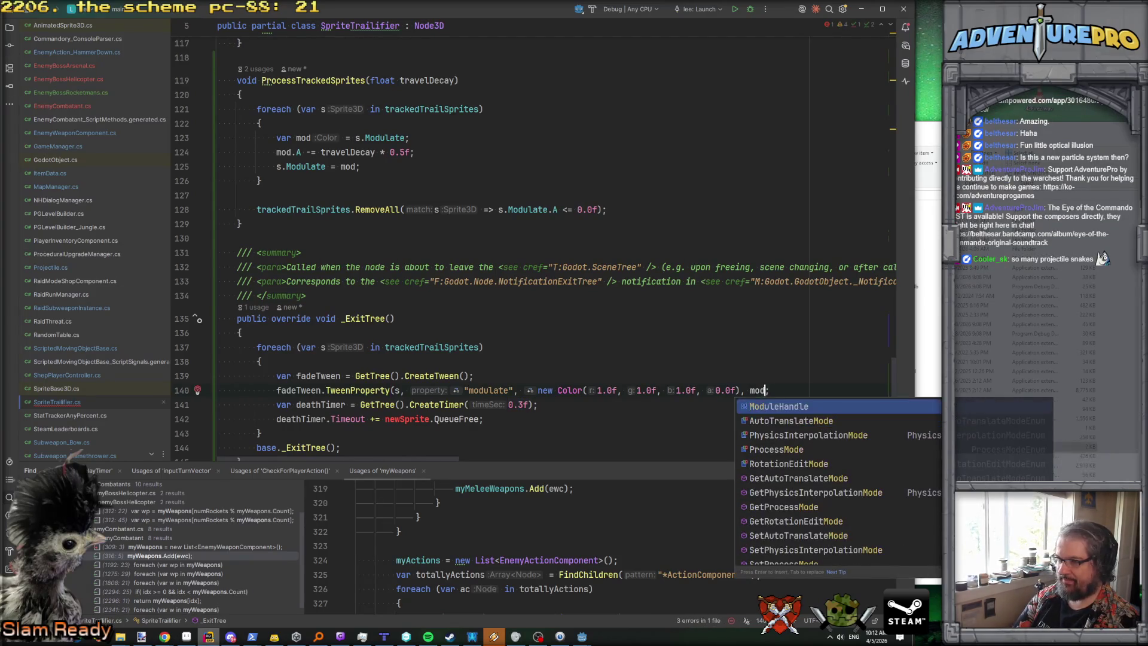
key("BackSpace")
key("BackSpace")
key("BackSpace")
type(".ModulateA")
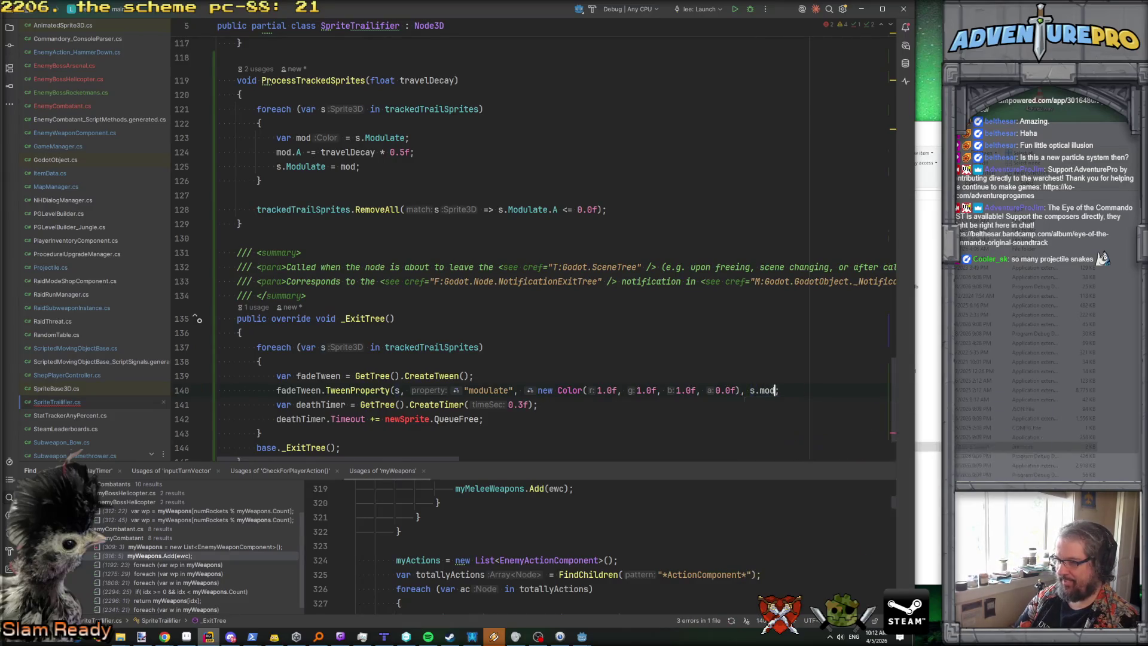
type(".A)")
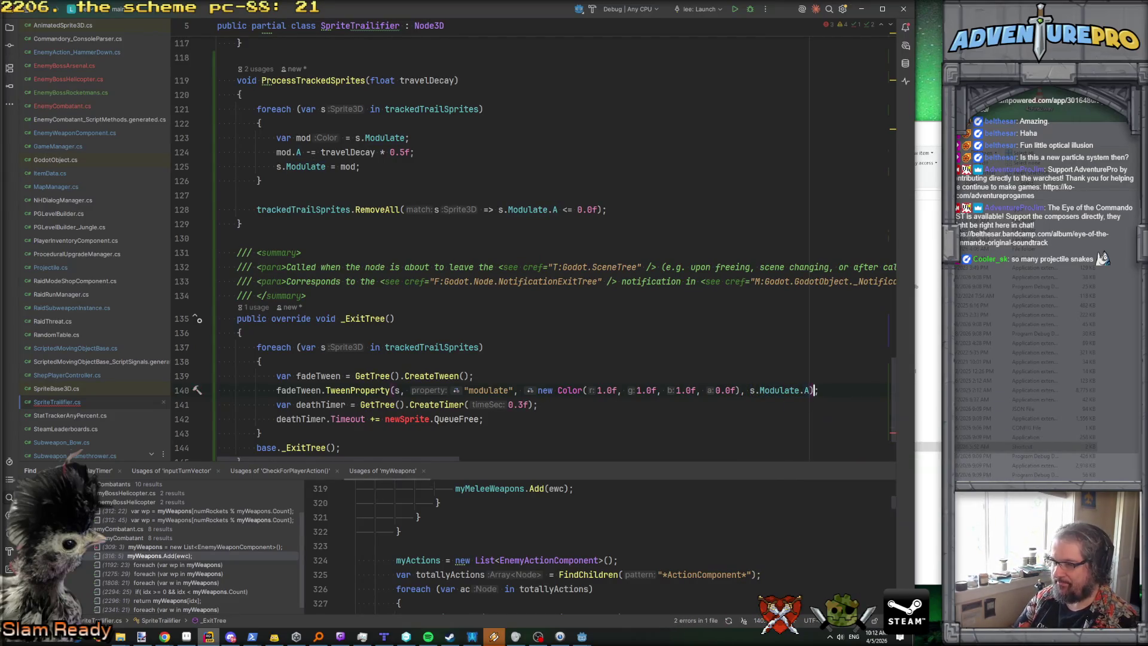
type(";")
Step: Set the death timer to 1.0 and have it free sprite s instead of newSprite
left_click(218, 404)
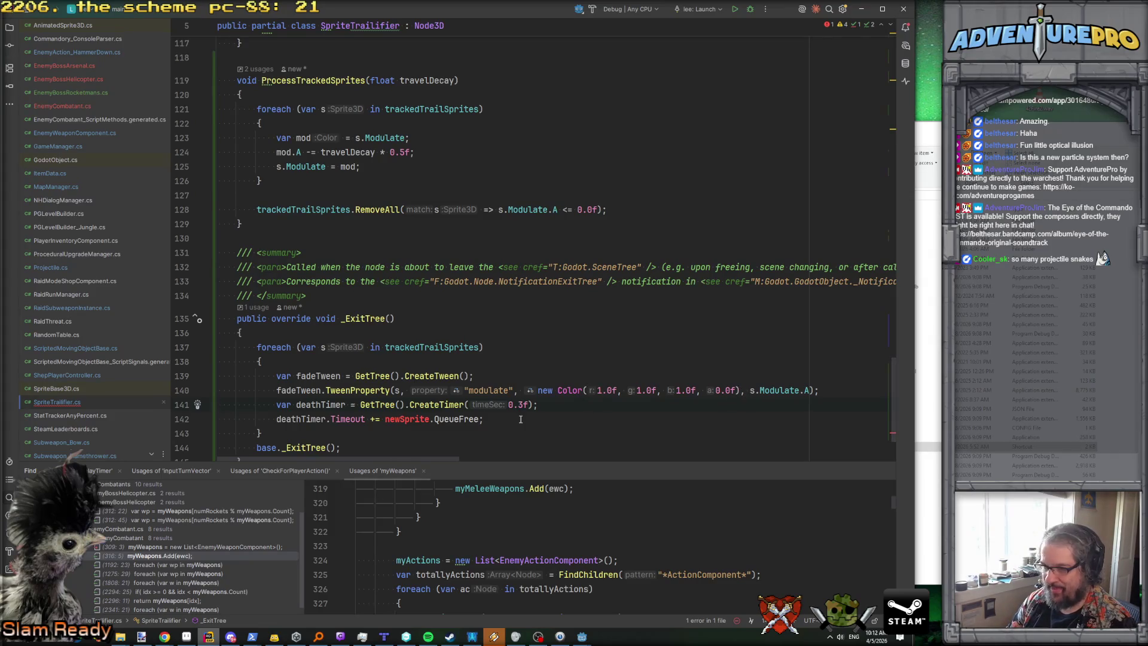
left_click_drag(509, 405, 523, 406)
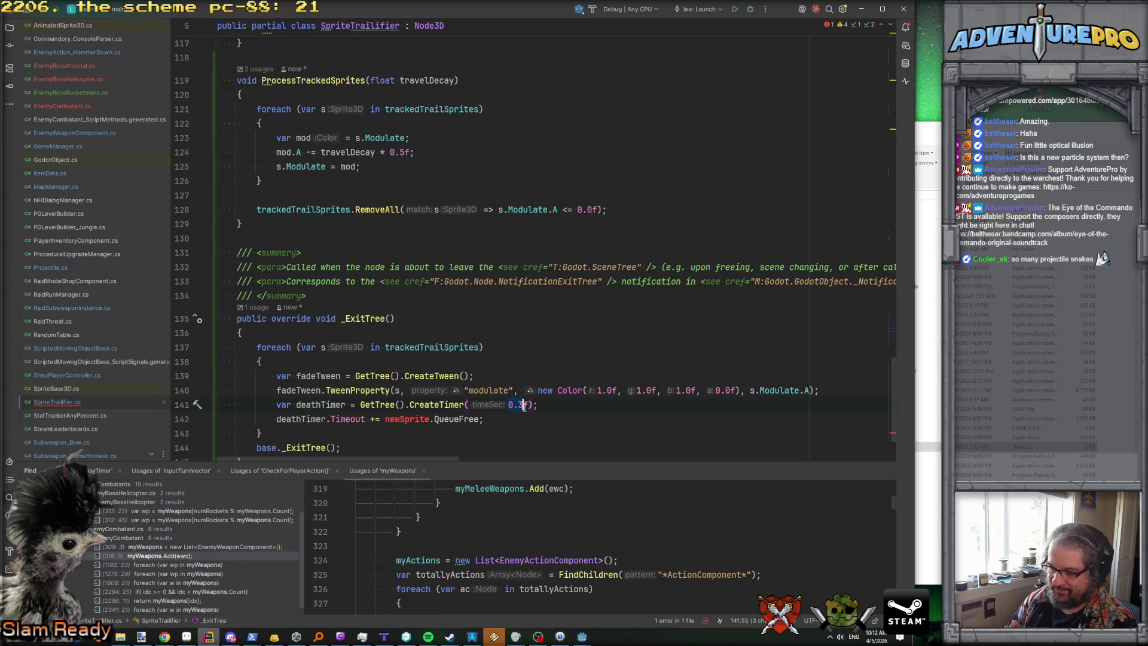
type("1.0")
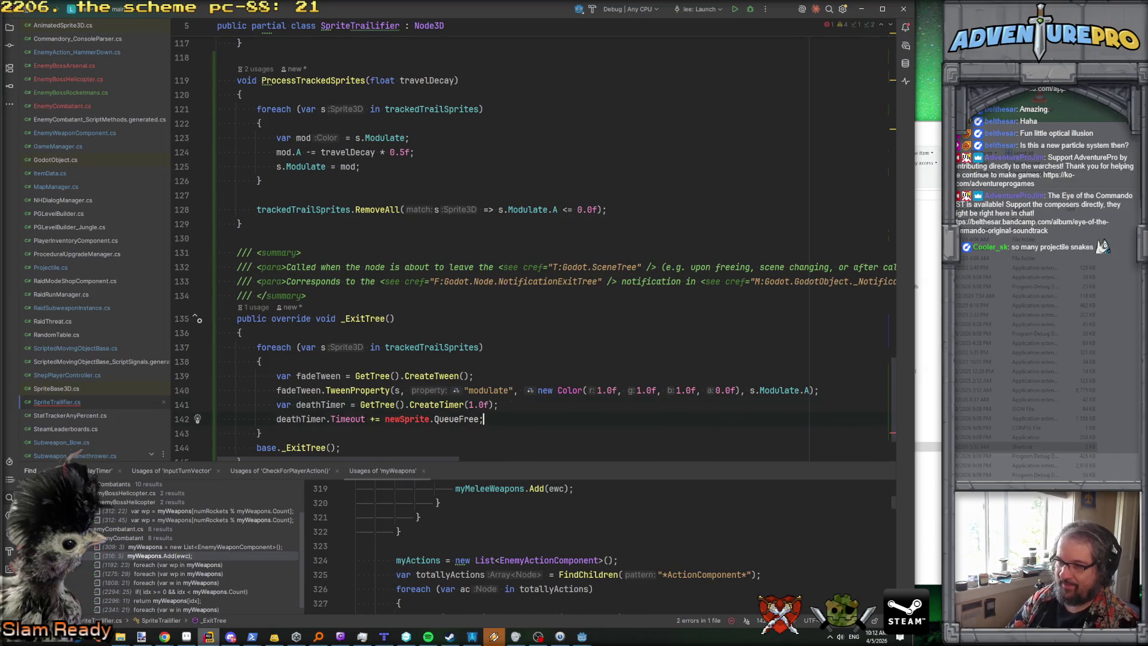
double_click(407, 420)
type("s")
left_click(355, 432)
key("Return")
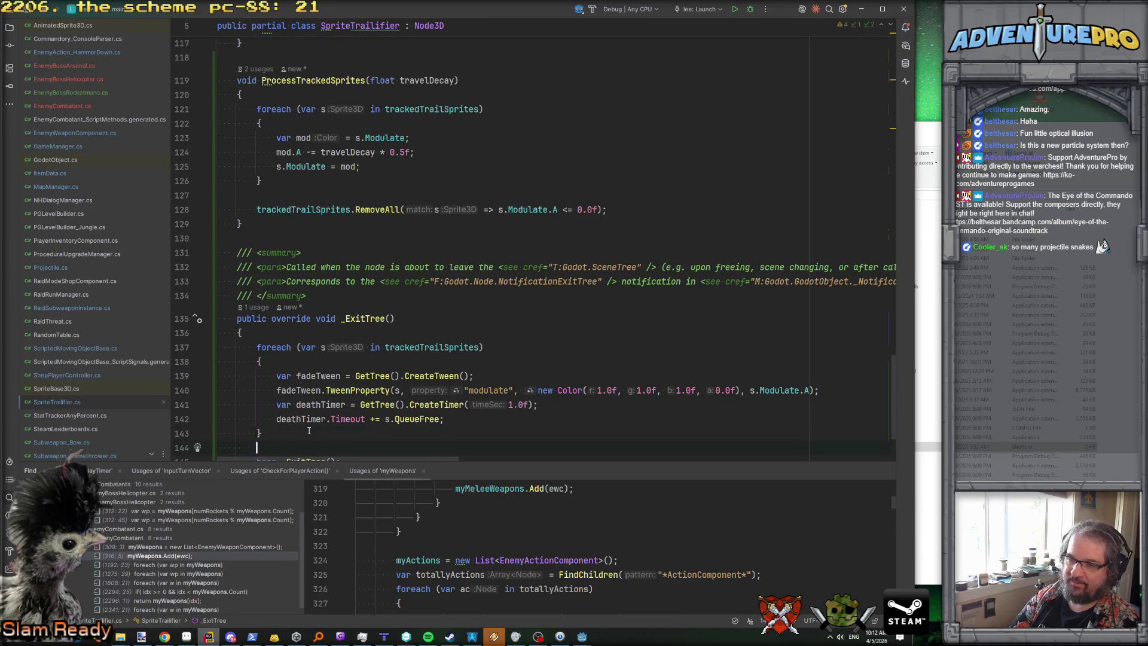
Step: Bring the Godot editor window to the front
scroll(418, 314, "down", 2)
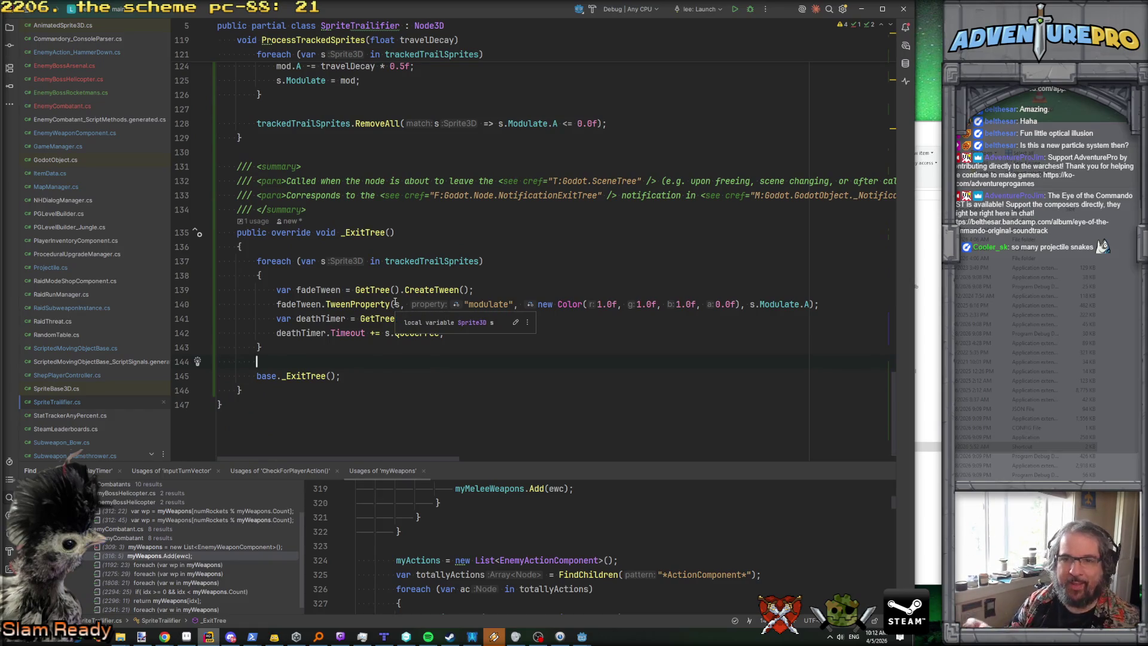
left_click(582, 636)
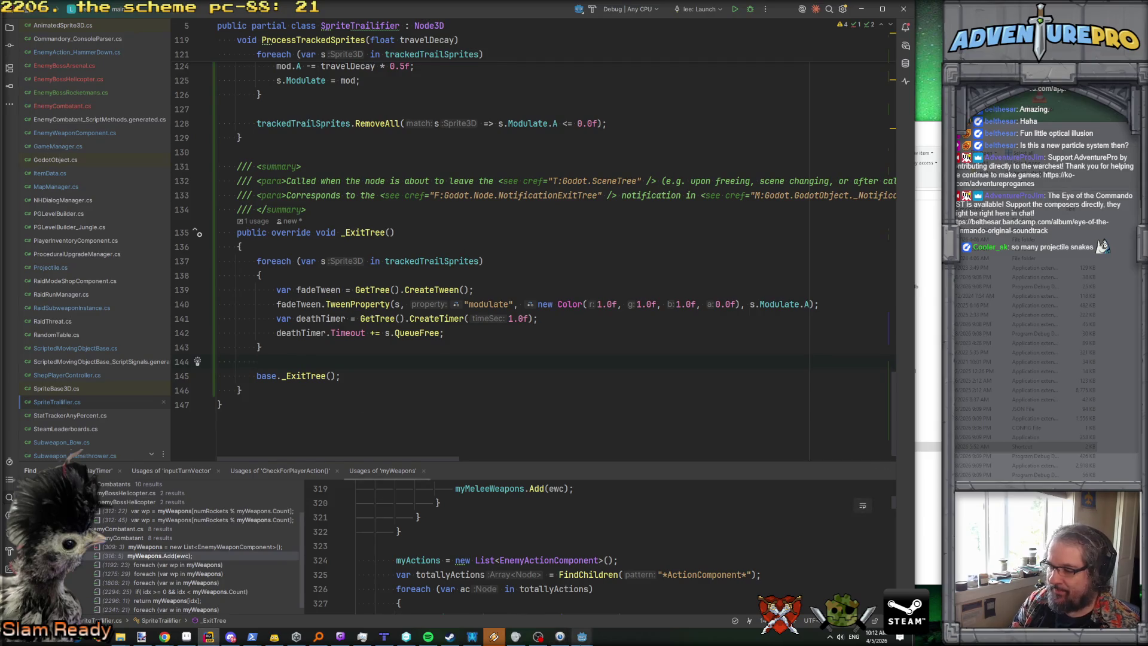
left_click(611, 613)
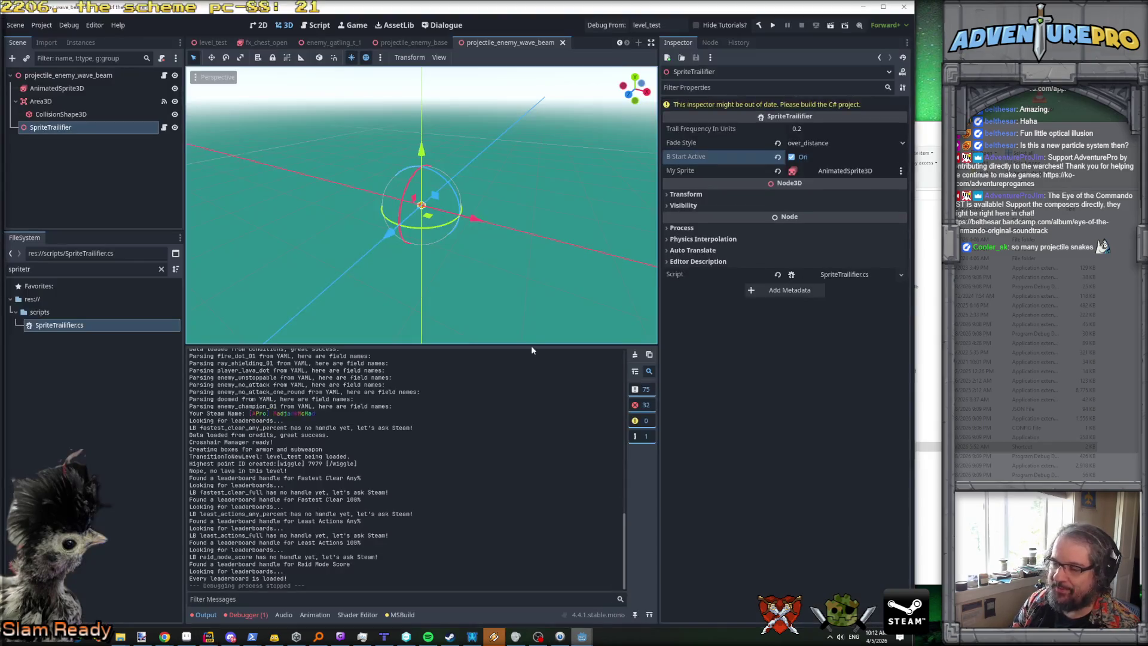
Step: Save the scene in the Godot editor, which starts a new debug run of the game
left_click(604, 26)
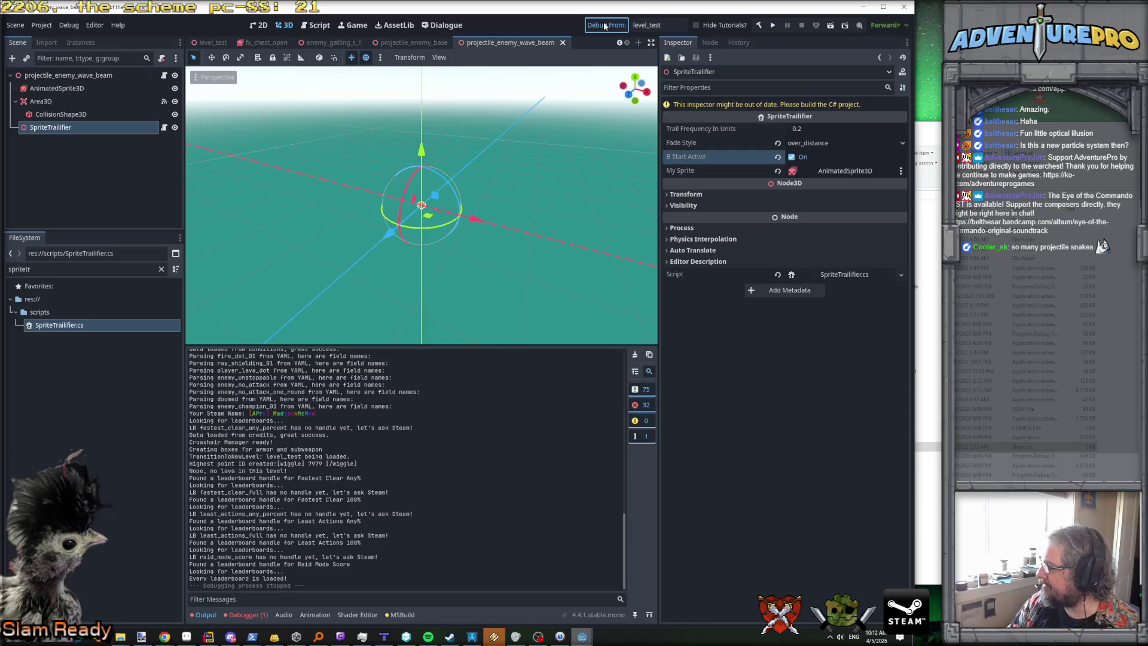
key("ctrl+s")
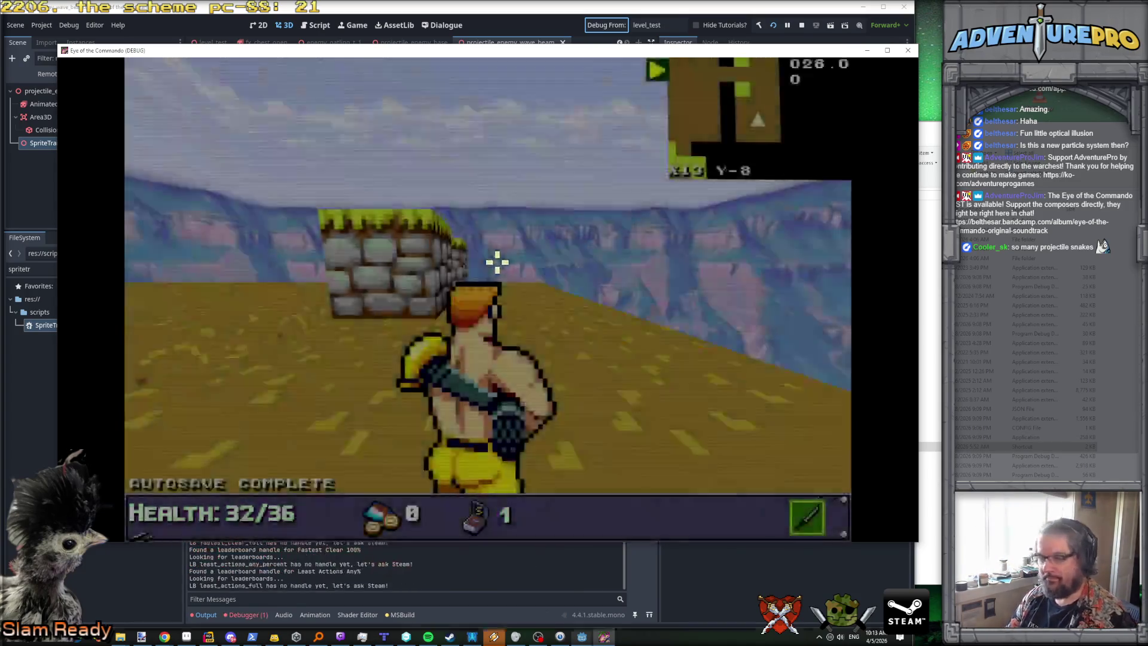
Step: Walk through the wall gap into the desert and dodge around the bazooka enemy's fire
key("w")
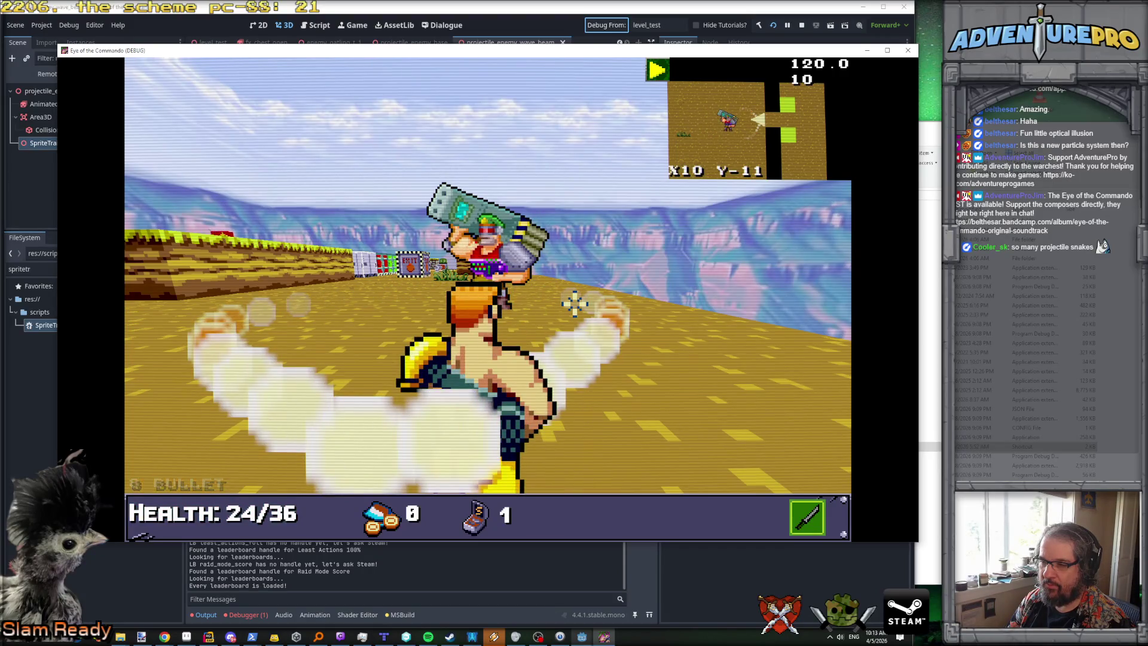
key("q")
key("e")
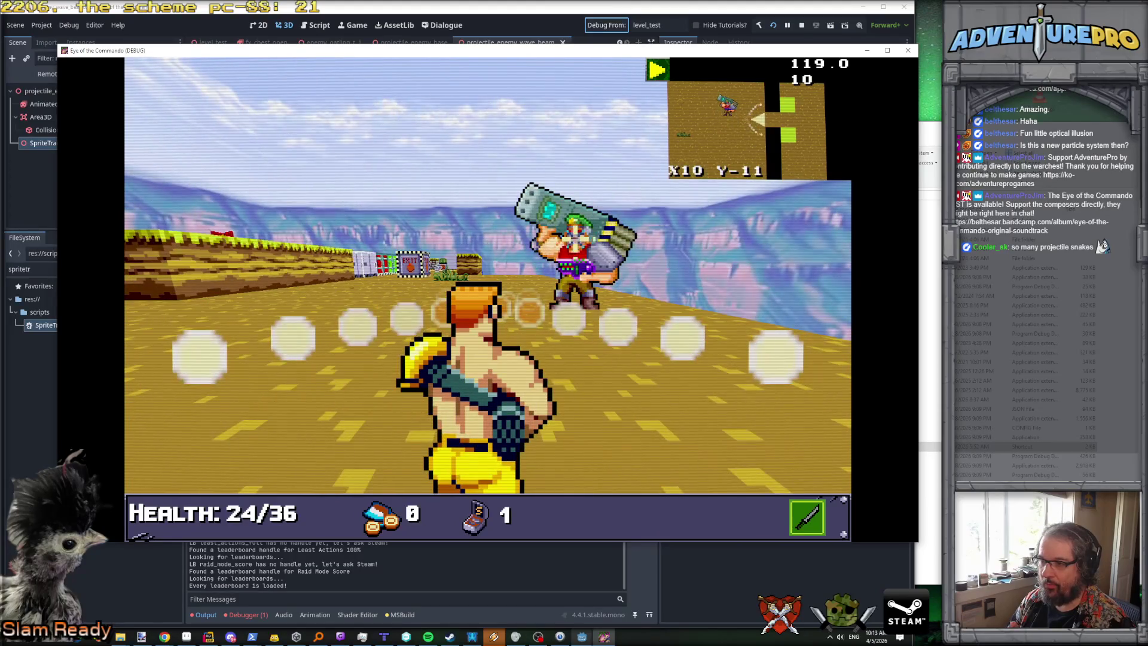
key("e")
key("e")
key("e")
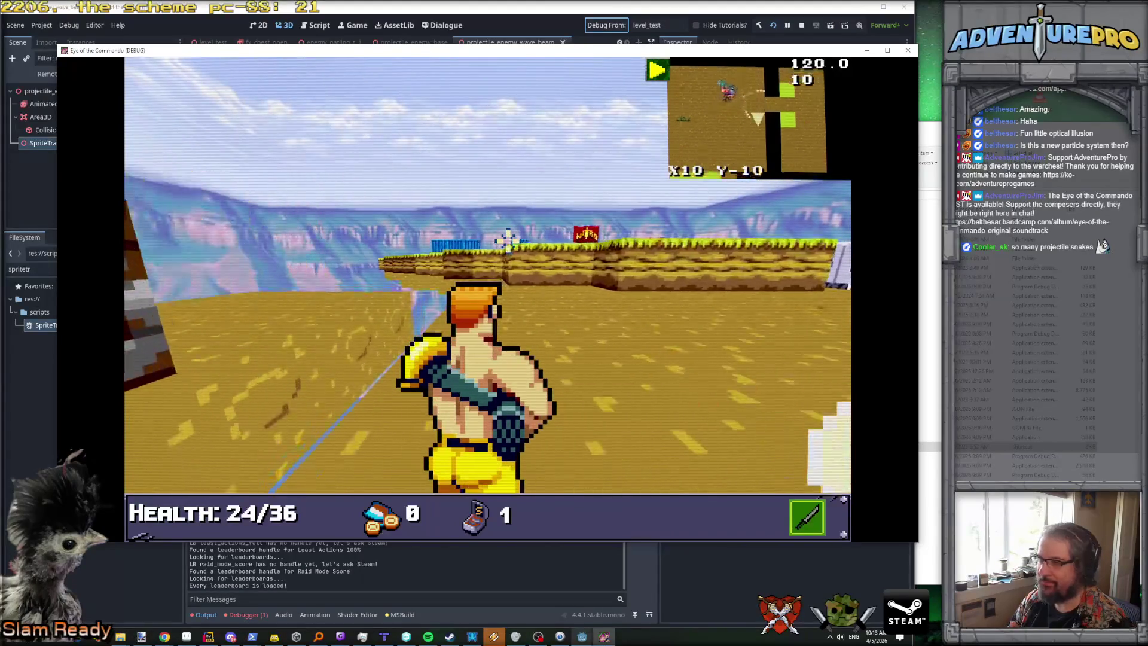
key("q")
key("a")
key("a")
key("e")
key("s")
key("a")
key("a")
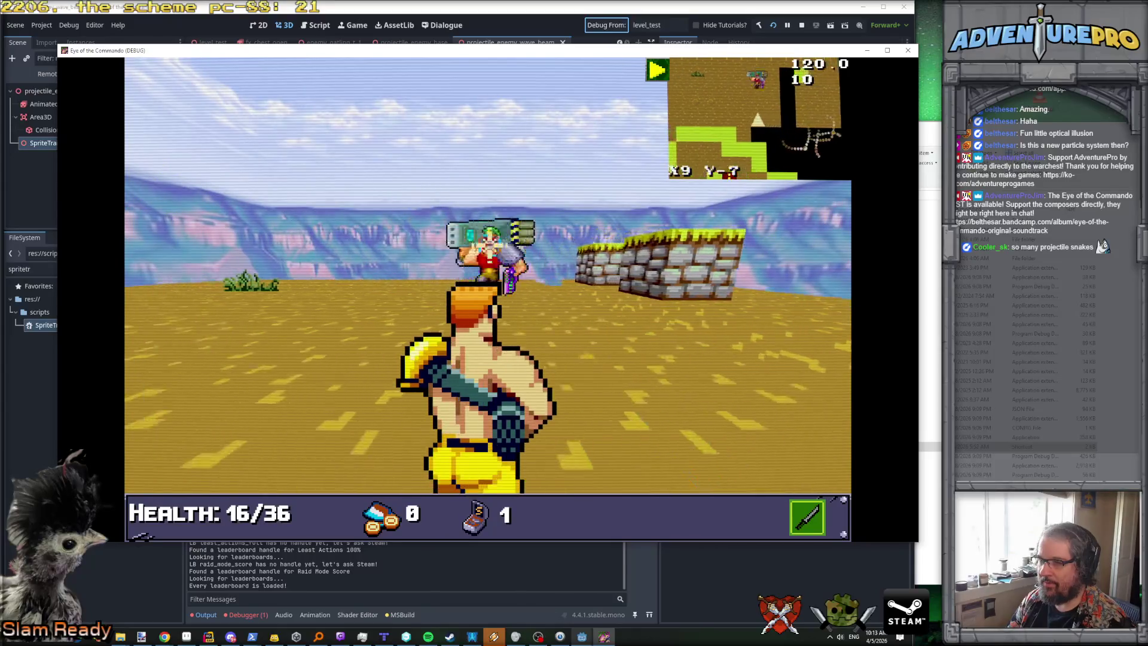
key("w")
key("e")
key("s")
key("s")
key("s")
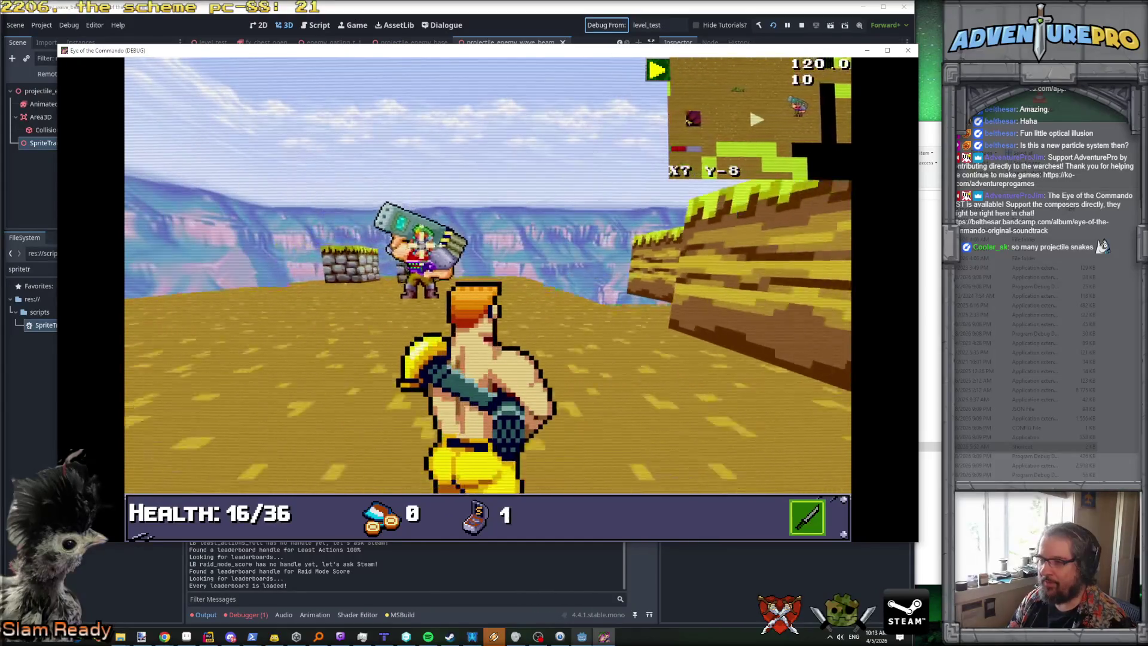
key("a")
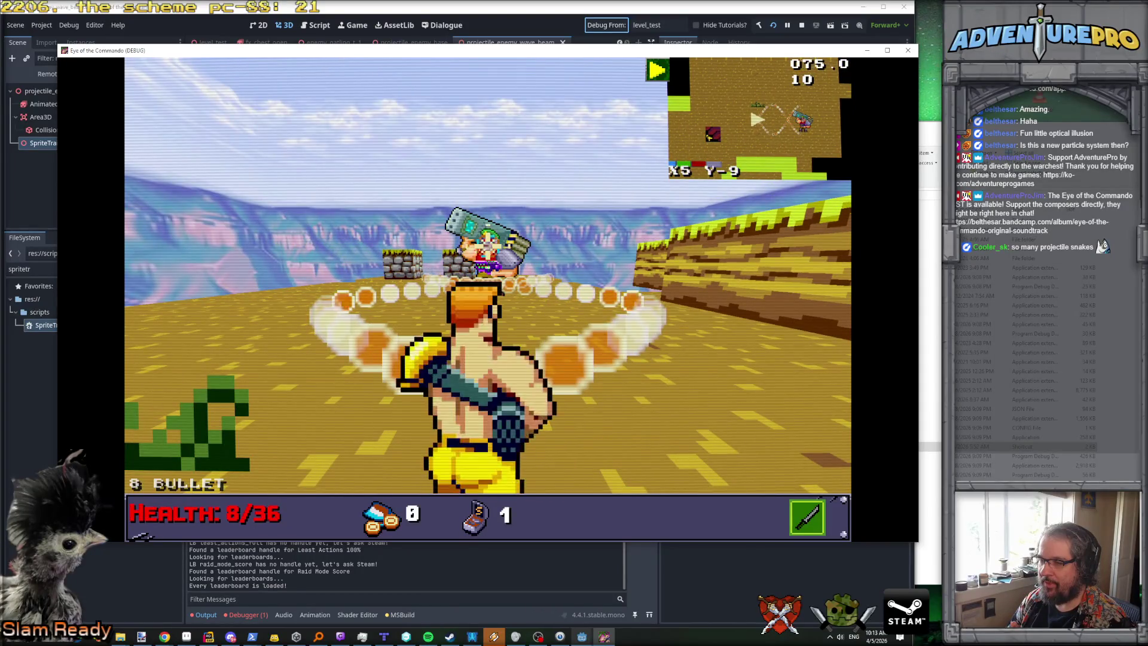
key("s")
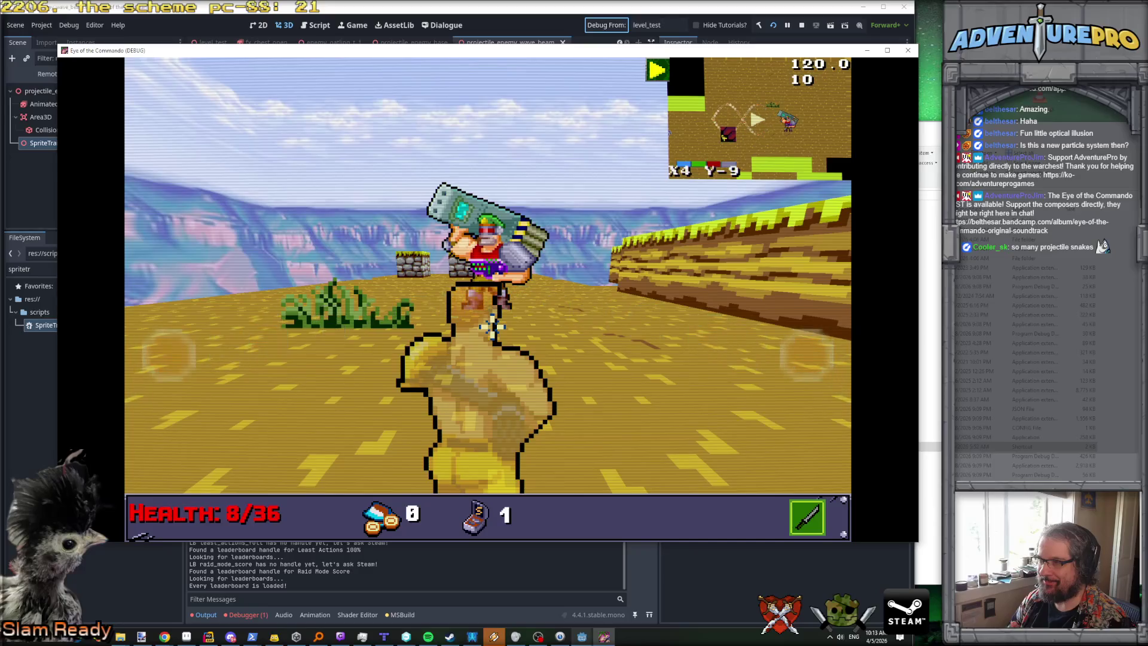
Step: Enable the 'undying' cheat from the in-game console
key("grave")
type("undying")
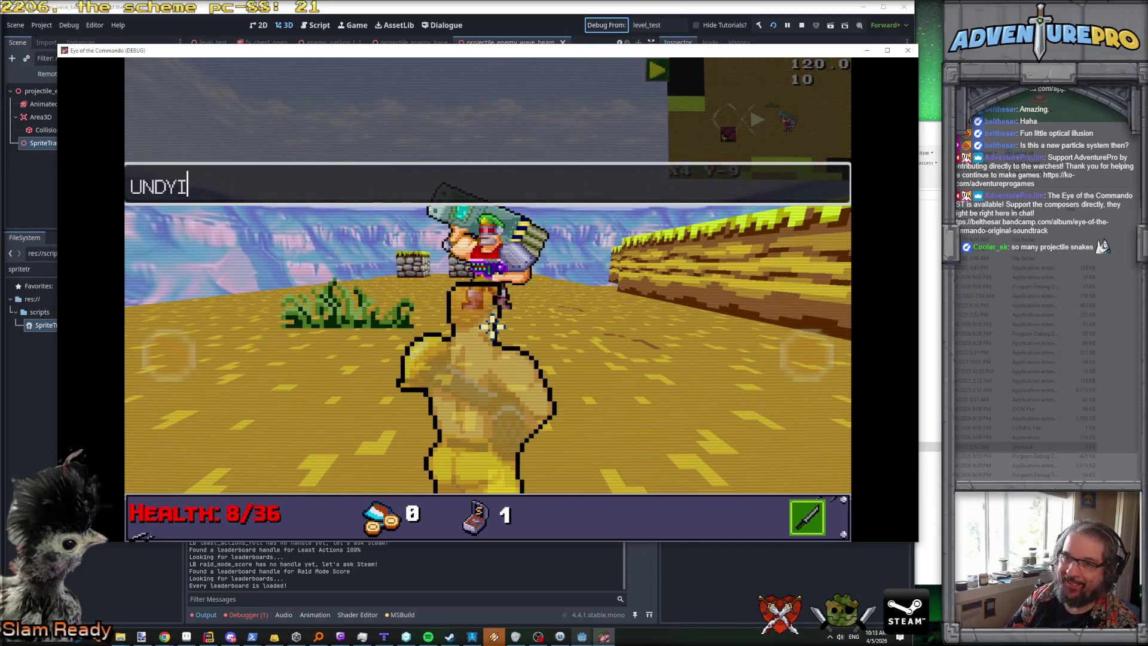
key("Return")
key("grave")
Step: Move toward the bazooka enemy, turning until it is centred ahead with the EXIT sign visible
key("w")
key("d")
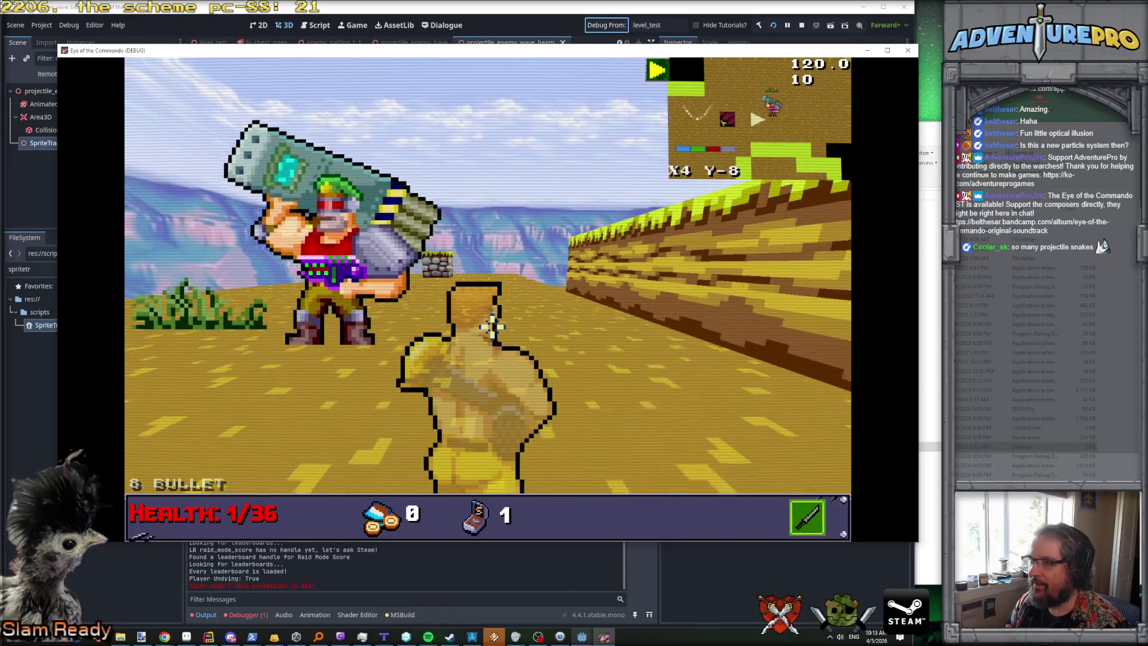
key("d")
key("w")
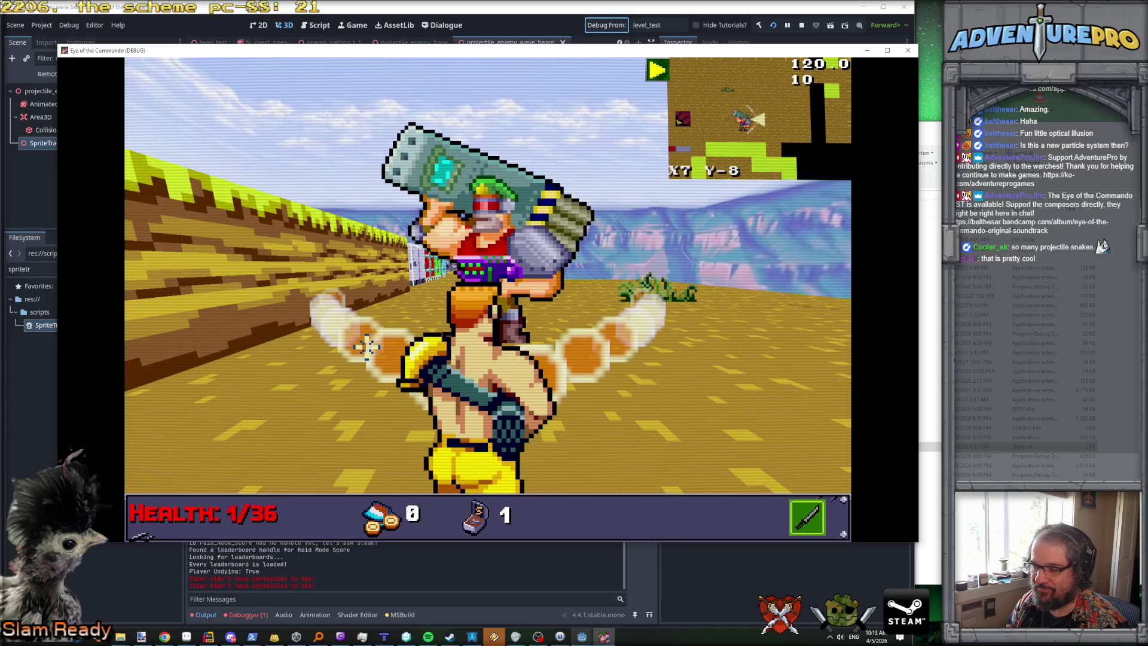
key("Right")
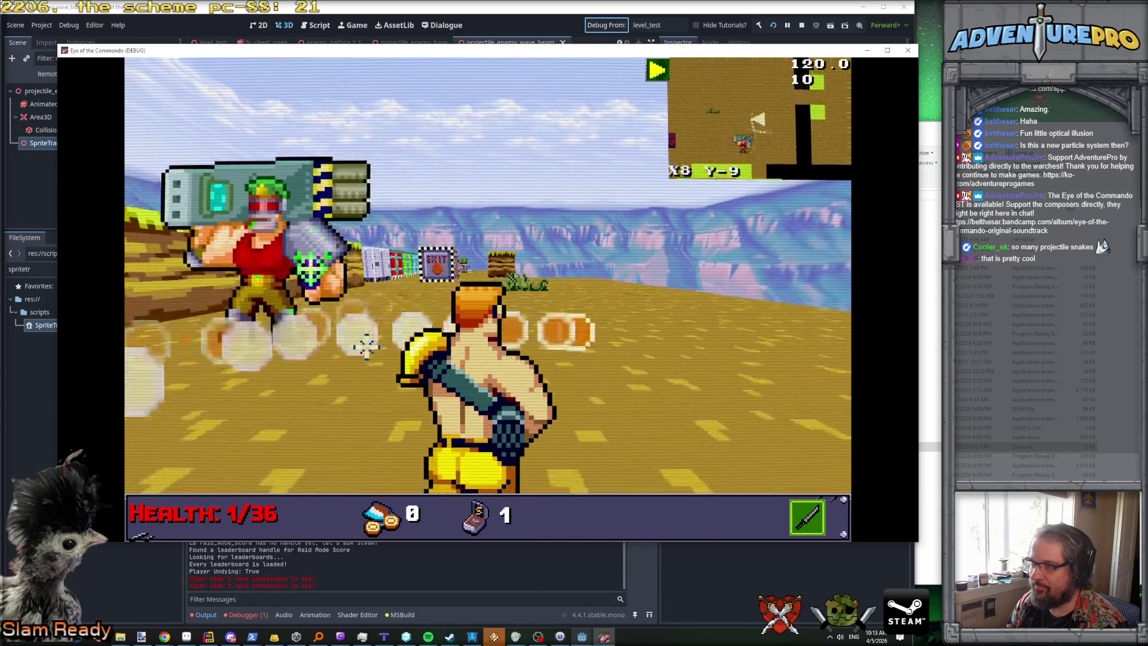
key("Left")
key("Right")
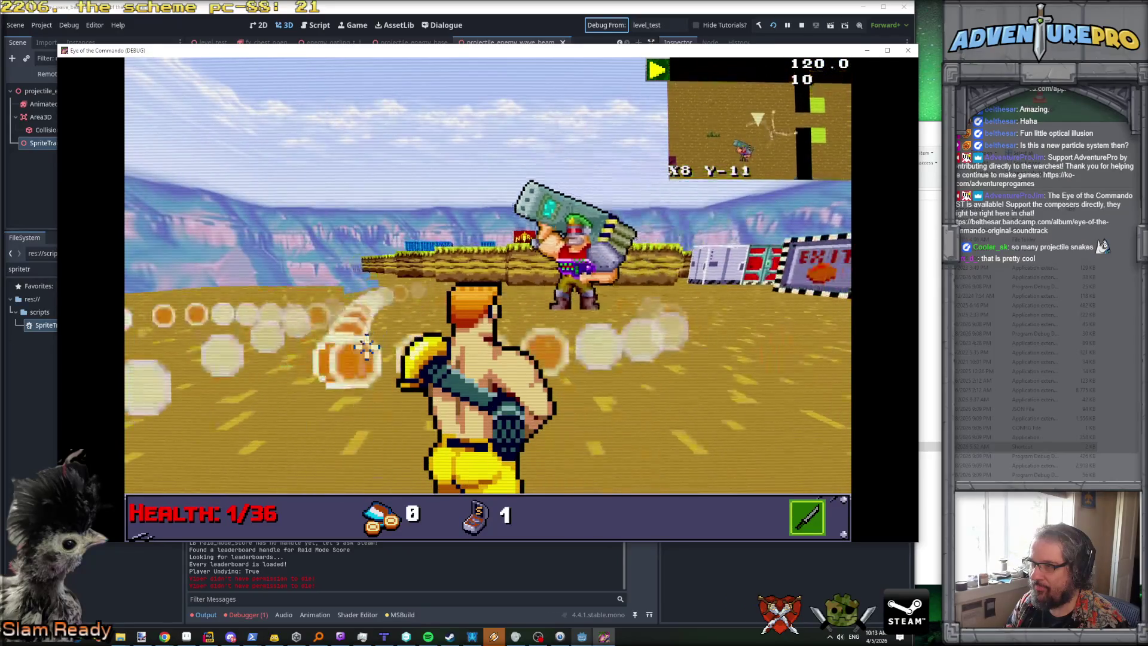
key("Left")
Step: Advance toward the enemy and the EXIT doors, sidestepping to draw its projectiles
key("Up")
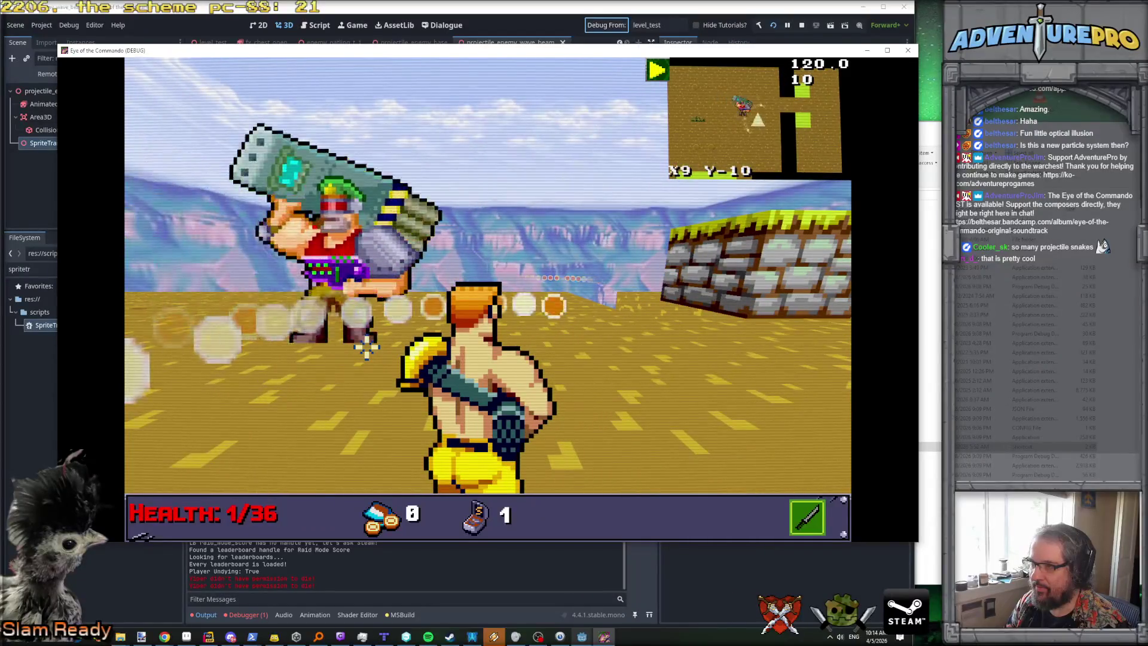
key("Up")
key("Up")
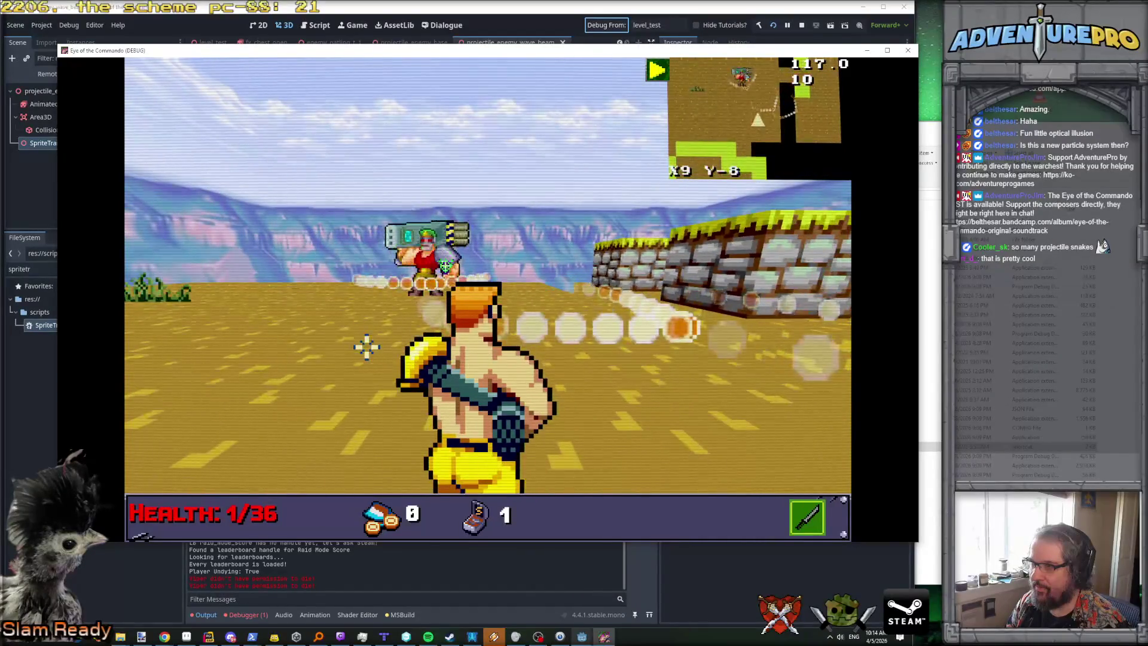
key("Up")
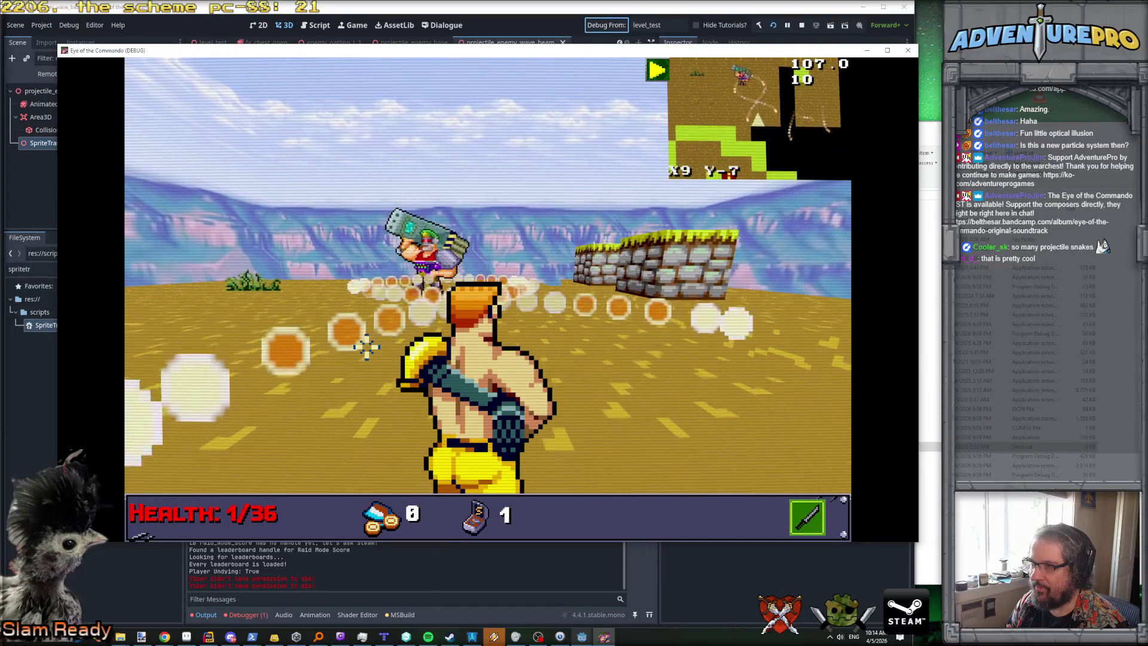
key("Left")
key("Left")
key("Left")
key("Left")
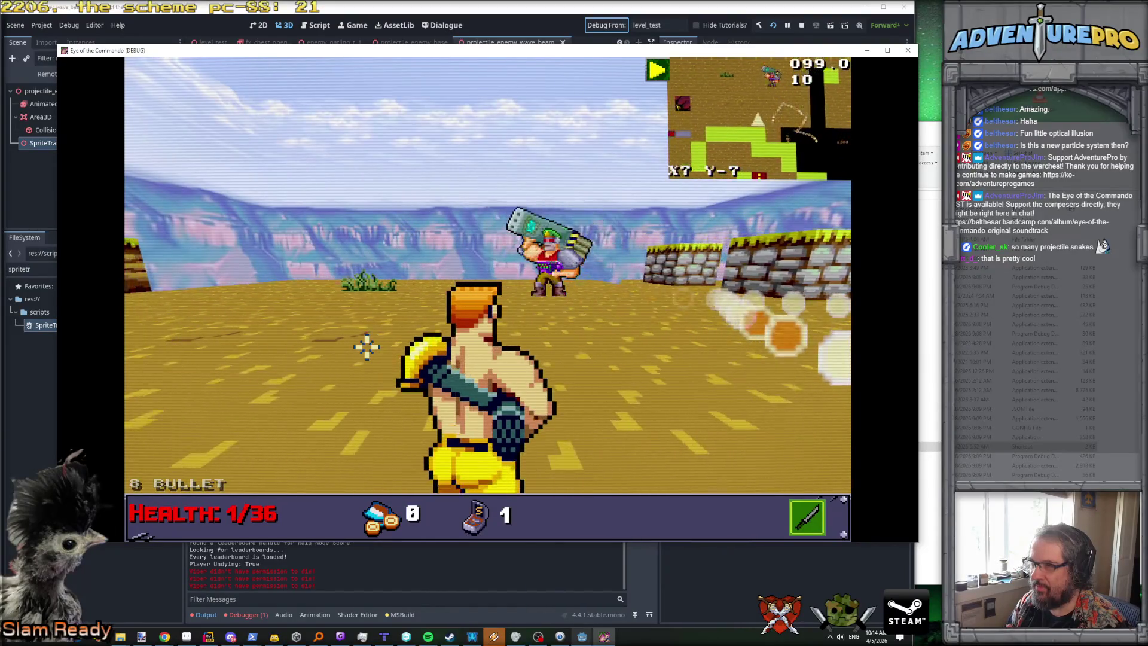
key("Down")
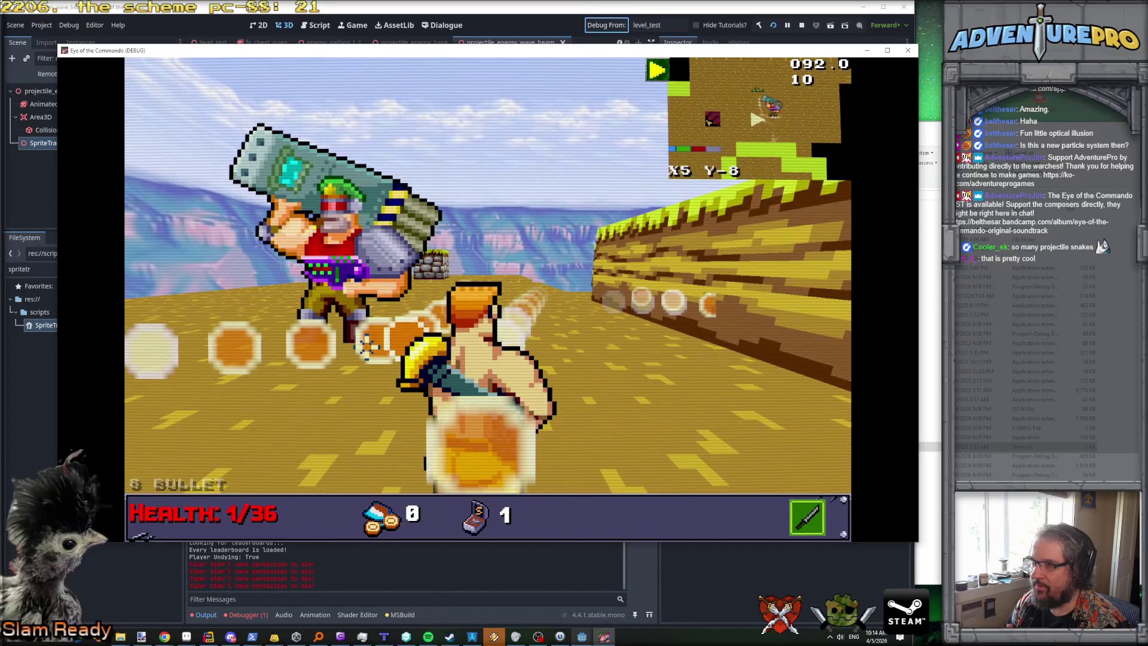
key("Left")
key("Left")
key("Left")
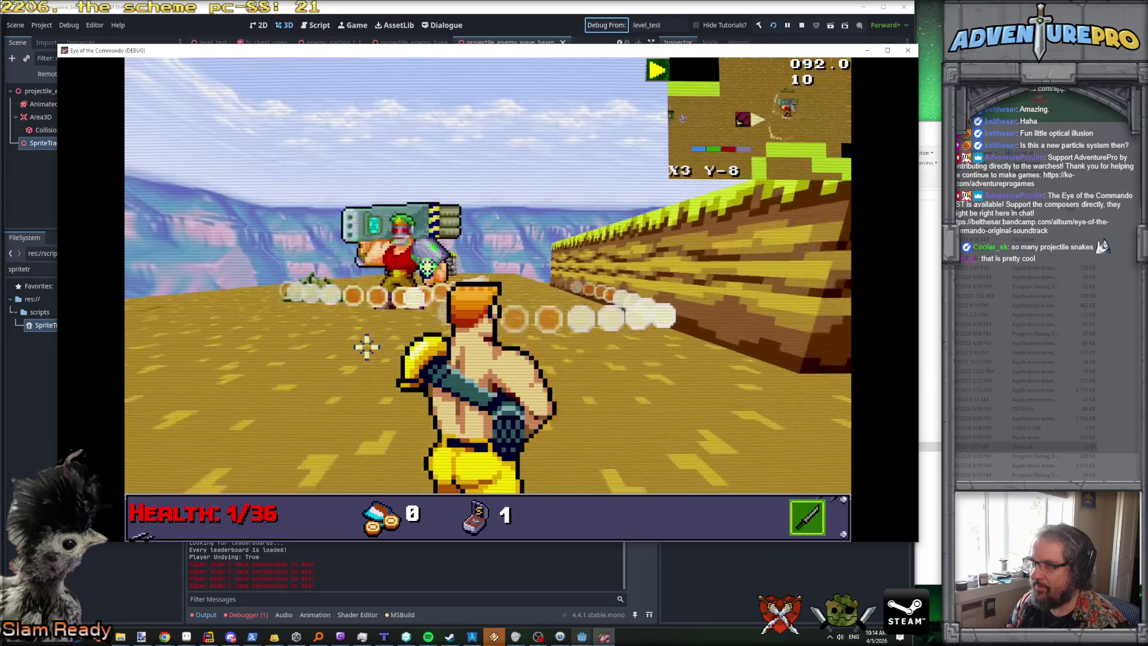
key("Down")
key("Down")
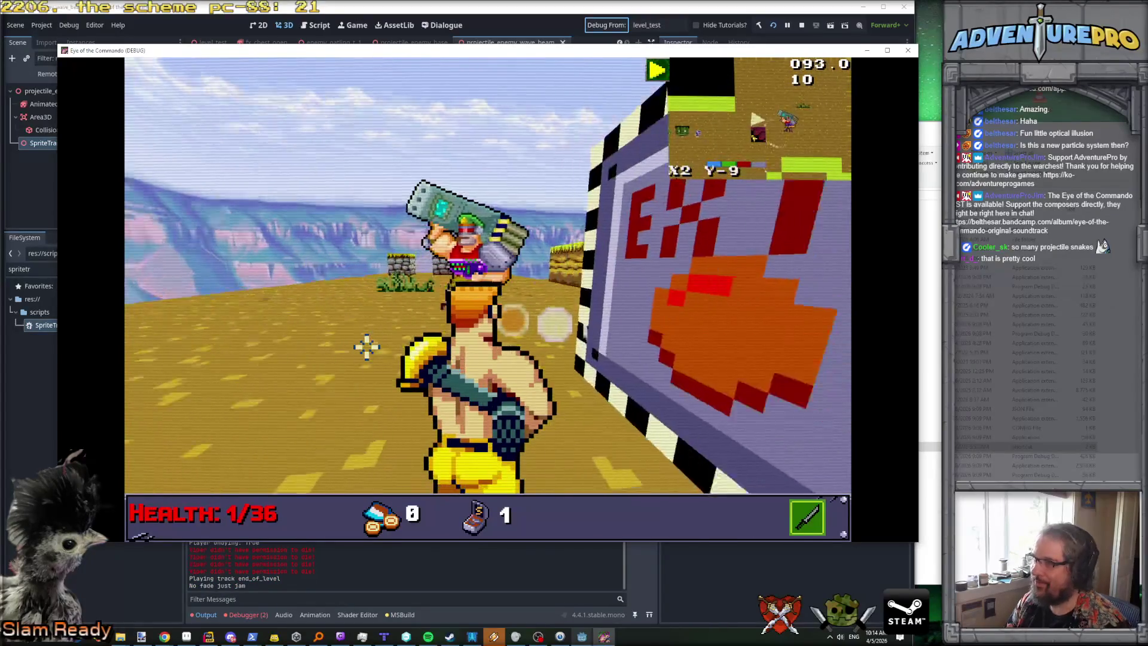
Step: Reposition between the stone walls and the EXIT sign to keep the enemy in view
key("q")
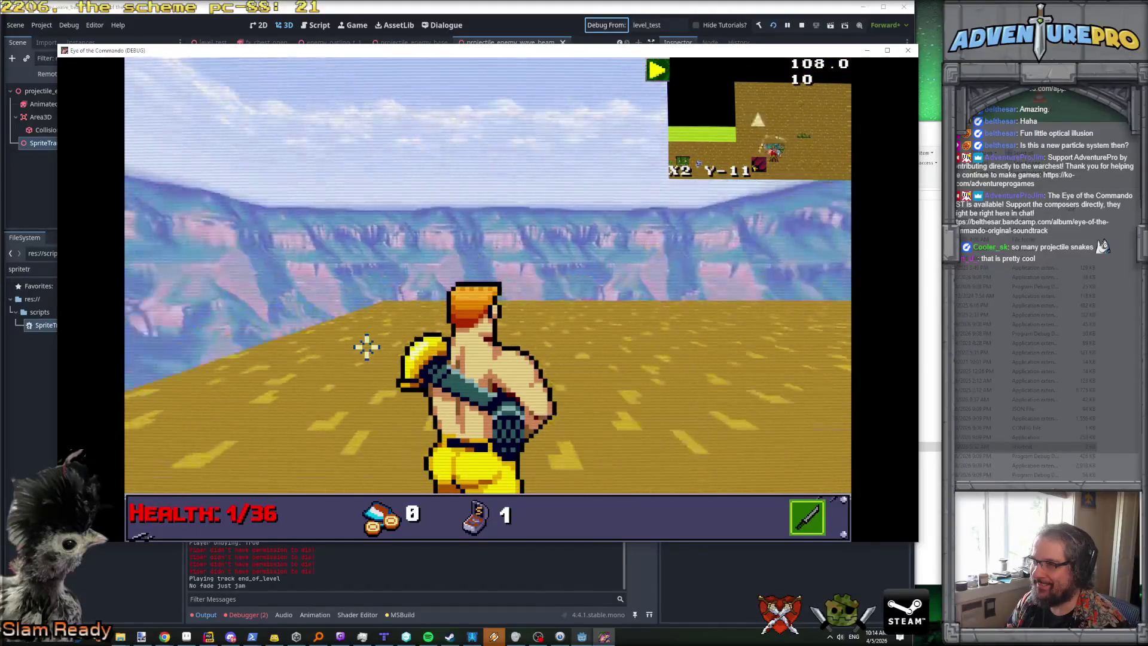
key("Down")
key("Down")
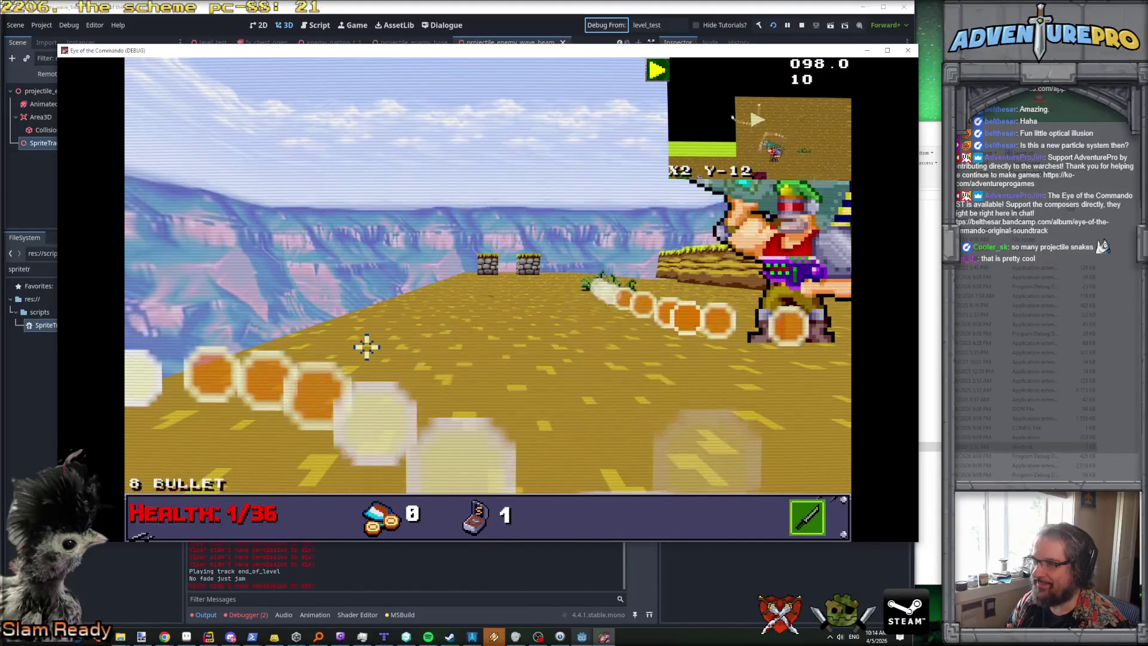
key("e")
key("Left")
key("Left")
key("Left")
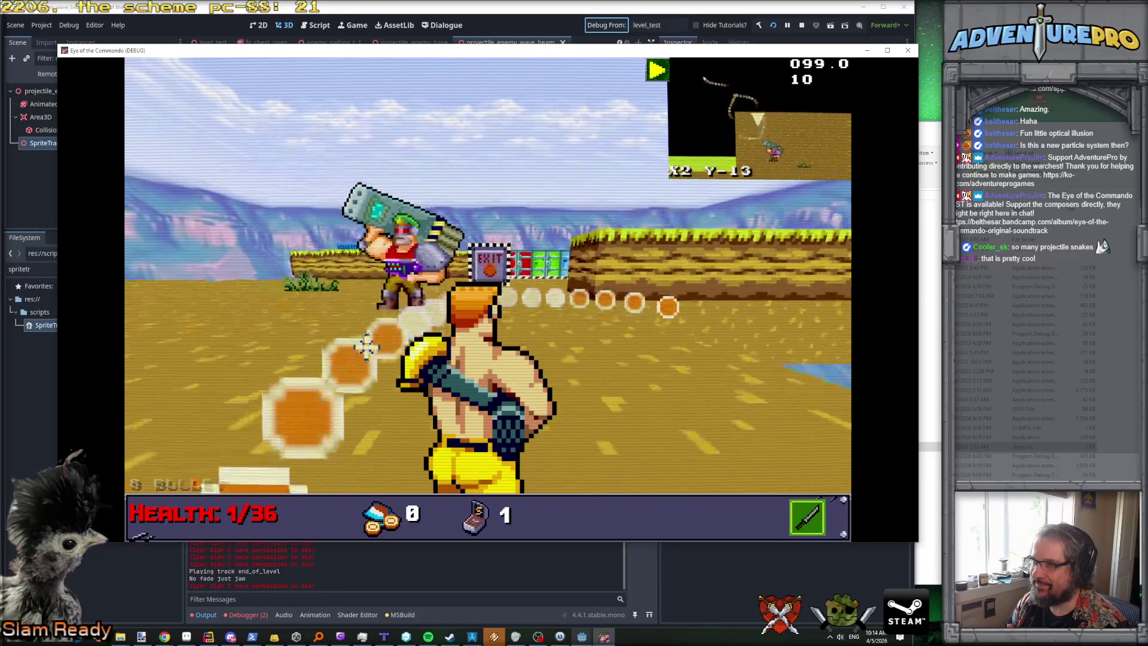
key("Left")
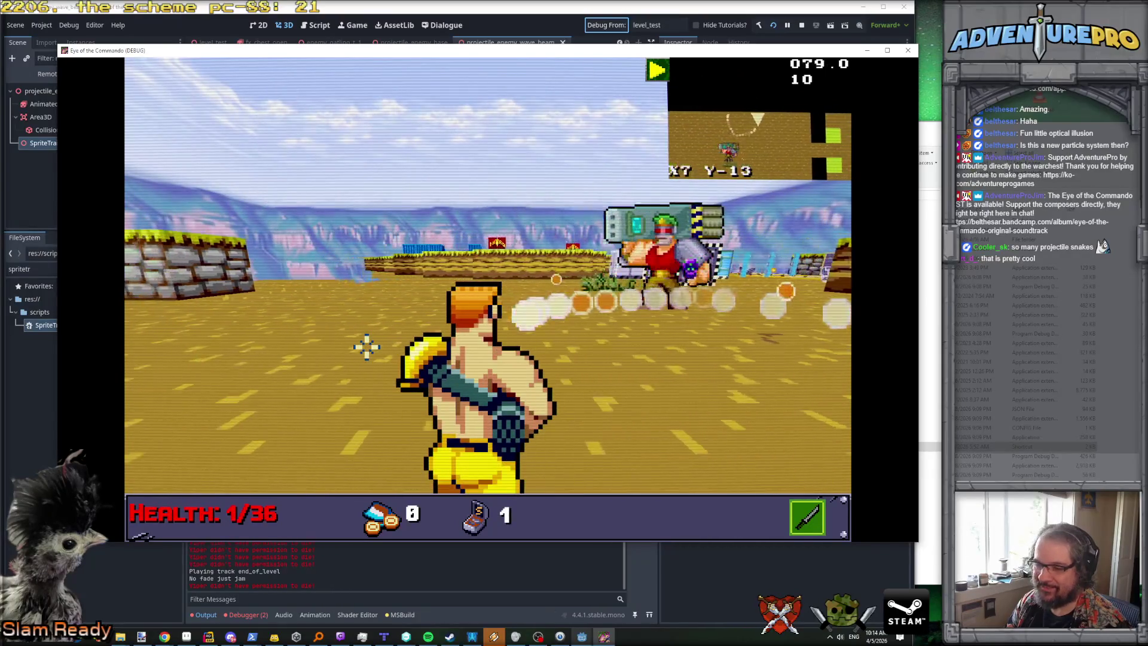
key("e")
key("e")
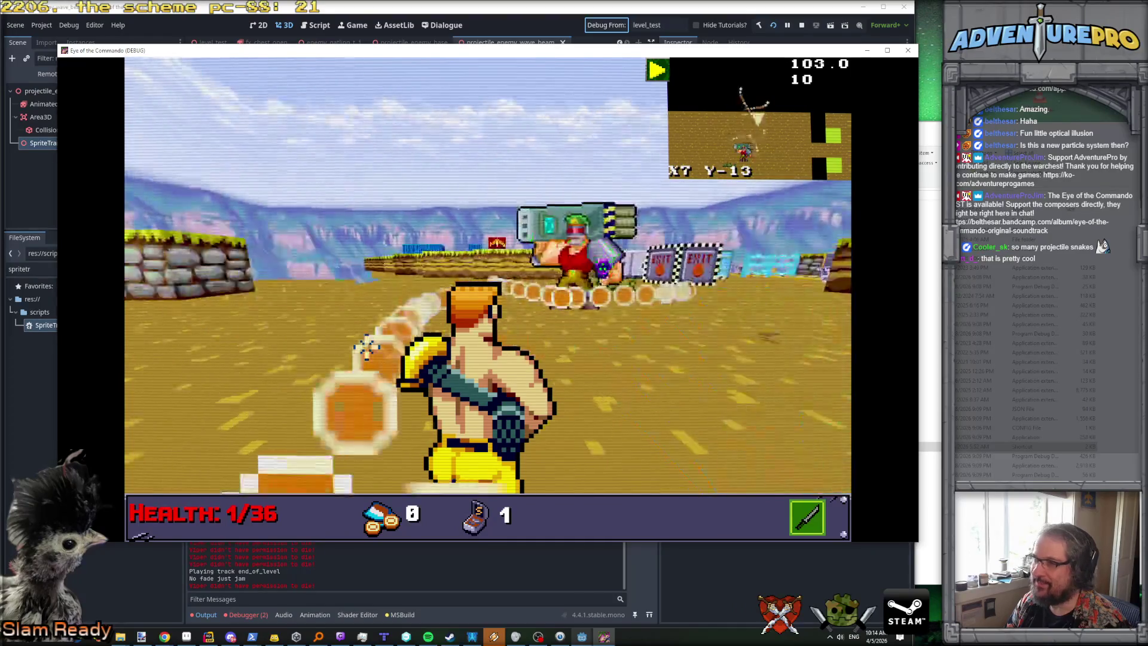
key("Down")
key("Down")
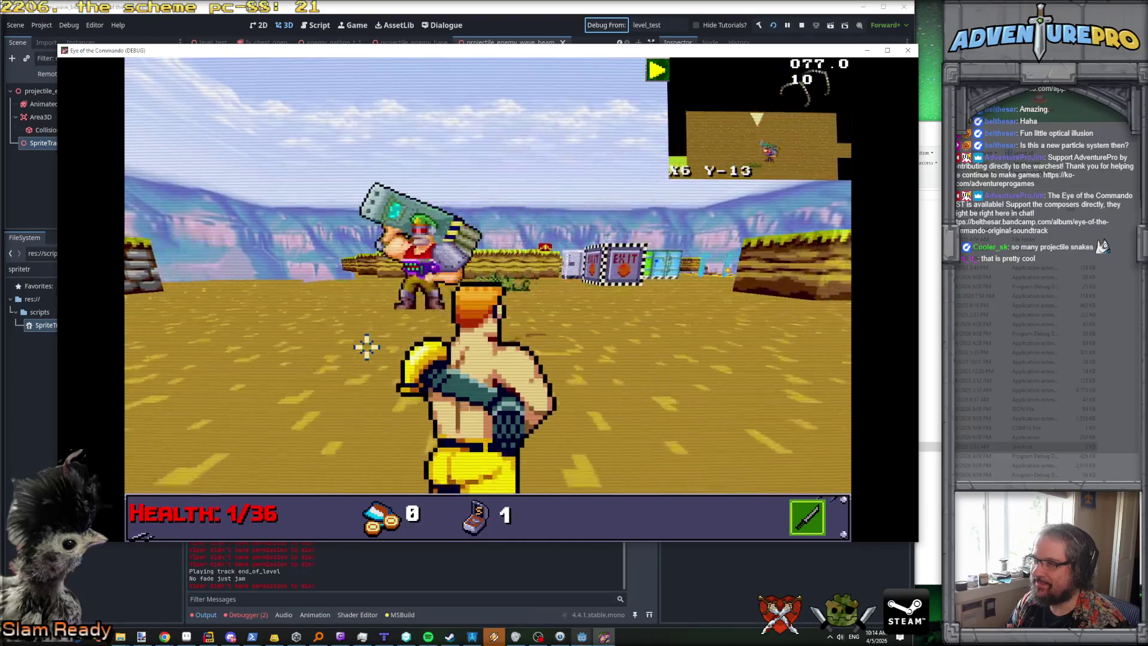
Step: Strafe toward the bushes, face the bazooka enemy, fire a shot, and close the game window
key("Right")
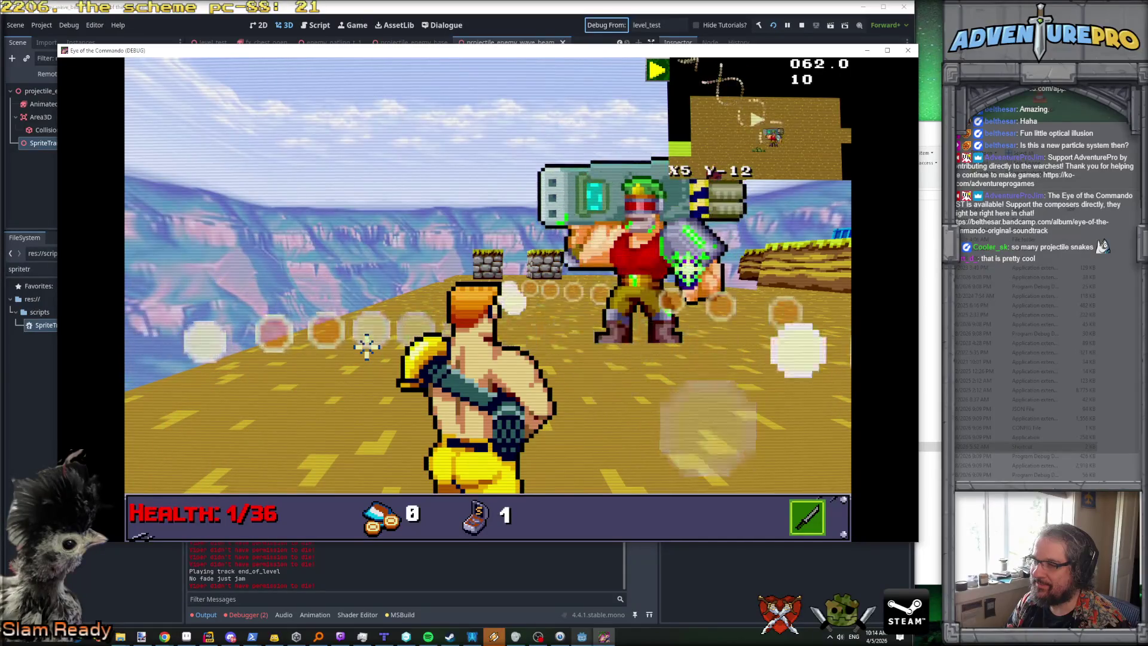
key("Right")
key("Right")
key("Right")
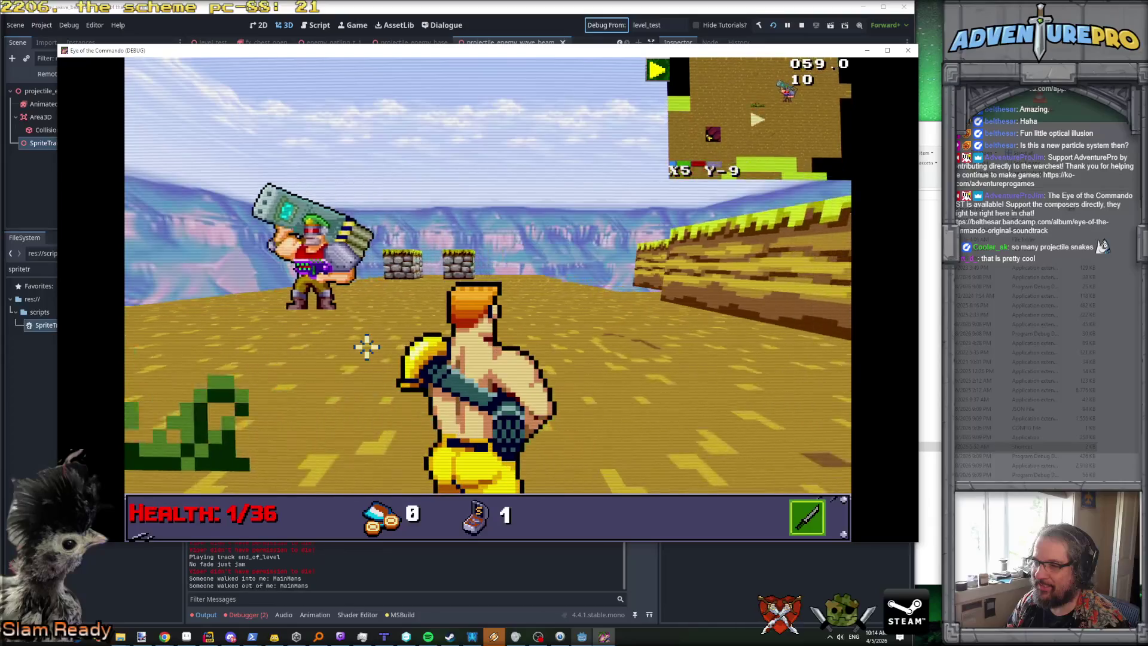
key("Up")
key("Up")
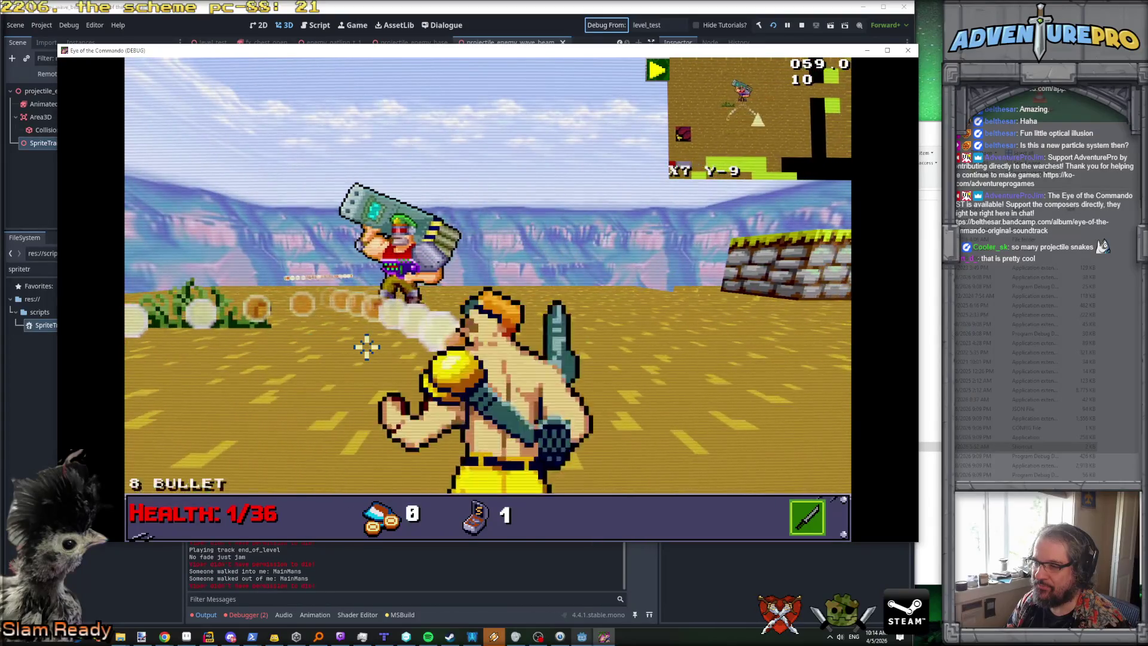
key("Left")
key("Up")
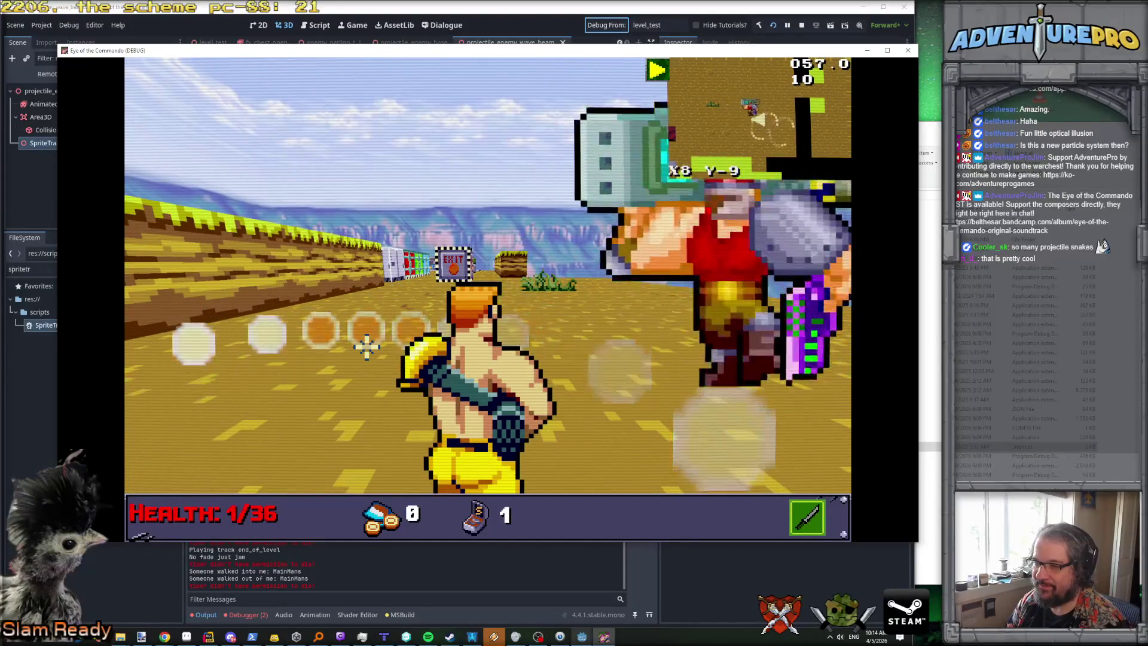
key("Right")
key("Up")
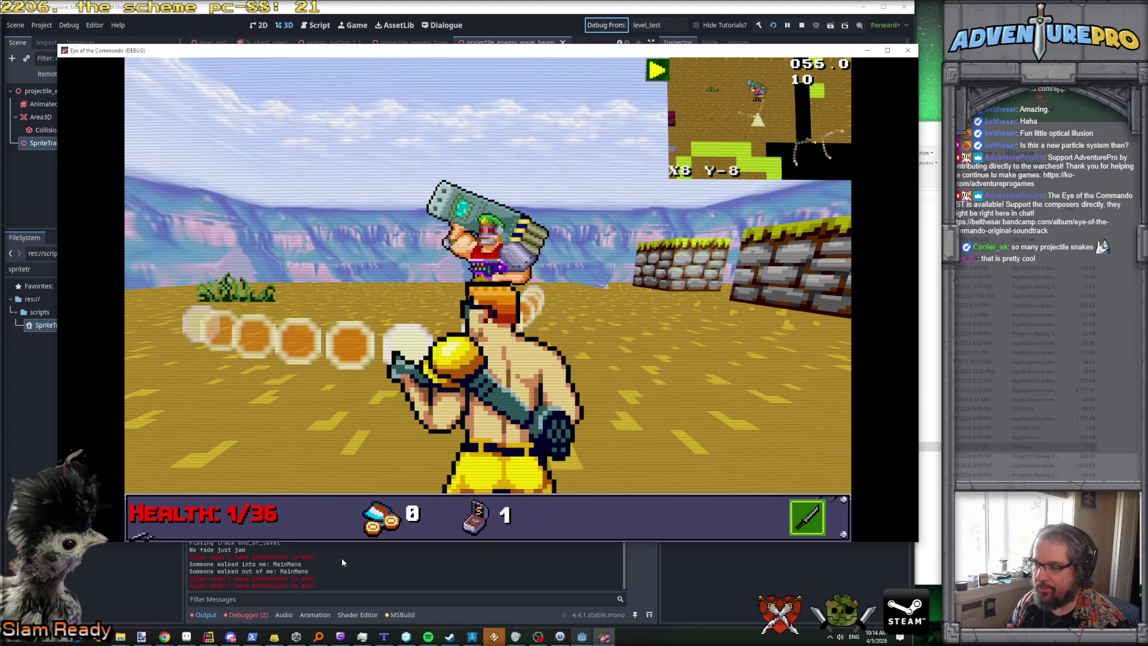
left_click(460, 485)
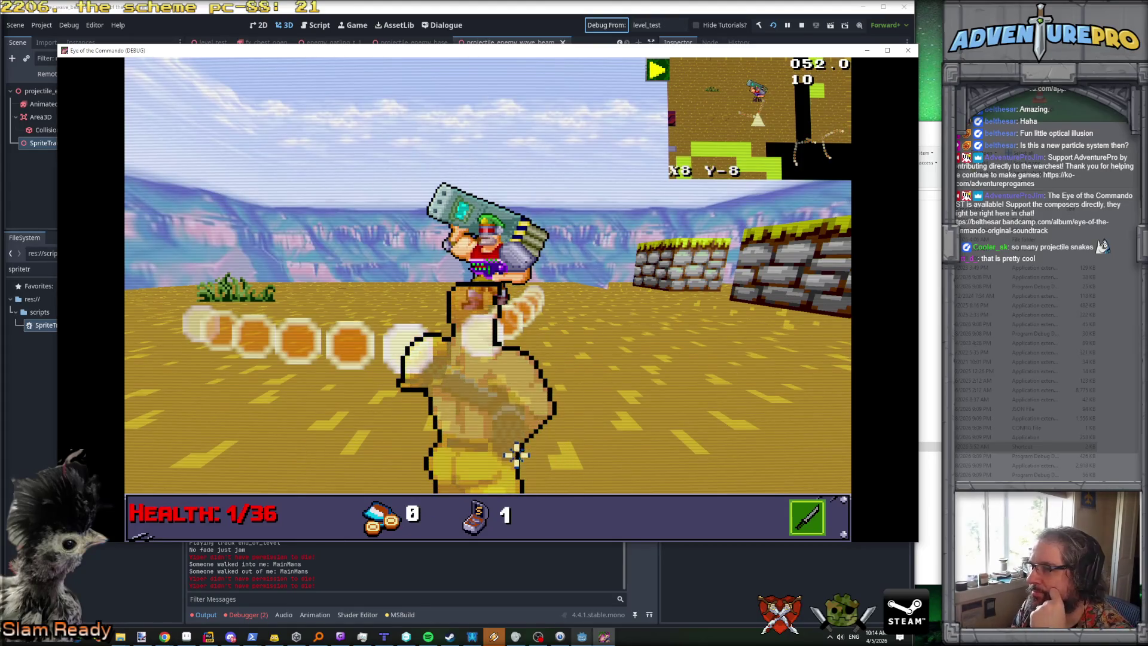
left_click(525, 13)
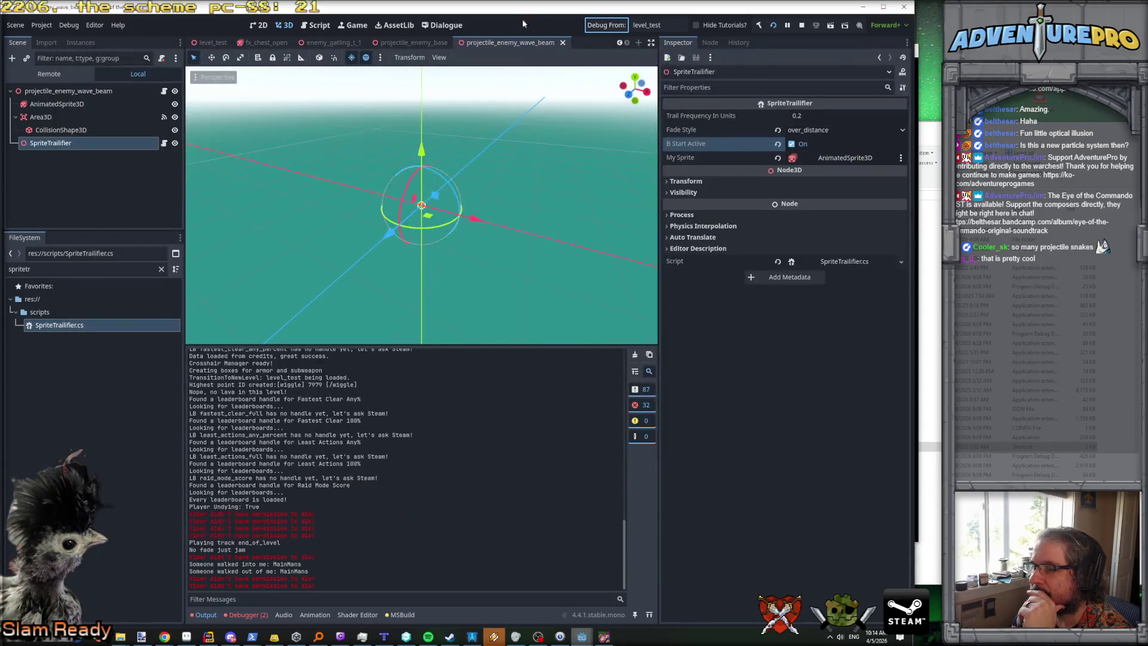
Step: Stop the Godot debug session and switch back to Rider
left_click(802, 25)
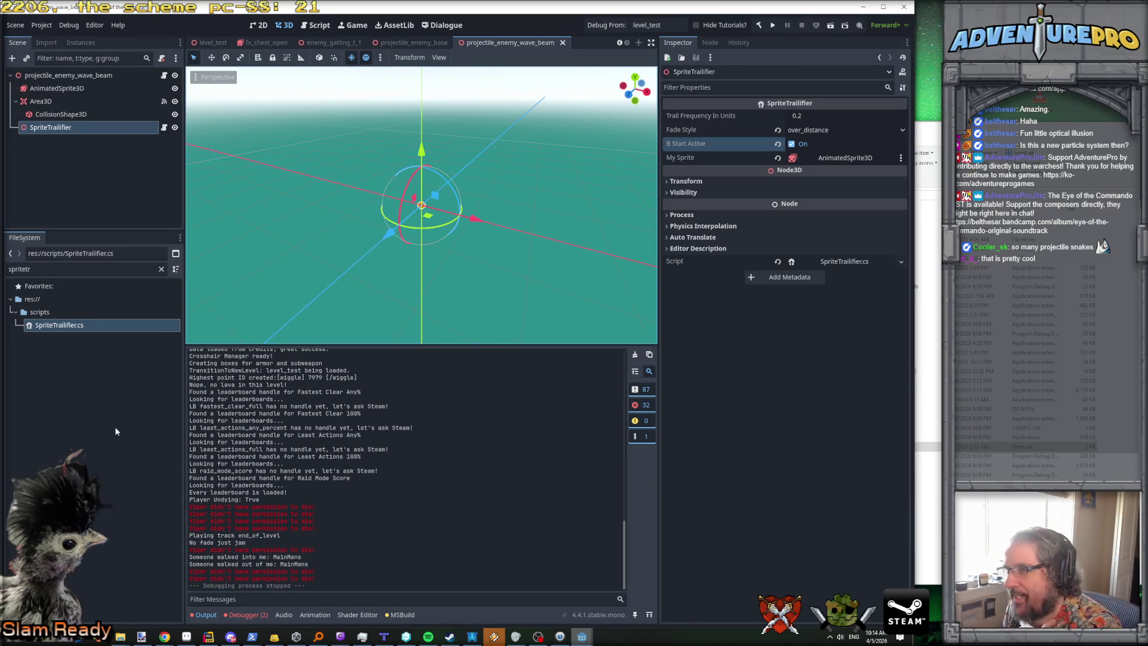
left_click(208, 637)
key("shift")
key("shift")
Step: Search Everywhere for 'unreggist' and jump to UnregisterAndDie
type("unreggist")
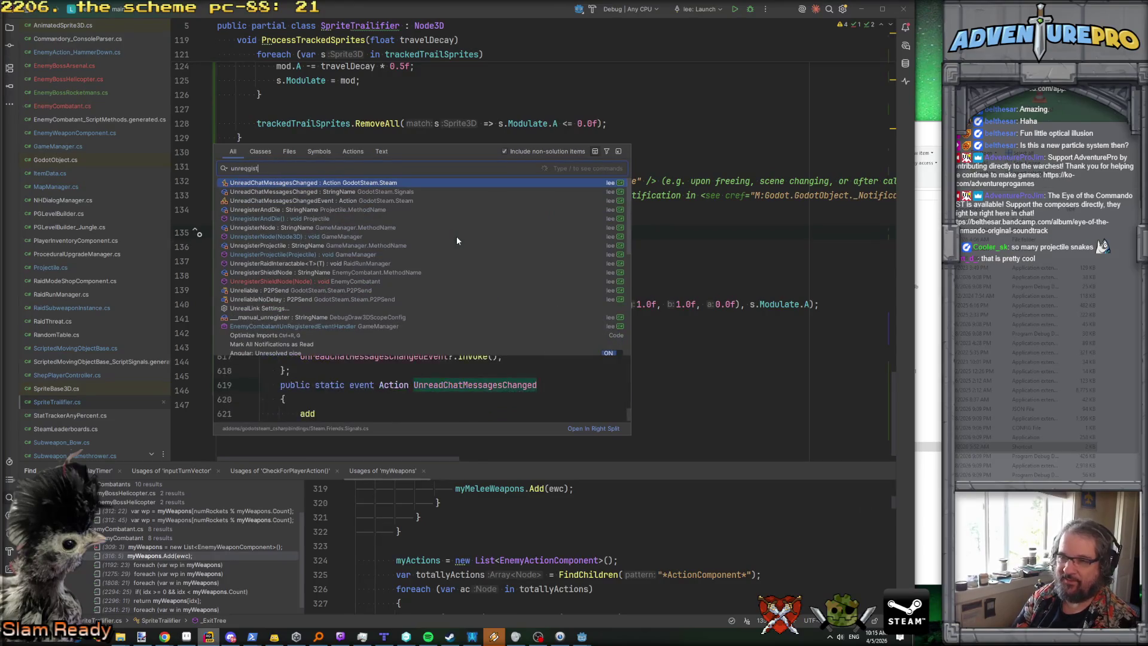
key("Down")
key("Down")
key("Down")
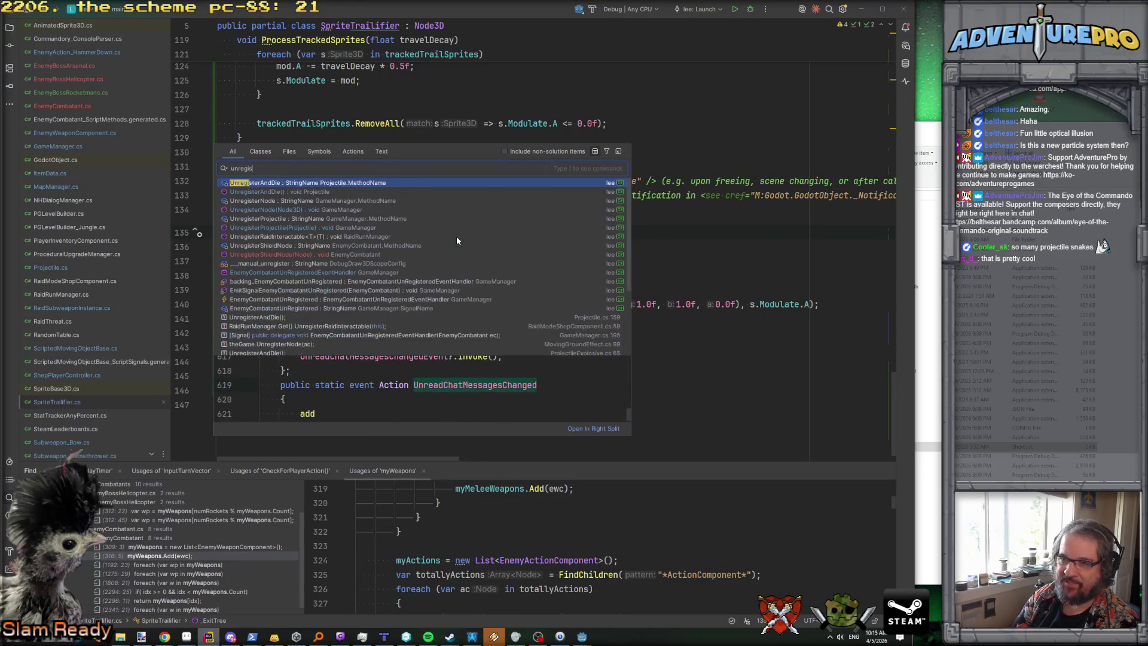
key("Return")
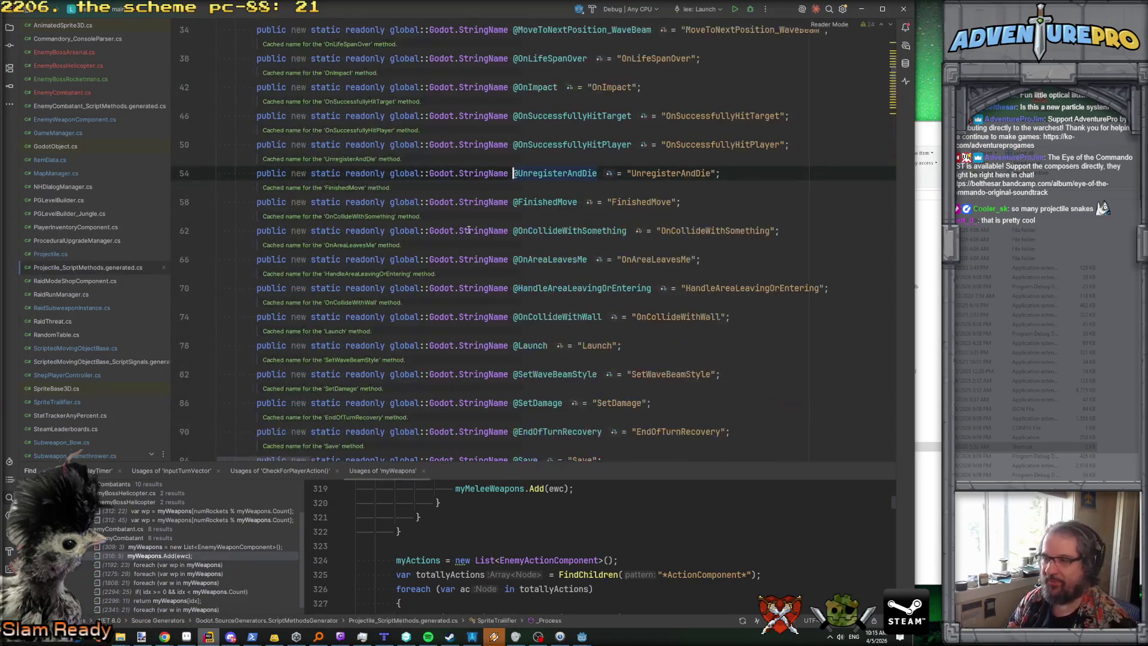
Step: Review UnregisterAndDie usages in Find in Files, then go to GameManager's UnregisterProjectile definition
key("ctrl+shift+f")
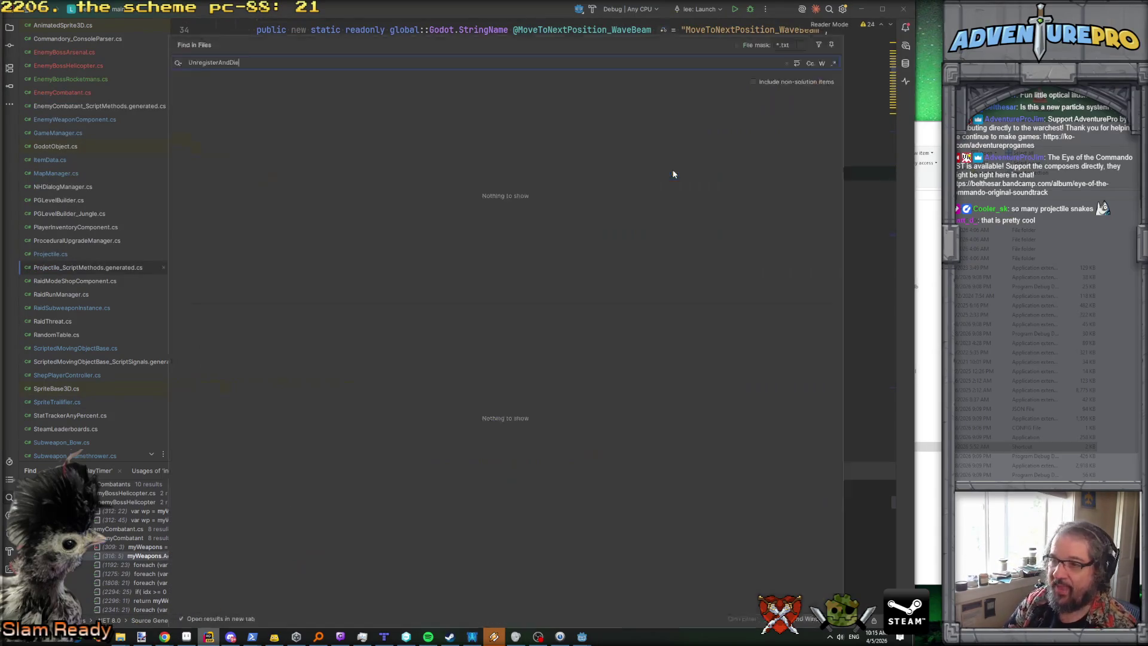
left_click(209, 157)
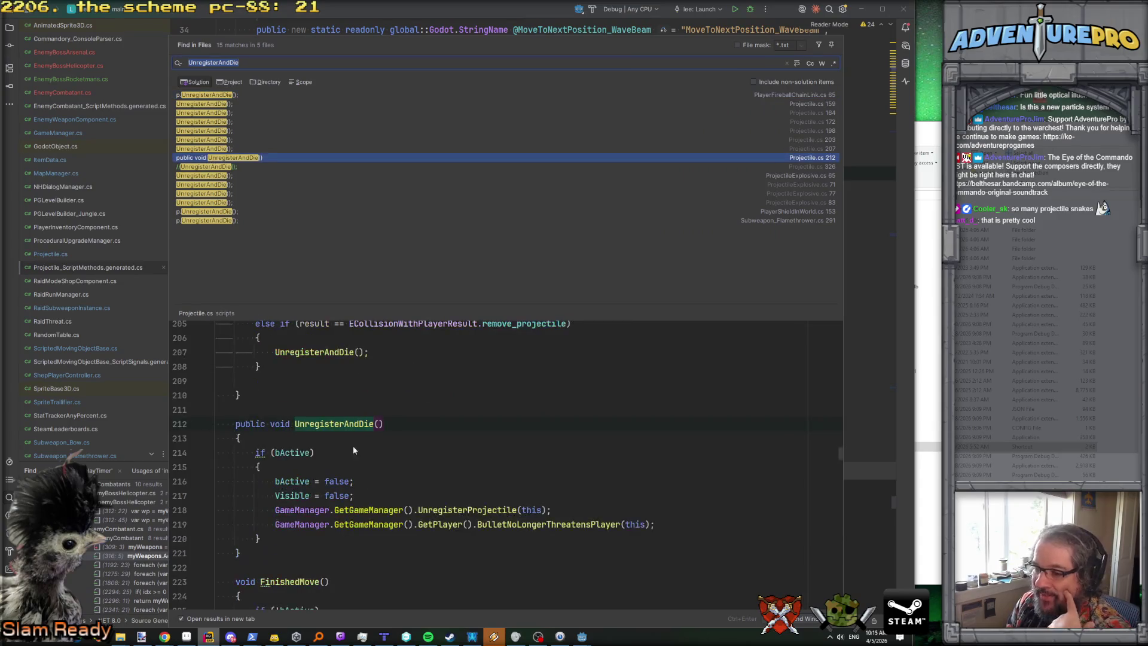
scroll(295, 469, "down", 2)
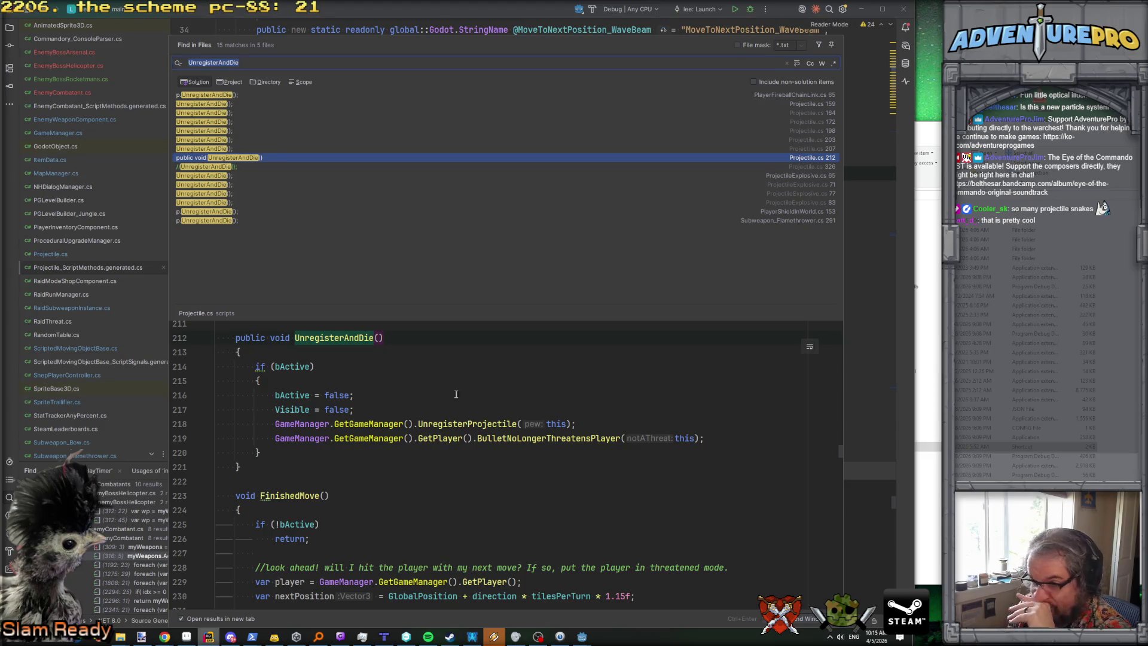
scroll(358, 380, "up", 2)
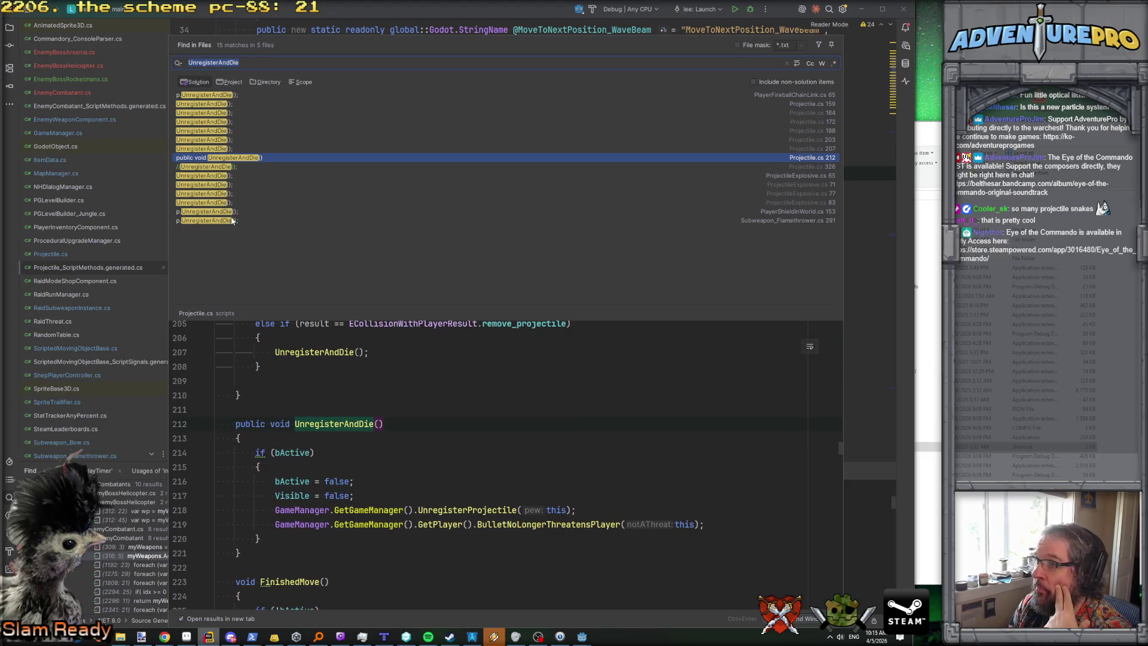
left_click(228, 105)
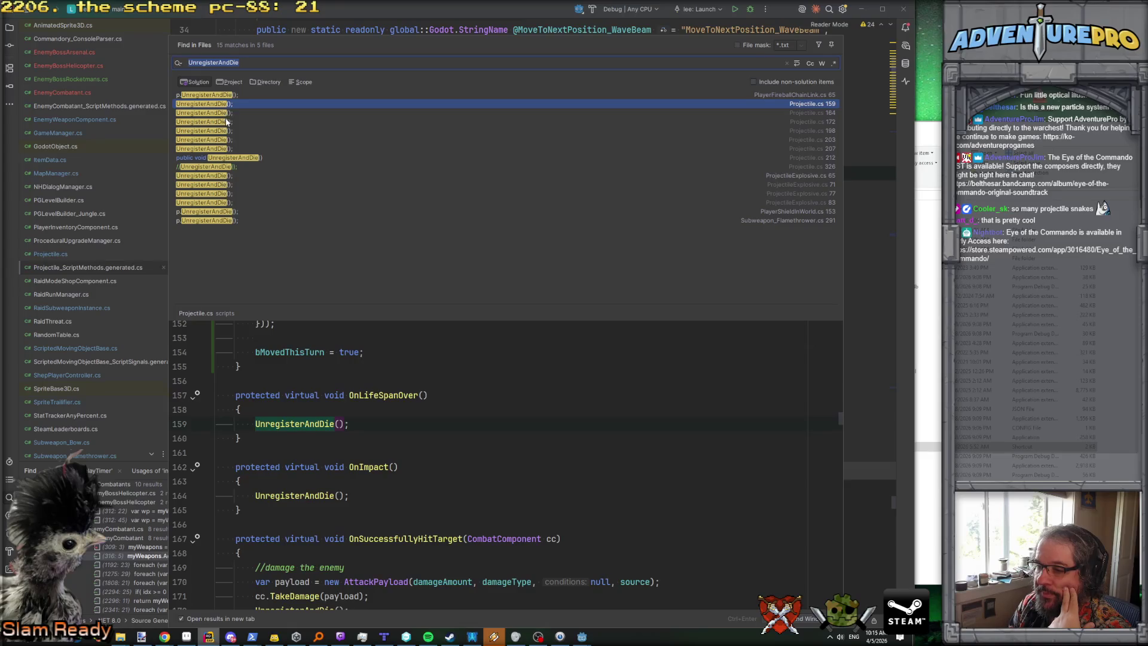
left_click(225, 158)
scroll(414, 480, "down", 1)
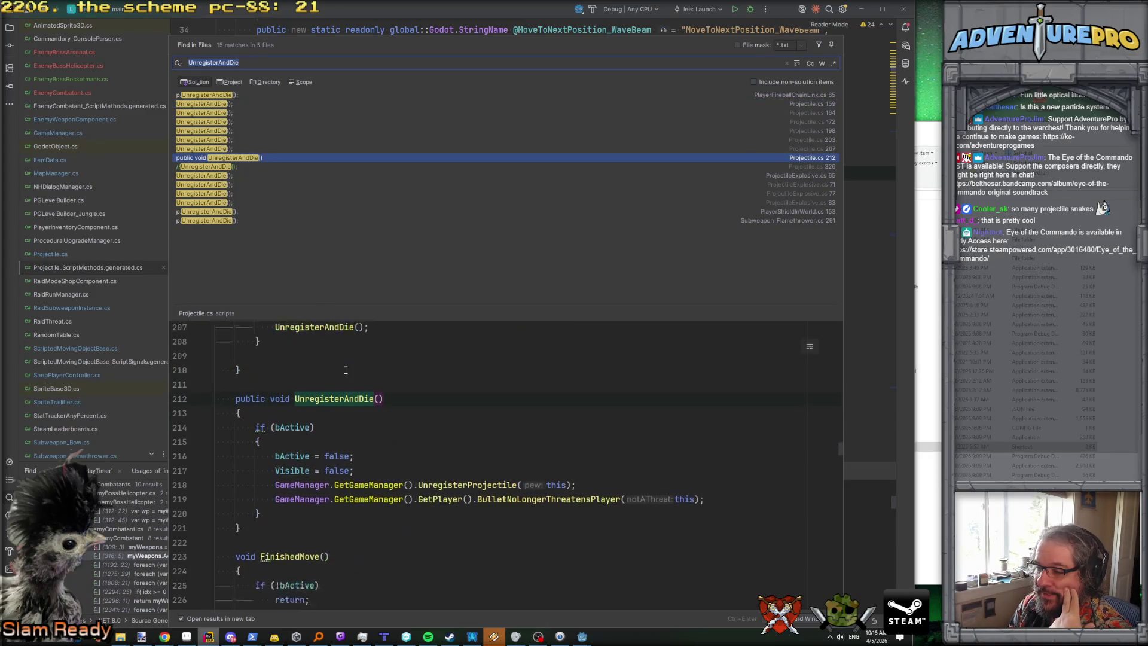
left_click(452, 470, "ctrl")
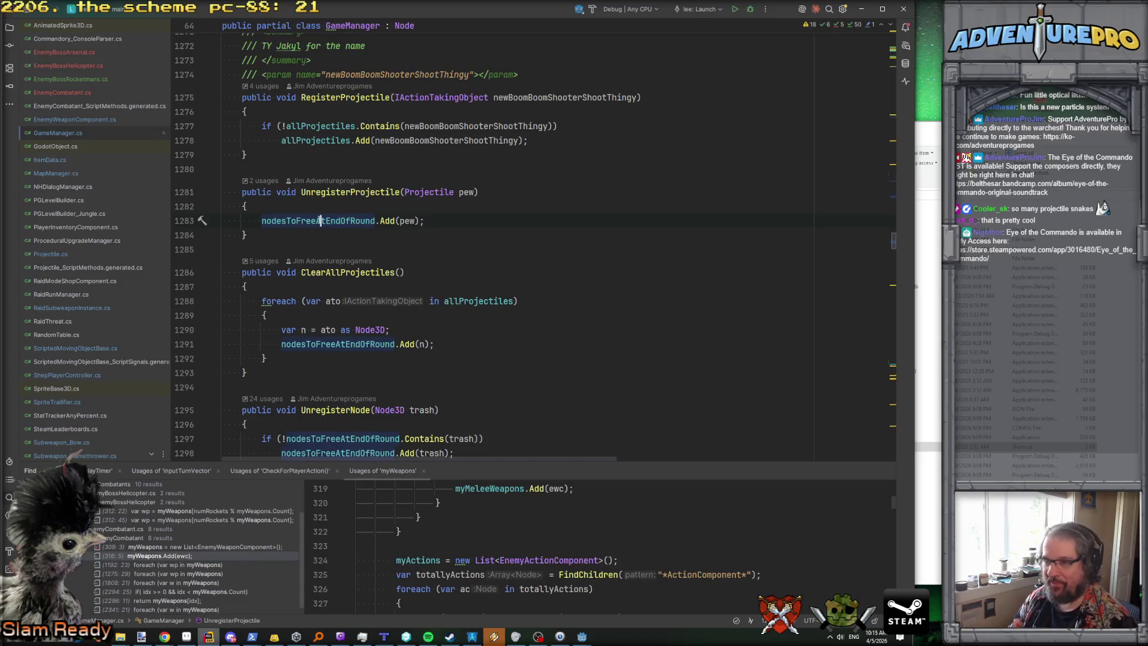
Step: Navigate back through SpriteTrailifier history into Projectile.cs
key("ctrl+alt+Left")
key("ctrl+alt+Left")
key("ctrl+alt+Left")
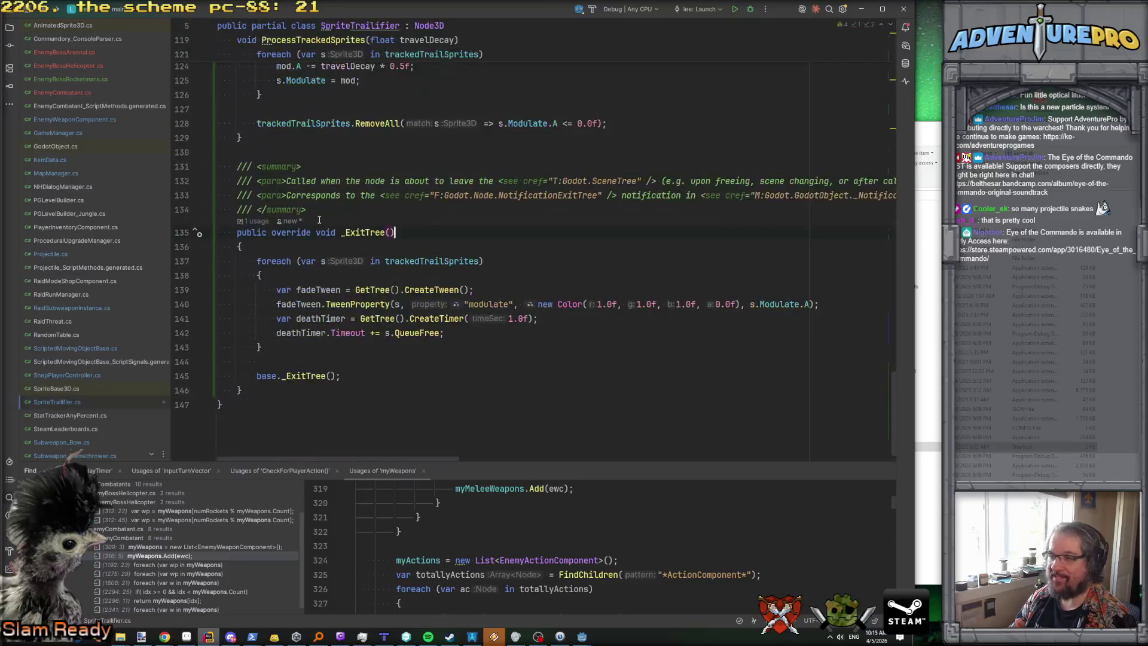
key("ctrl+alt+Right")
key("ctrl+alt+Right")
key("ctrl+alt+Right")
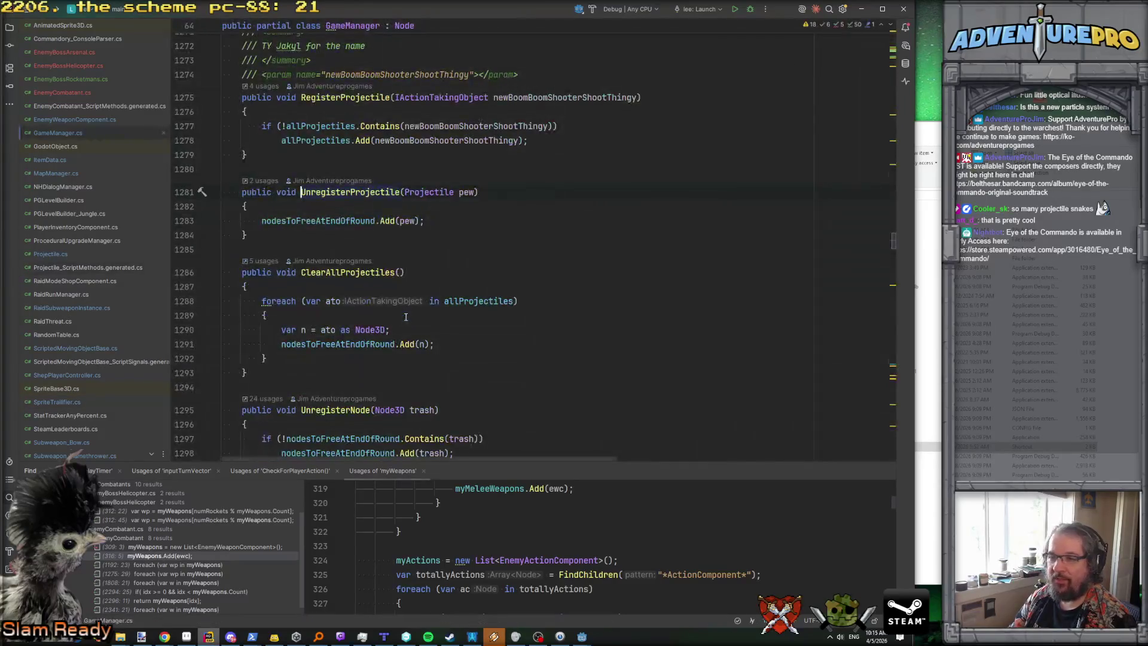
key("ctrl+alt+Left")
key("ctrl+alt+Left")
key("ctrl+alt+Left")
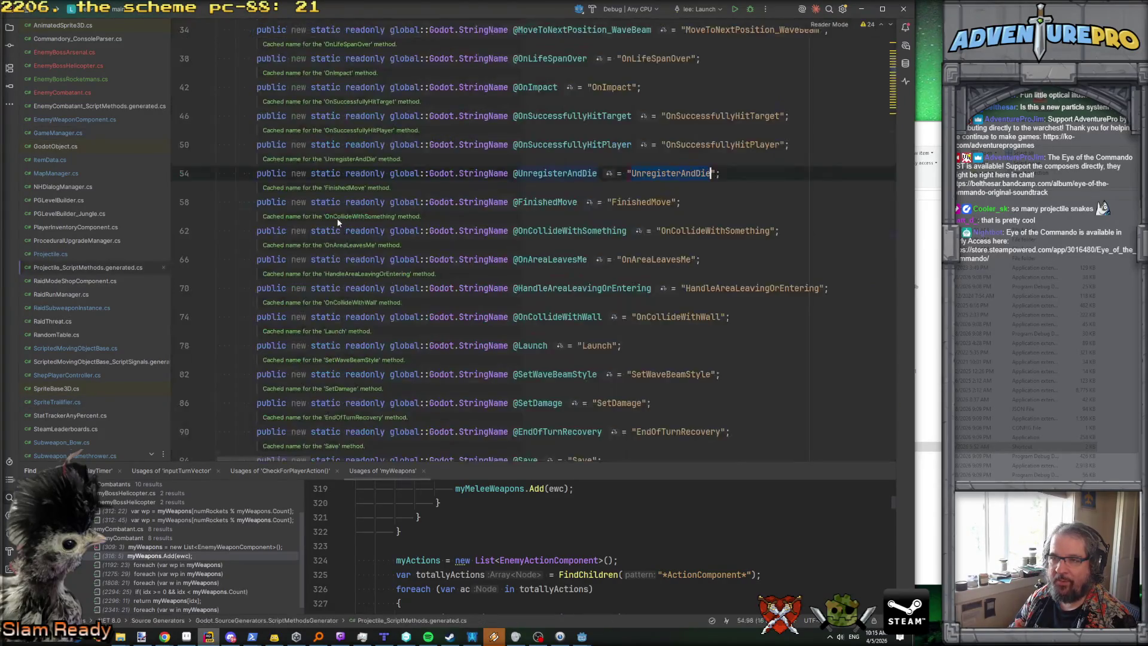
key("ctrl+alt+Left")
key("ctrl+alt+Left")
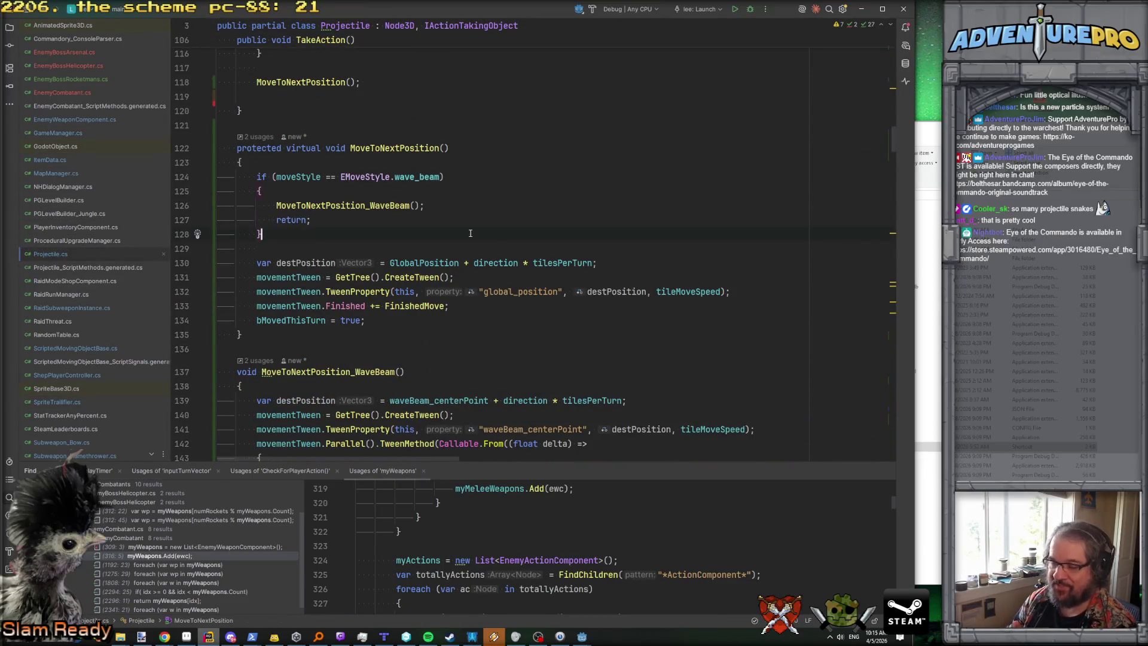
Step: Find 'unregi' in Projectile.cs, jump to UnregisterAndDie, and scroll up to the field declarations
key("ctrl+f")
type("unregi")
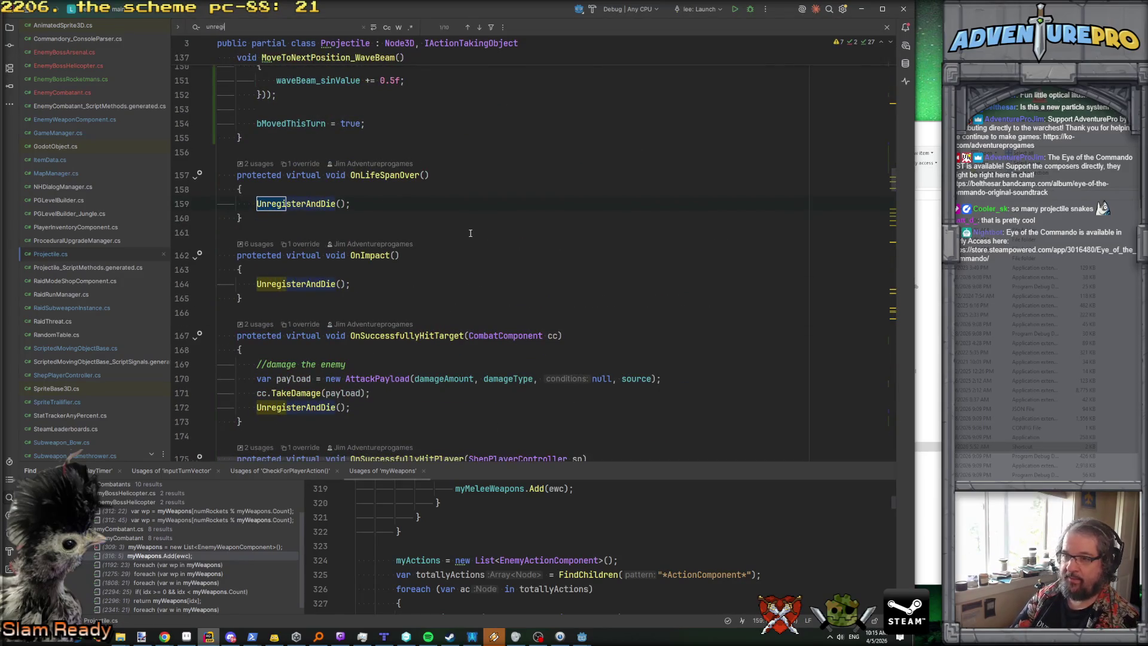
left_click(304, 292, "ctrl")
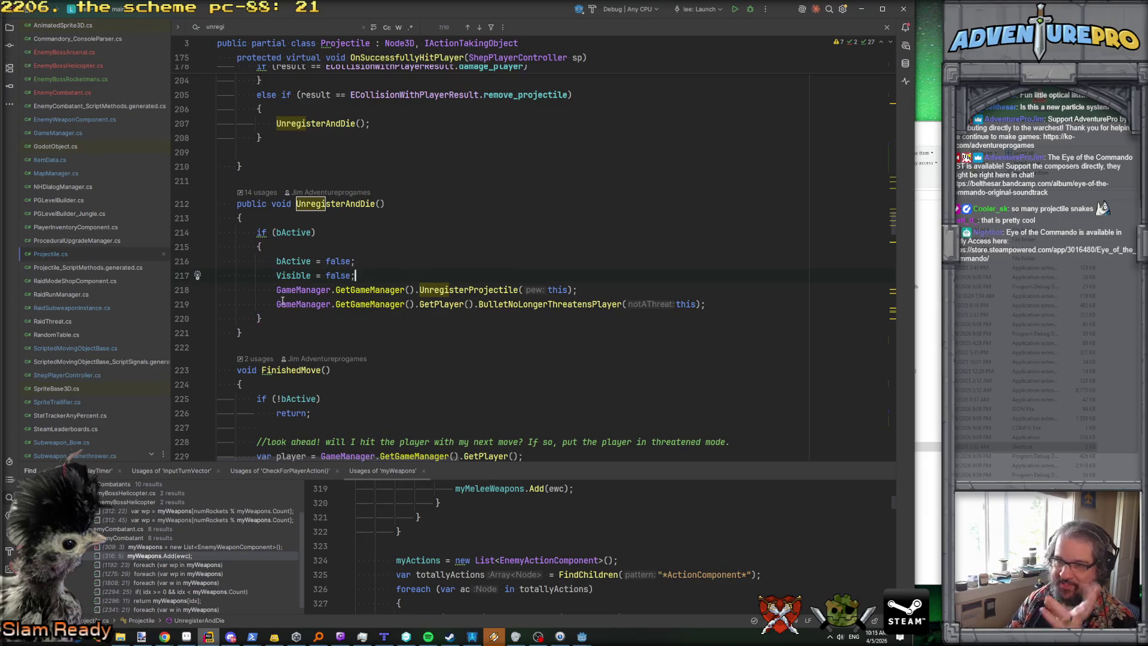
scroll(282, 300, "up", 20)
scroll(316, 232, "up", 15)
scroll(529, 204, "down", 6)
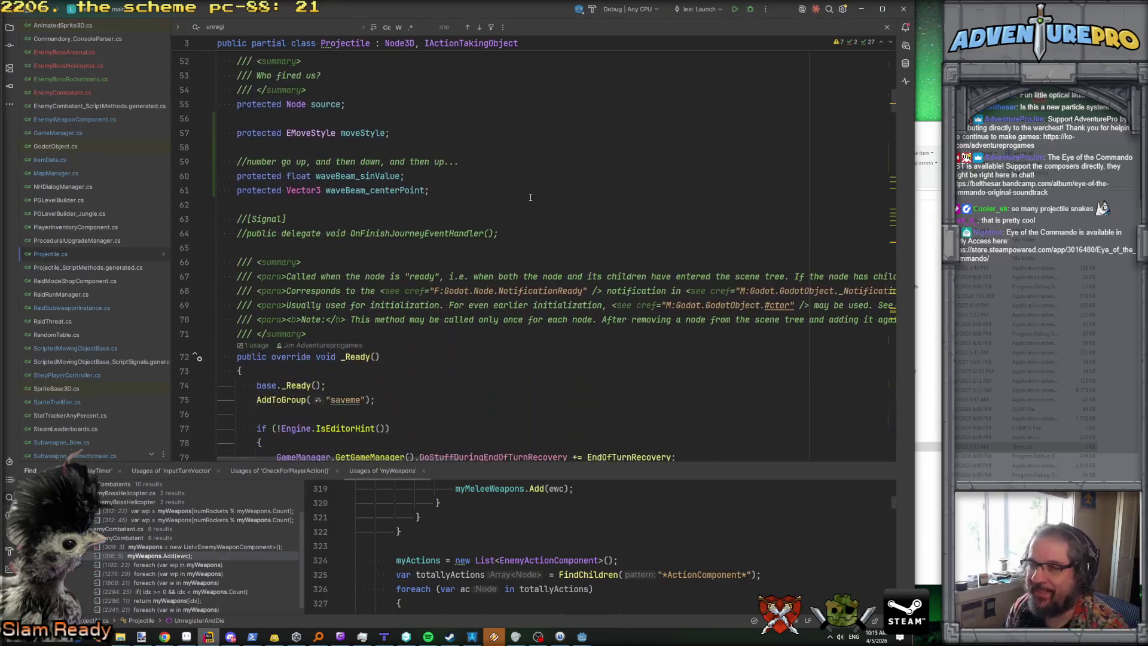
Step: Add a [Signal] line and begin 'public delegate void OnUn' below the commented-out delegate
key("Return")
key("Return")
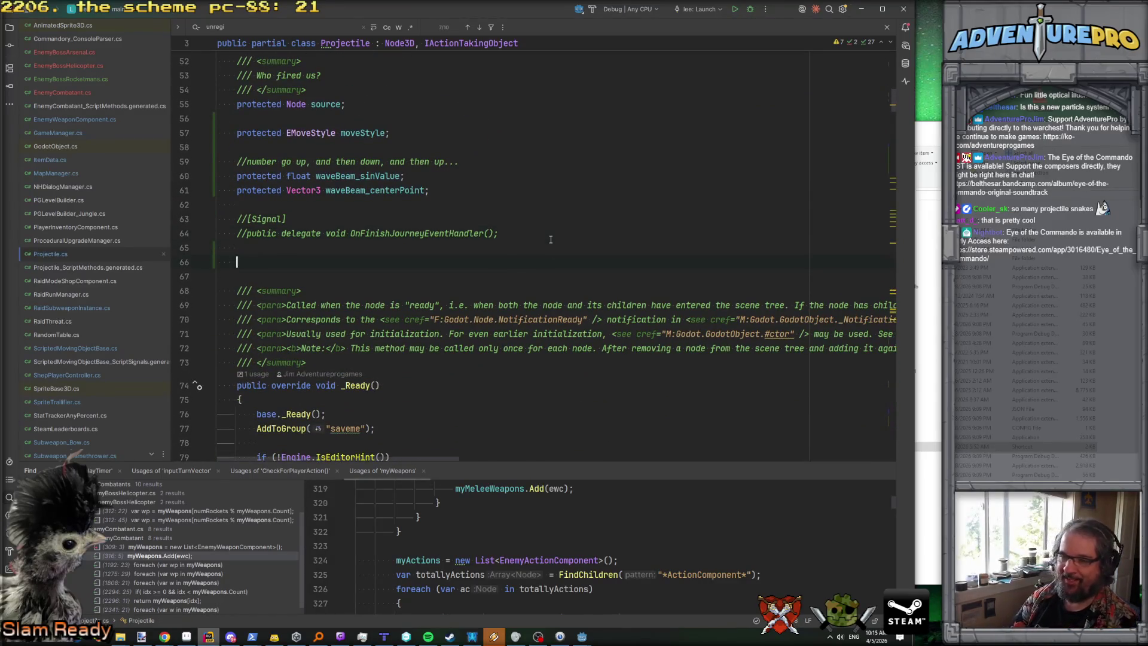
type("[Signal")
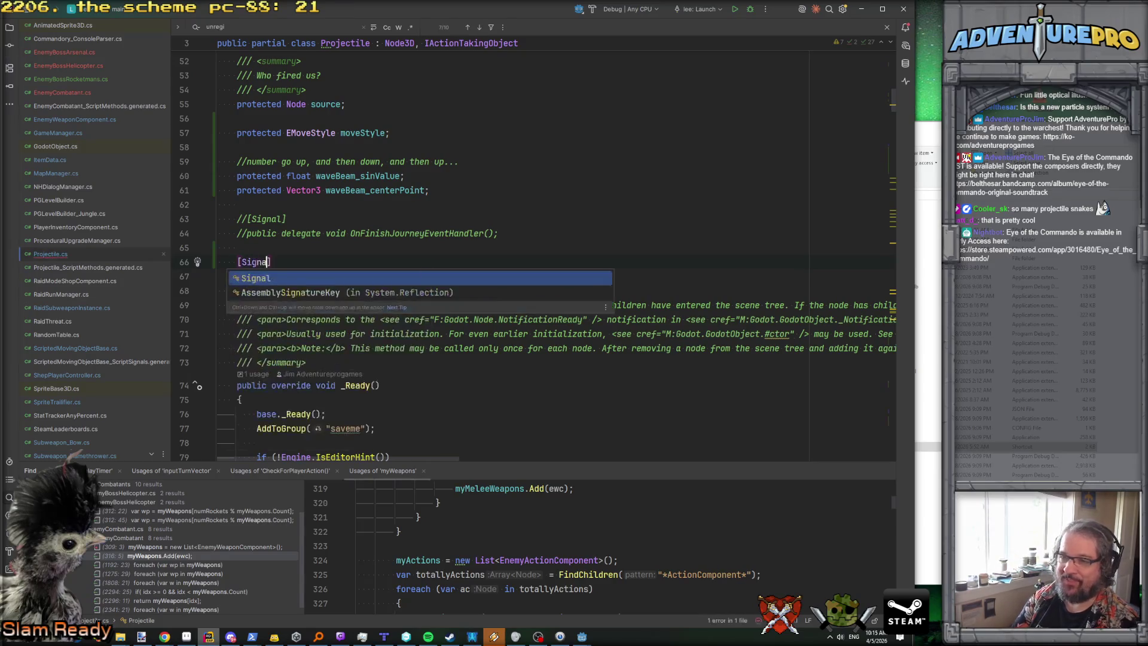
type("]")
key("Return")
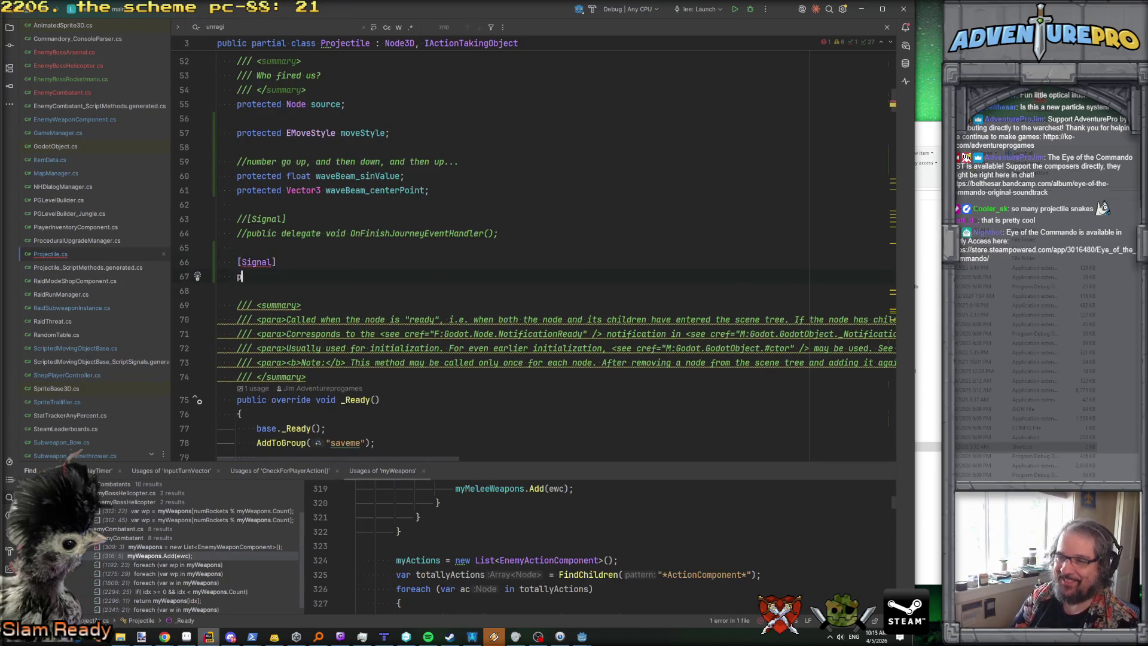
type("public delegate void O")
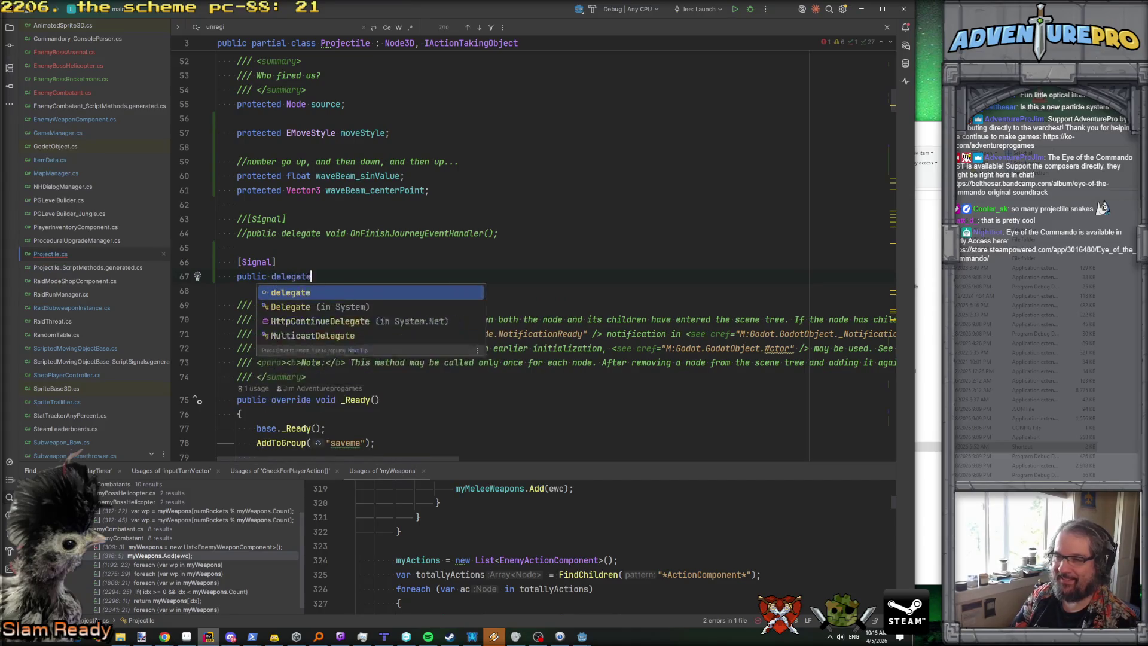
type("nUnregisterAndDieEventHandler();")
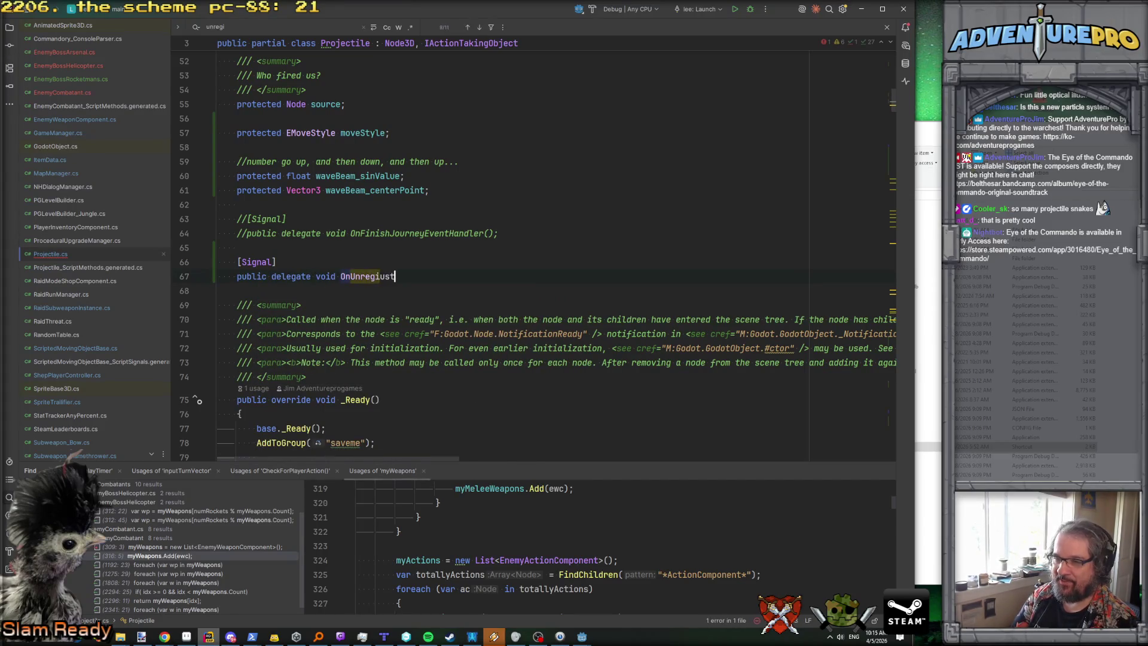
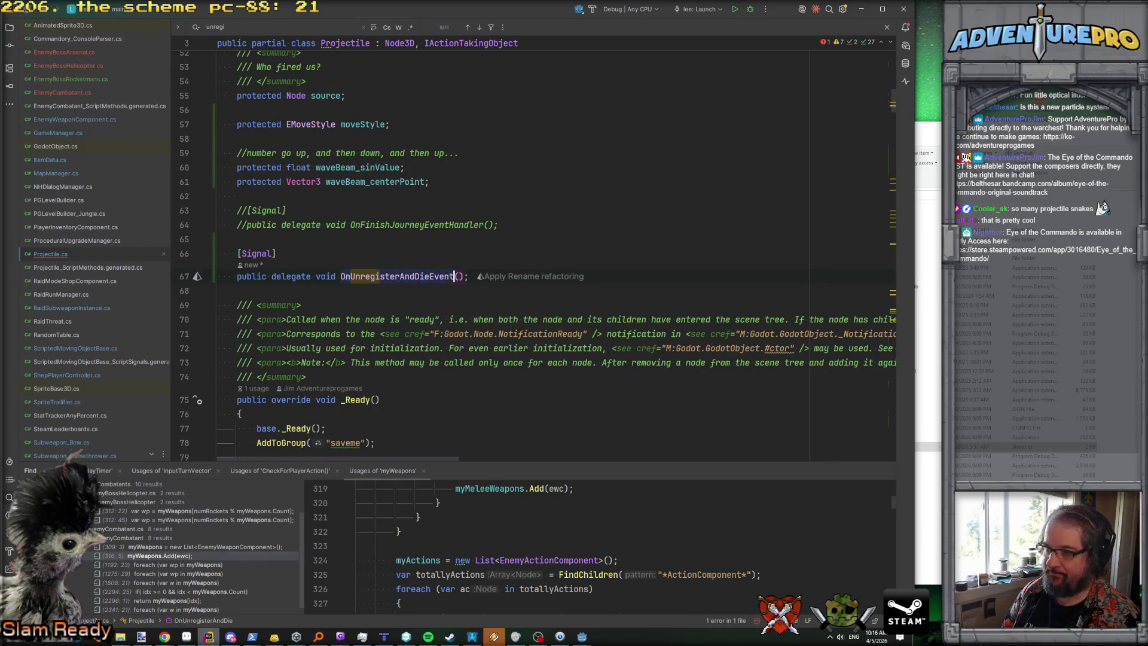
Step: Open SpriteTrailifier.cs from the Explorer and scroll down to its _ExitTree method
key("Up")
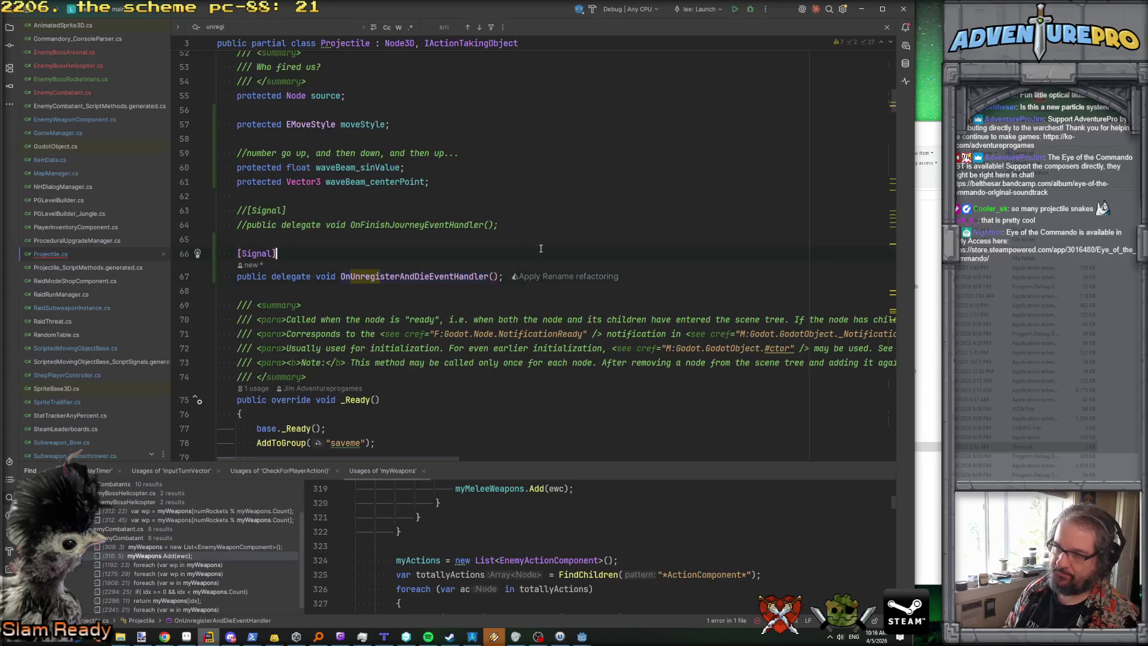
key("Down")
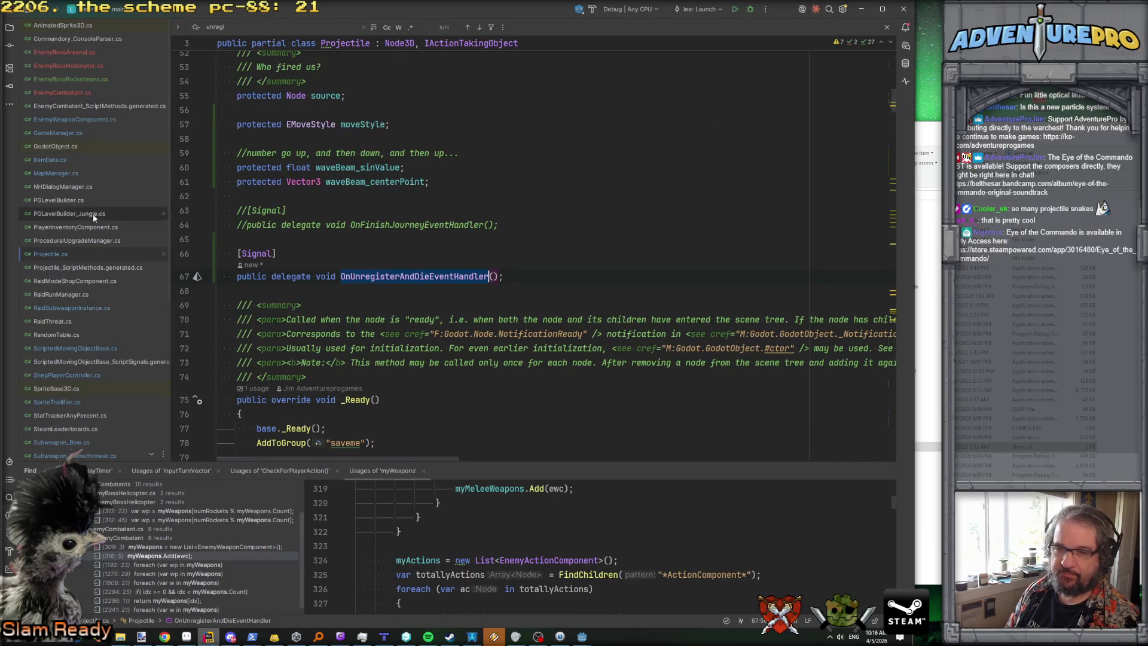
scroll(89, 269, "down", 2)
double_click(92, 367)
scroll(365, 331, "down", 10)
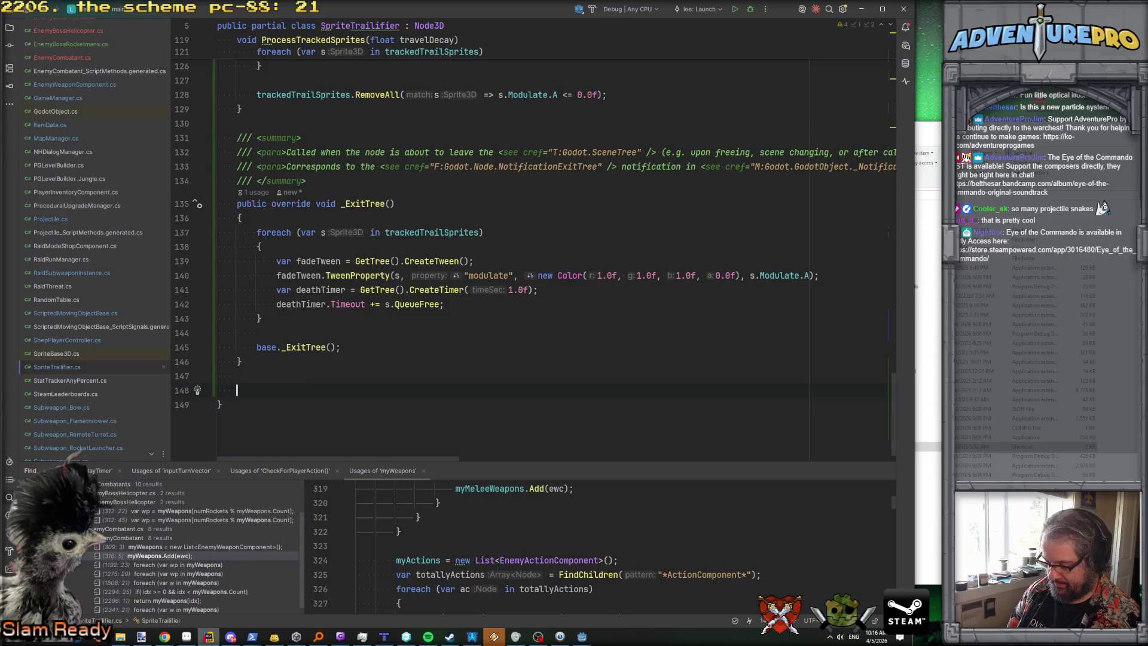
Step: Declare public void FadeOutRemainingTrail() and move the foreach fade-out loop from _ExitTree into it
type("publioc")
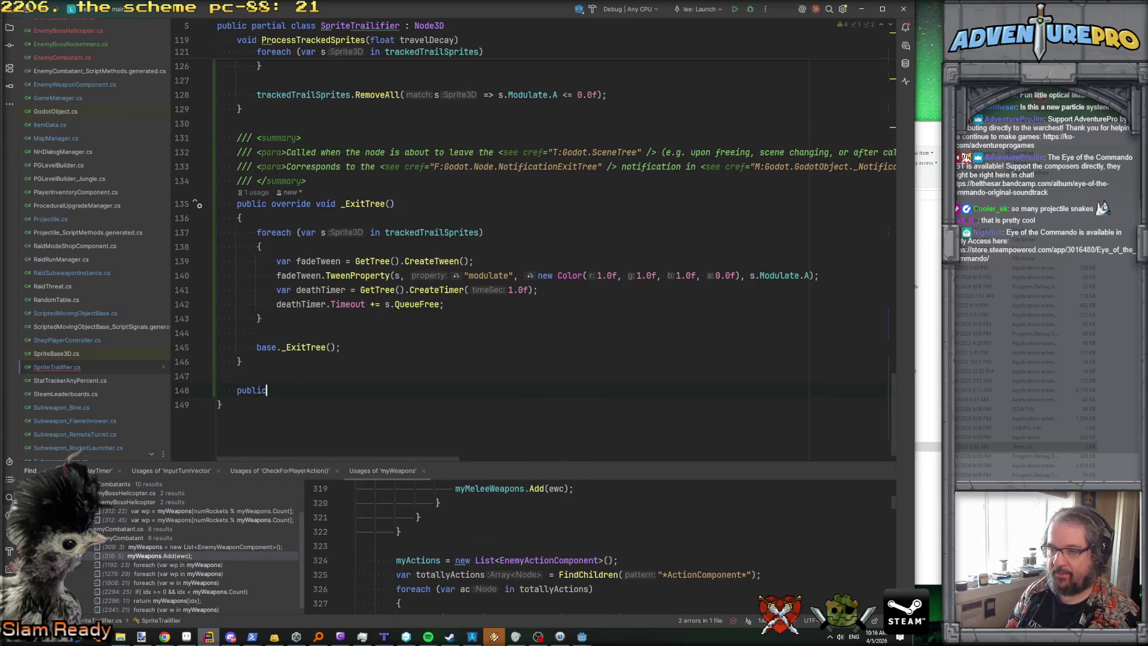
type("void ")
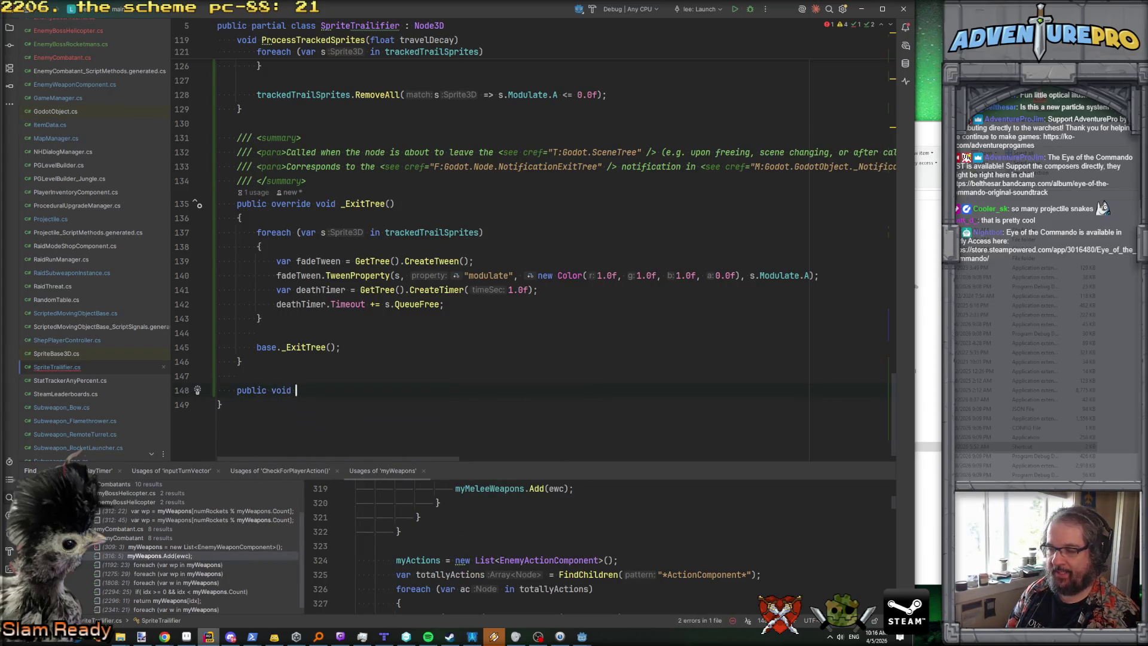
type("FadeOutRema")
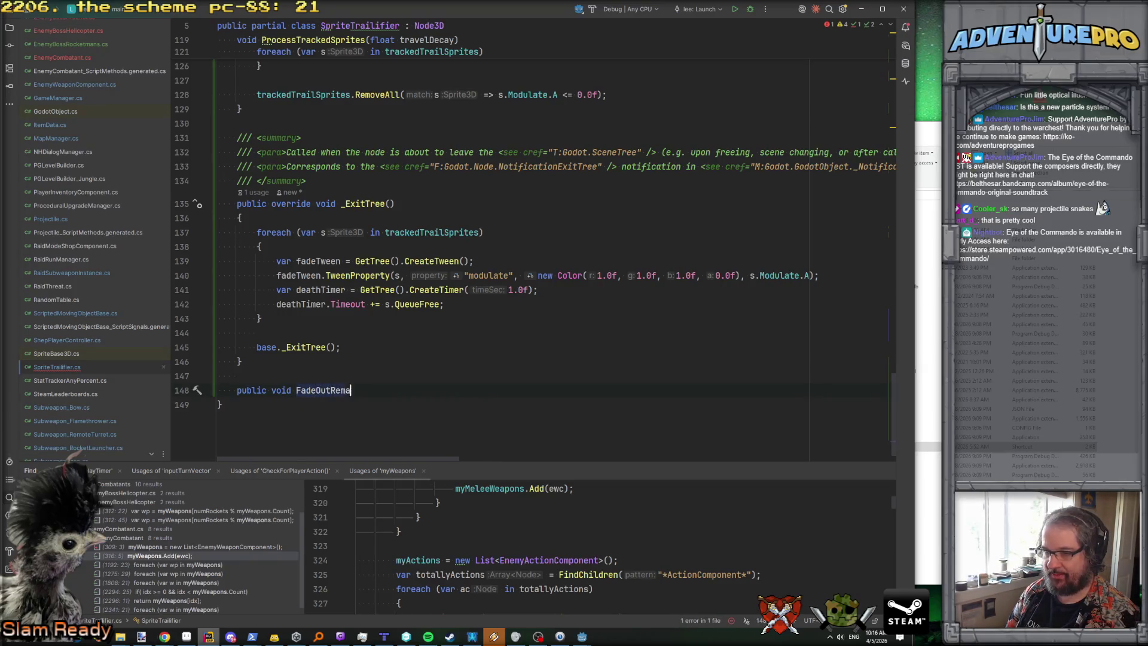
type(")")
key("Return")
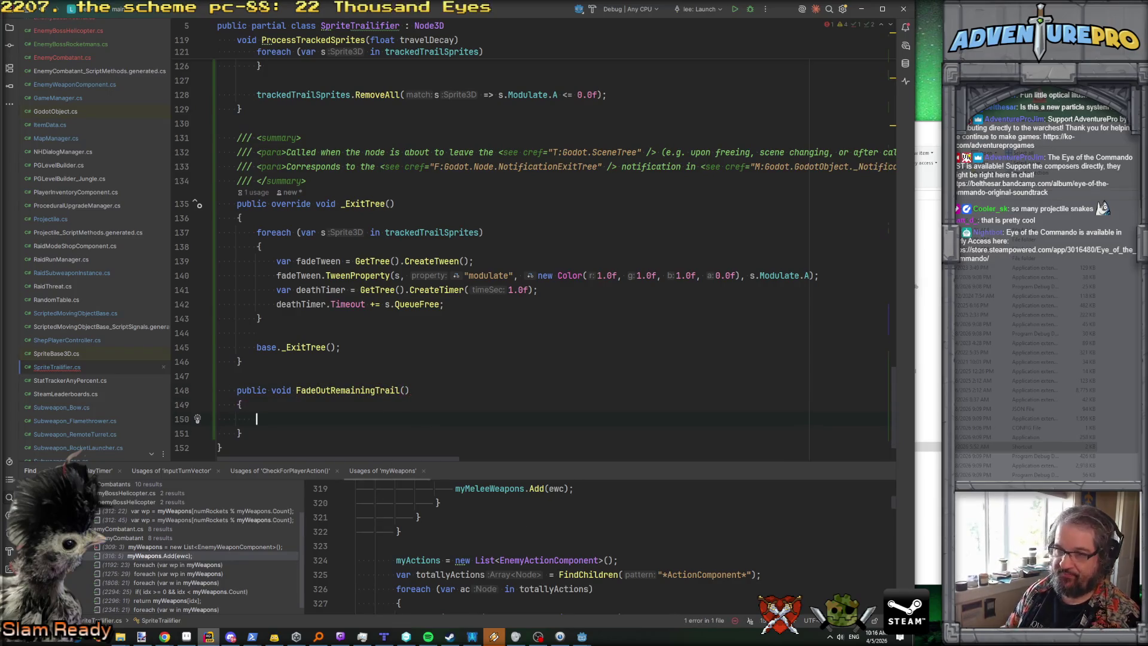
type("OnUnregisterAndDieEventHandler")
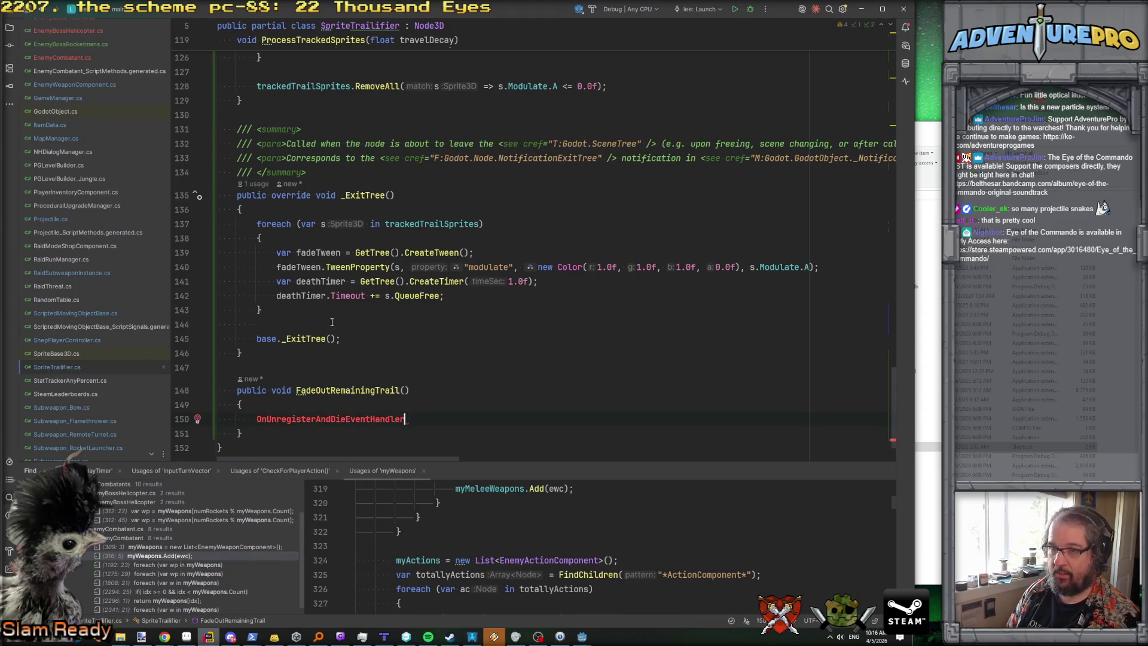
key("ctrl+w")
key("ctrl+w")
key("Delete")
left_click(273, 332)
type("foreach (var s in trackedTrailSprites)         {             var fadeTween = GetTree().CreateTween();             fadeTween.TweenProperty(s, \"modulate\", new Color(1.0f, 1.0f, 1.0f, 0.0f), s.Modulate.A);             var deathTimer = GetTree().CreateTimer(1.0f);             deathTimer.Timeout += s.QueueFree;         }")
Step: Remove the stray OnUnregisterAndDieEventHandler text and call FadeOutRemainingTrail(); in _ExitTree
key("Down")
key("ctrl+w")
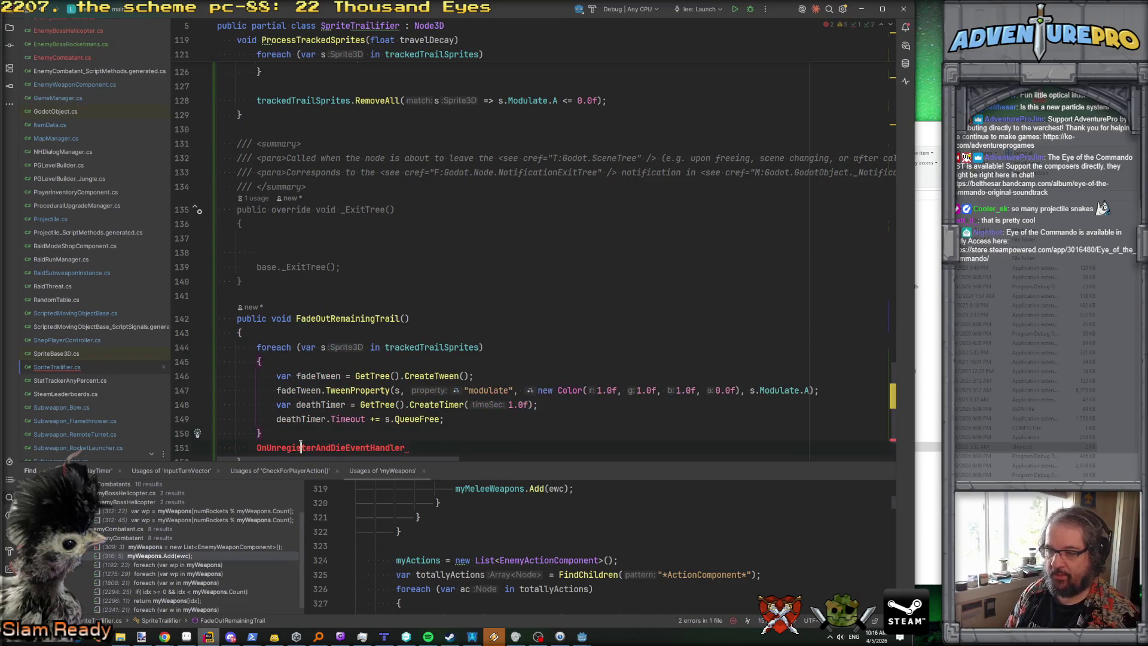
key("Delete")
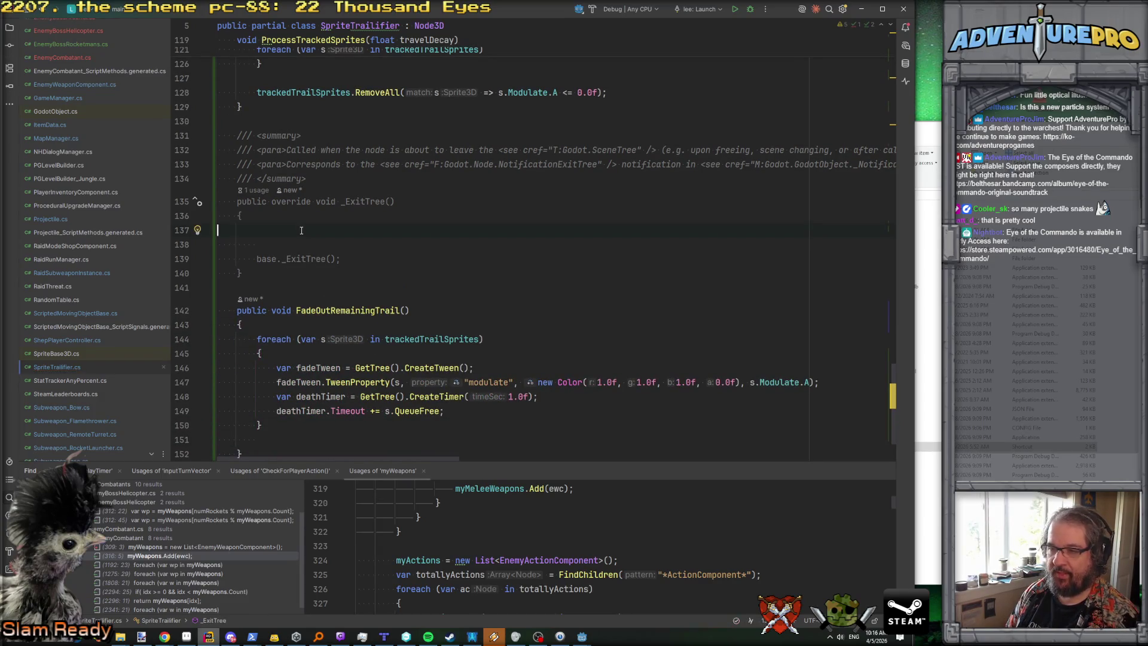
left_click(882, 226)
type("Fa")
key("Return")
type(";")
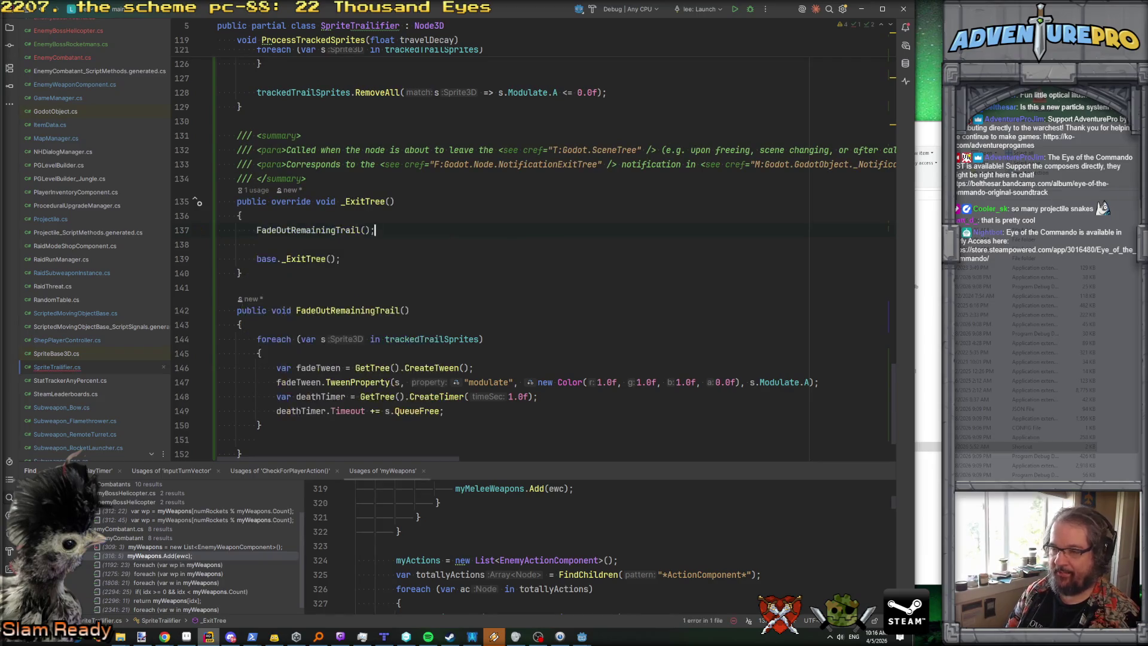
Step: Add a trackedTrailSprites.Clear(); line after the fade-out call
key("Return")
type("tr")
key("Return")
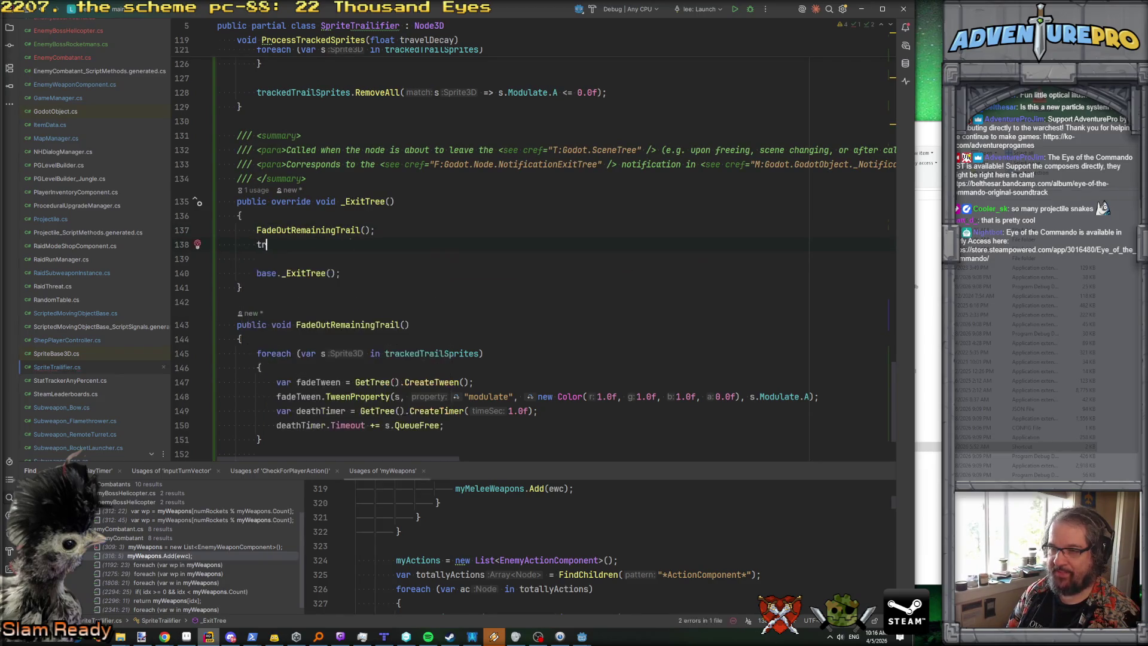
type("cl")
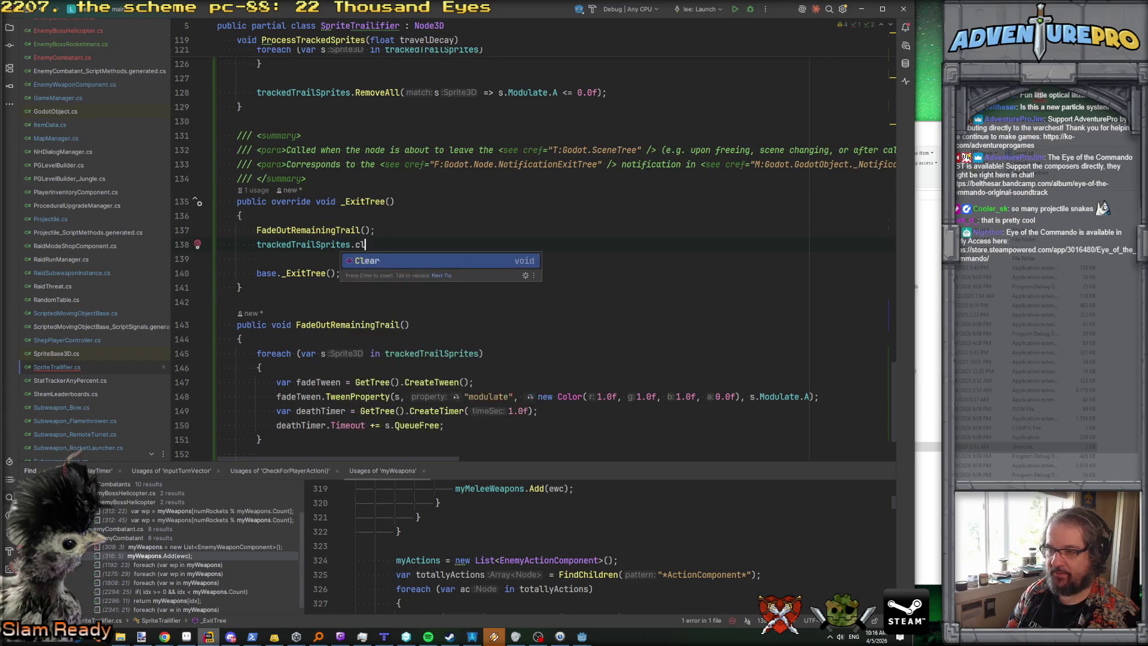
key("Return")
type(";")
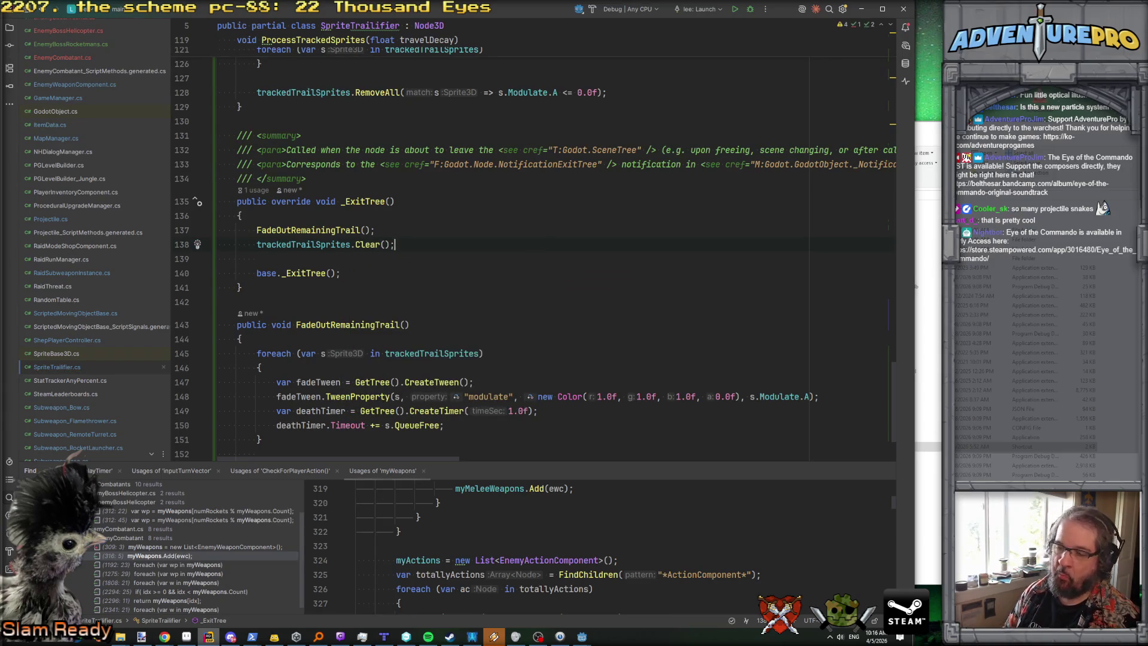
Step: Put trackedTrailSprites.Clear(); at the end of FadeOutRemainingTrail and delete the duplicate from _ExitTree
scroll(355, 271, "down", 2)
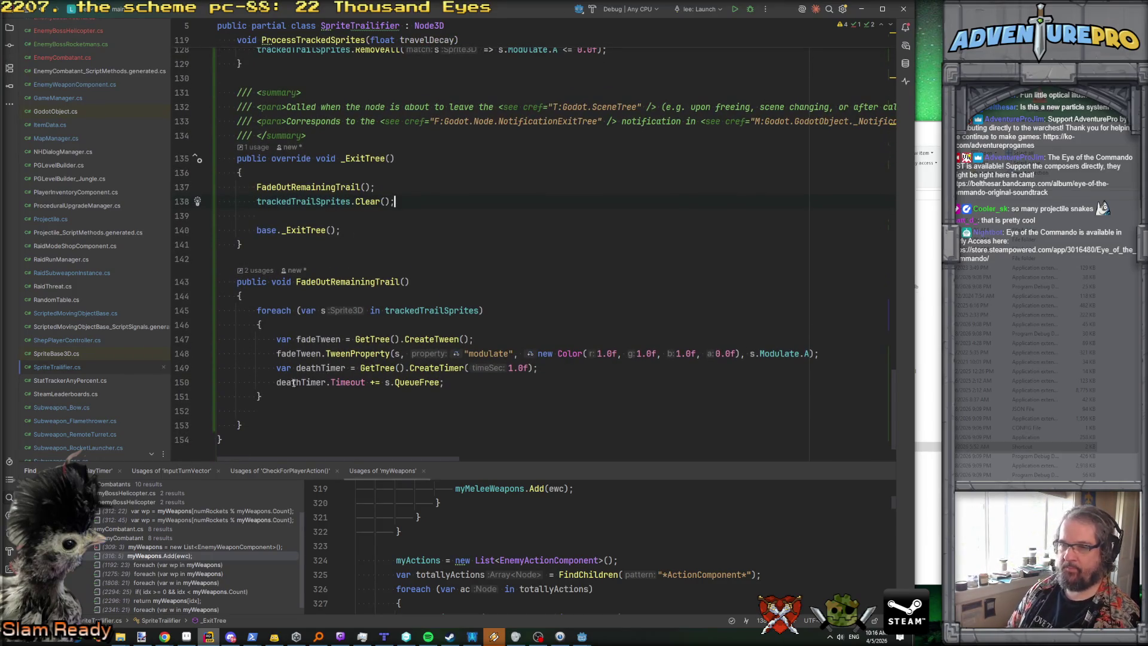
type("tr")
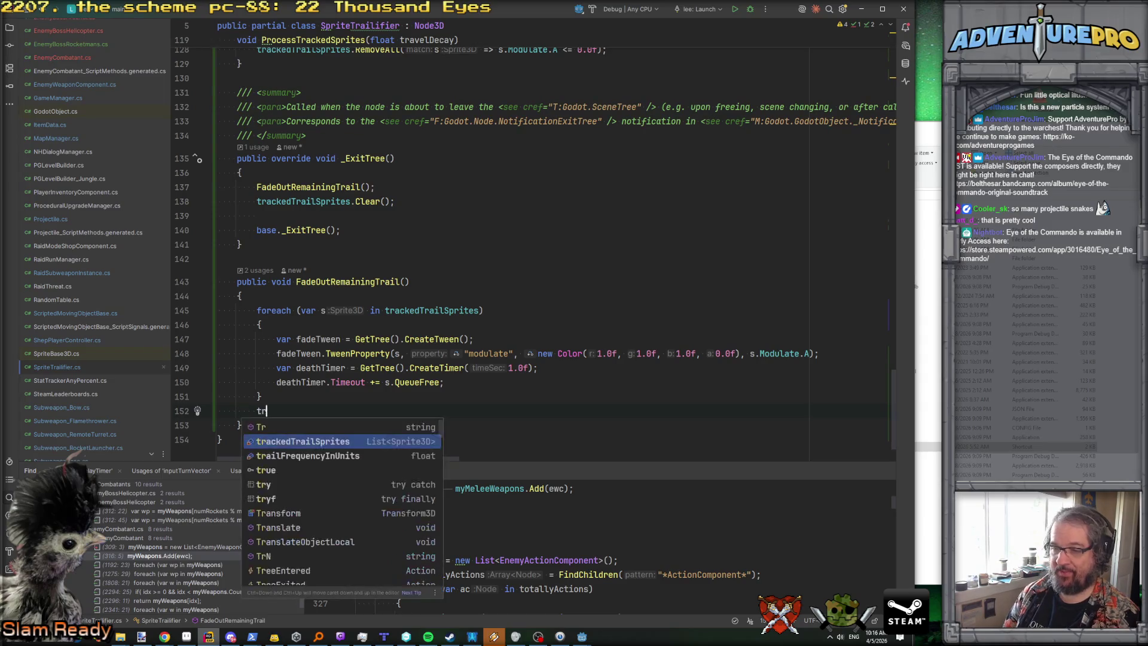
key("Return")
type("Cl")
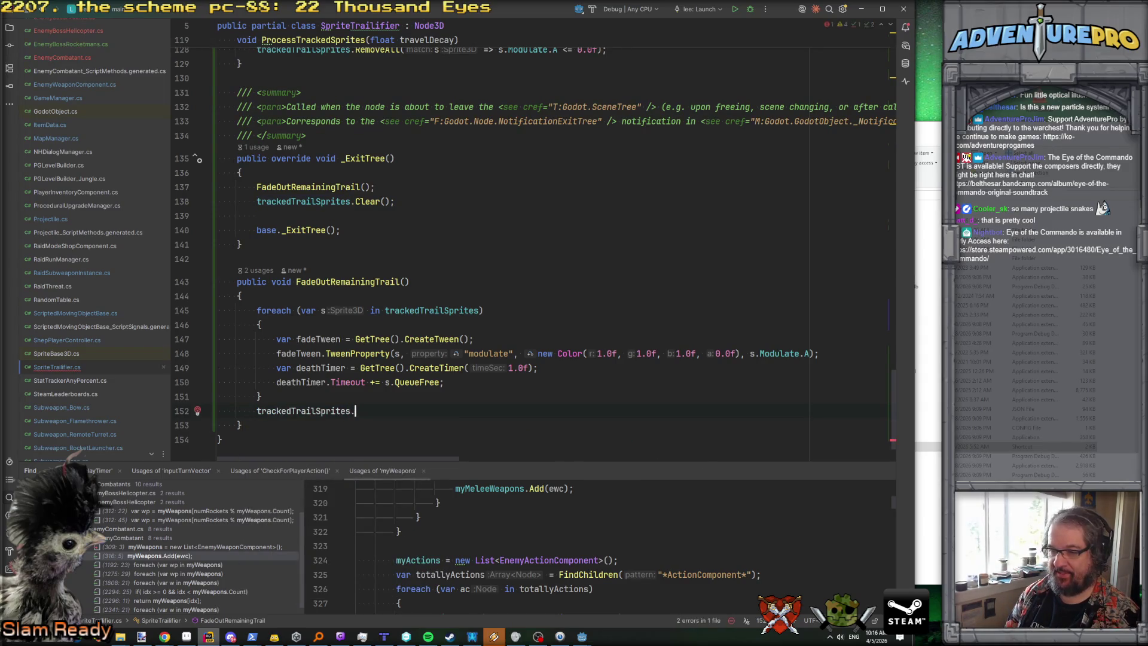
type("Cl")
key("Return")
type(";")
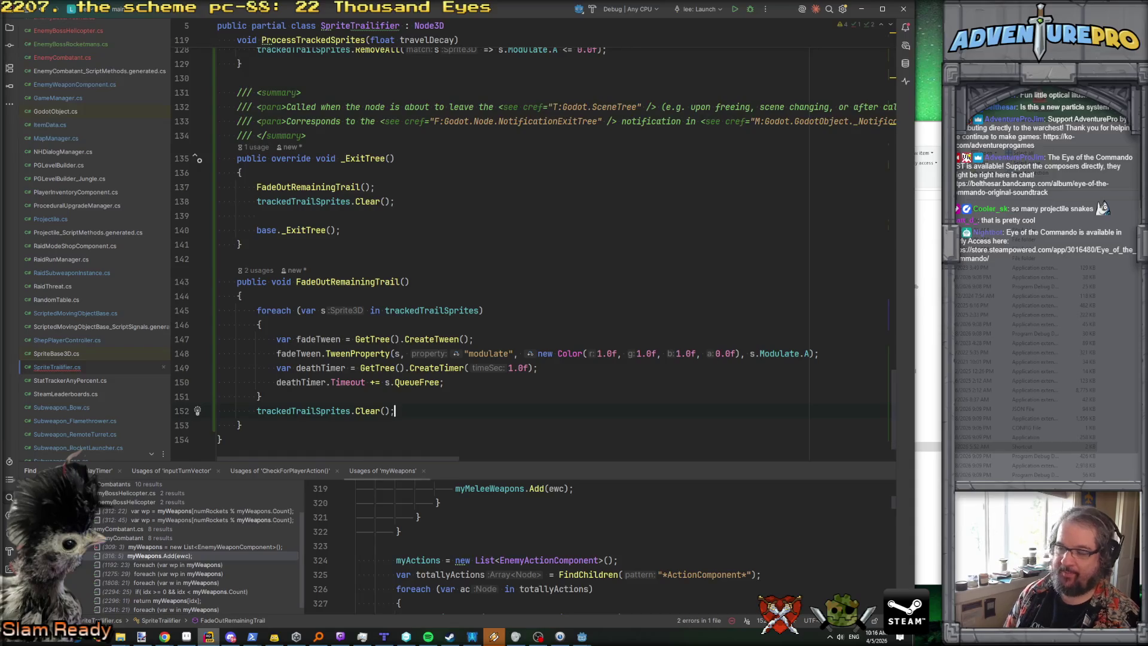
left_click(390, 176)
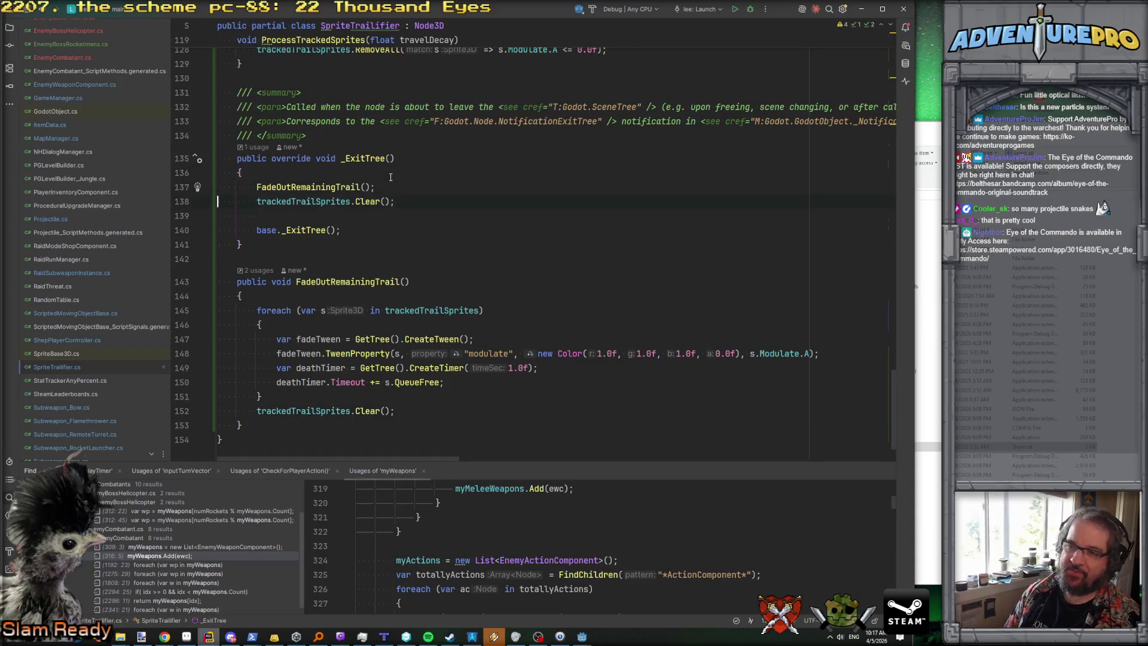
key("ctrl+y")
key("BackSpace")
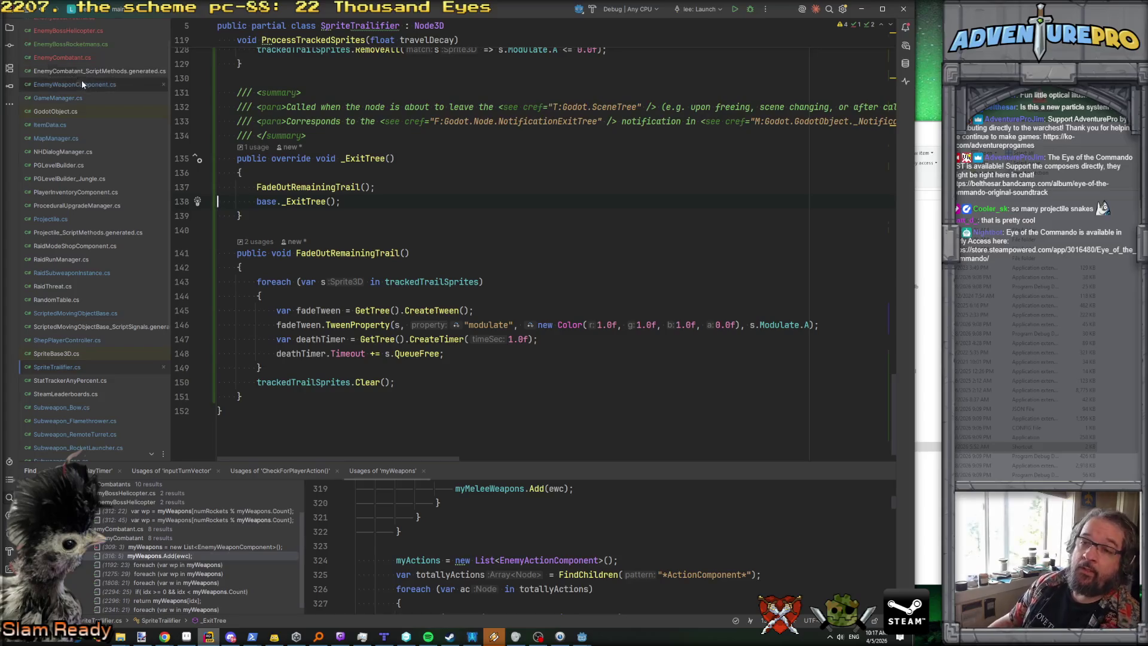
Step: In Projectile.cs, search 'nreg' to find the UnregisterAndDie code
left_click(81, 219)
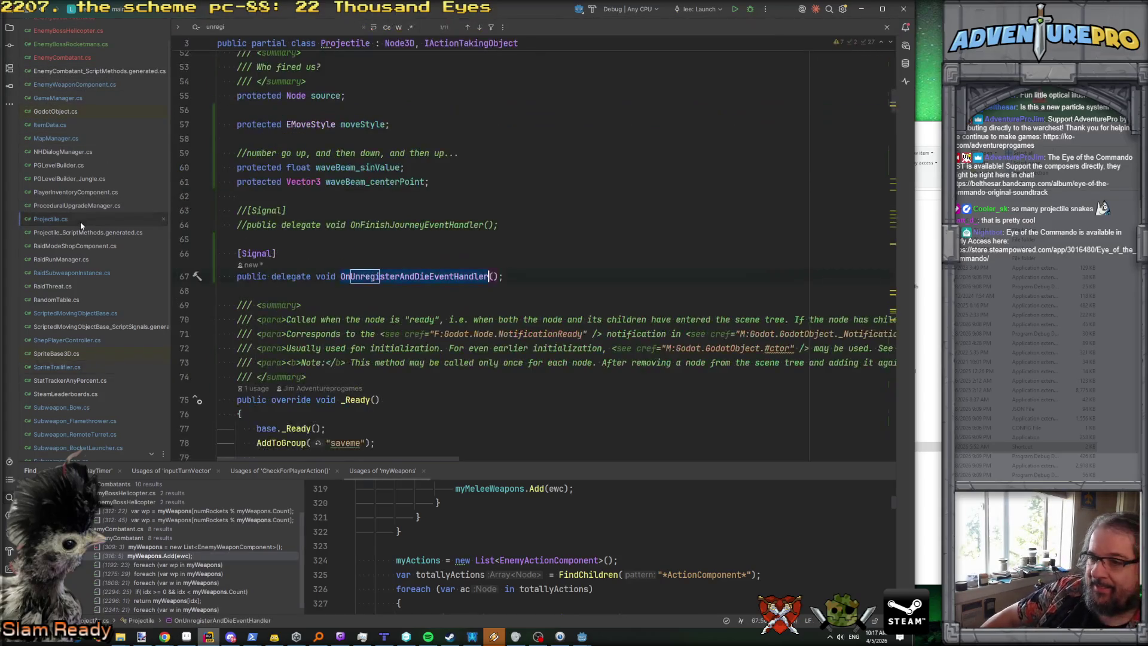
key("BackSpace")
key("BackSpace")
key("BackSpace")
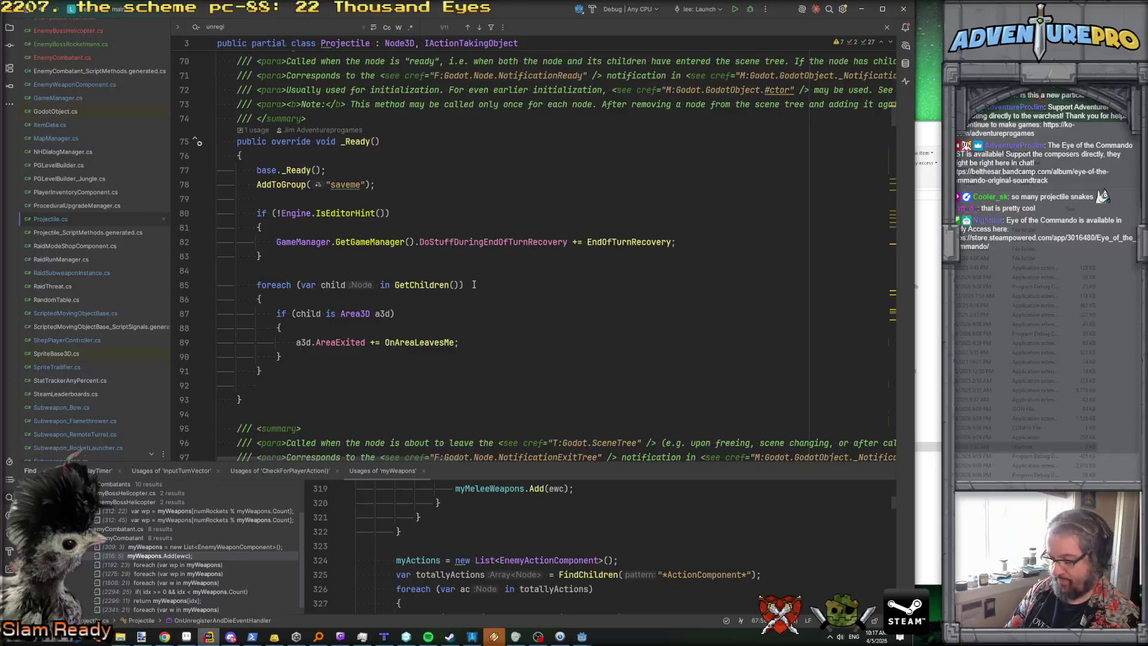
type("nreg")
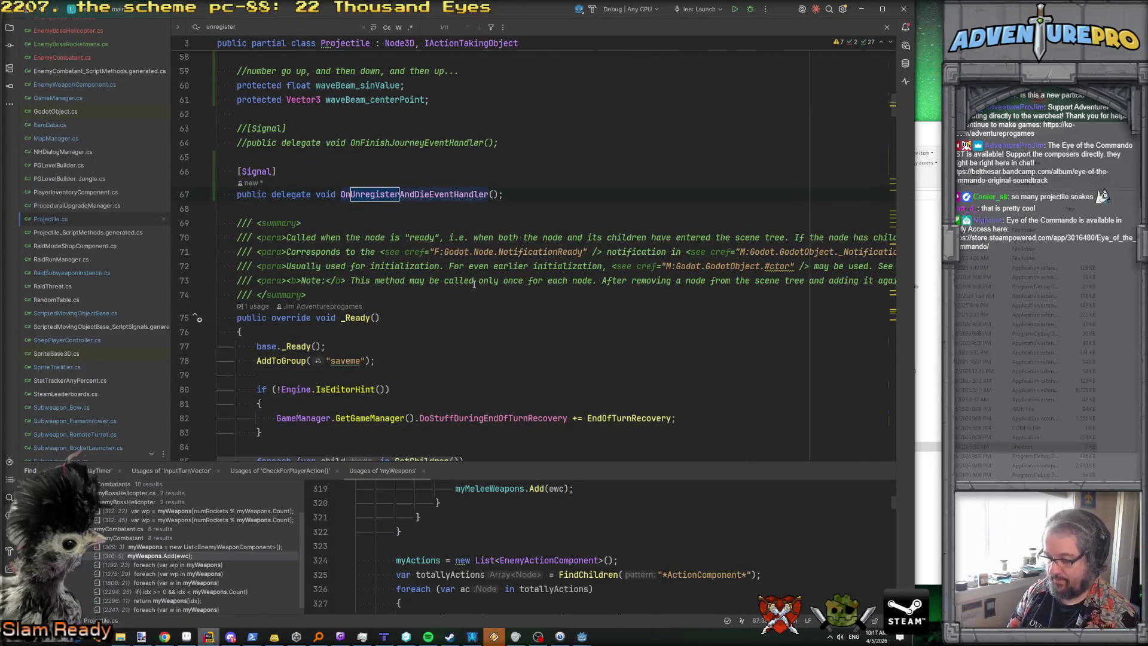
key("Return")
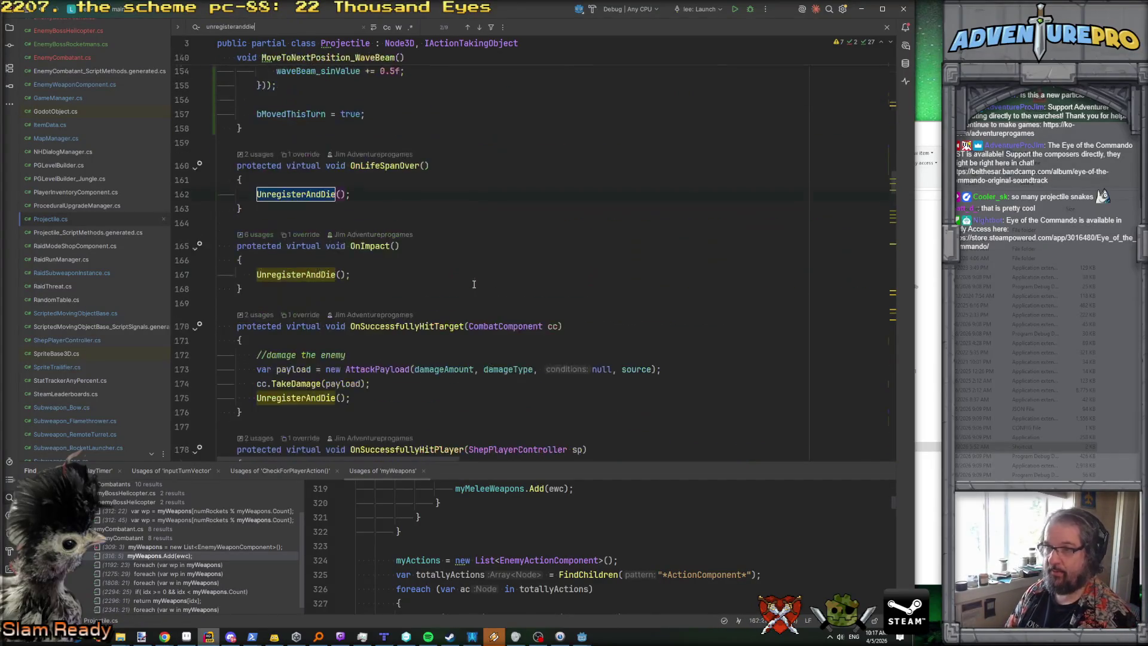
left_click(291, 195, "ctrl")
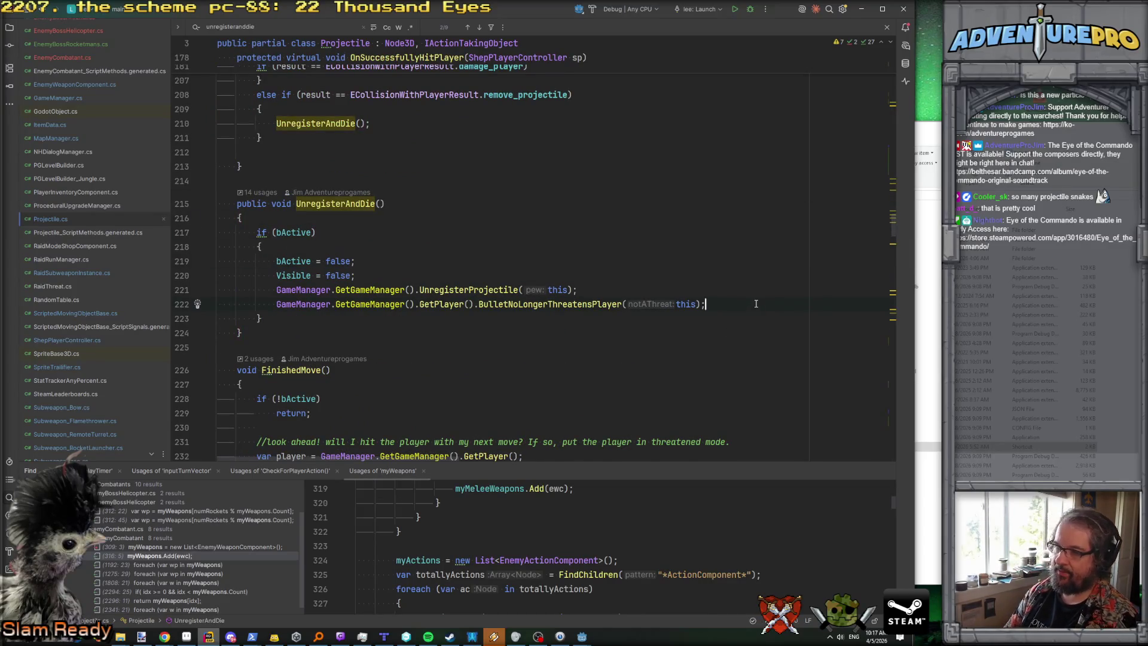
Step: Add the line 'OnUnregisterAndDie += st.FadeOutRemainingTrail;' using code completion
key("Return")
type("unre")
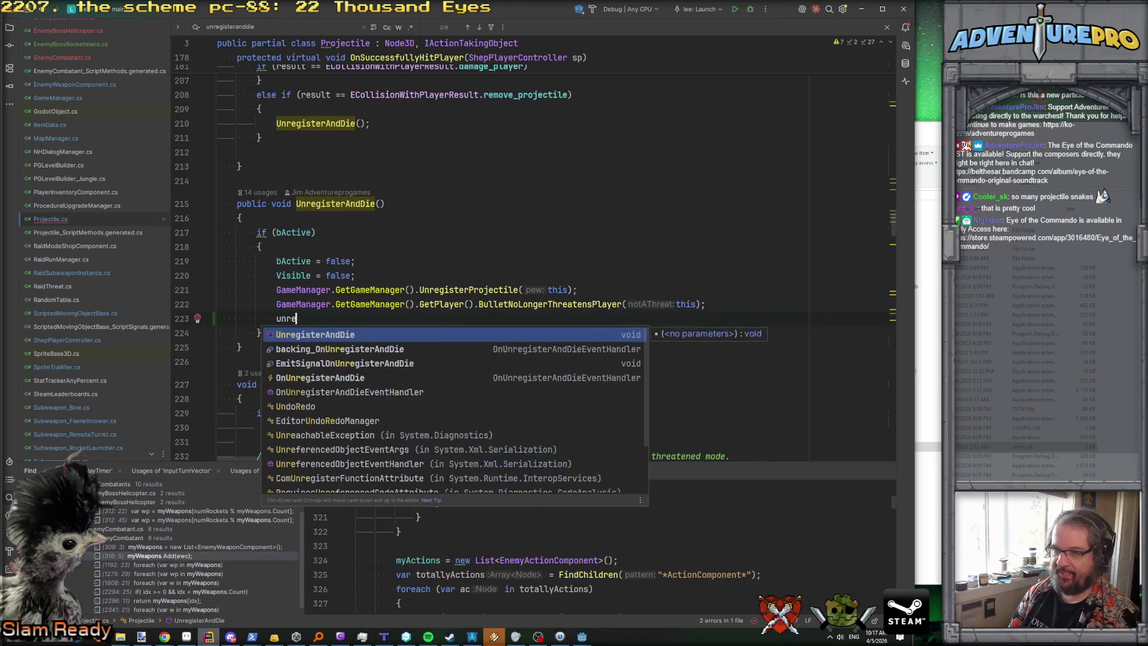
key("Return")
type(".")
key("ctrl+z")
key("ctrl+z")
type("e")
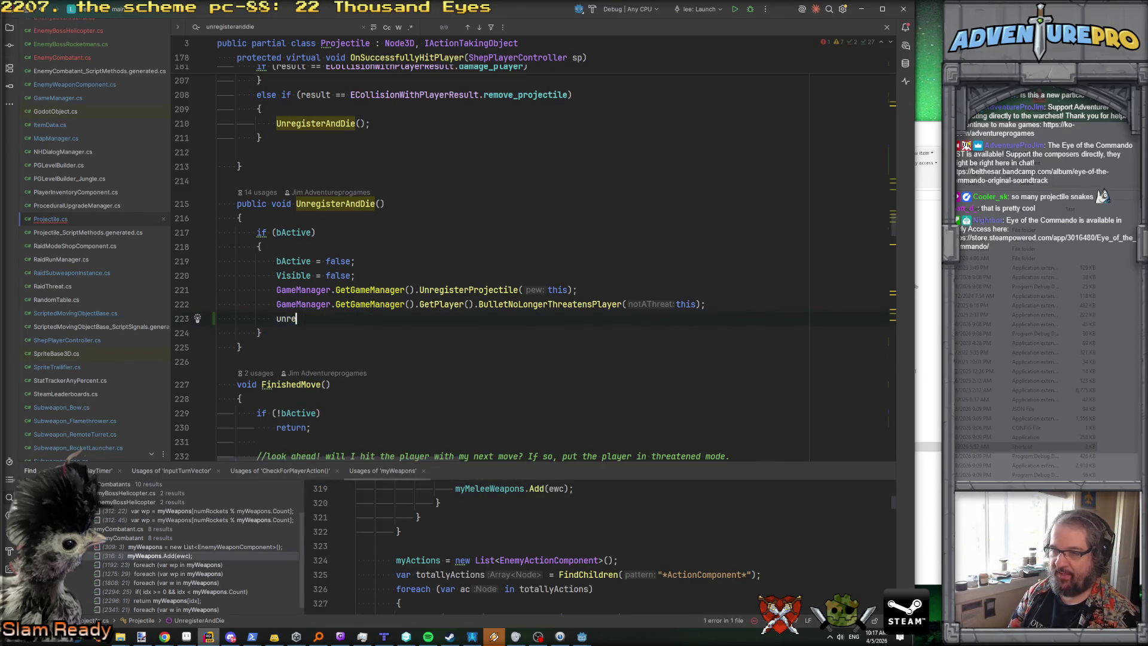
key("ctrl+z")
key("ctrl+z")
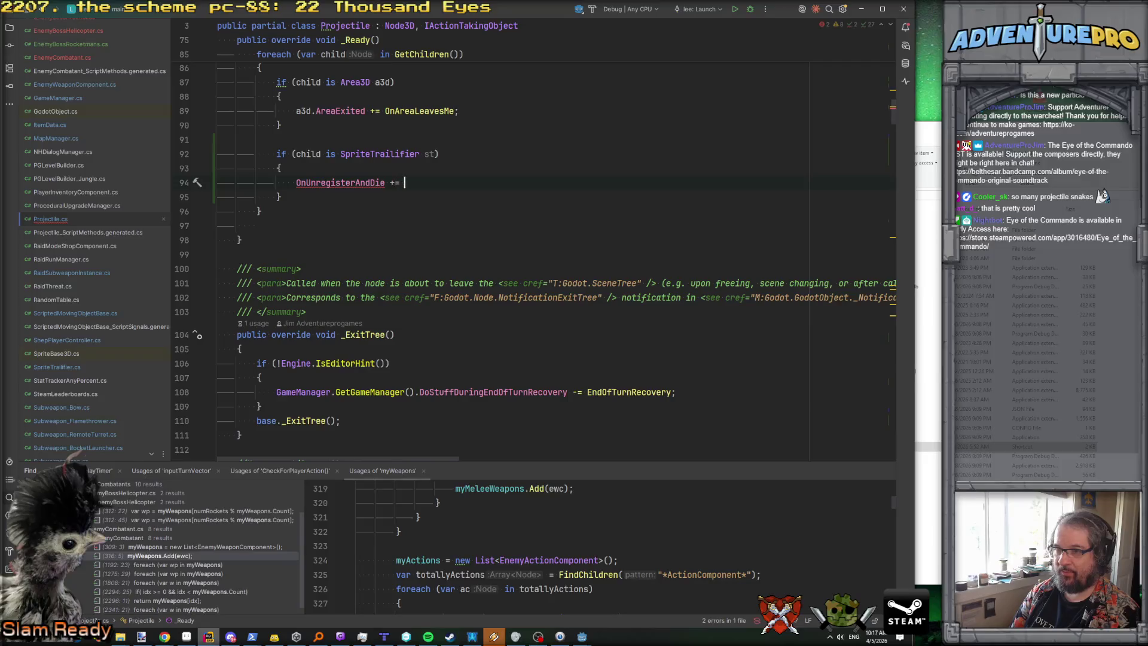
type("st.")
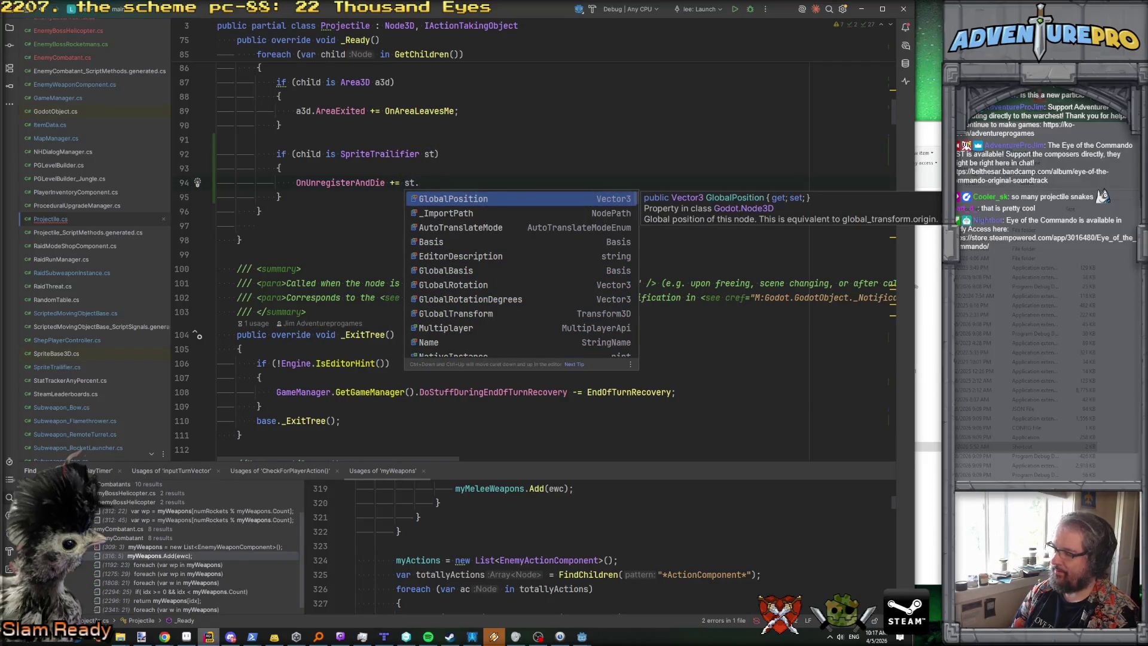
type("cl")
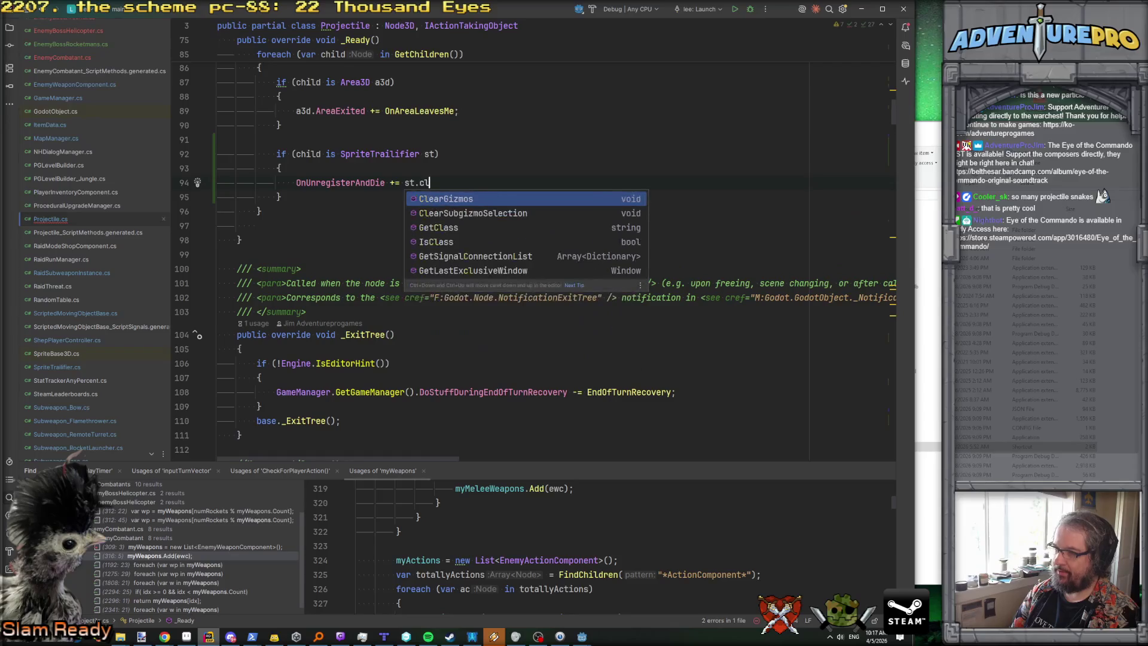
key("BackSpace")
key("BackSpace")
type("fo")
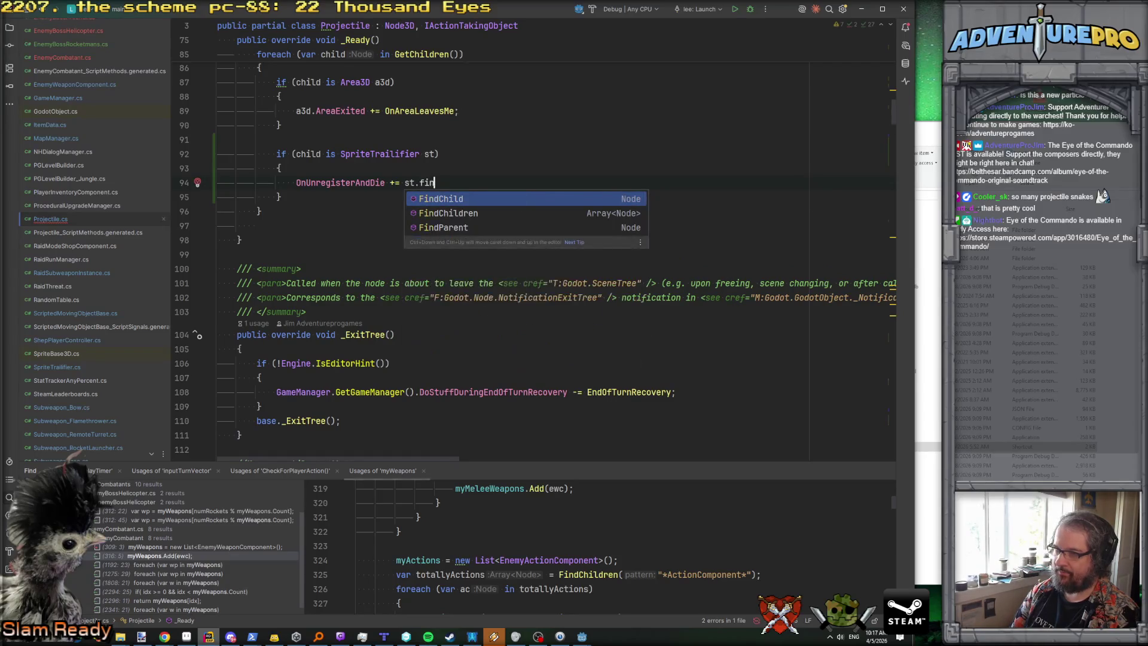
key("Return")
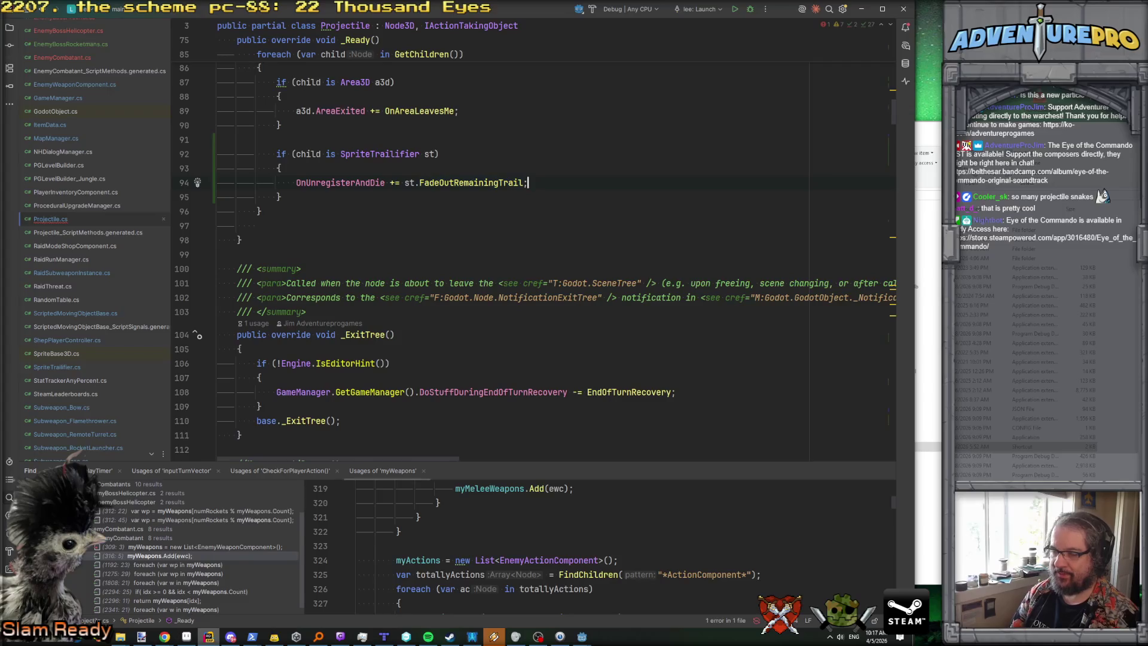
Step: Review the surrounding _Ready code, then bring the Godot editor forward
scroll(419, 396, "up", 3)
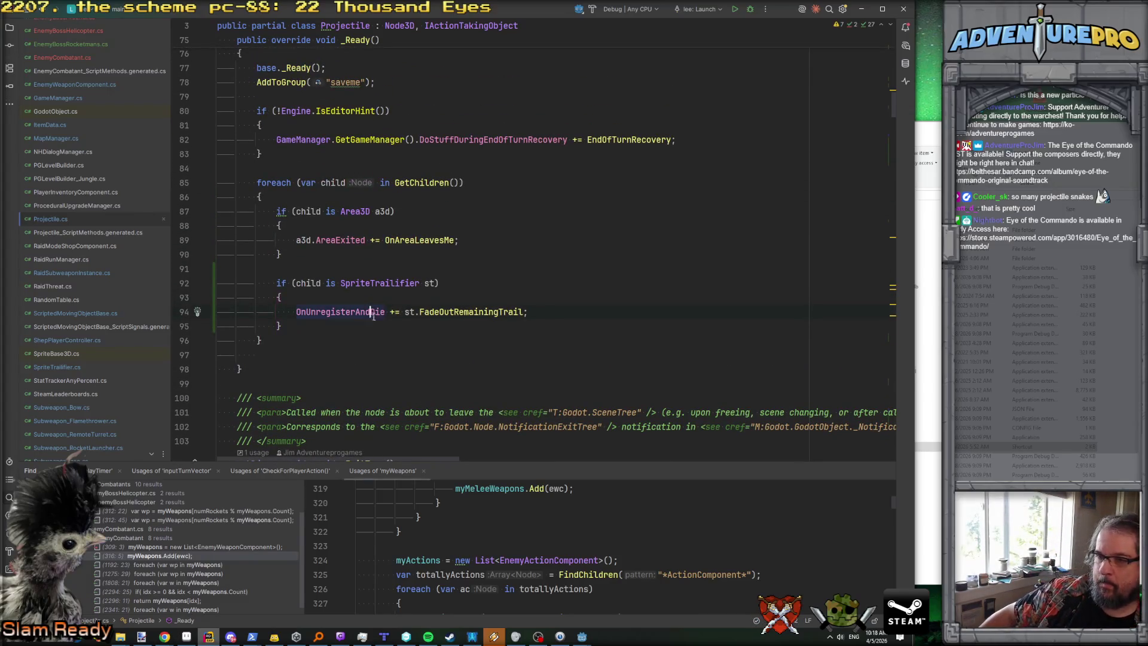
scroll(396, 317, "down", 2)
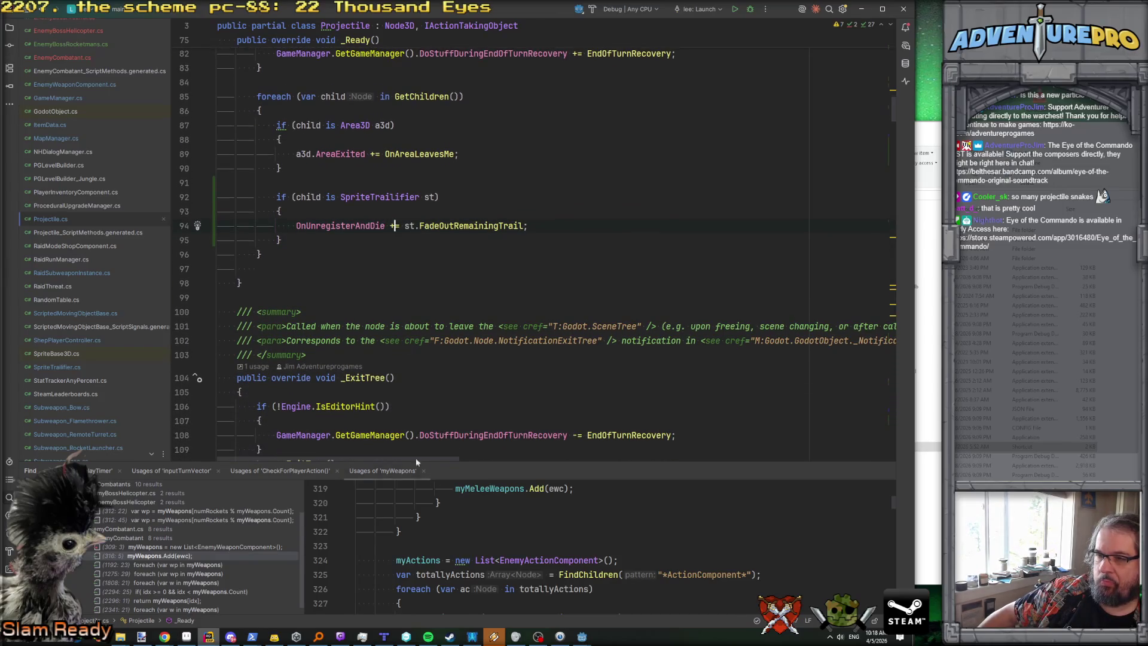
mouse_move(582, 637)
left_click(611, 606)
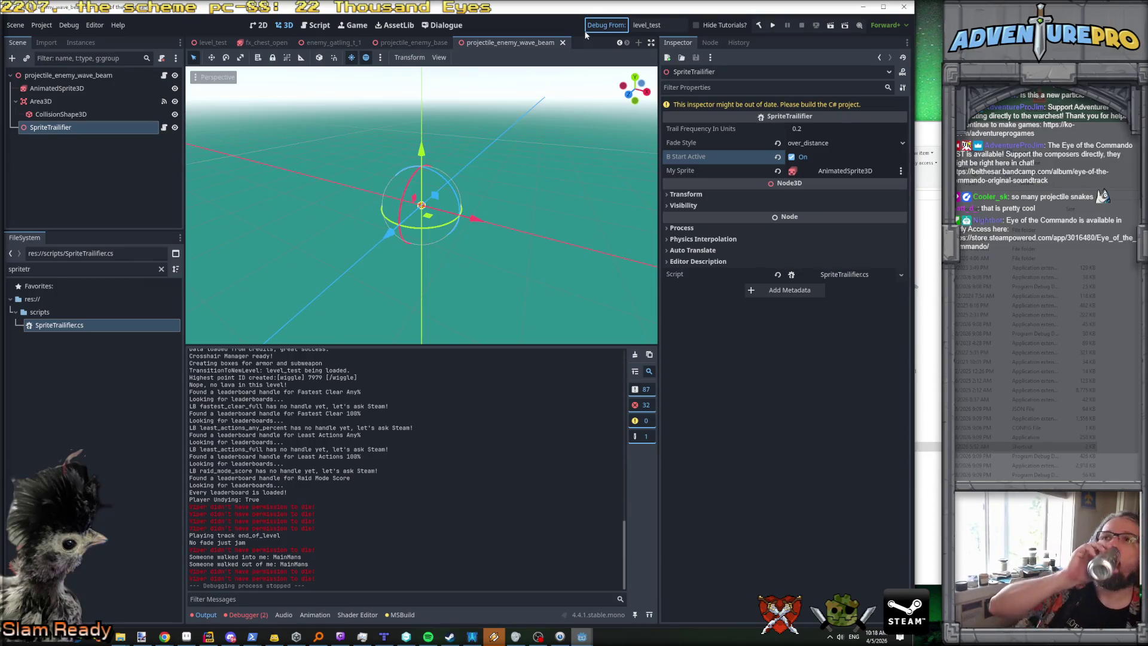
Step: Save the projectile scene and start a debug run of Eye of the Commando
key("ctrl+s")
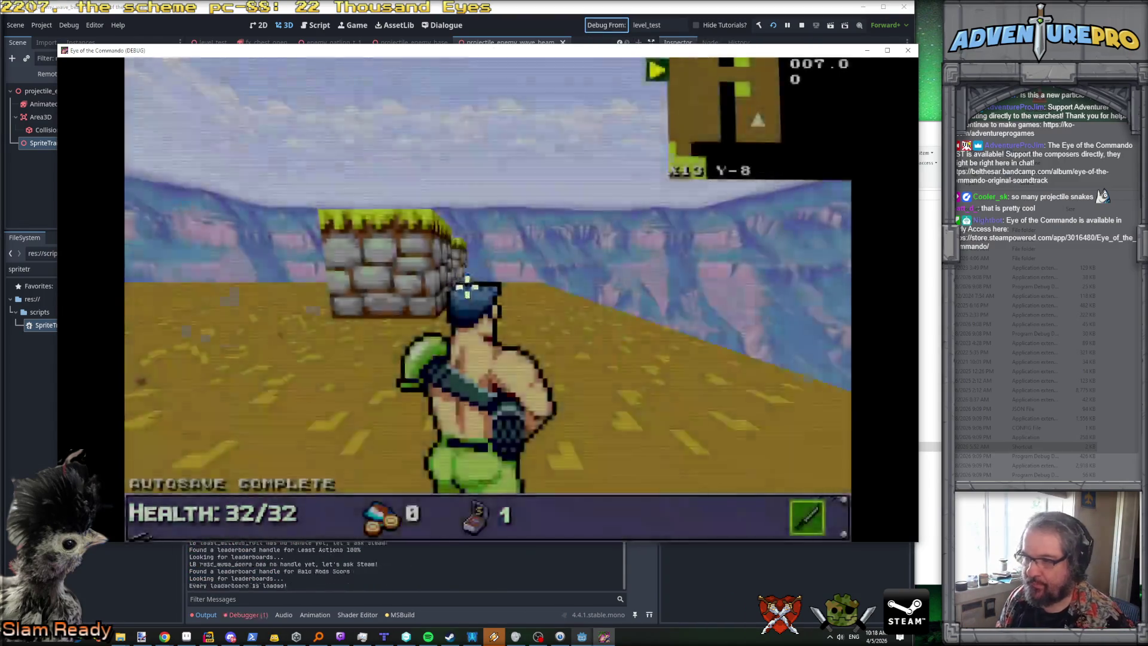
Step: Turn toward open ground and enable undying mode through the cheat console
key("Right")
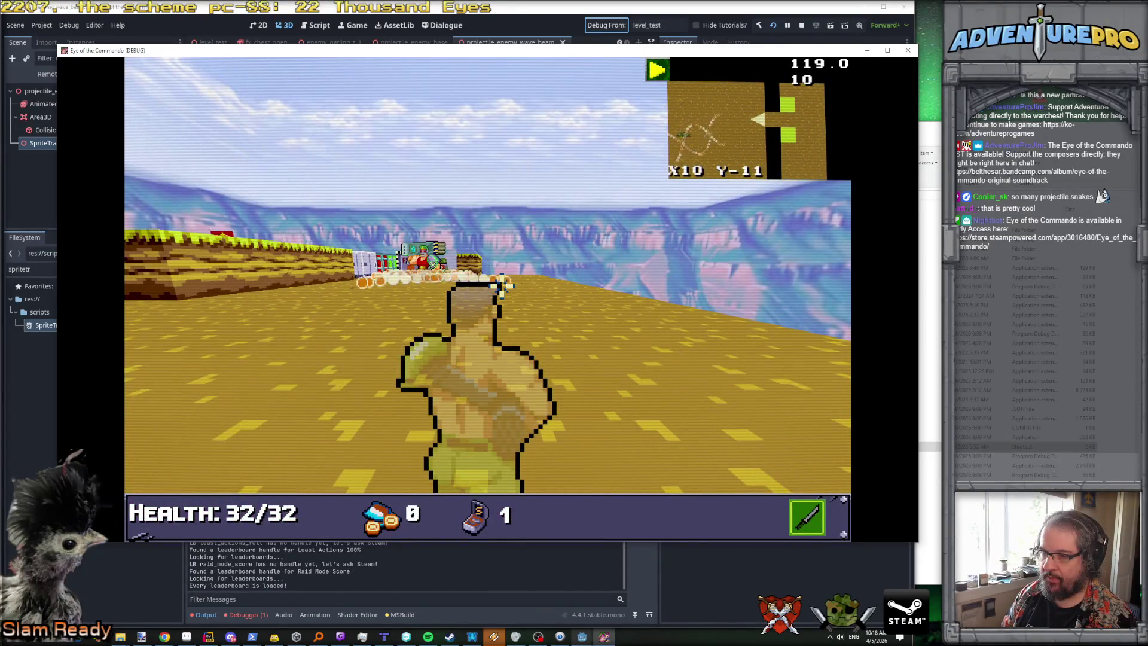
key("grave")
type("UNDYING")
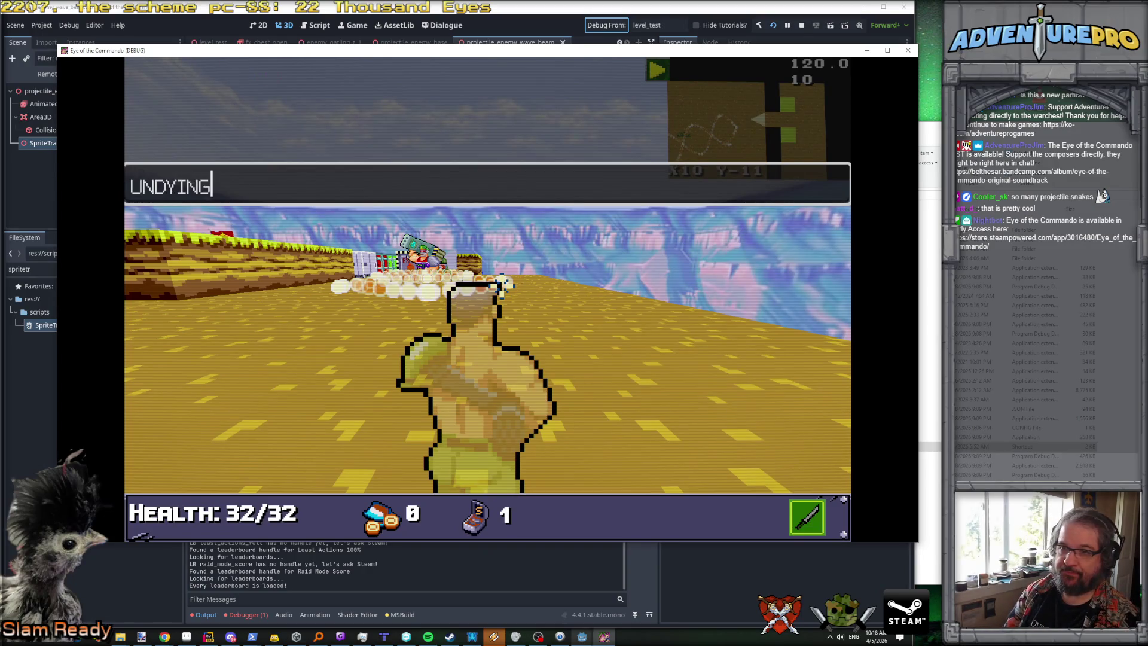
key("Return")
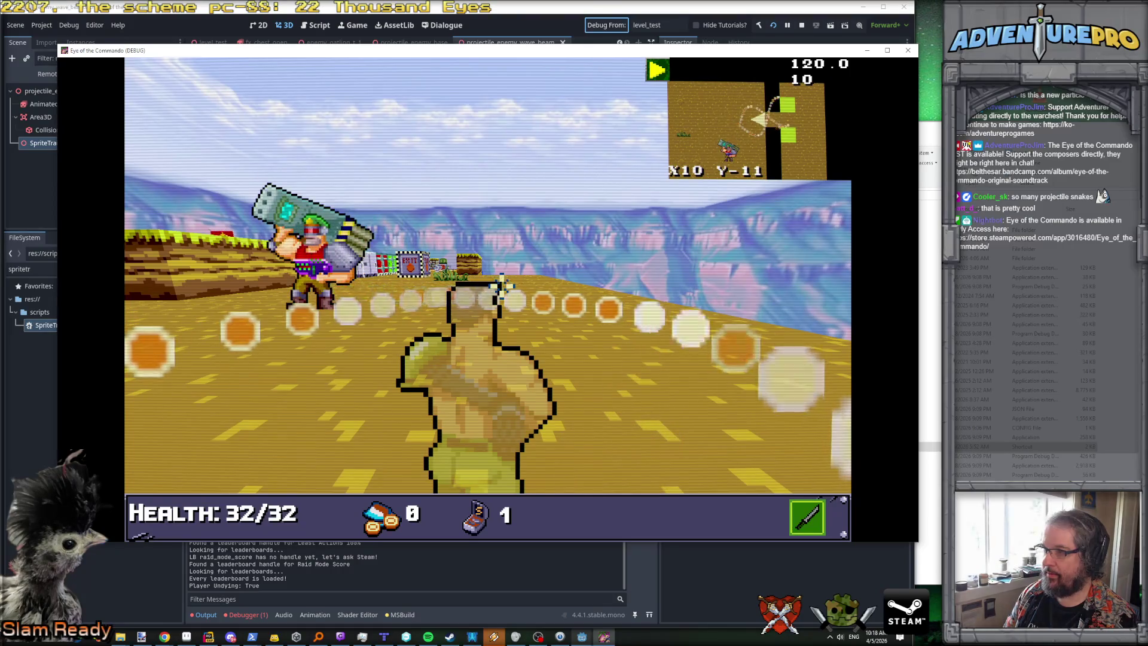
Step: Walk around the level until the commando faces the bazooka enemy
key("Up")
key("Left")
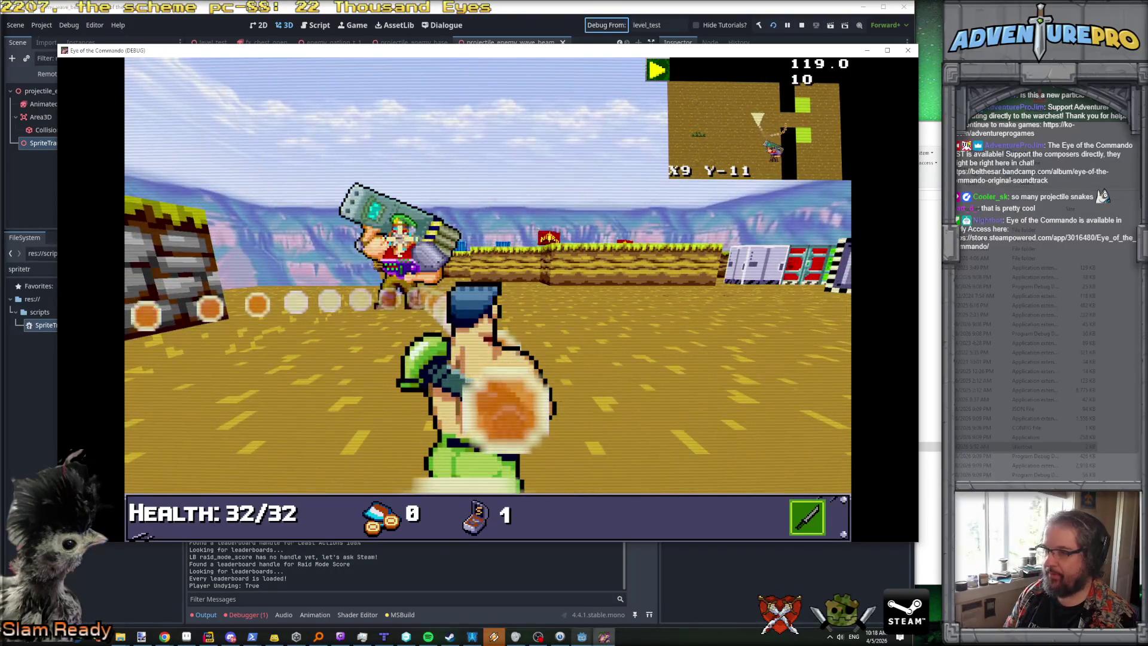
key("Right")
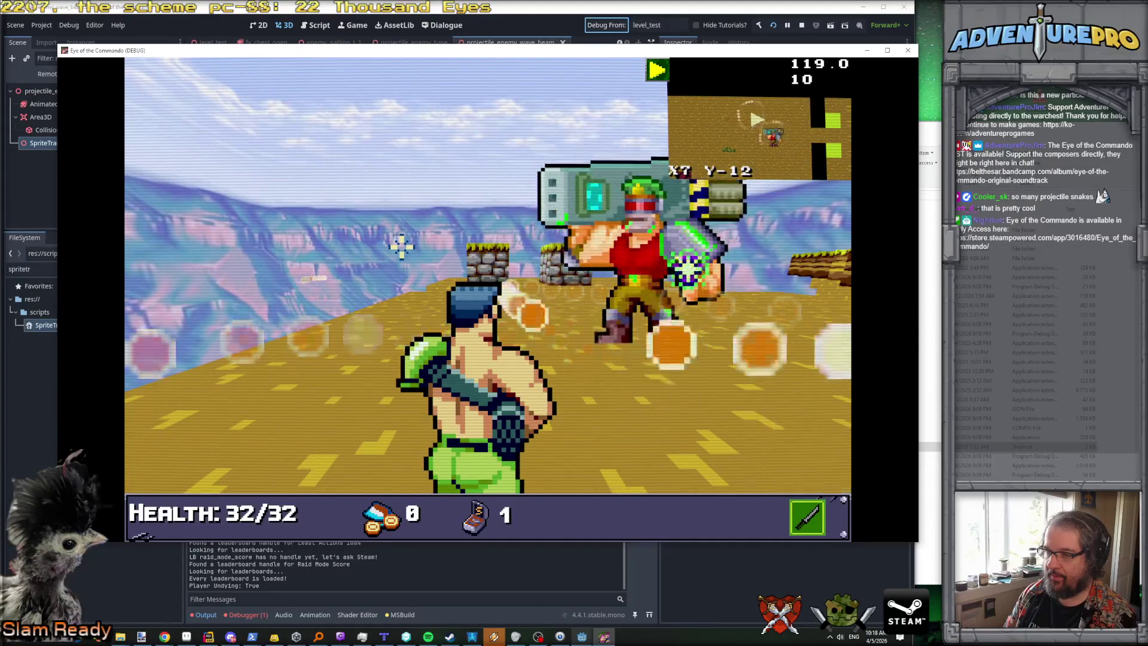
key("Left")
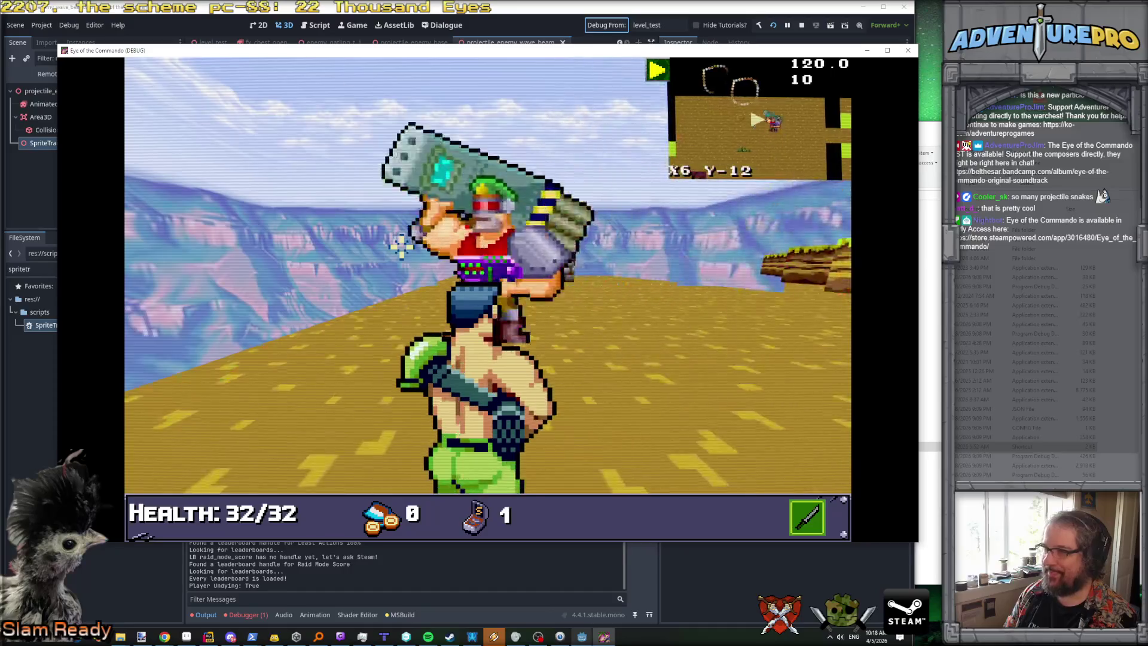
key("Up")
key("Left")
key("Left")
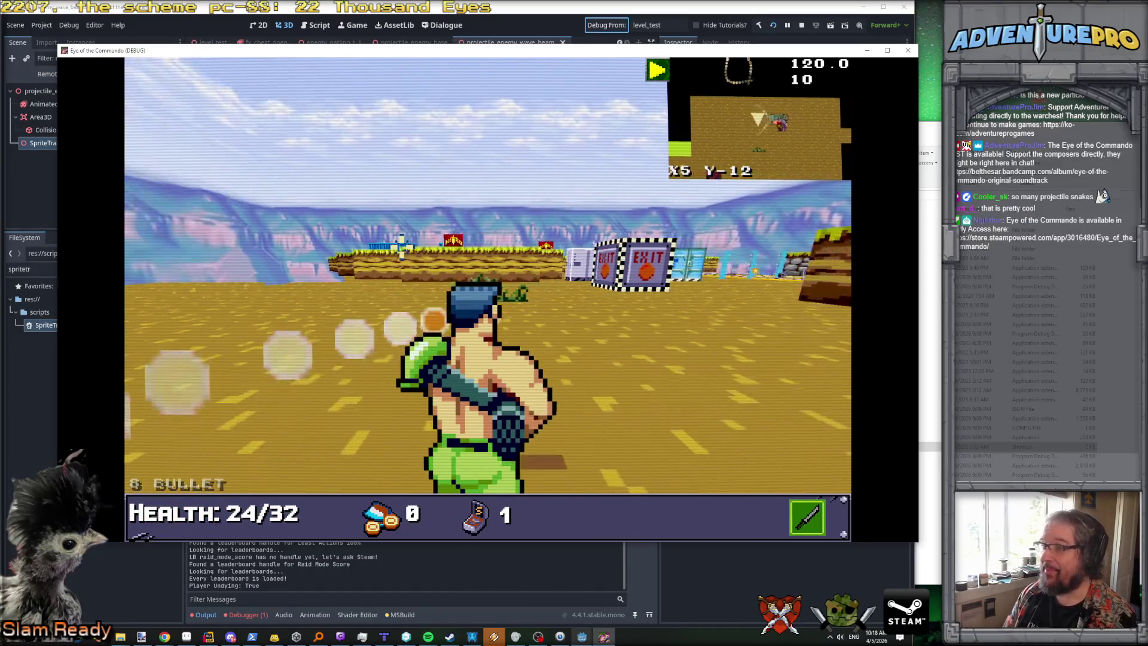
key("Up")
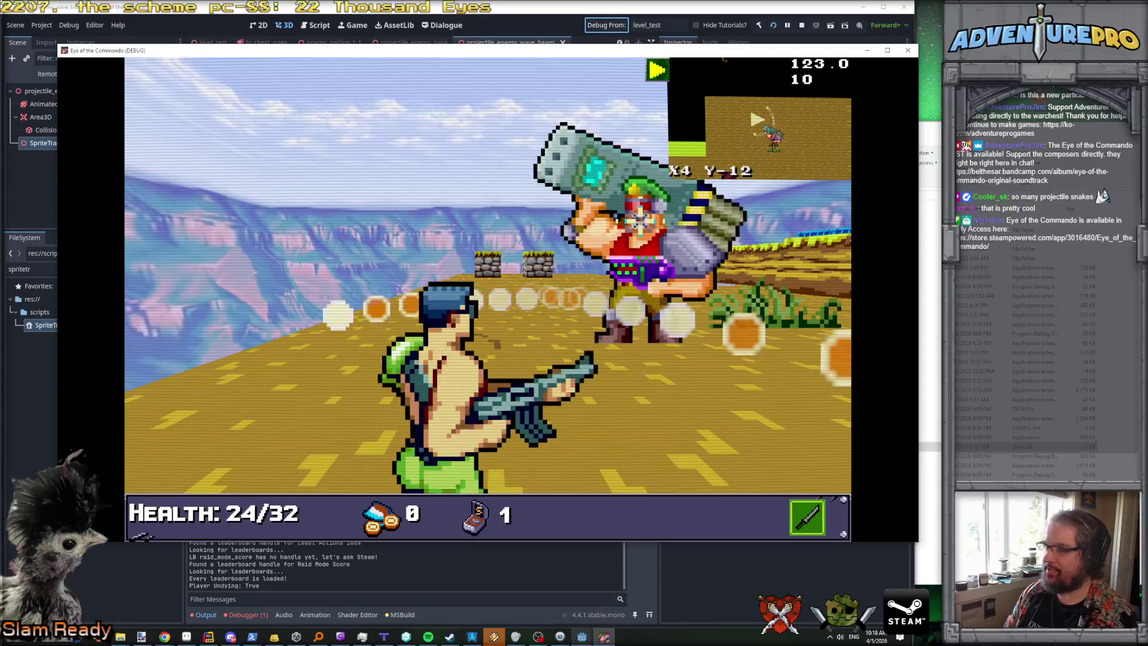
key("Down")
key("Down")
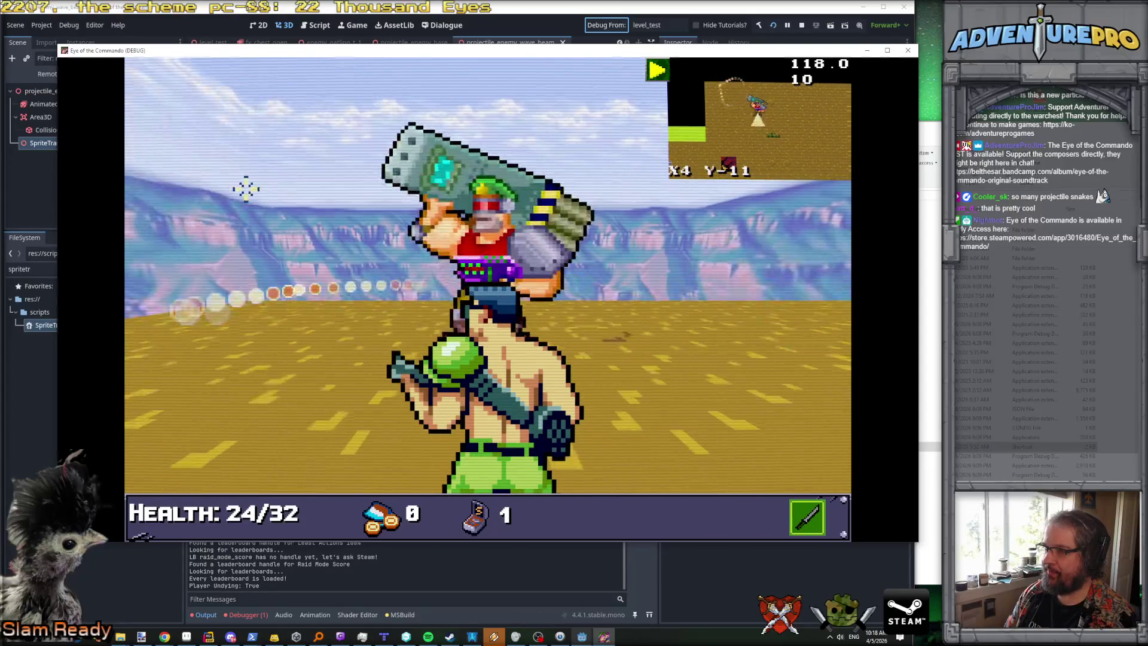
key("Down")
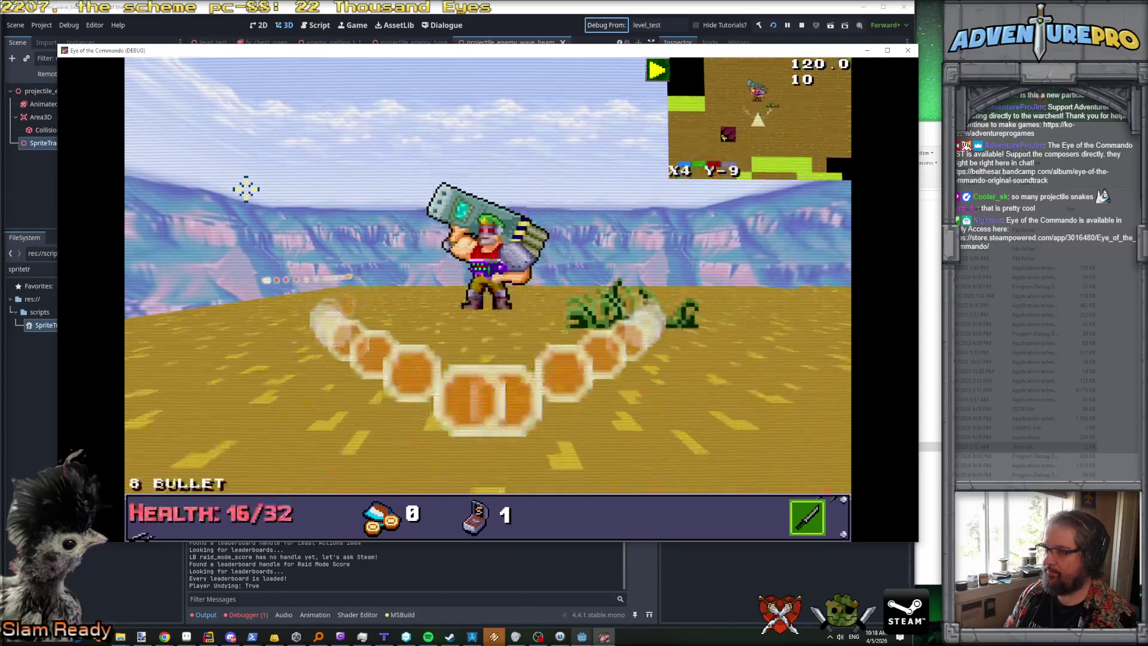
key("Up")
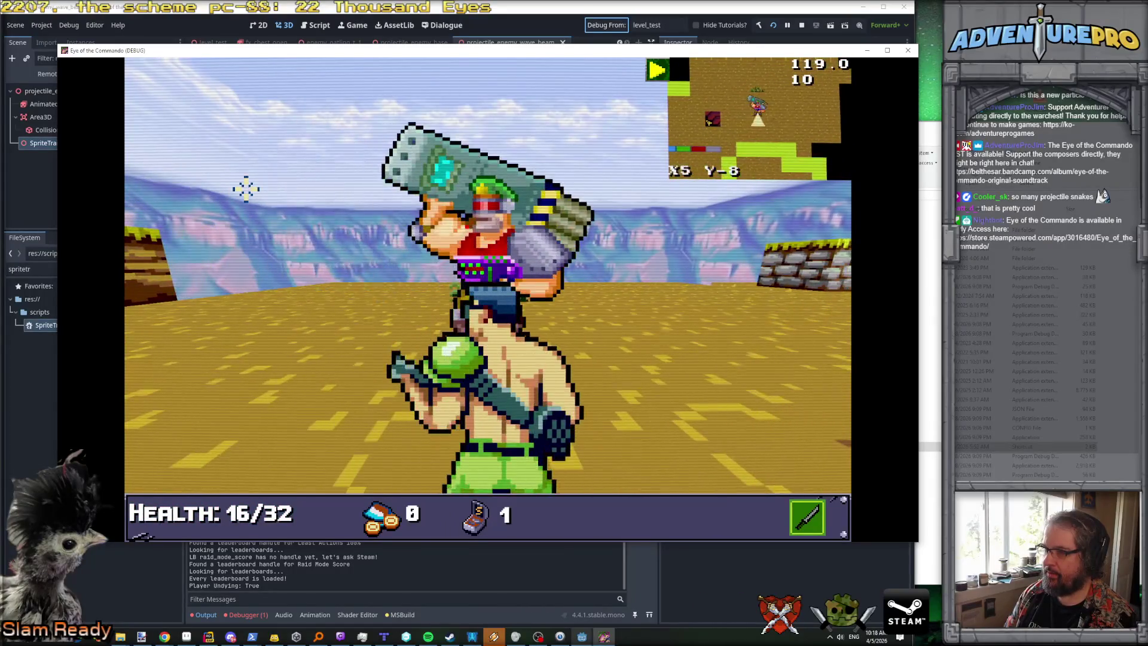
Step: Approach the EXIT wall, sidestep, and back away from the enemy
key("Up")
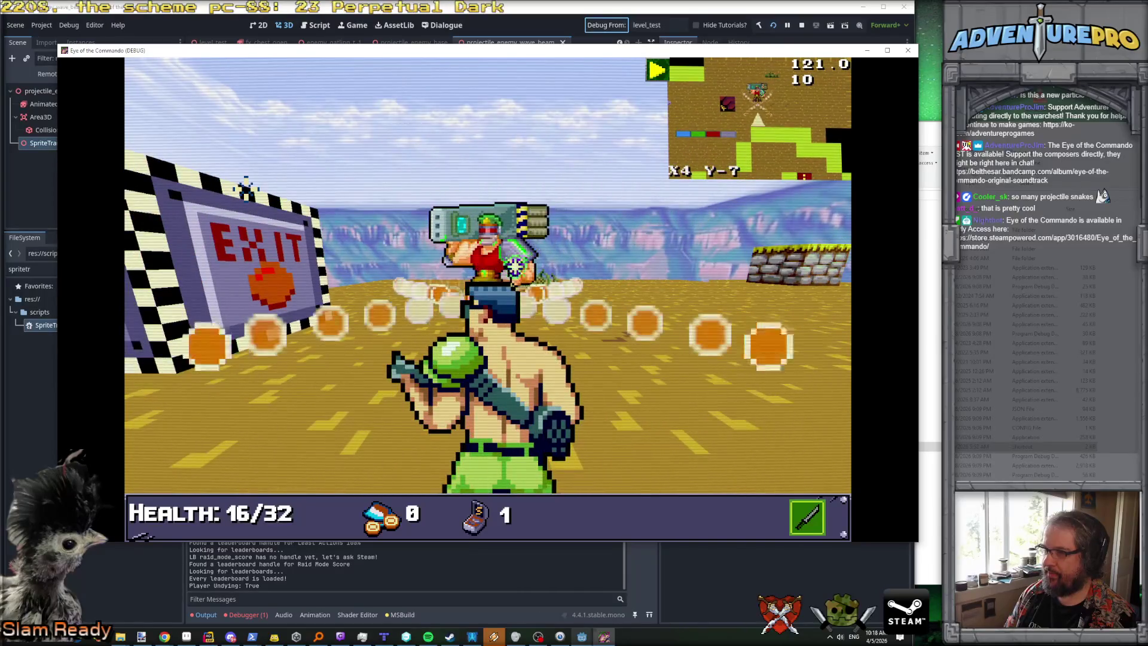
key("Down")
key("Left")
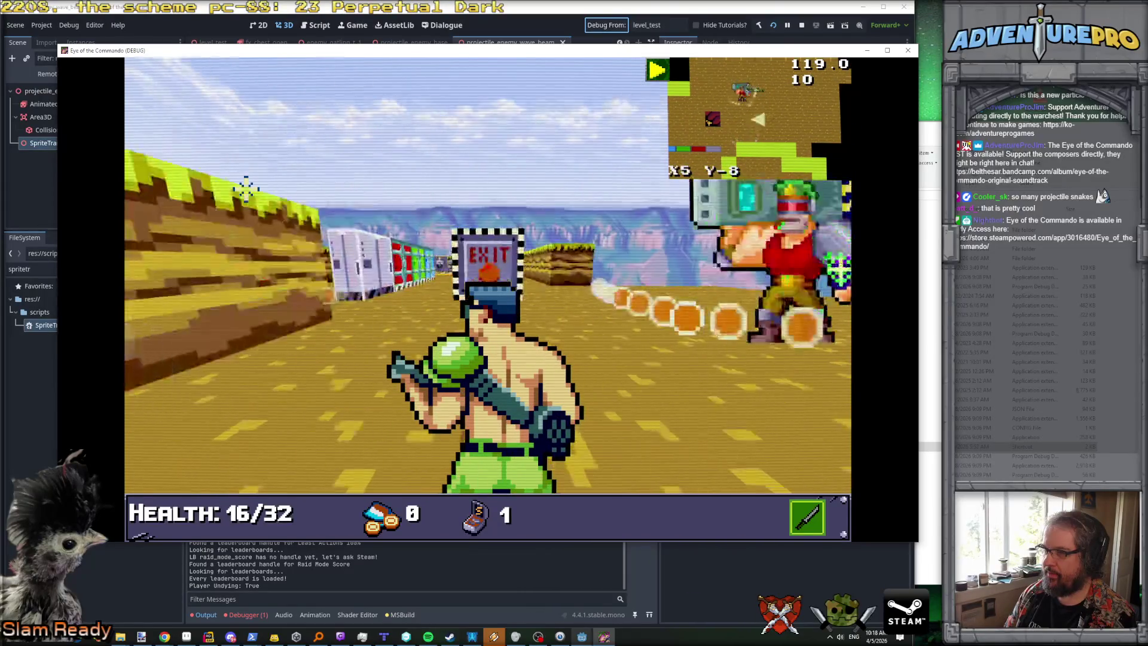
key("Down")
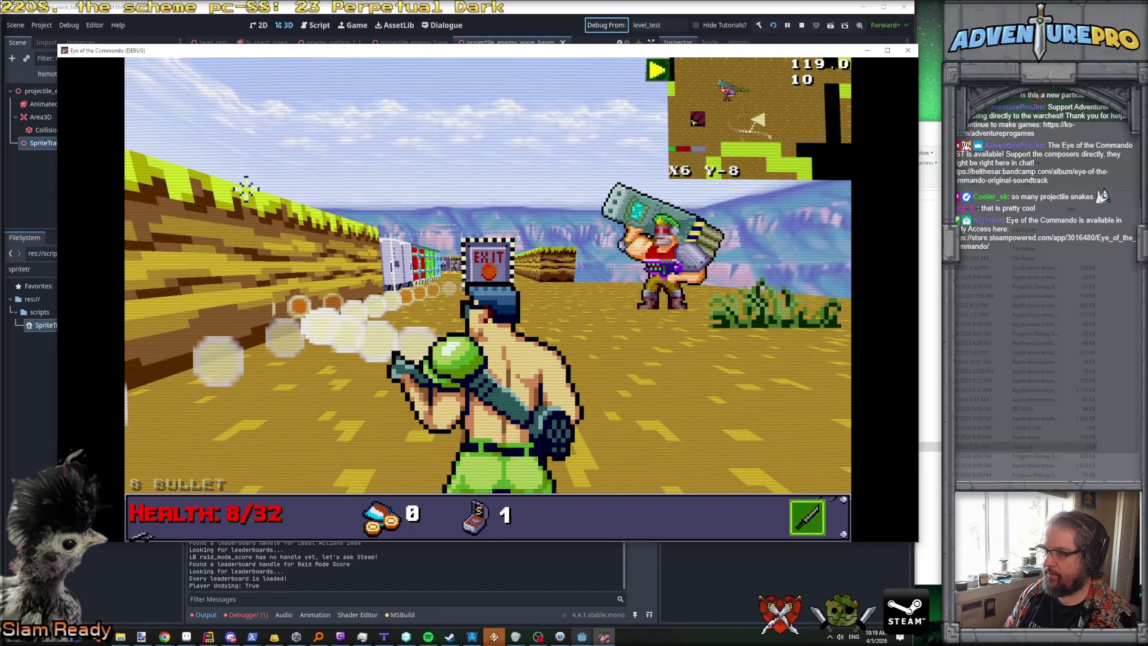
key("e")
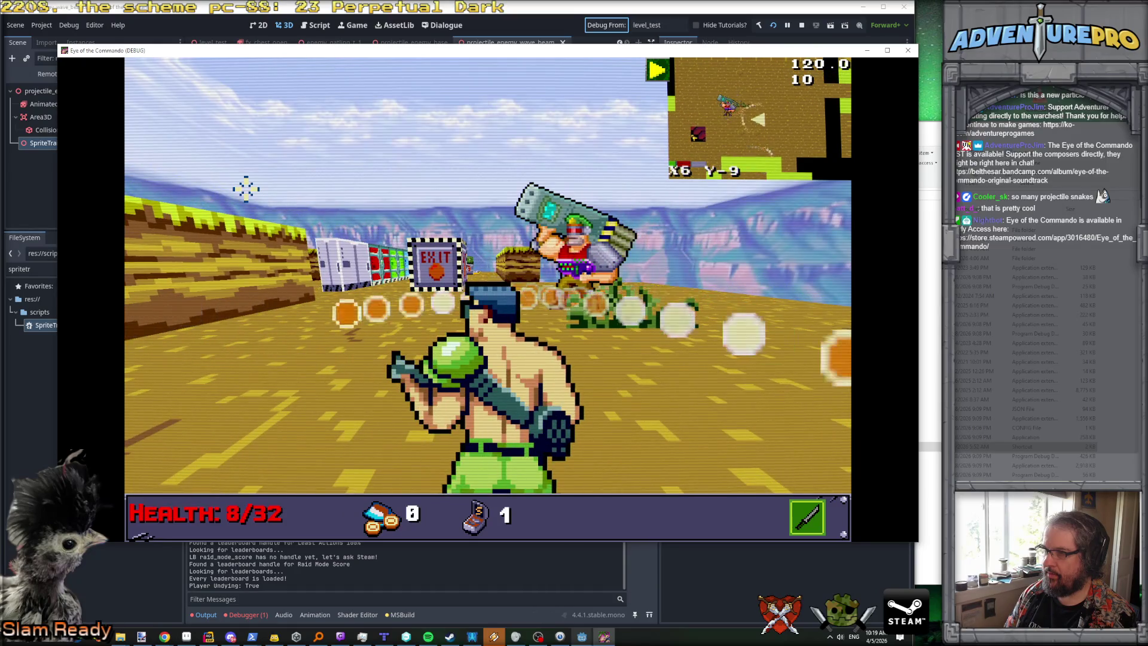
key("e")
key("Down")
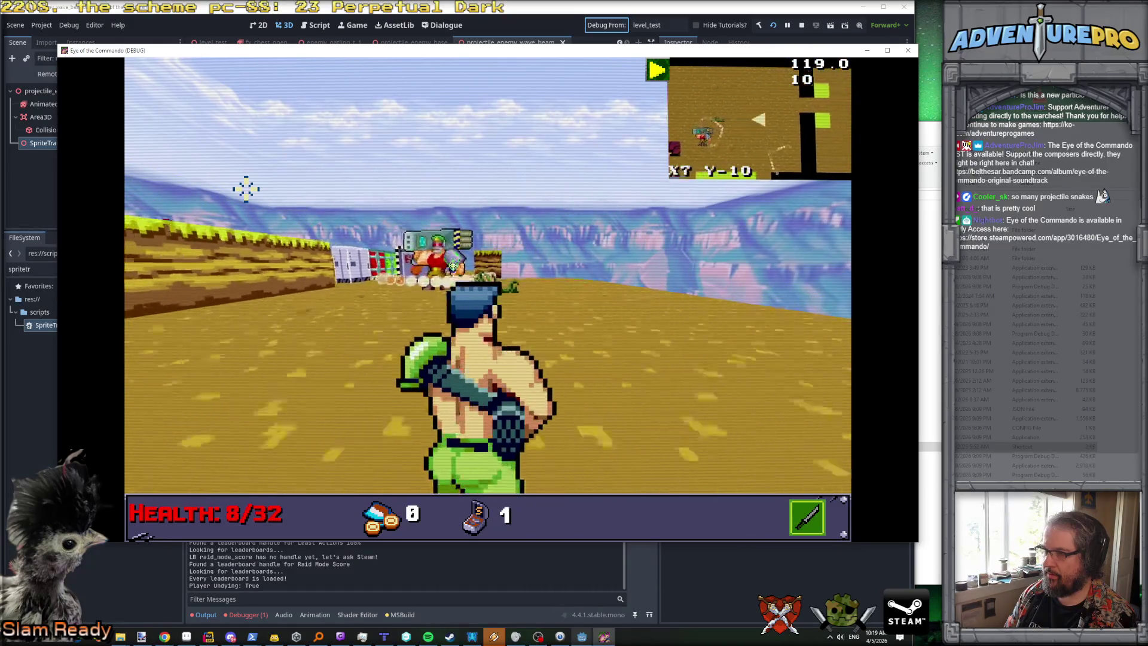
key("Up")
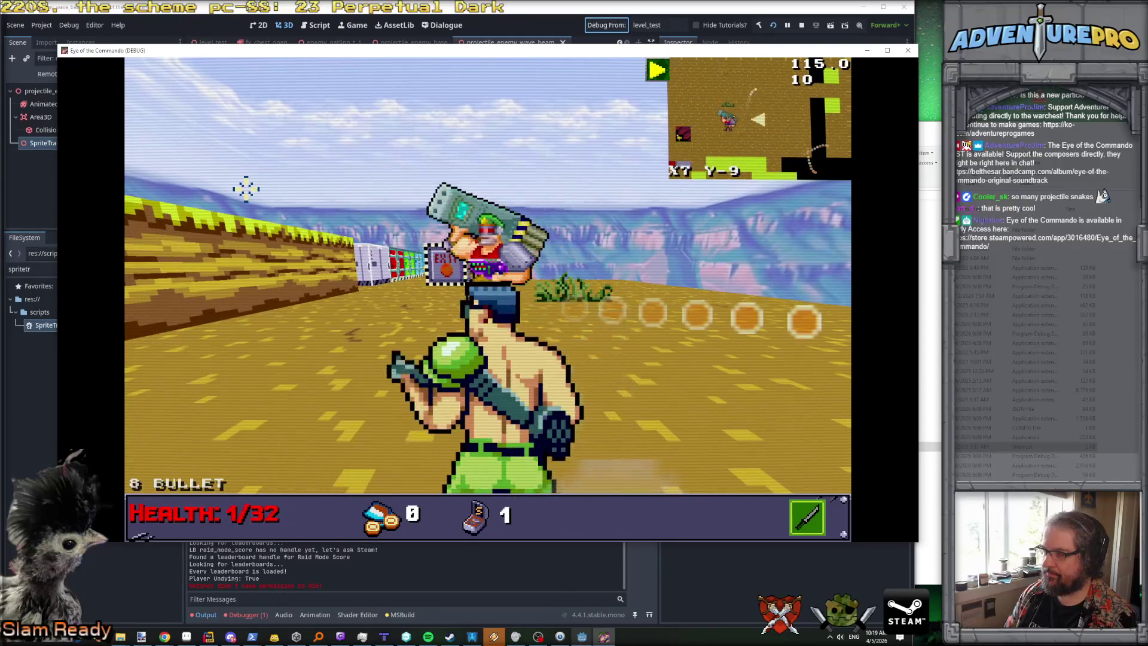
key("Down")
key("Down")
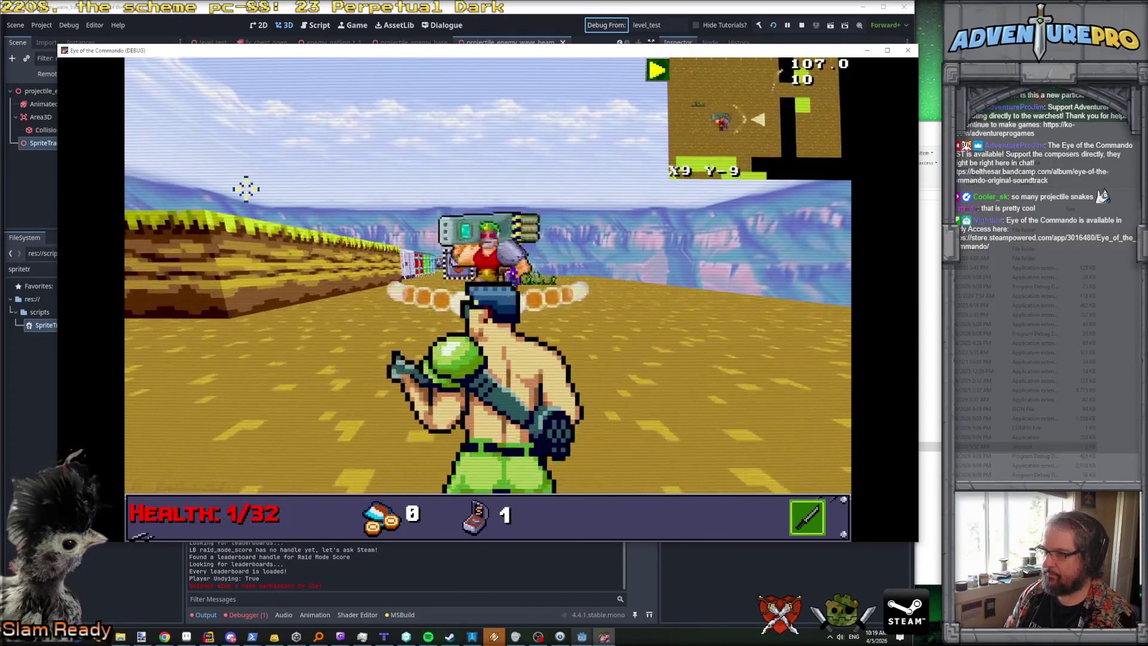
key("Down")
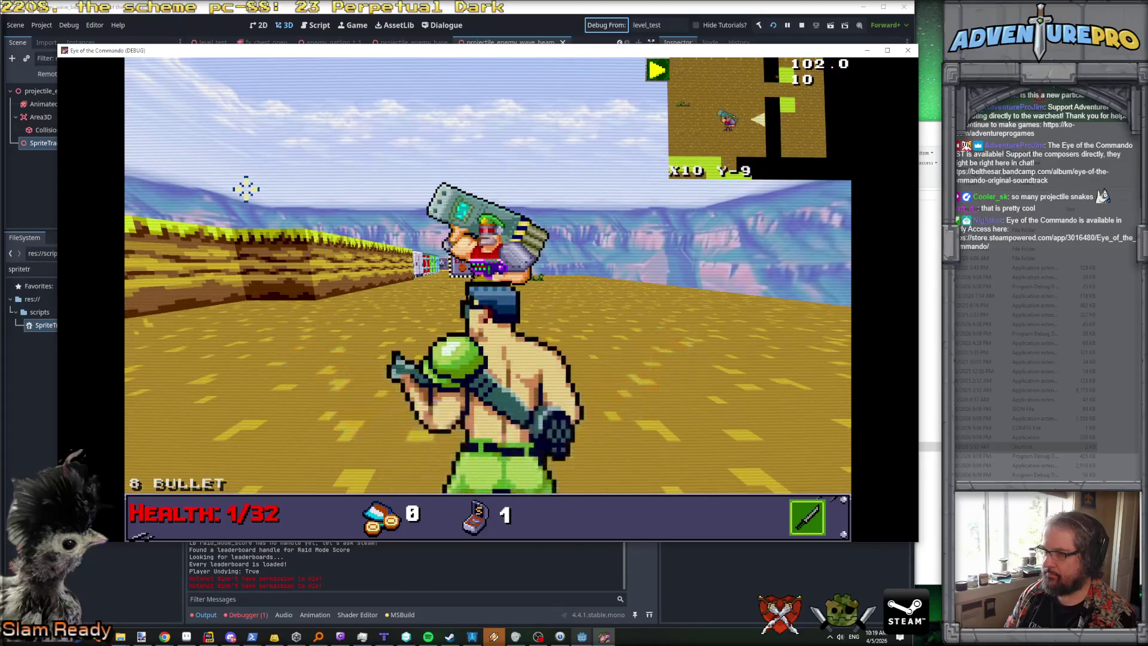
Step: Reposition to face the enemy and fire bullets down the corridor
key("Up")
key("Left")
key("Up")
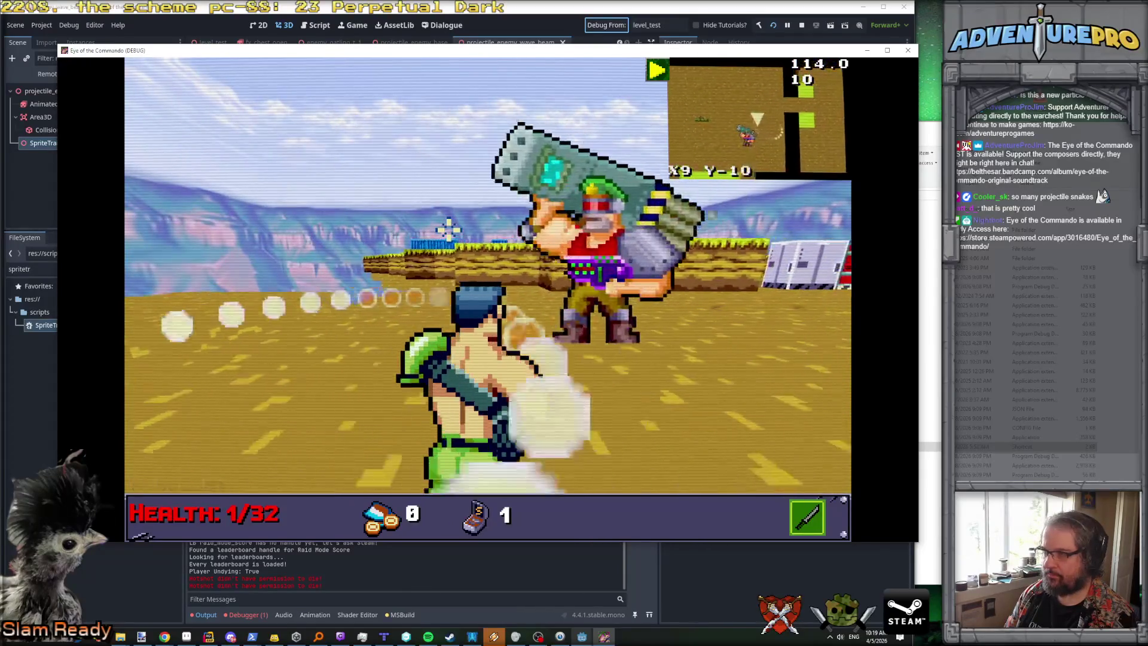
key("Right")
key("Down")
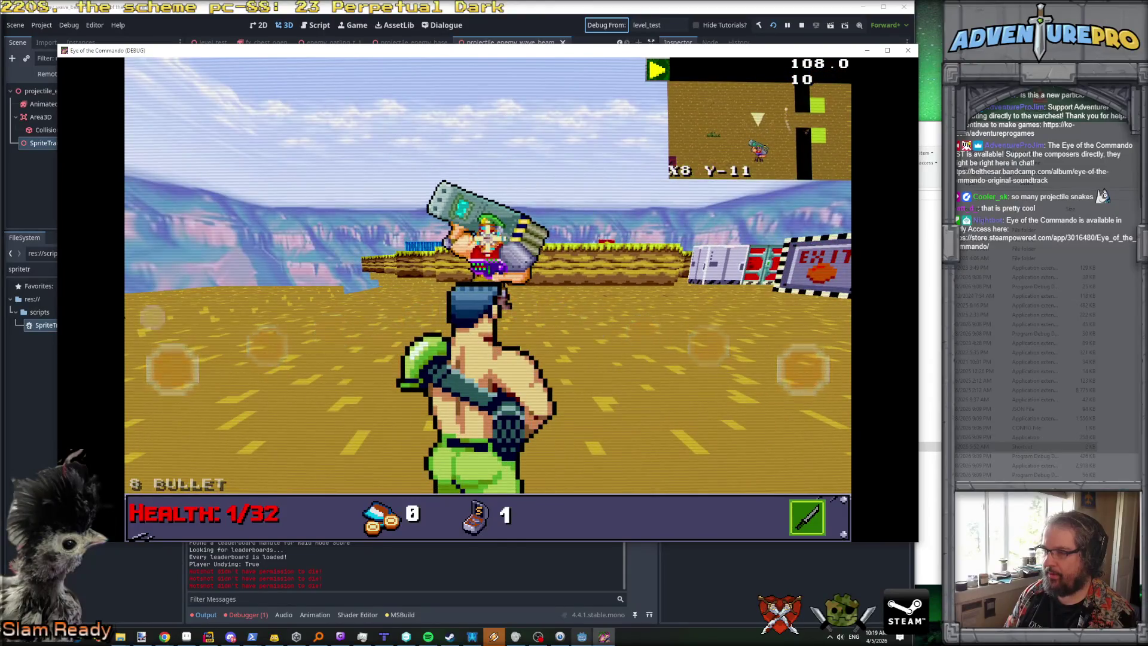
key("Down")
key("Right")
key("Left")
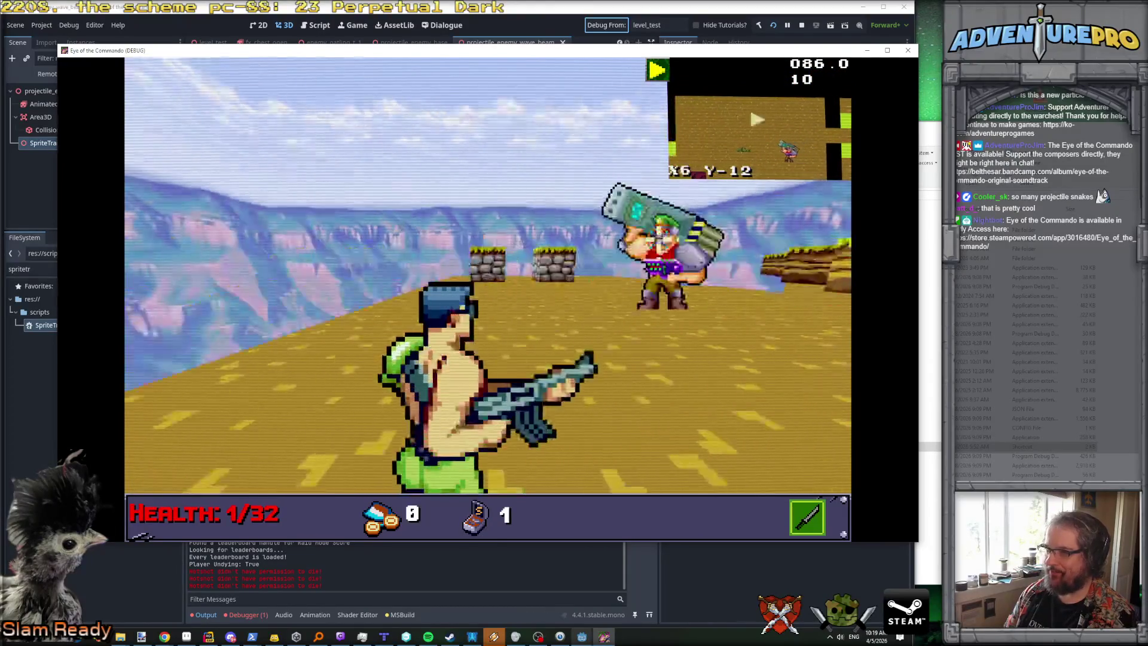
key("Down")
key("space")
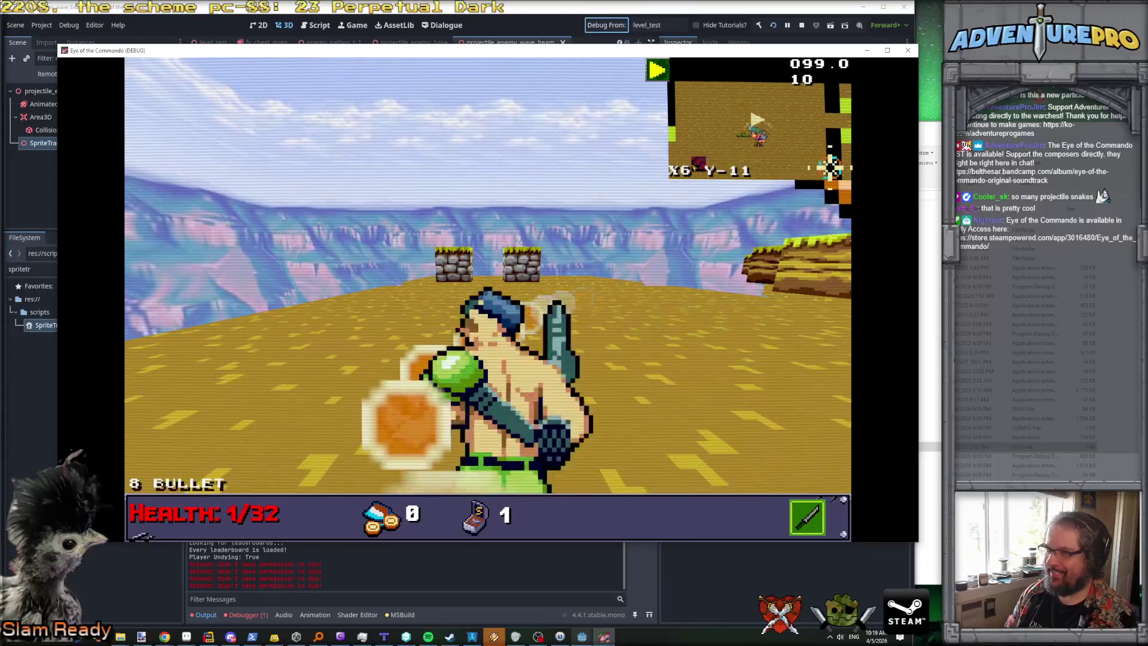
key("Down")
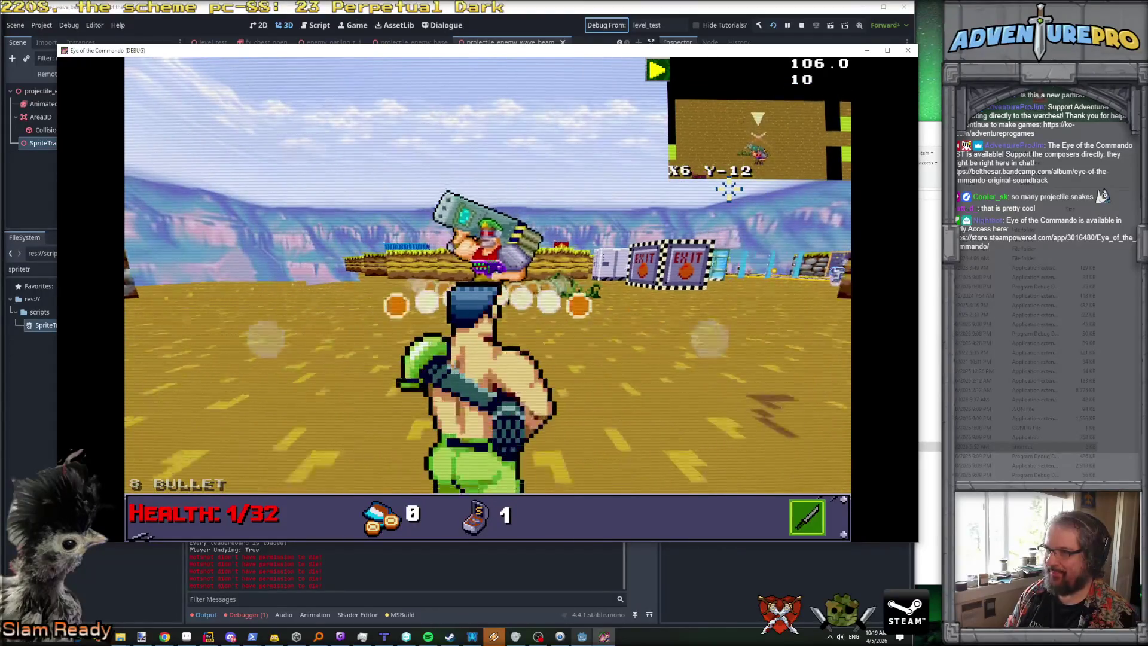
key("Down")
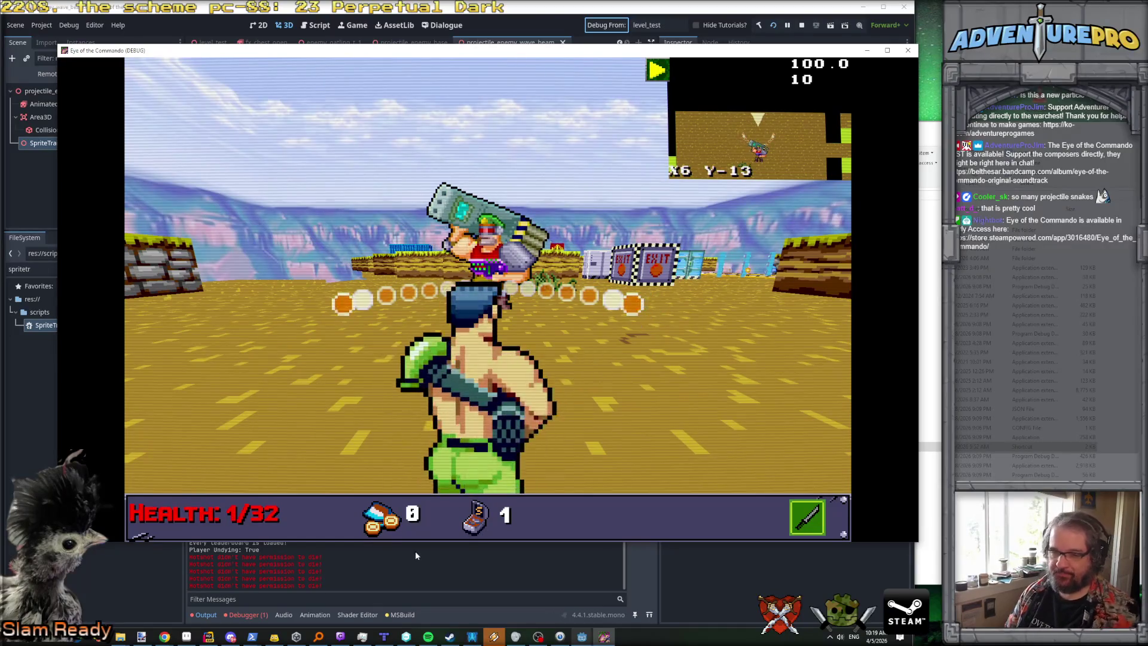
Step: Check the Godot editor and the running game, then return to Projectile.cs in Rider
mouse_move(274, 637)
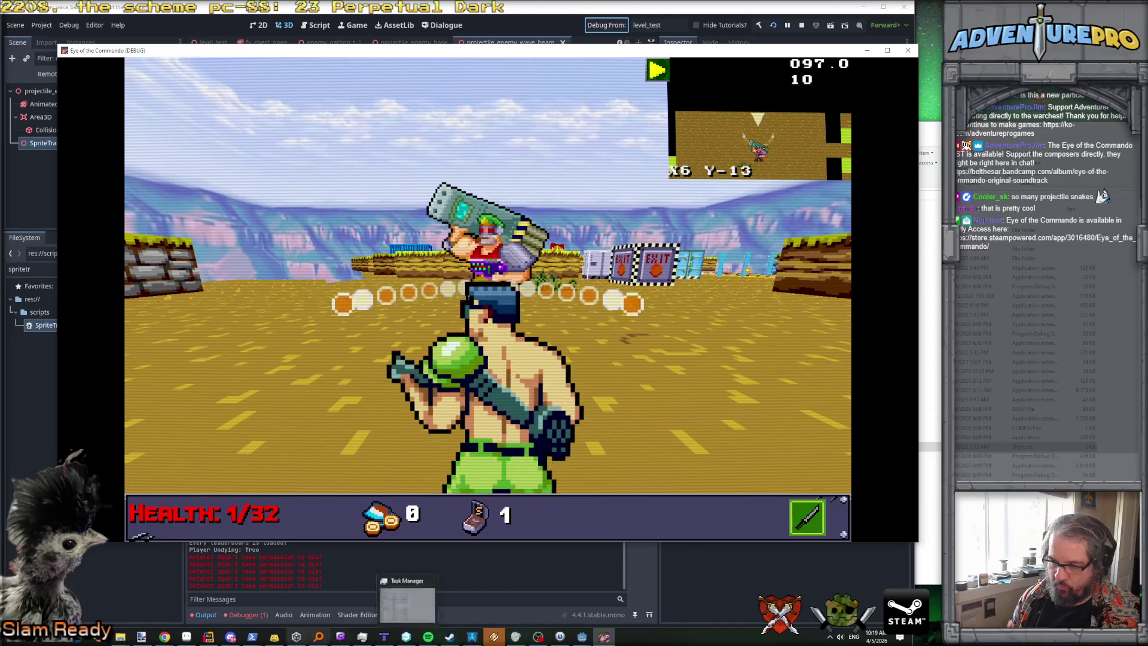
mouse_move(208, 637)
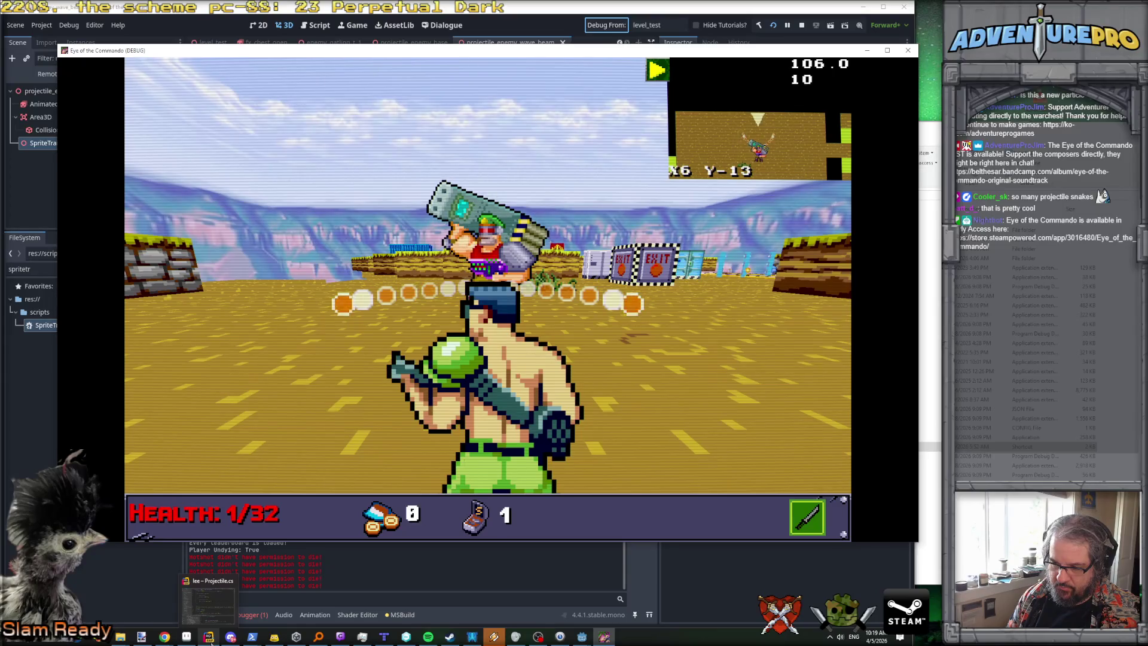
left_click(353, 563)
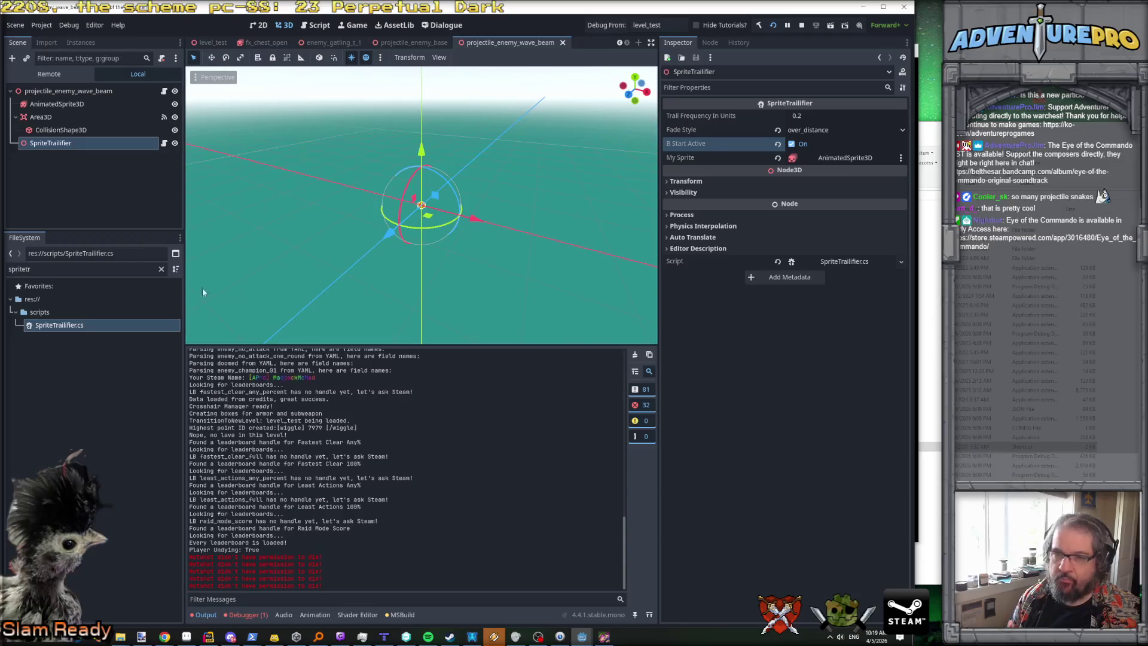
mouse_move(604, 636)
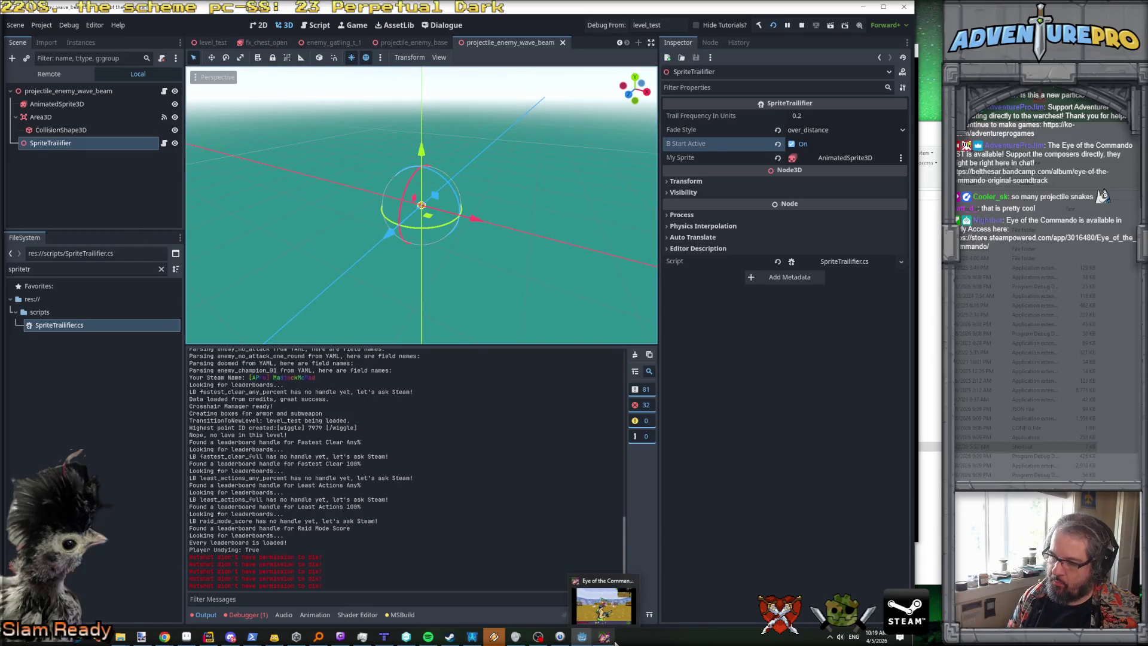
left_click(605, 607)
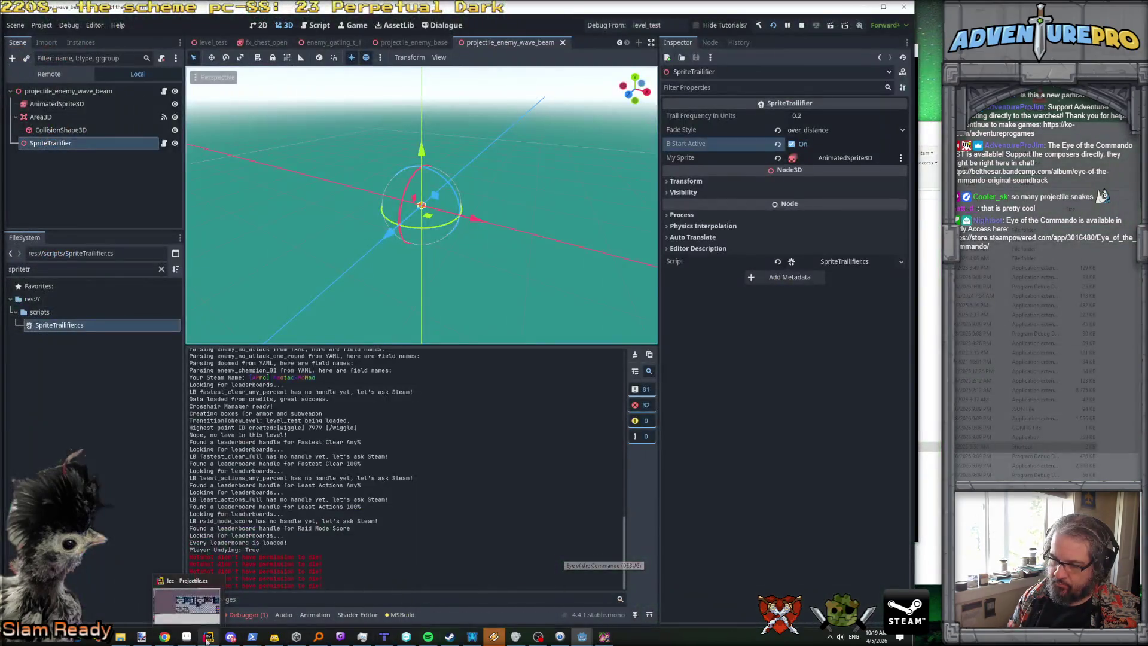
left_click(208, 636)
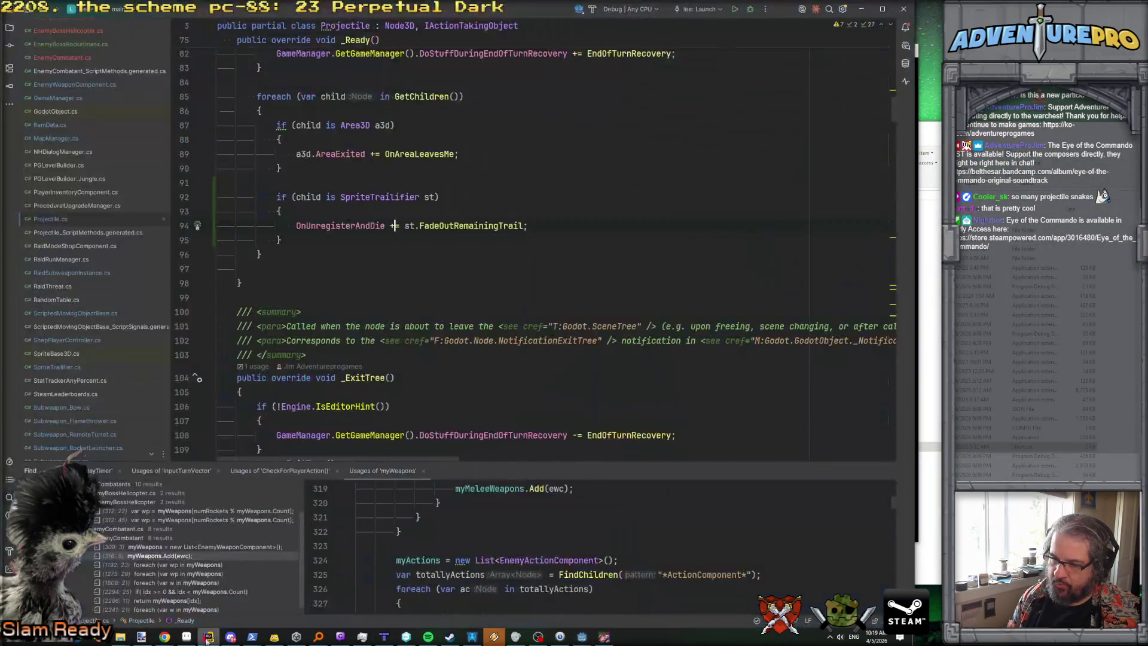
Step: Scroll through Projectile.cs to review the UnregisterAndDie code
scroll(393, 229, "up", 5)
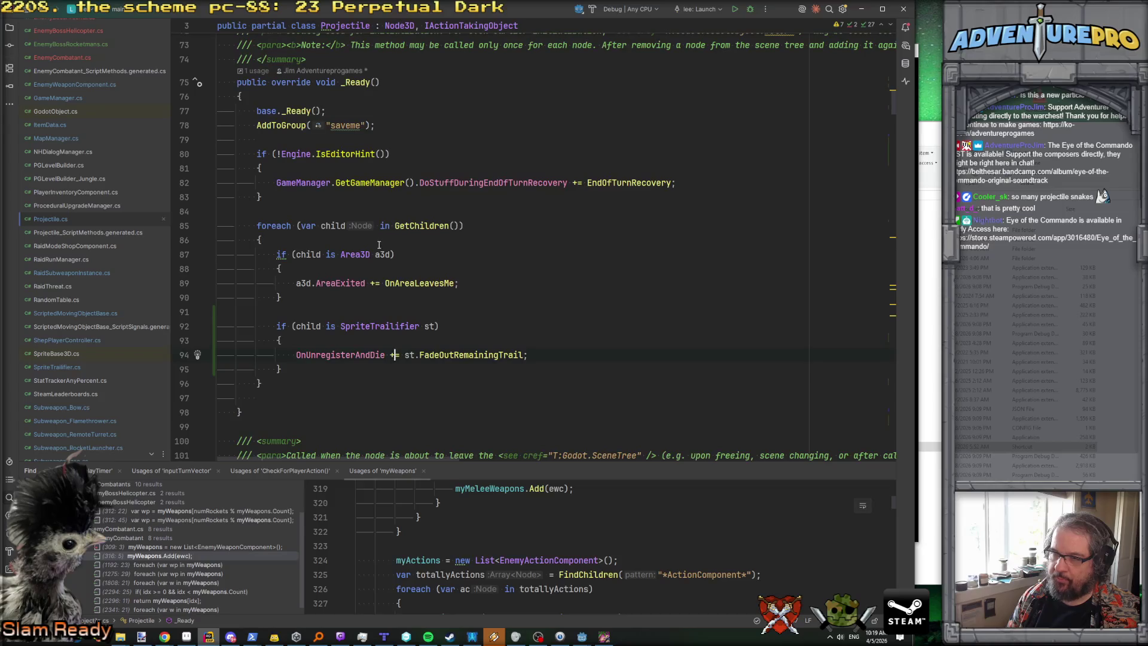
scroll(364, 255, "down", 6)
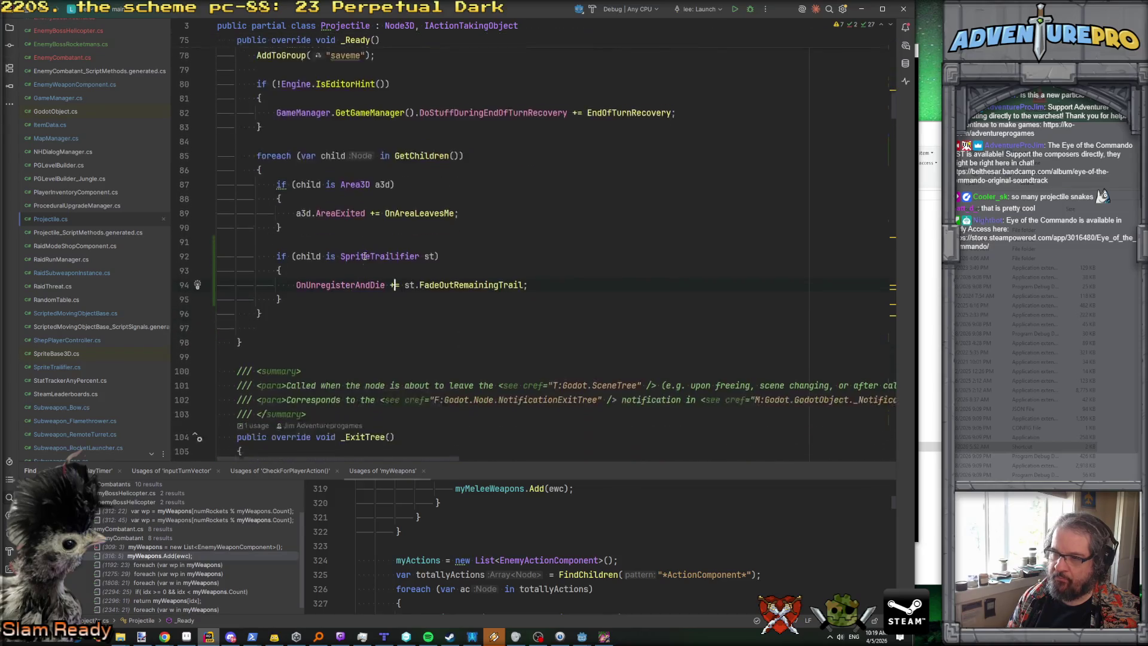
scroll(364, 256, "down", 7)
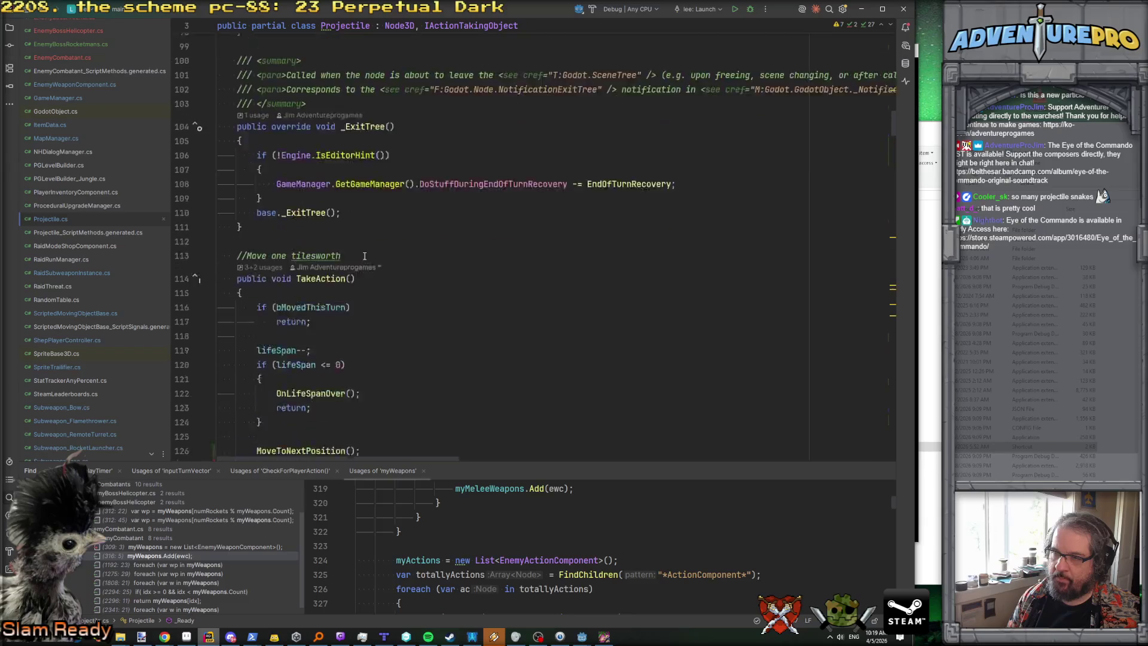
scroll(364, 256, "up", 3)
scroll(364, 255, "down", 9)
scroll(364, 256, "down", 10)
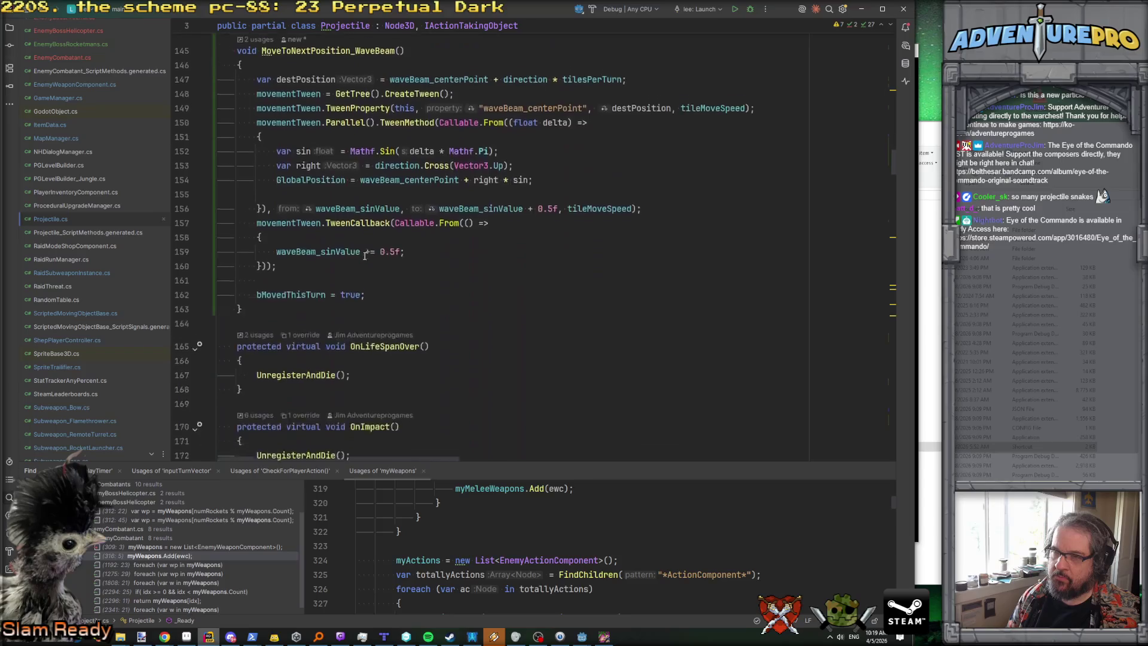
scroll(365, 256, "down", 3)
scroll(364, 256, "up", 3)
scroll(365, 257, "down", 3)
scroll(365, 256, "down", 7)
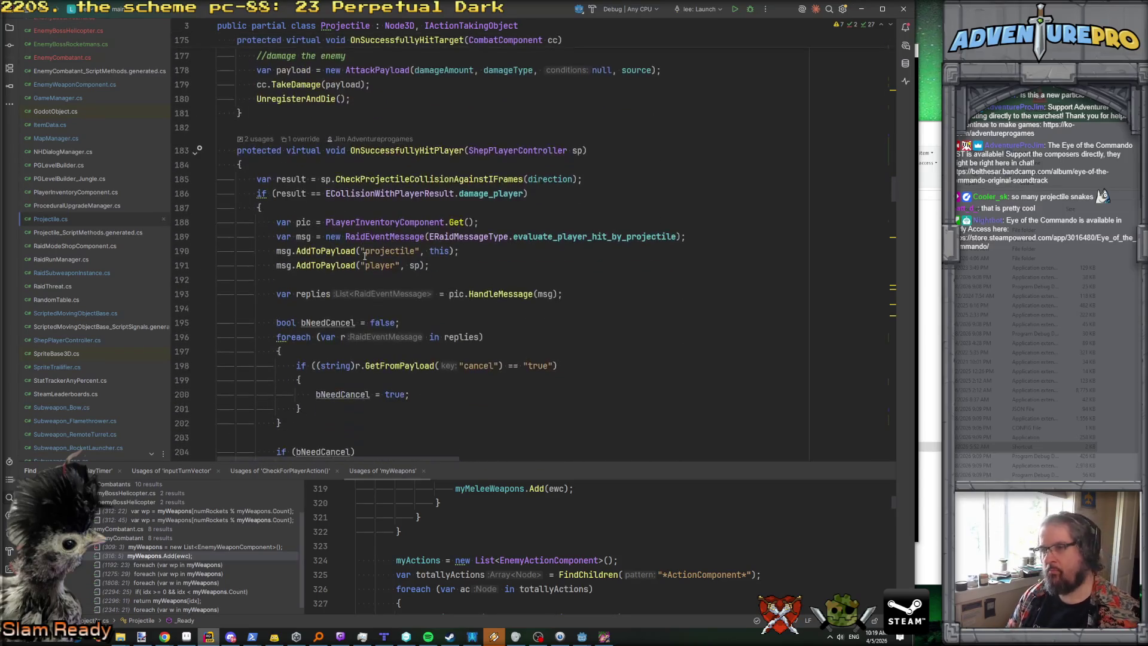
scroll(365, 256, "down", 4)
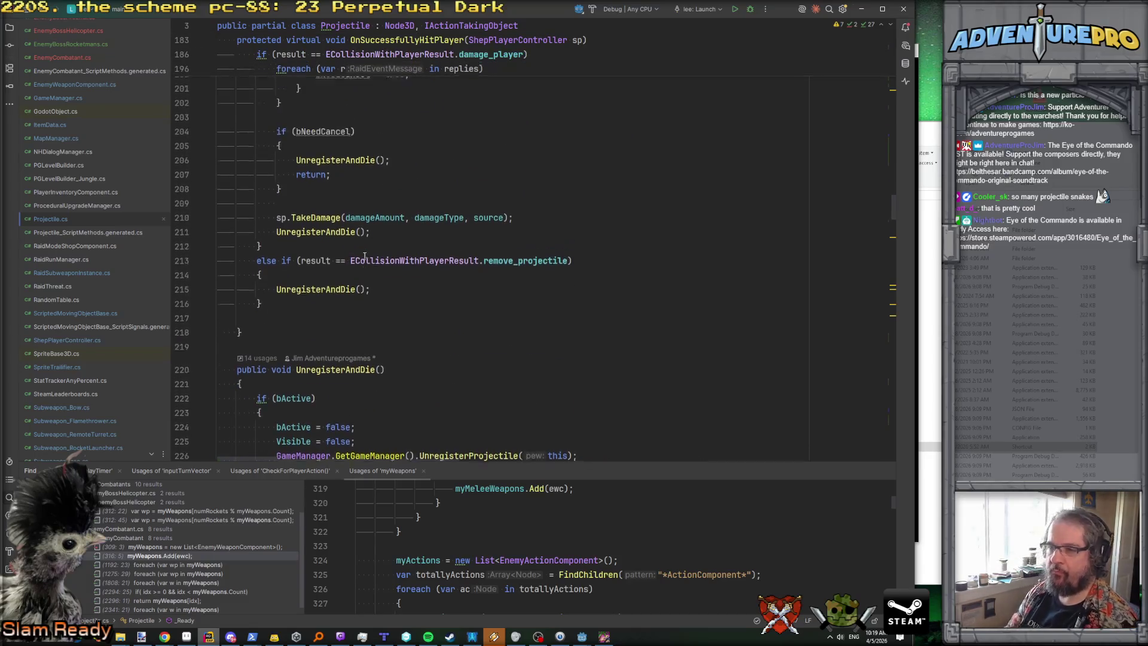
scroll(371, 262, "up", 4)
scroll(376, 266, "up", 2)
scroll(365, 260, "down", 10)
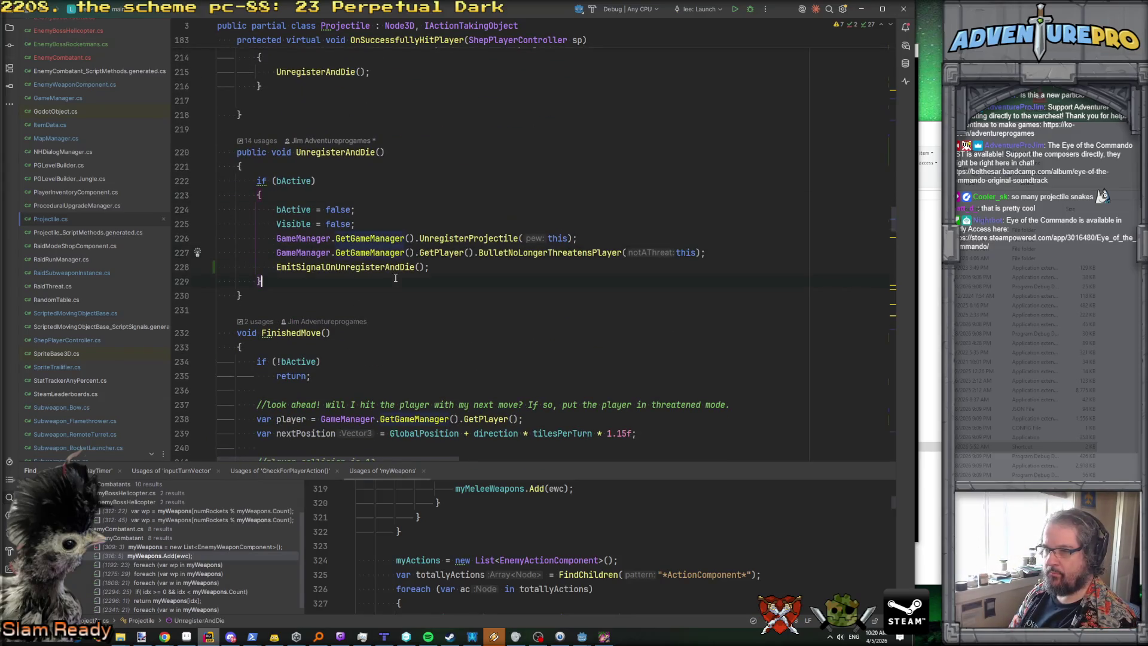
Step: Inspect EmitSignalOnUnregisterAndDie's generated declaration, then navigate back to UnregisterAndDie
left_click(355, 224)
left_click(310, 252)
left_click(351, 266, "ctrl")
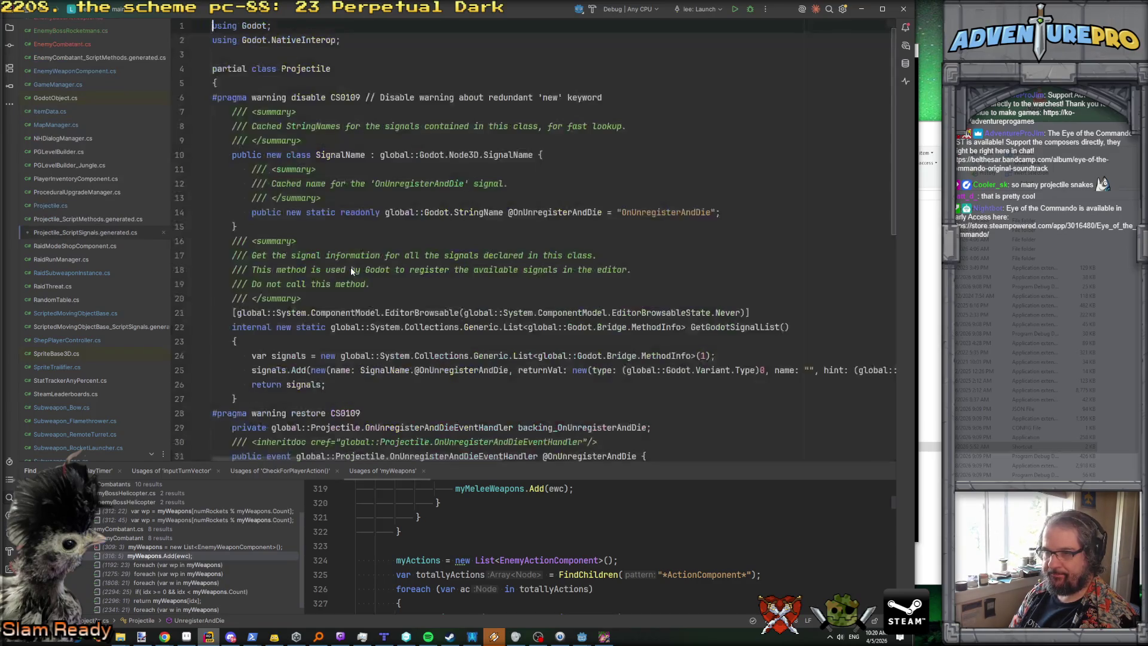
key("ctrl+minus")
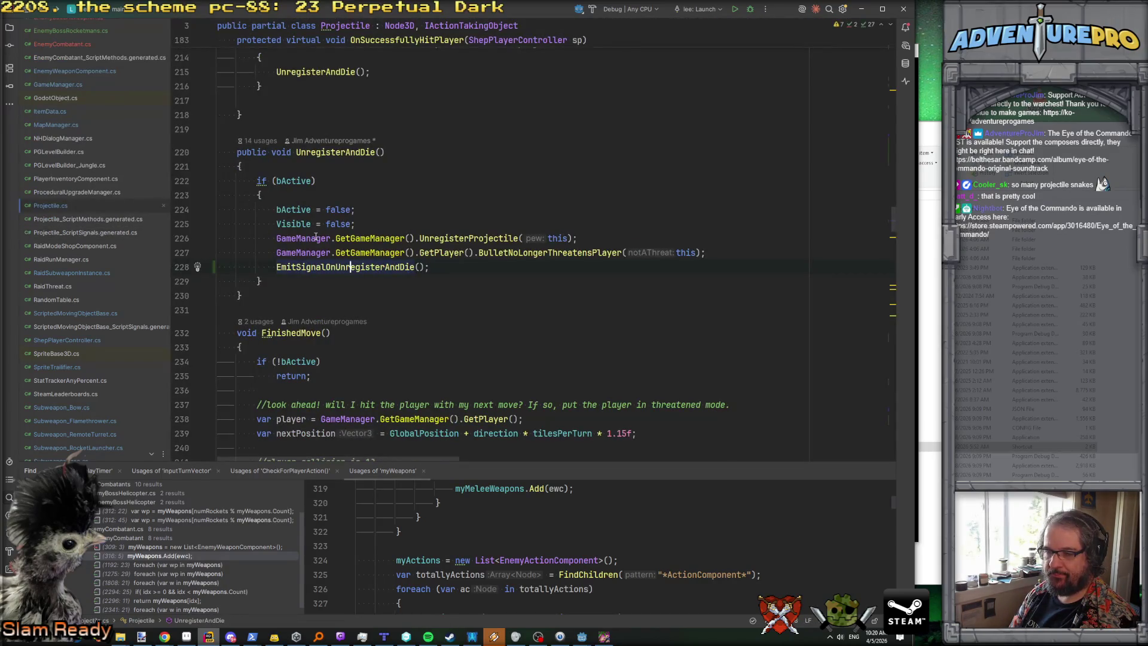
scroll(318, 273, "down", 3)
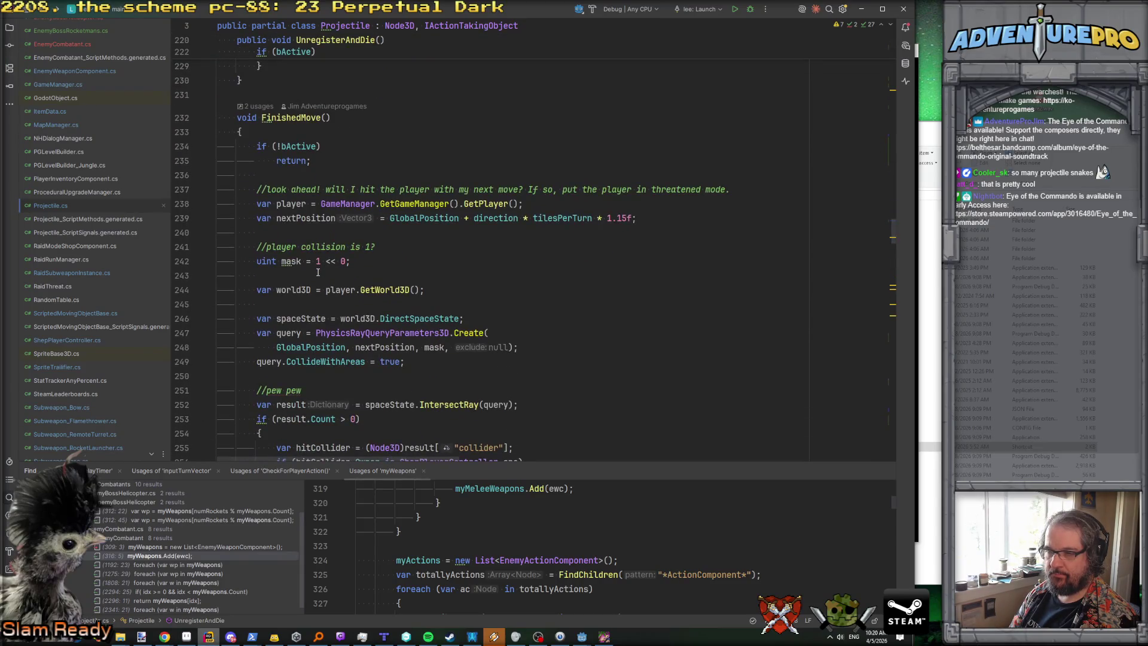
scroll(318, 273, "up", 5)
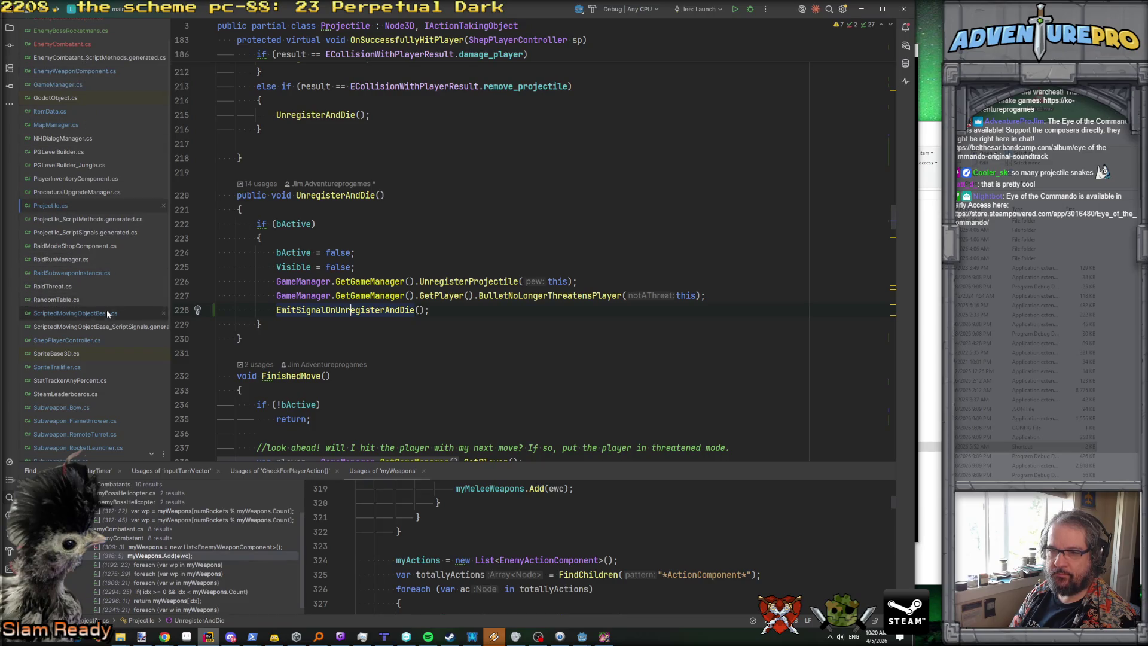
Step: Open SpriteTrailifier.cs and check how bActive is set in PostReady
left_click(99, 369)
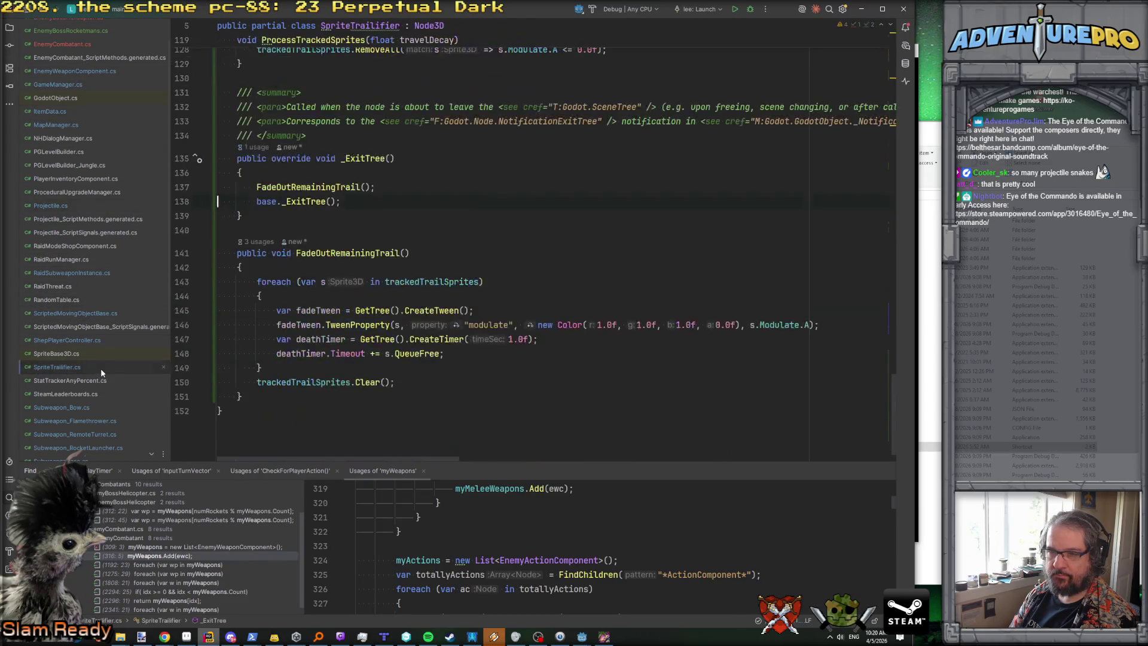
scroll(375, 353, "up", 20)
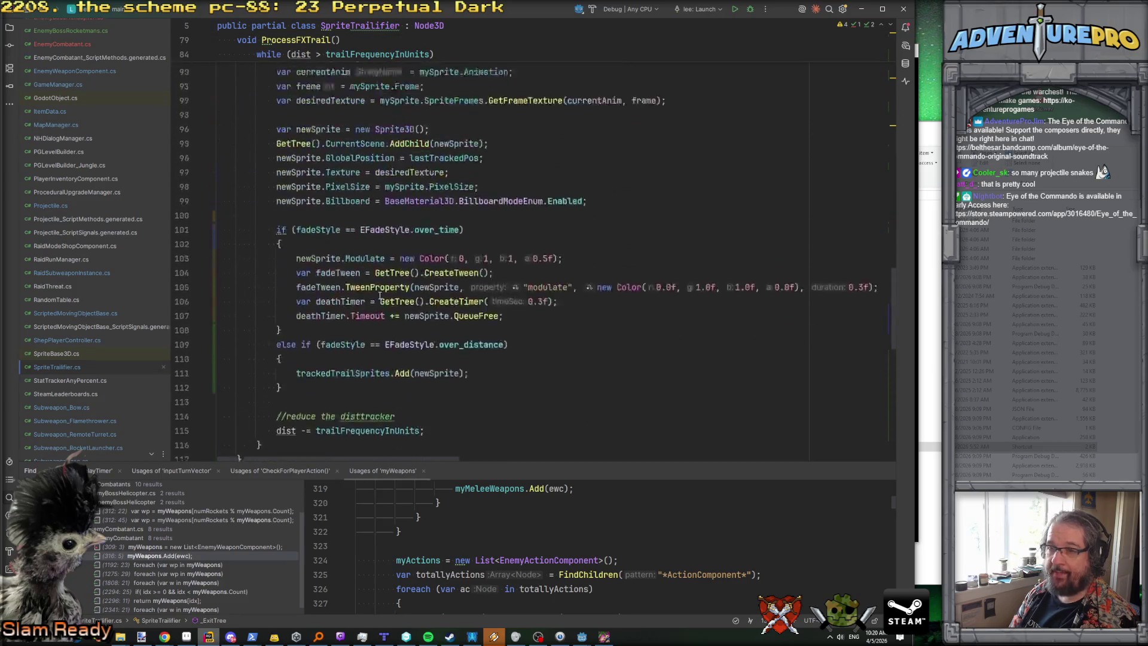
scroll(379, 296, "up", 7)
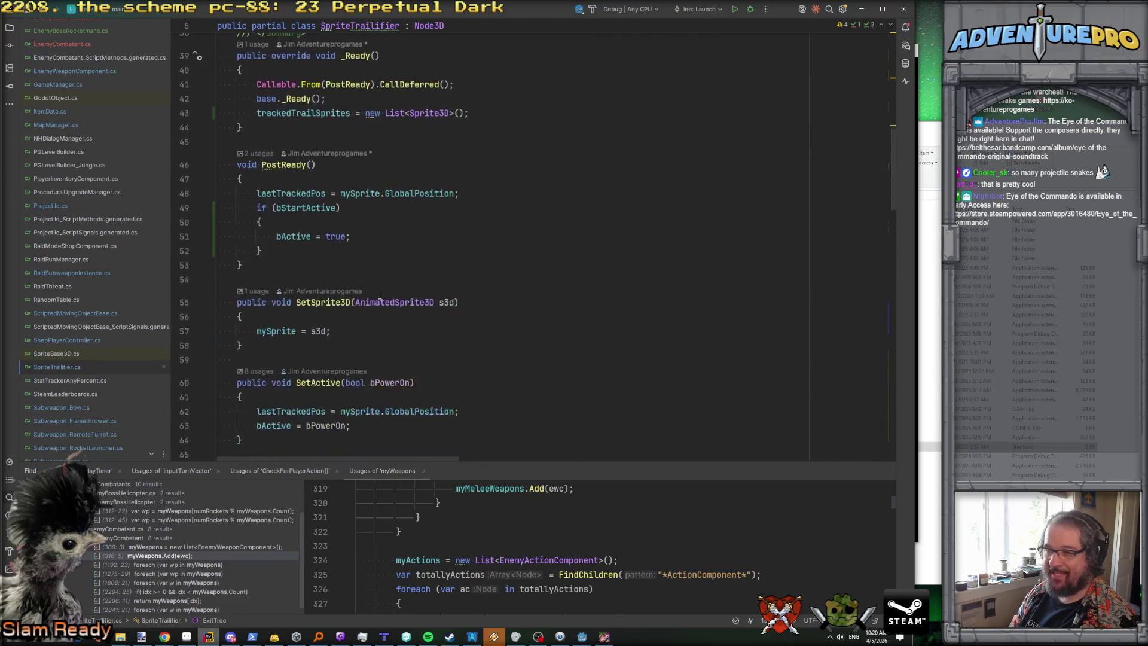
left_click(310, 236)
scroll(456, 329, "down", 20)
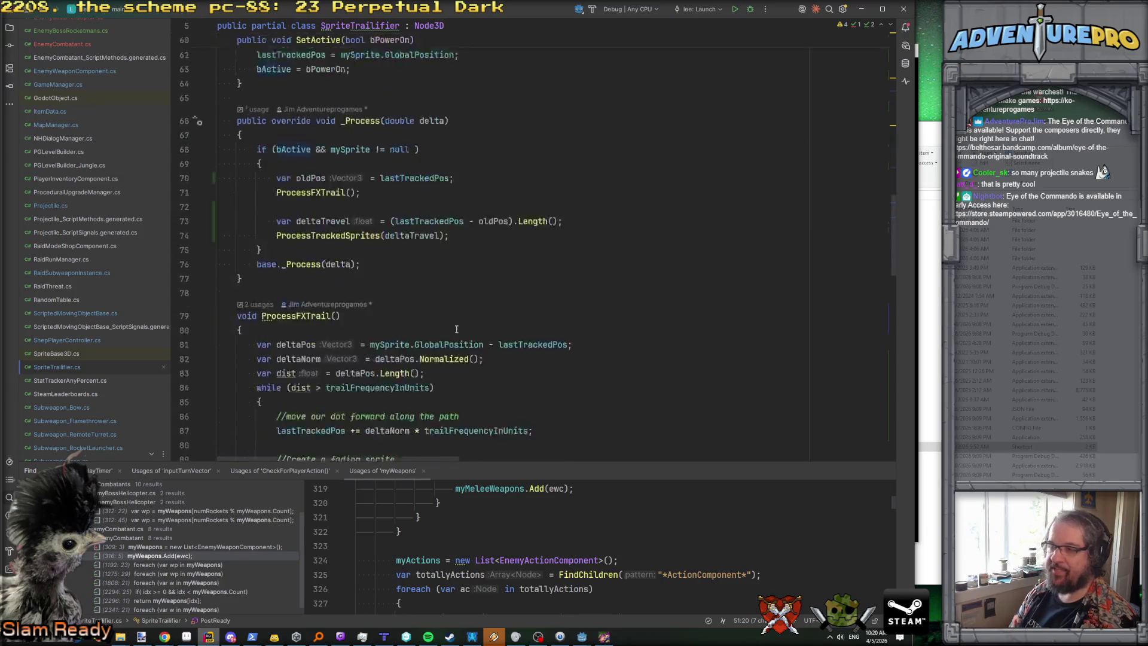
scroll(456, 329, "down", 9)
Step: Add 'bActive = false;' after trackedTrailSprites.Clear() in FadeOutRemainingTrail
left_click(308, 339)
key("Return")
type("bA")
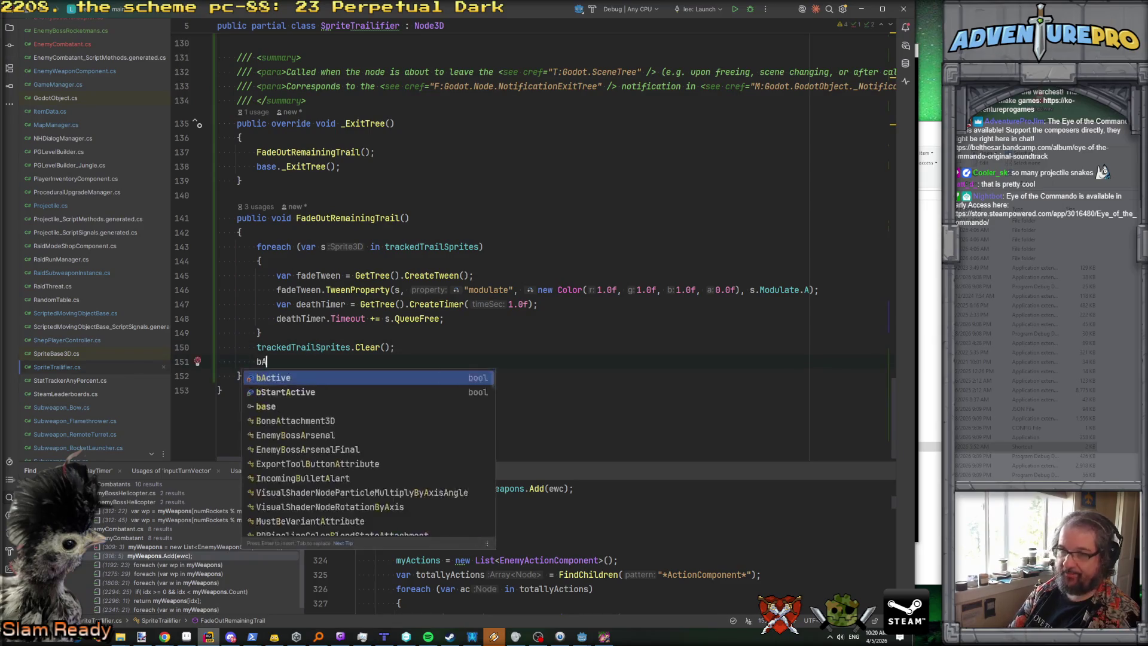
key("Return")
type("= falsde;")
key("BackSpace")
key("BackSpace")
key("BackSpace")
type("e;")
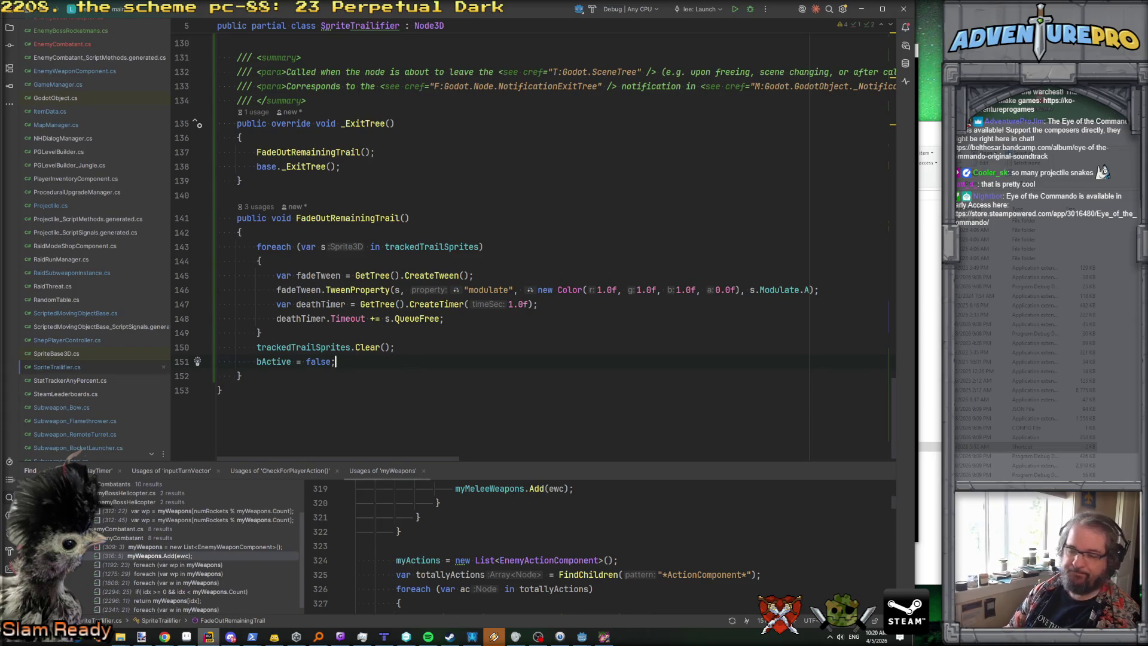
Step: Close the running Eye of the Commando debug window and bring Godot forward
key("alt+Tab")
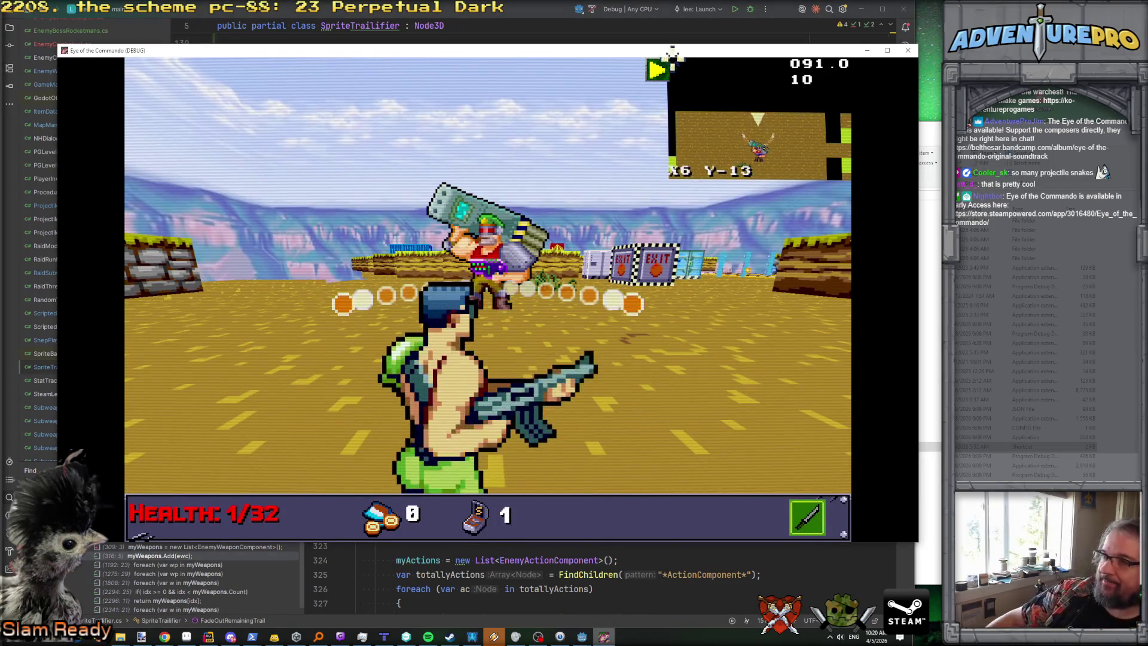
left_click(907, 50)
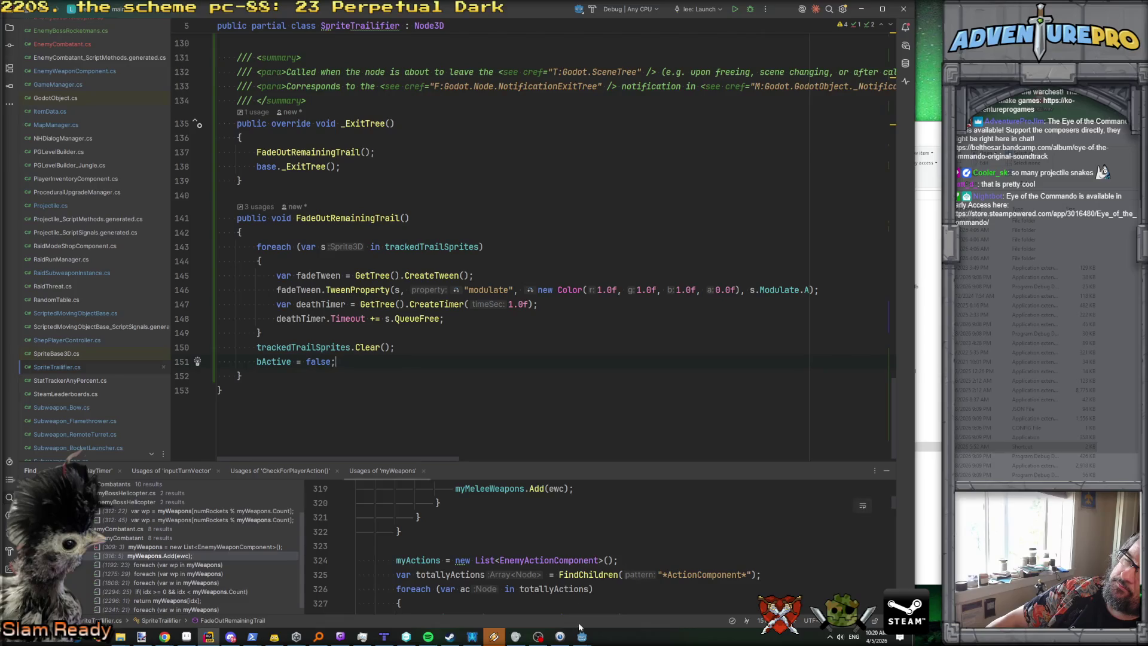
mouse_move(582, 635)
left_click(618, 615)
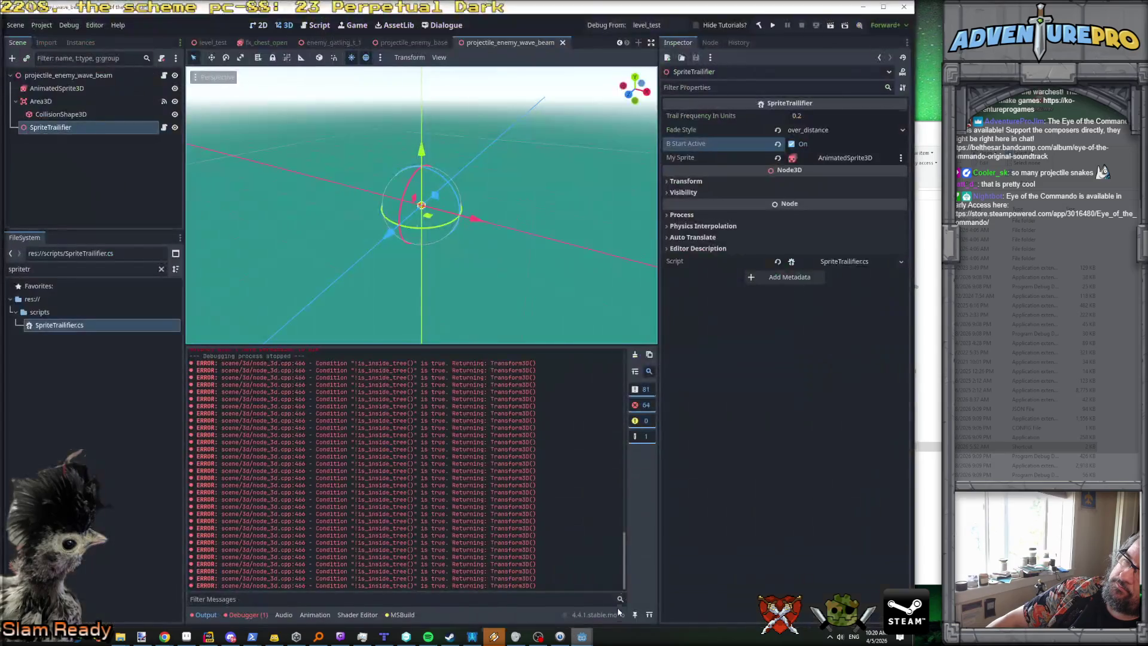
Step: Save and relaunch the game from Godot's run button, then switch to the Ludum Dare browser page
left_click(609, 25)
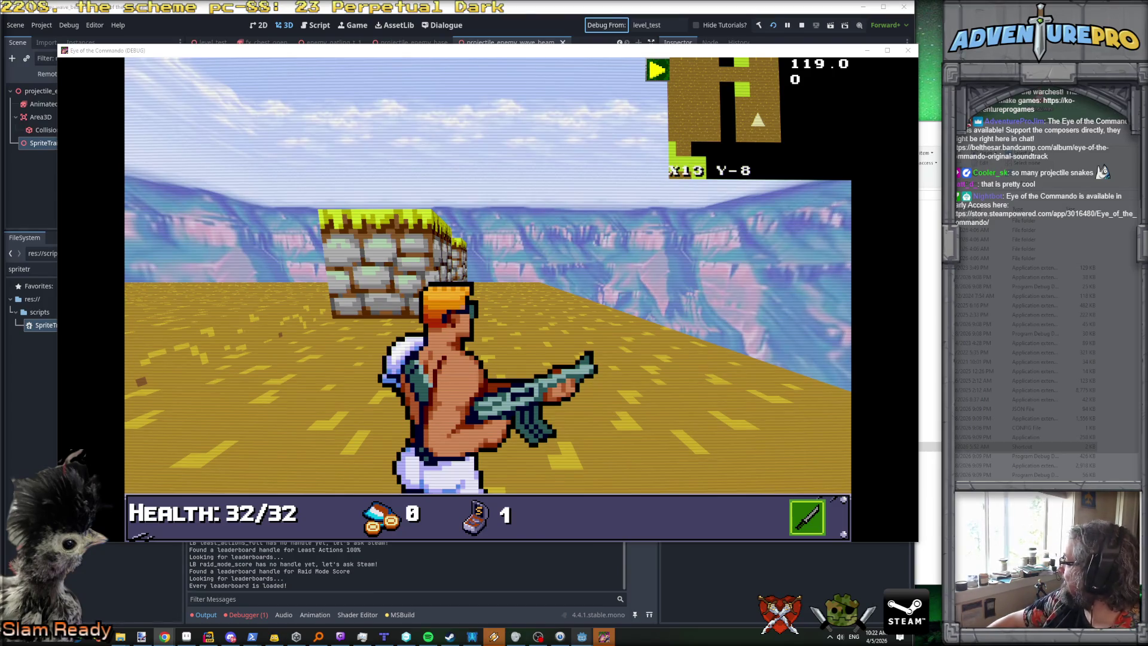
key("alt+Tab")
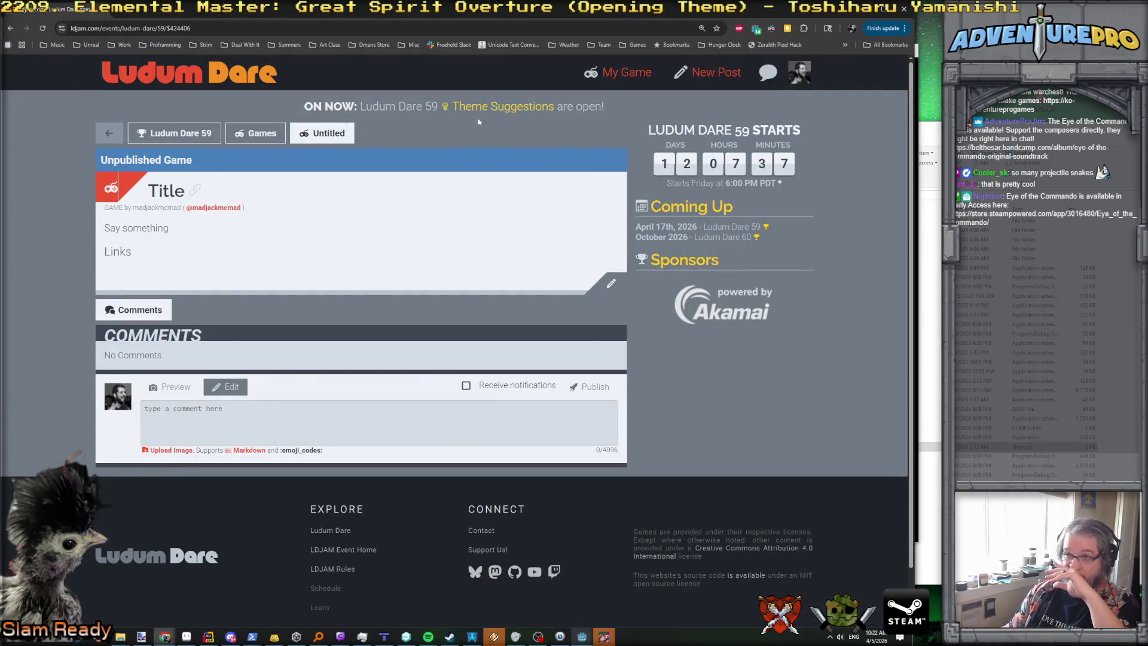
Step: View the Ludum Dare 59 Theme Suggestions and the suggestion field, then visit Ludum Dare's Bluesky profile
left_click(535, 107)
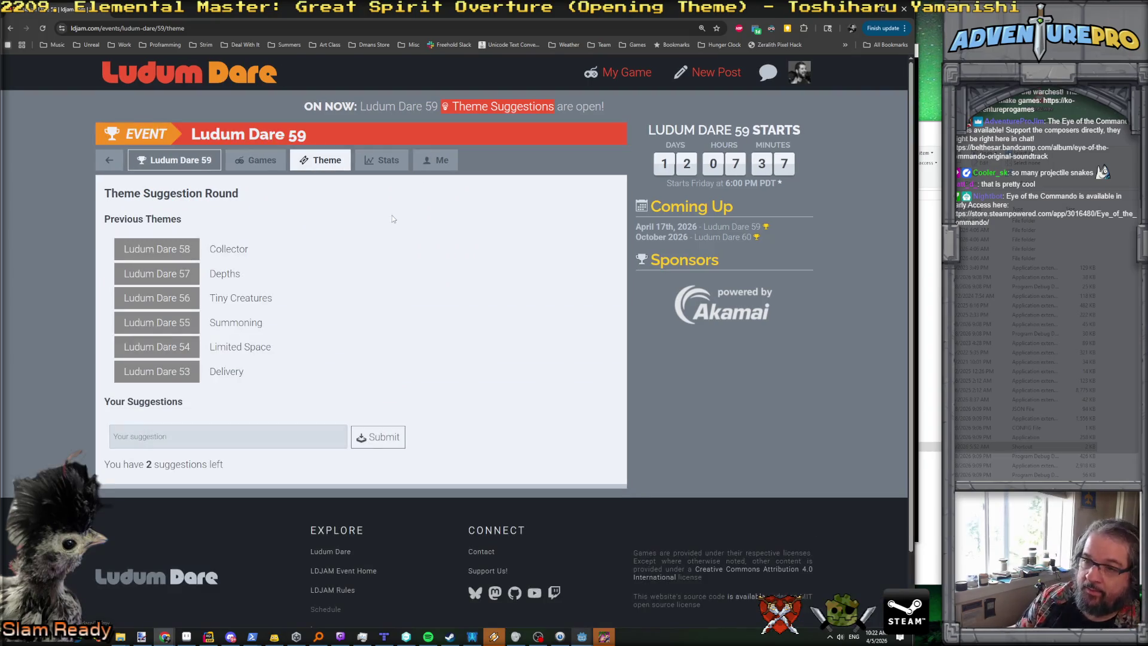
left_click(152, 440)
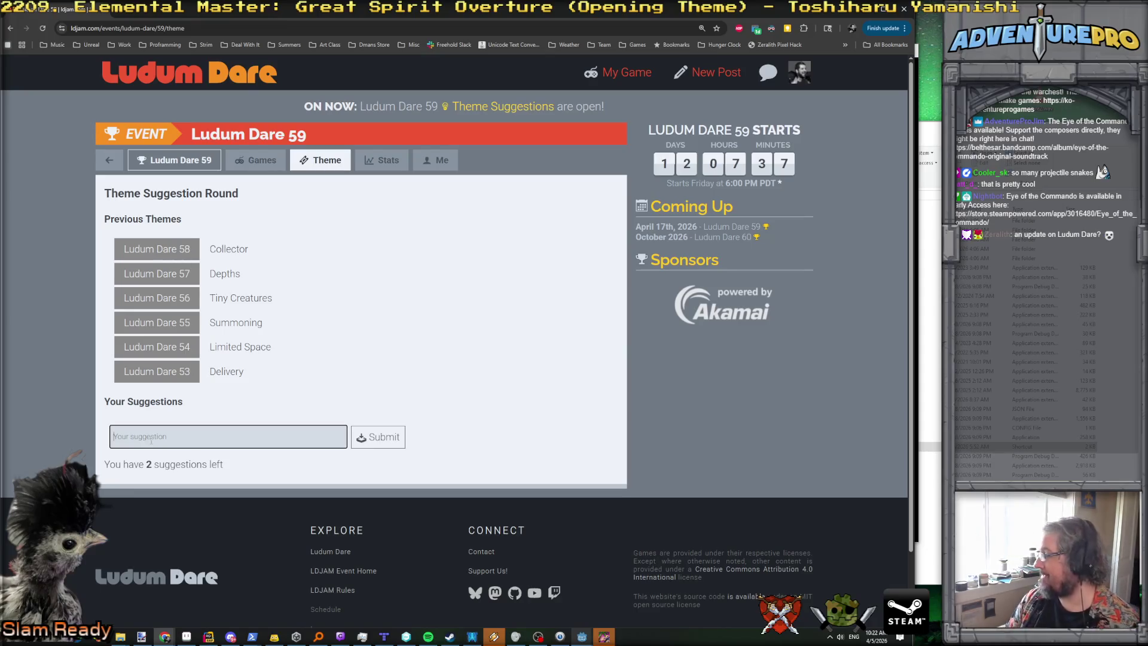
key("alt+Tab")
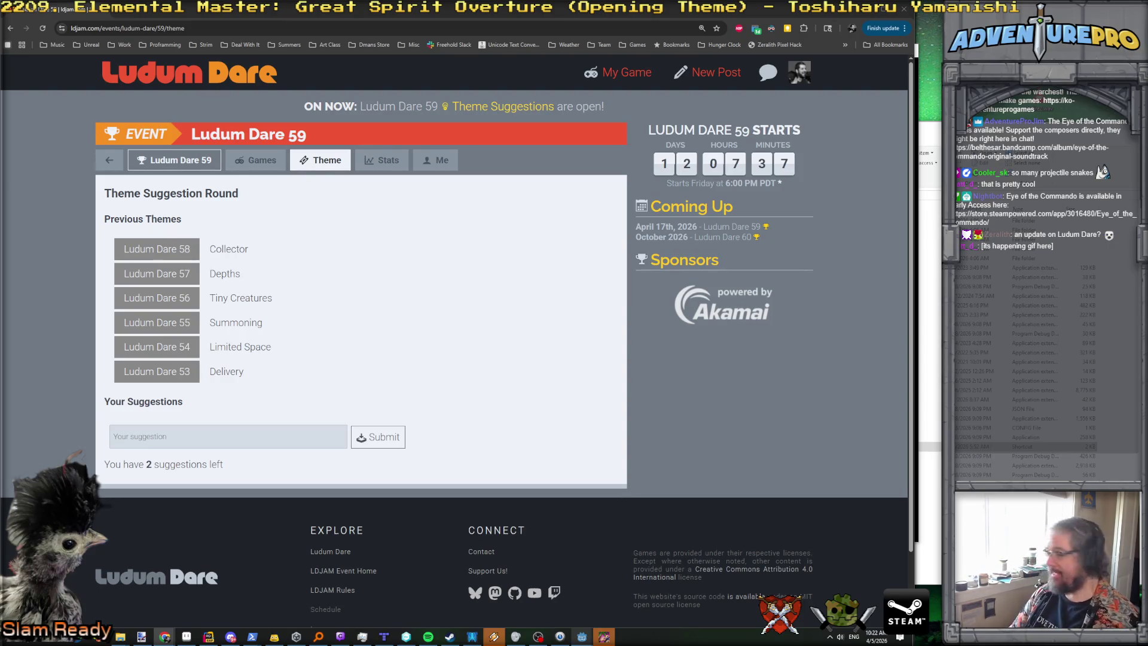
scroll(690, 320, "down", 2)
left_click(476, 575)
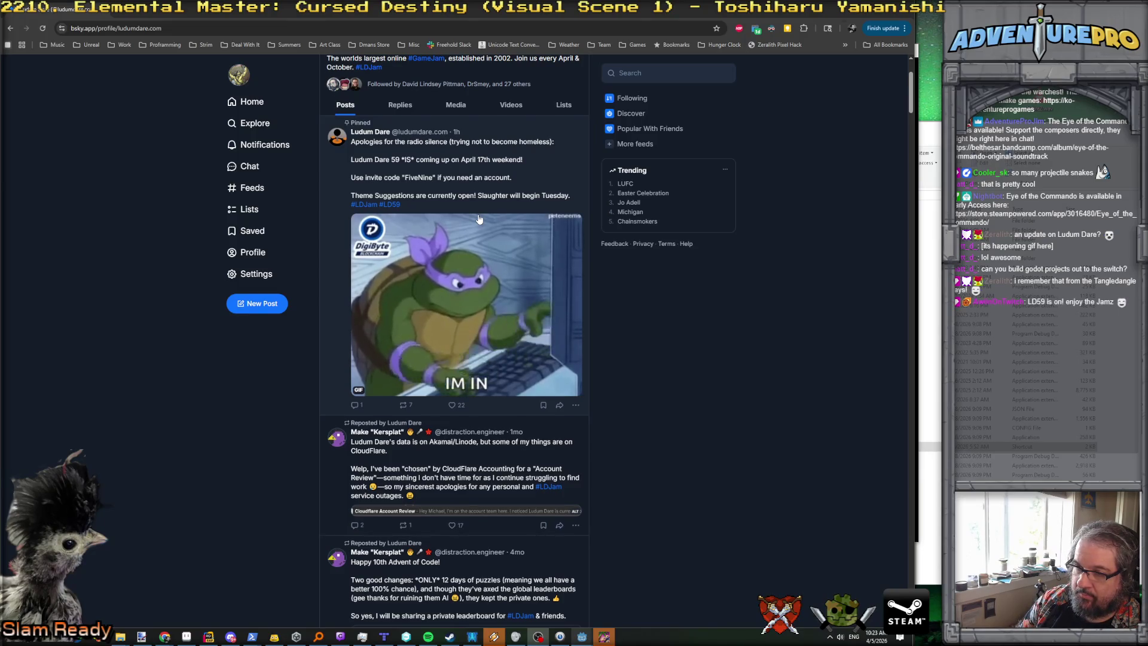
Step: Open the profile of the account that reposted the mashup post
scroll(478, 219, "up", 3)
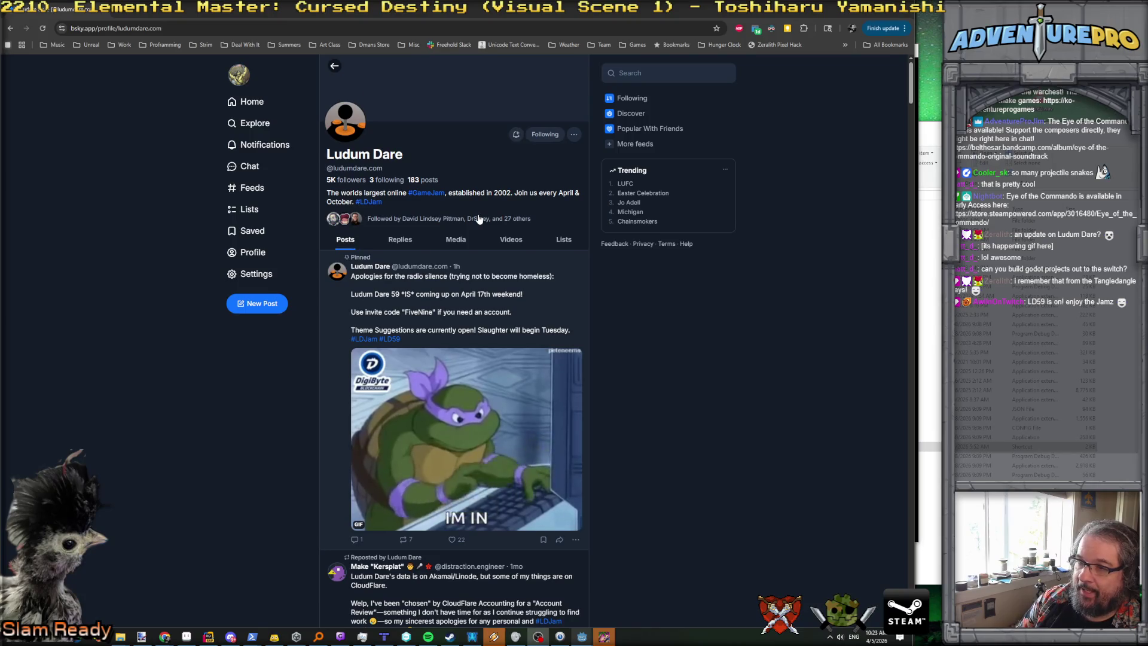
scroll(390, 480, "down", 2)
left_click(389, 477)
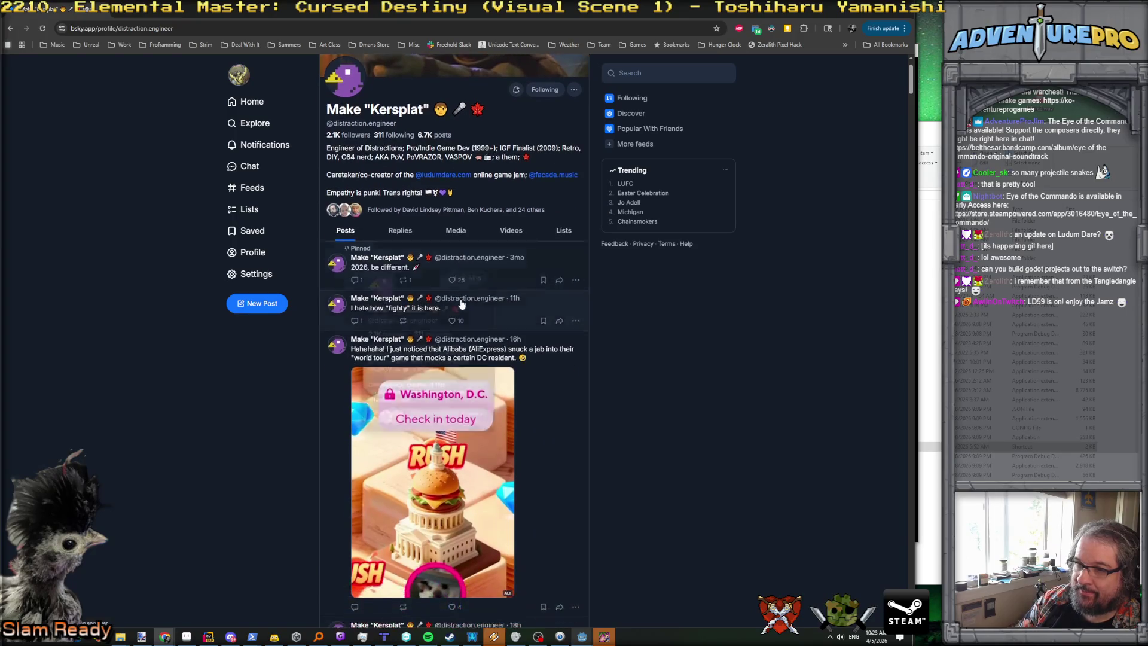
Step: Scroll that profile to the Space Jam / Fist of the North Star mashup post and open its thread
scroll(418, 239, "down", 2)
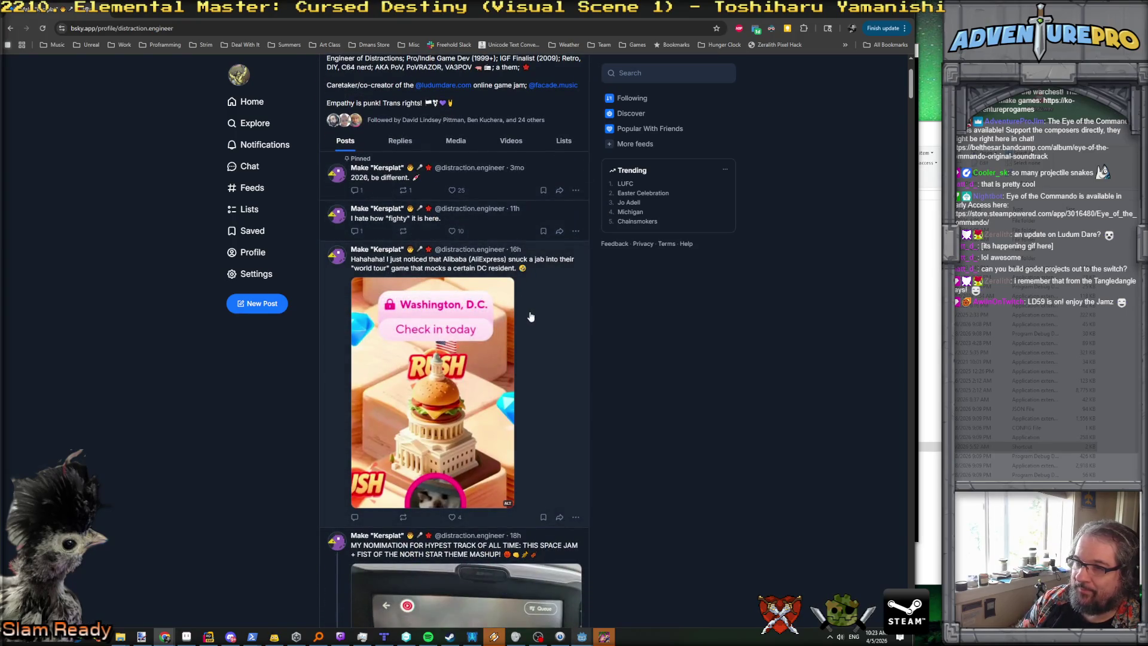
scroll(531, 310, "down", 2)
scroll(548, 270, "down", 2)
scroll(548, 270, "down", 1)
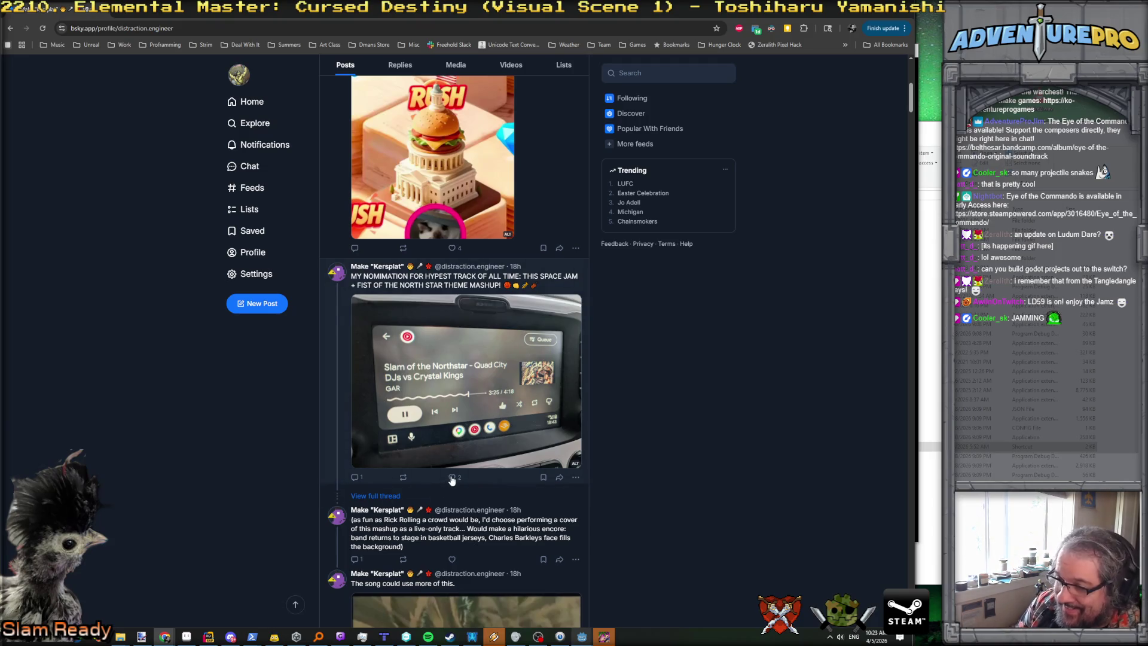
scroll(453, 480, "down", 1)
scroll(467, 461, "up", 1)
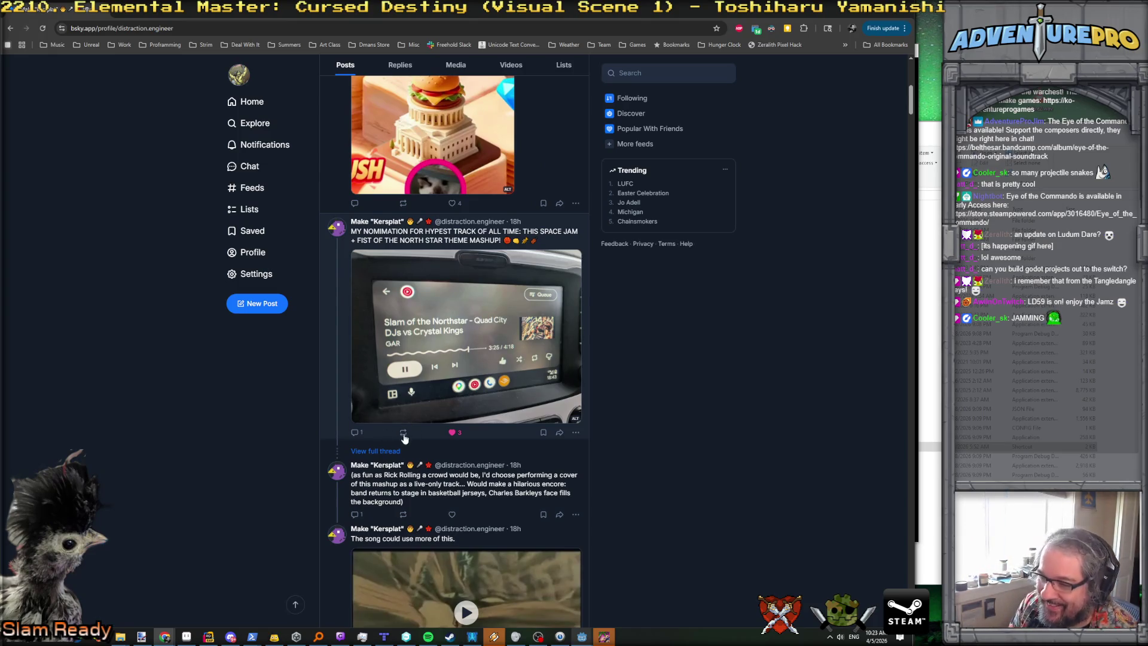
left_click(376, 451)
Step: Choose to quote the mashup post from its repost options
scroll(460, 421, "down", 2)
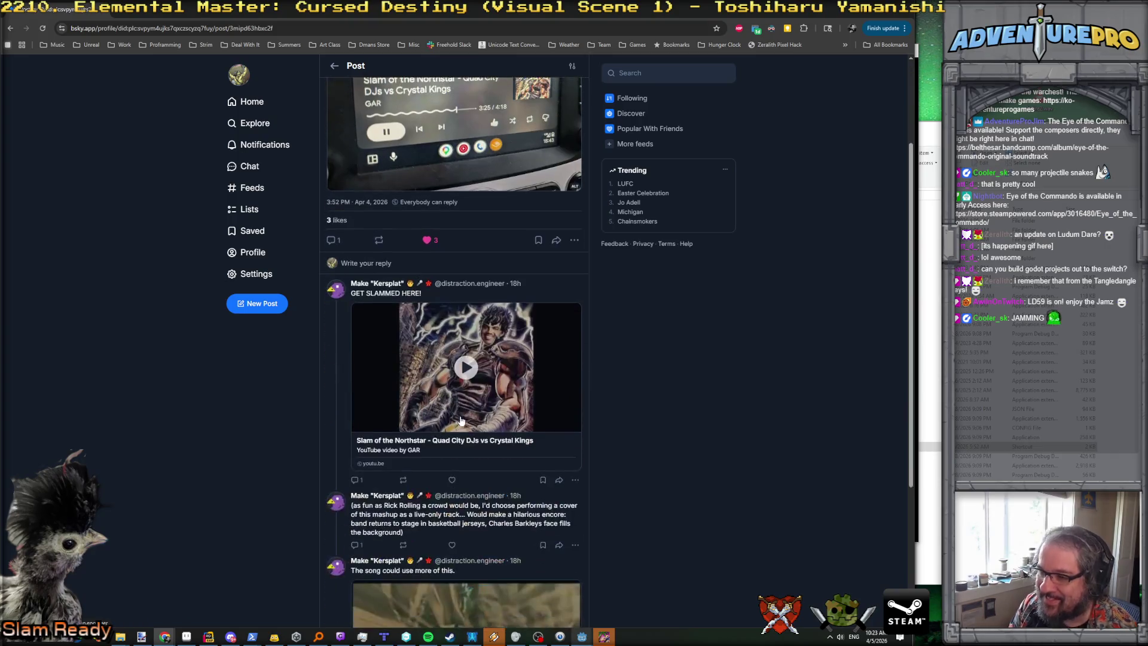
scroll(551, 371, "up", 3)
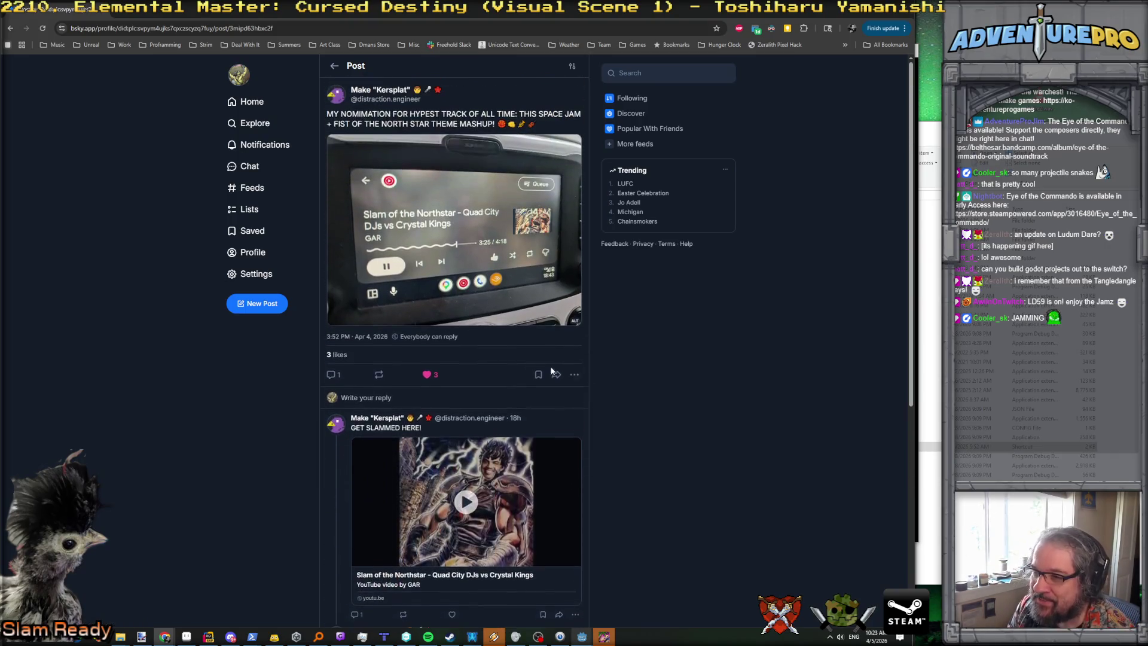
left_click(379, 375)
left_click(363, 410)
type("The official th")
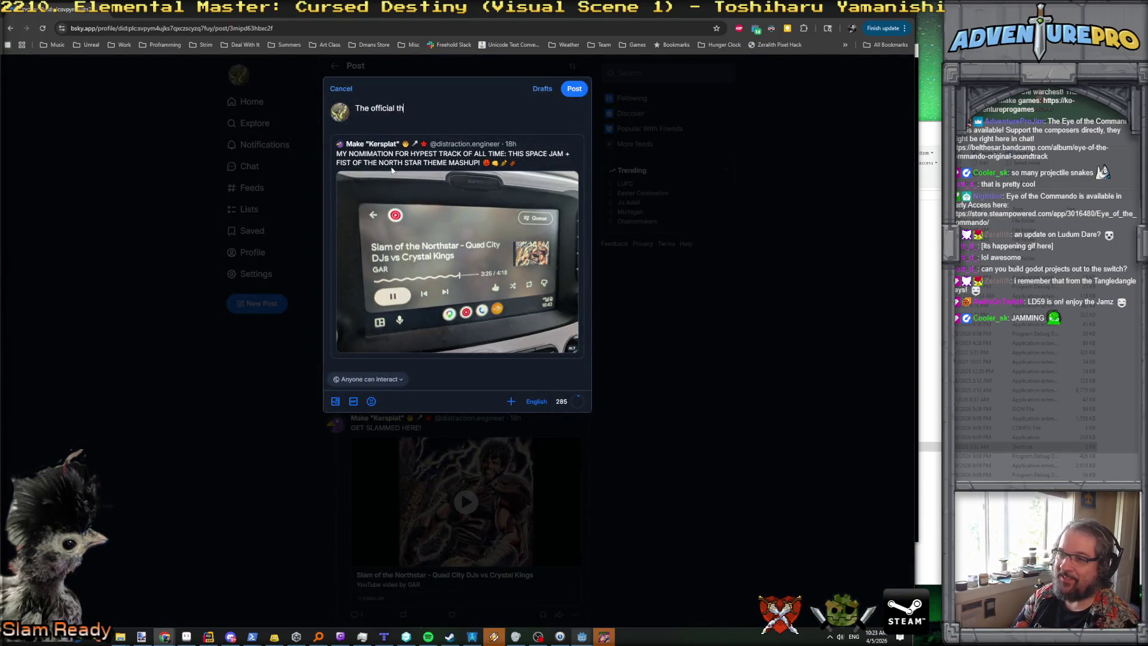
Step: Write the quote comment calling the mashup the official theme of the streamer's Twitch stream
type("eme of the Adventure")
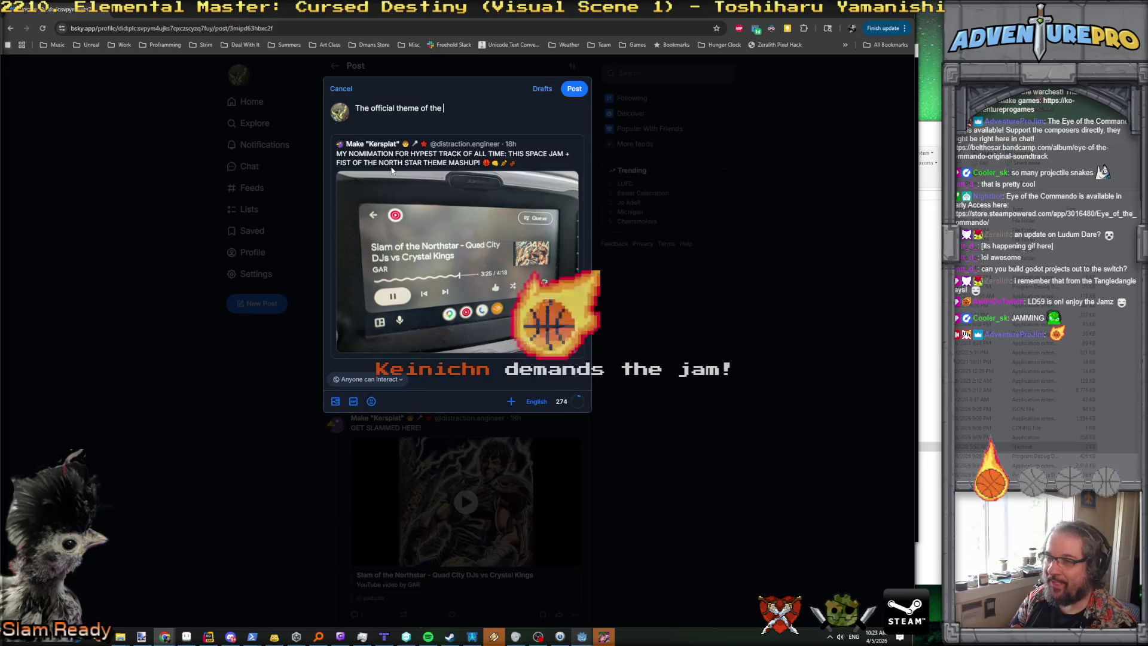
type("ProJim ")
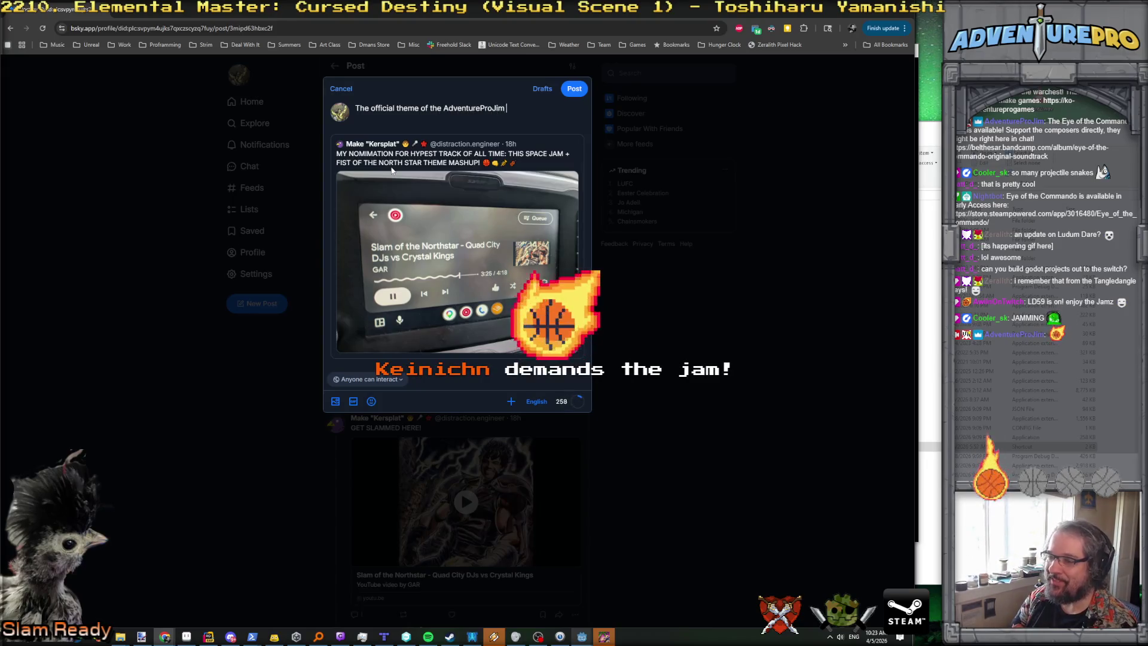
type("twitch stream ")
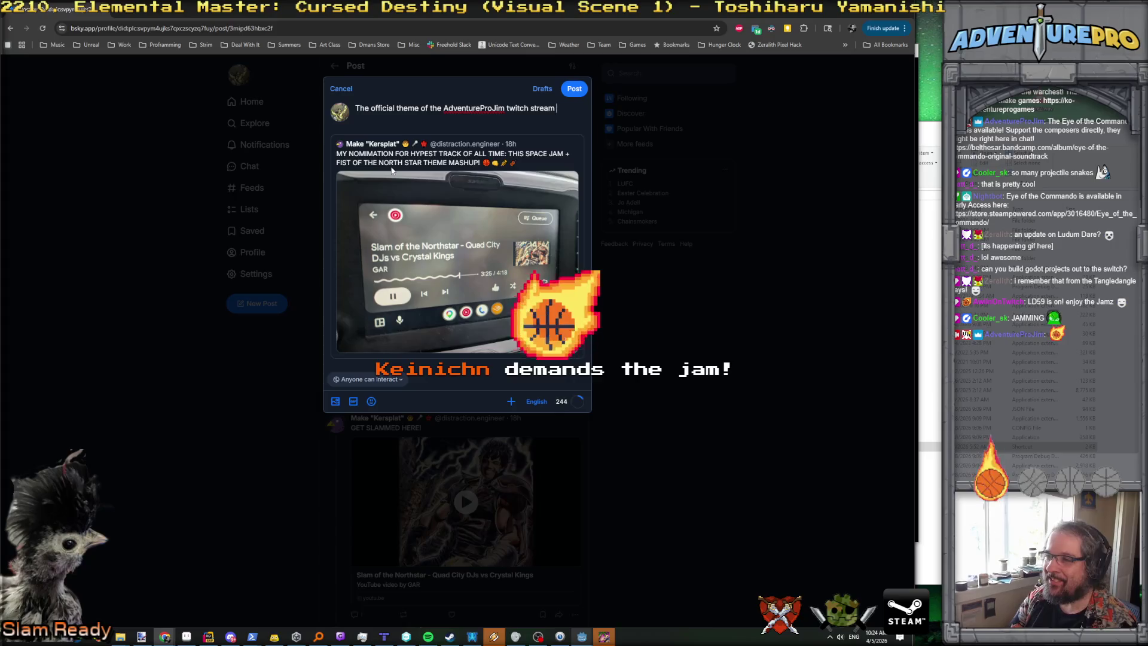
type("for like the last")
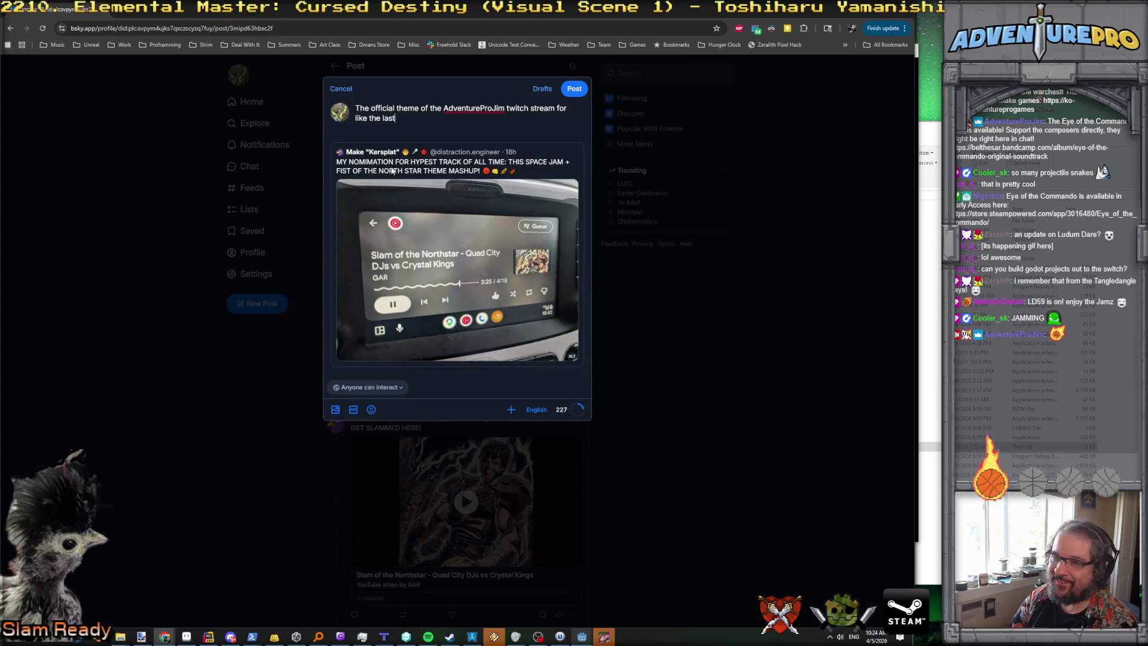
type(" I dunno, 10")
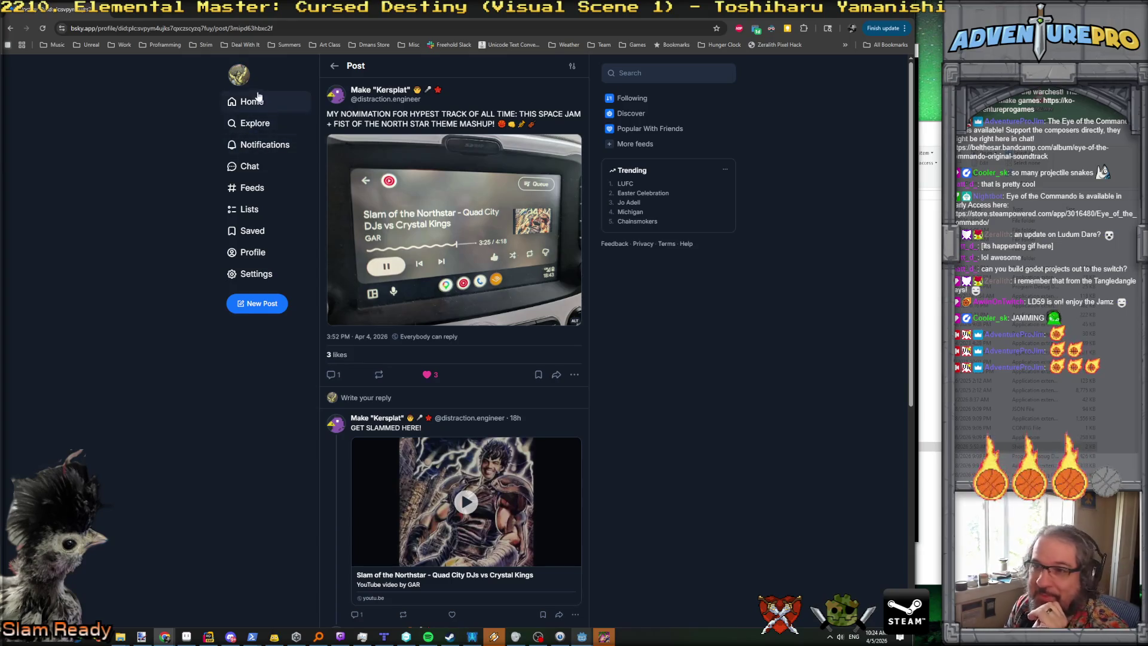
Step: Browse the Bluesky home feed, then return to the Ludum Dare theme suggestion field
left_click(256, 111)
scroll(310, 203, "down", 12)
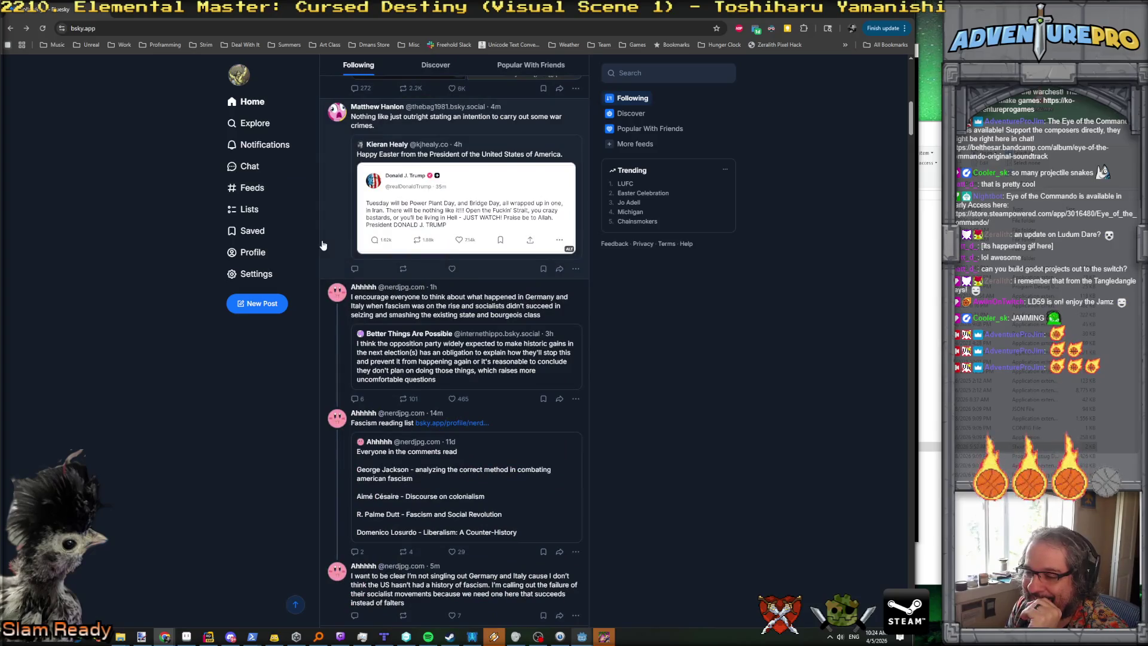
scroll(323, 246, "up", 8)
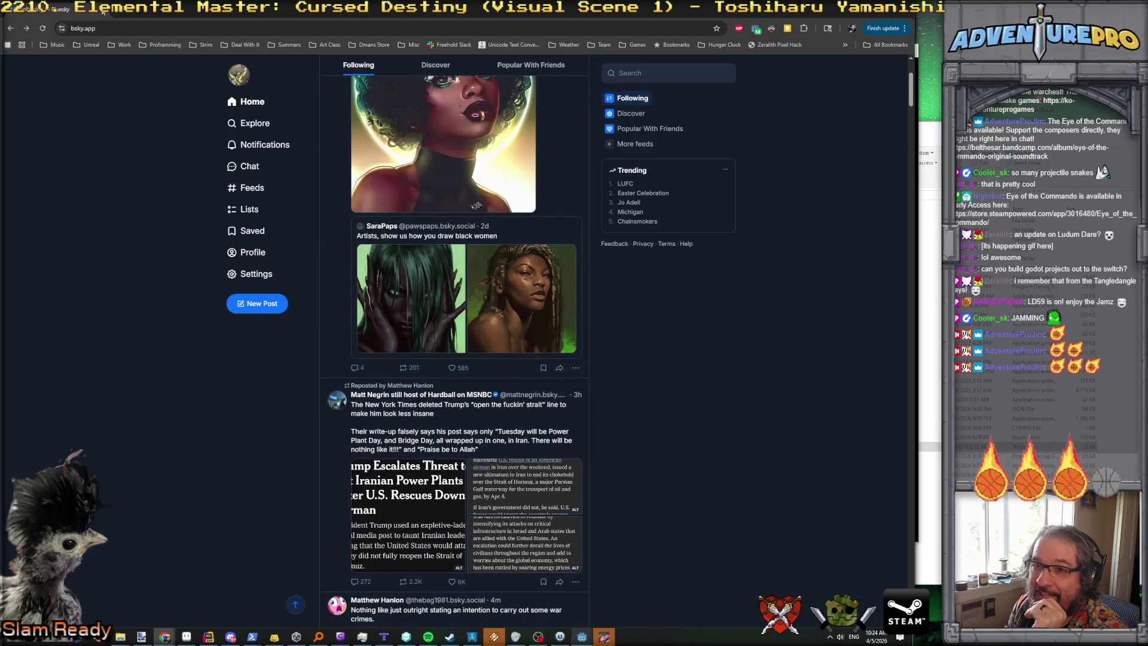
left_click(102, 11)
left_click(184, 358)
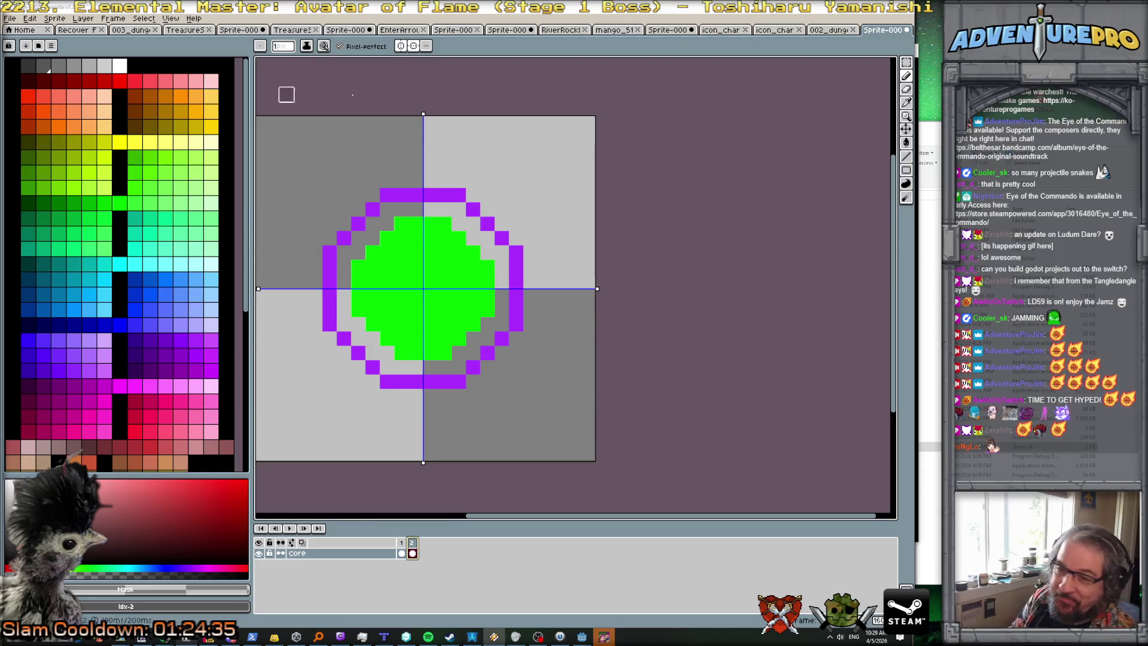
Step: Compare the purple rings on frames 1 and 2 and pan the whole orb sprite into view
left_click(409, 544)
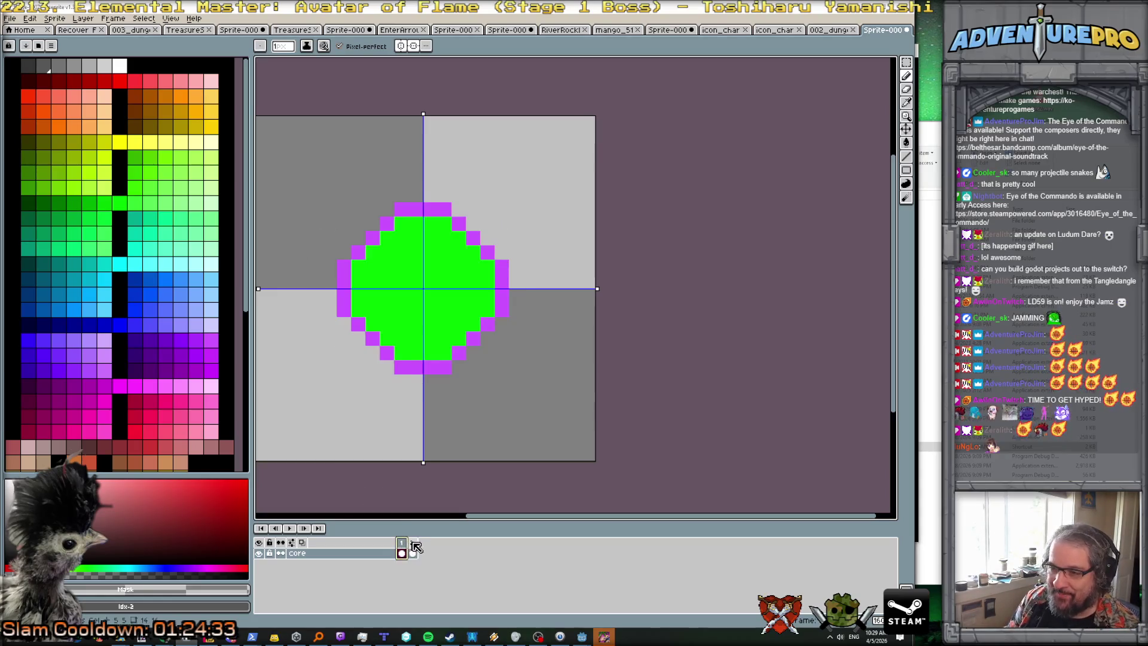
scroll(416, 368, "down", 1)
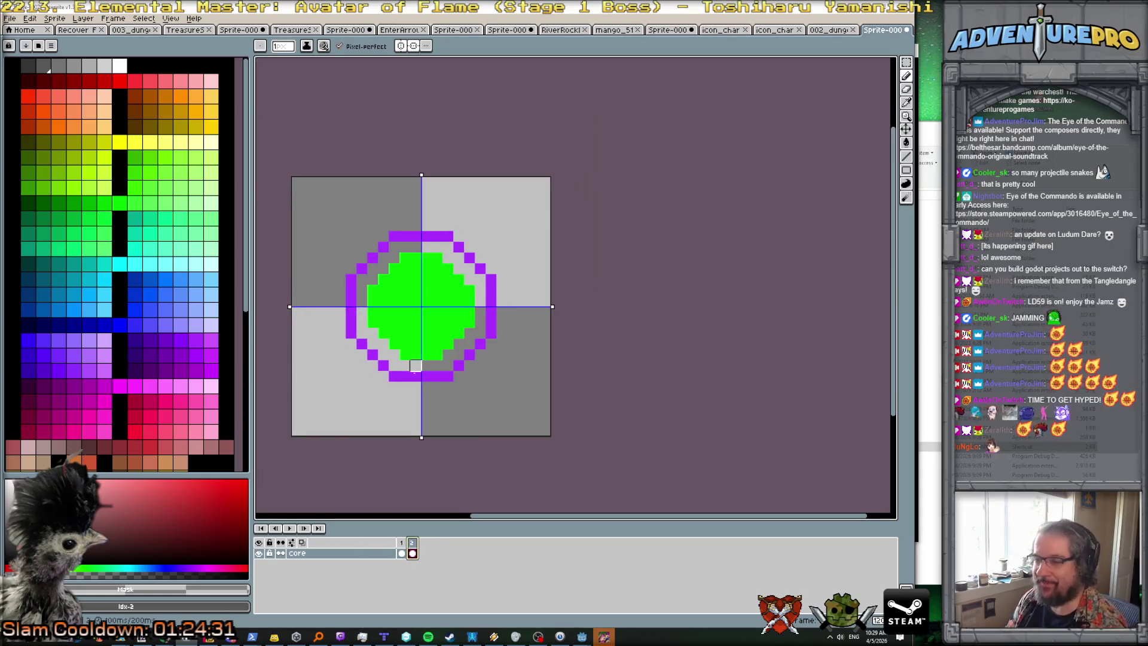
left_click(402, 546)
left_click(415, 544)
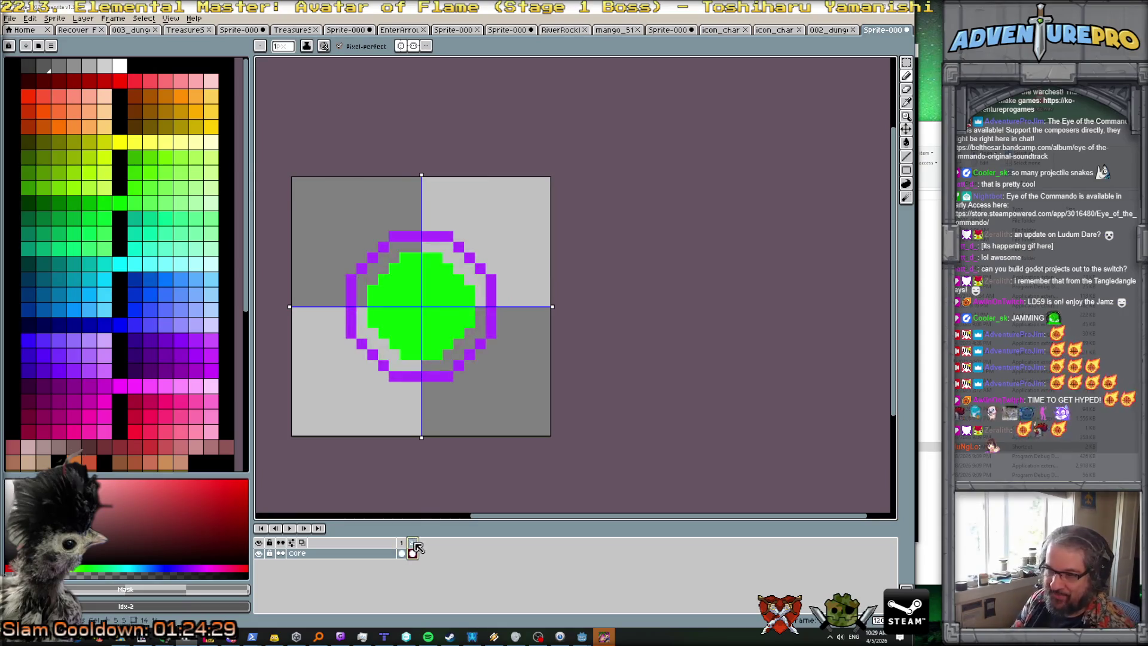
scroll(383, 333, "up", 1)
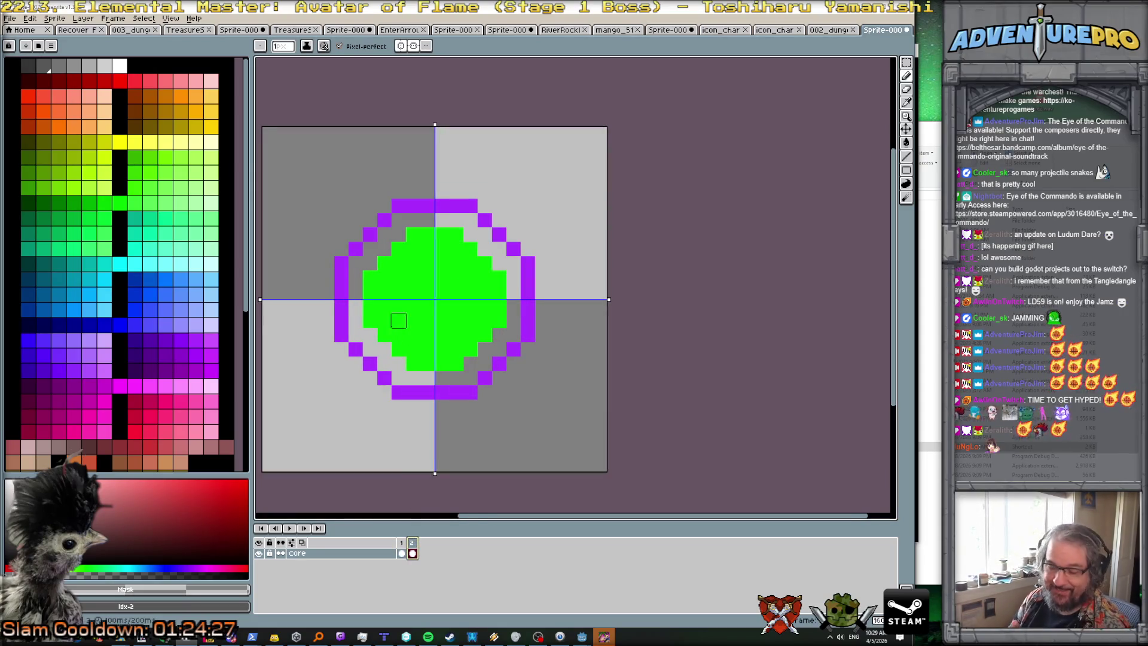
left_click_drag(379, 274, 405, 270)
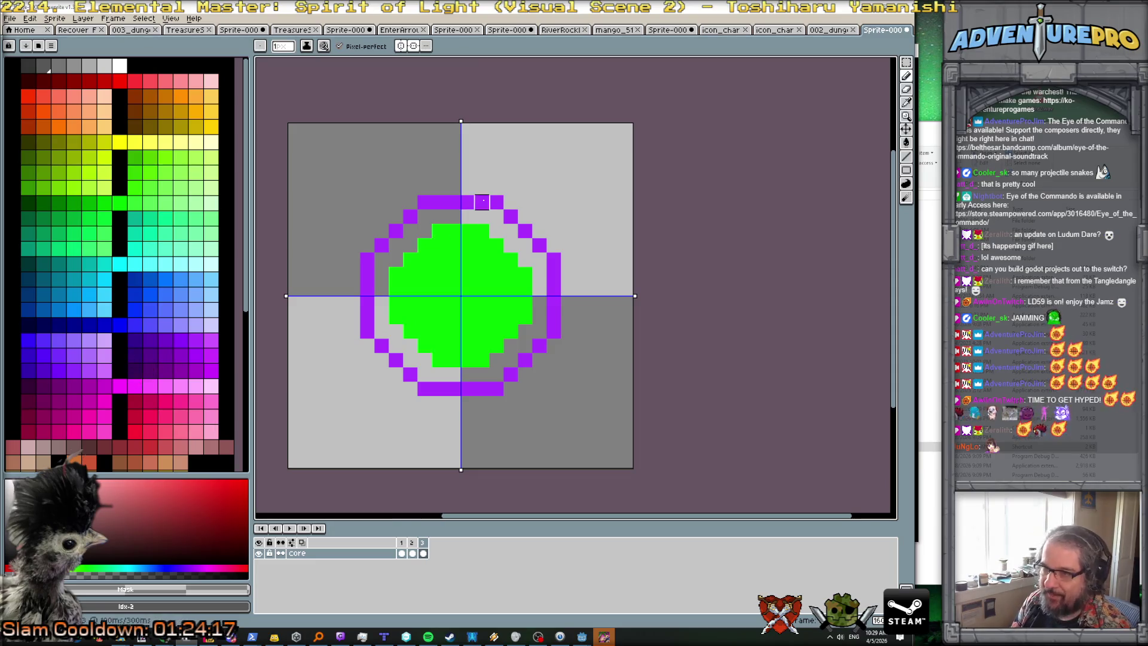
Step: Sample the ring purple and pencil extra pixels onto the ring's top, bottom and left side
left_click(455, 201, "alt")
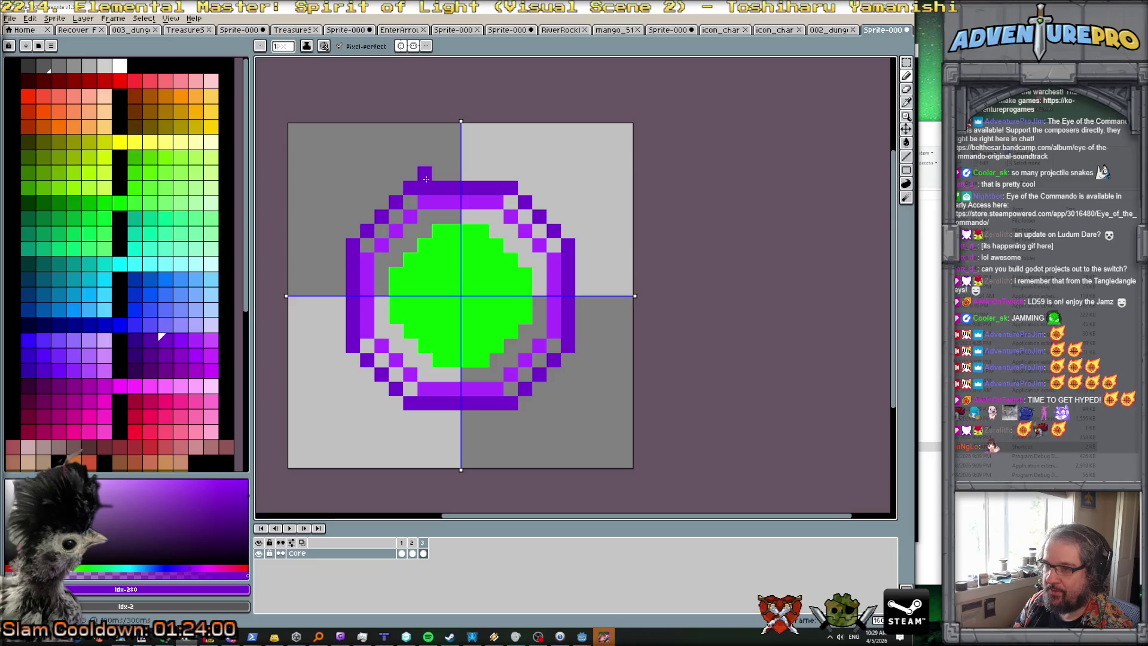
left_click_drag(437, 174, 456, 173)
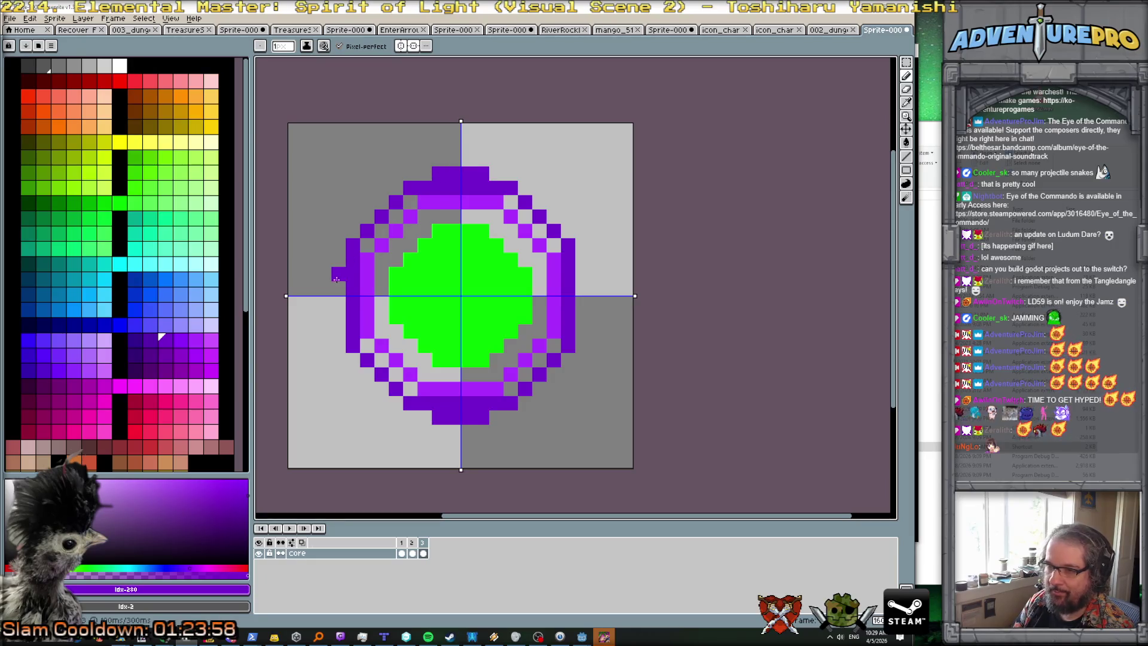
left_click(338, 292)
left_click(341, 321)
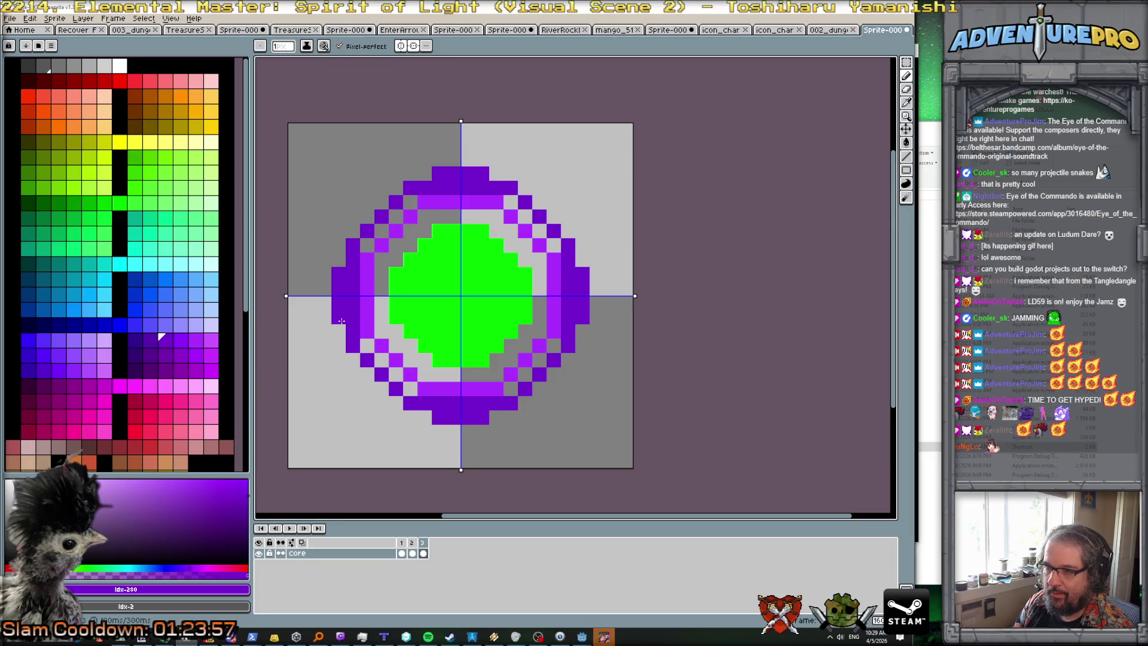
Step: Erase the stray purple column on the left and a row of the top cap with transparent
left_click(387, 261, "alt")
left_click_drag(352, 273, 353, 318)
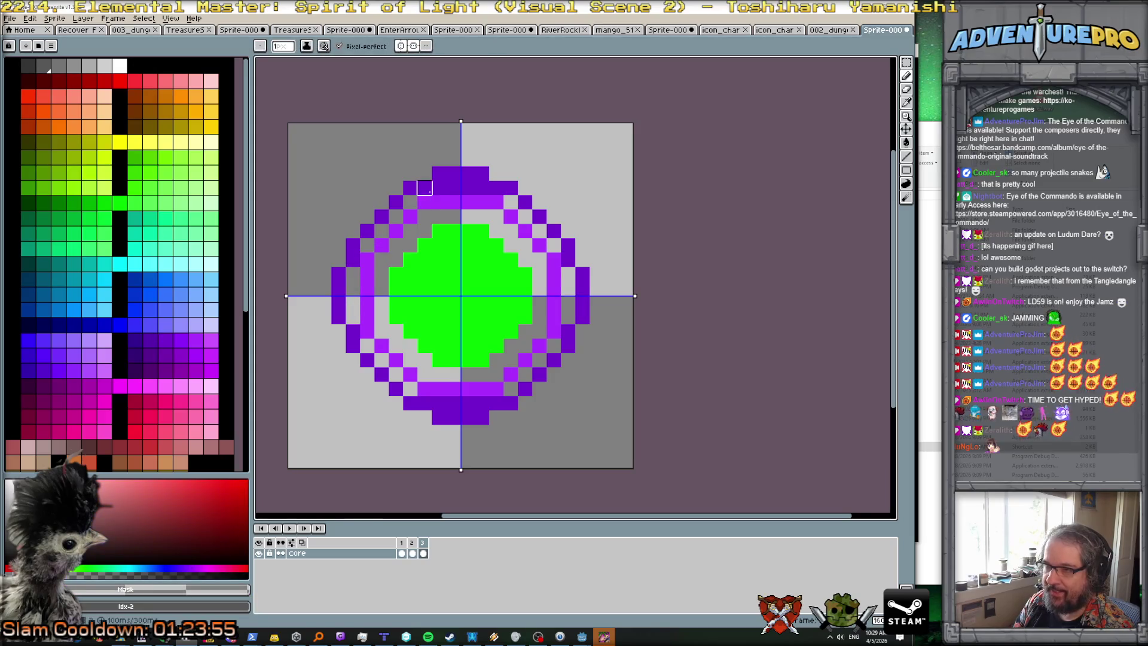
left_click_drag(438, 184, 482, 188)
scroll(479, 230, "down", 4)
scroll(479, 230, "up", 4)
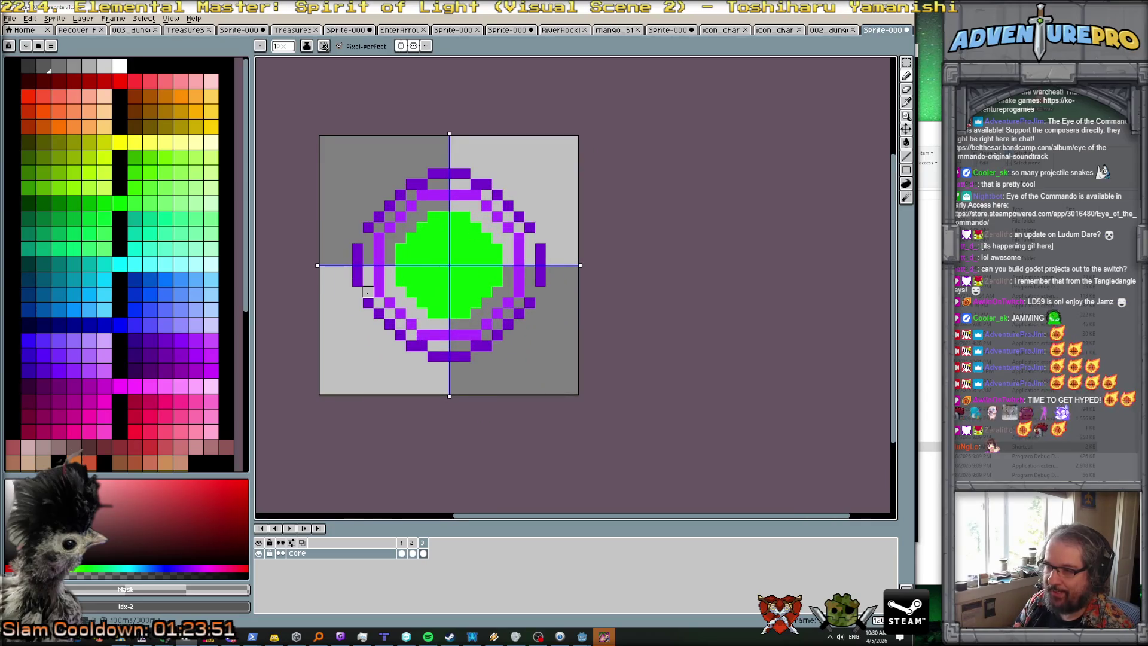
Step: Pick dark purple #7400cc and redraw the outer ring's upper-left diagonal edge
left_click(367, 227)
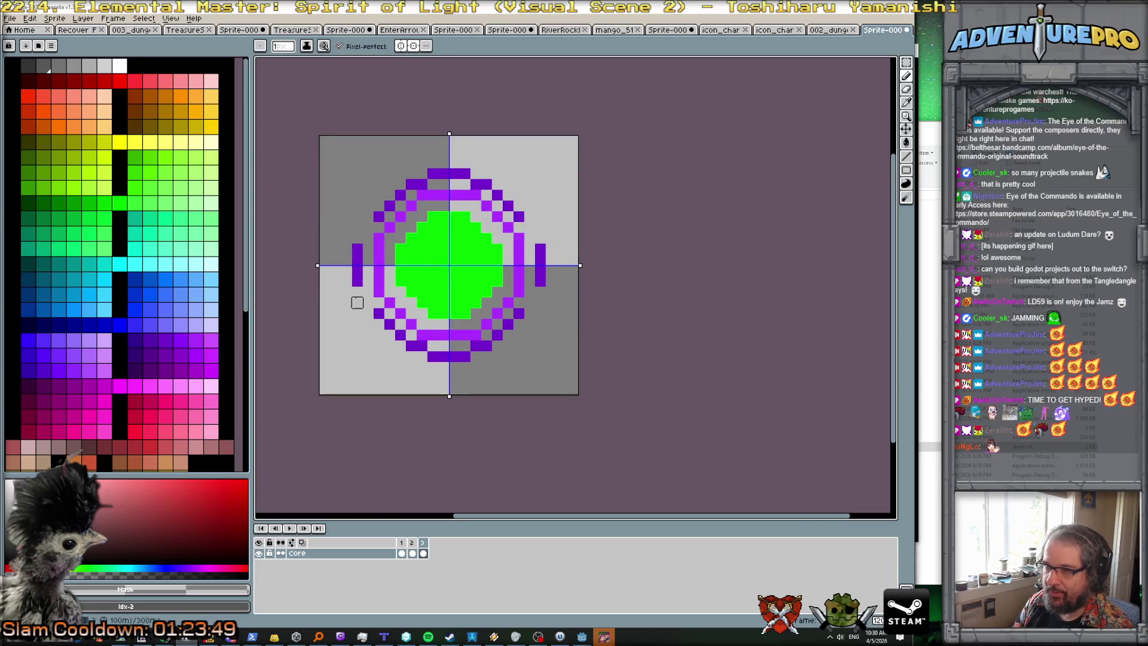
left_click(357, 251, "alt")
left_click_drag(357, 238, 365, 220)
scroll(489, 224, "down", 3)
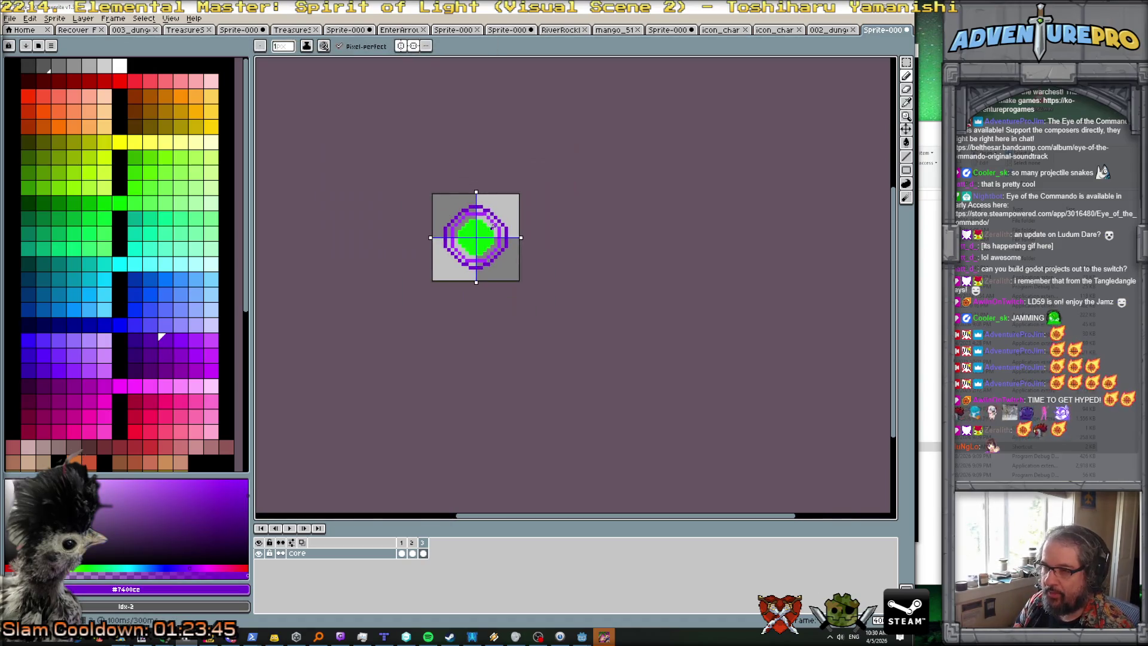
scroll(495, 227, "up", 3)
left_click_drag(338, 229, 401, 175)
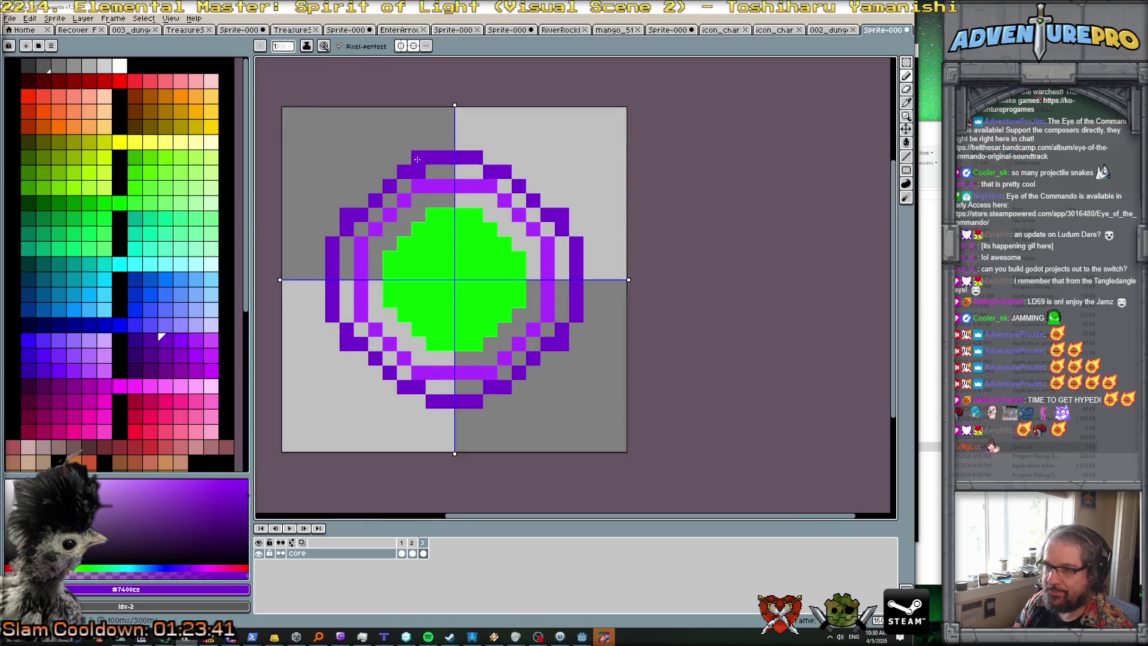
Step: Rework the top and bottom bar ends and shift the upper-left diagonal pixel inward
right_click(417, 159)
left_click(416, 162)
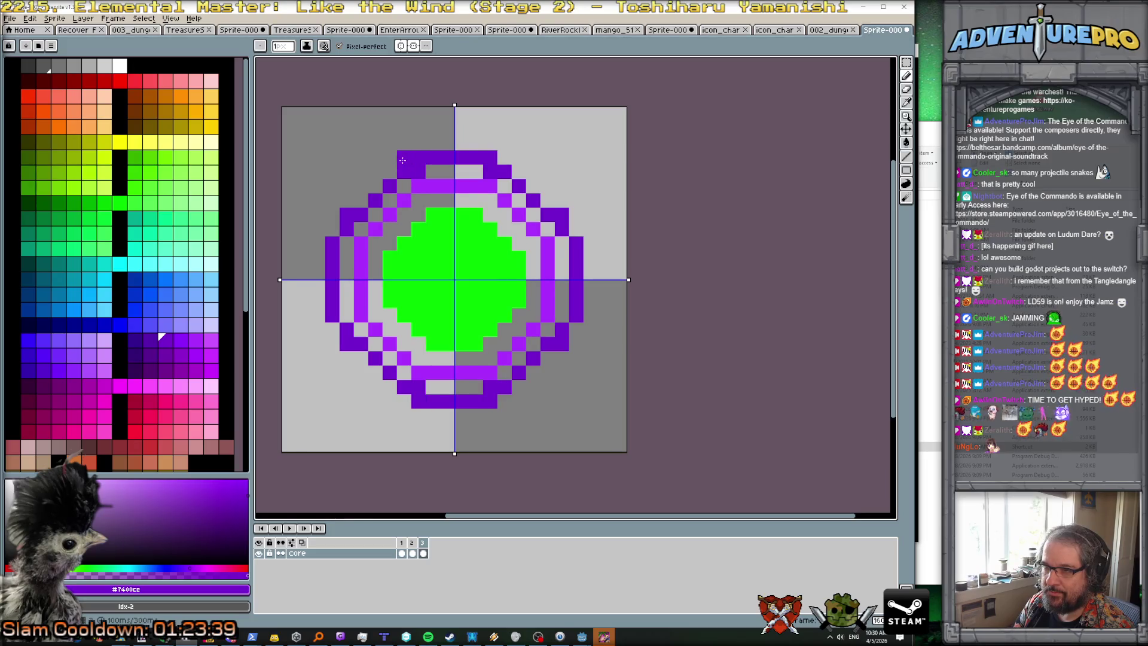
left_click(402, 160)
left_click(390, 172)
left_click(404, 185)
key("x")
left_click_drag(404, 185, 404, 172)
left_click(418, 172)
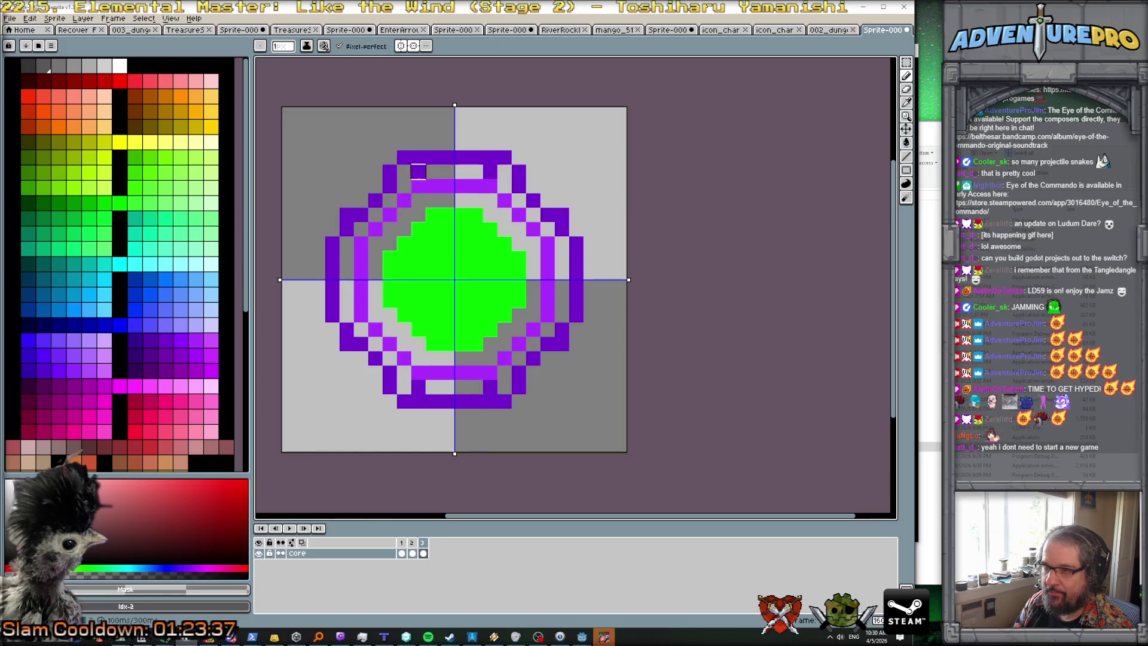
left_click(418, 171)
right_click(404, 200)
left_click(375, 201)
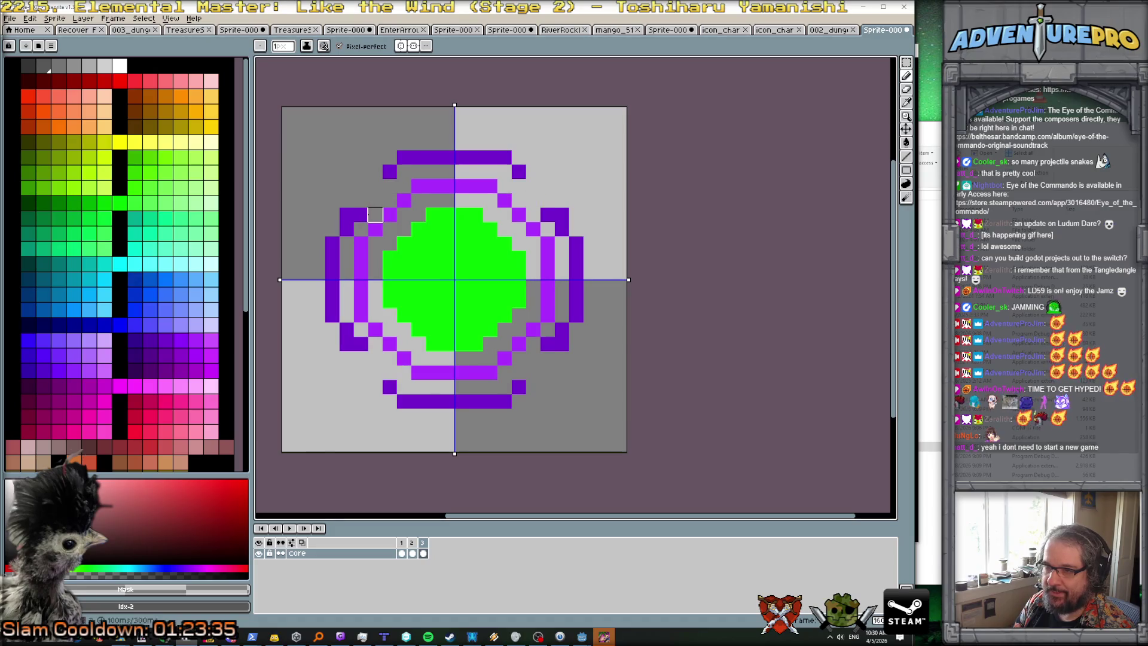
left_click(360, 215)
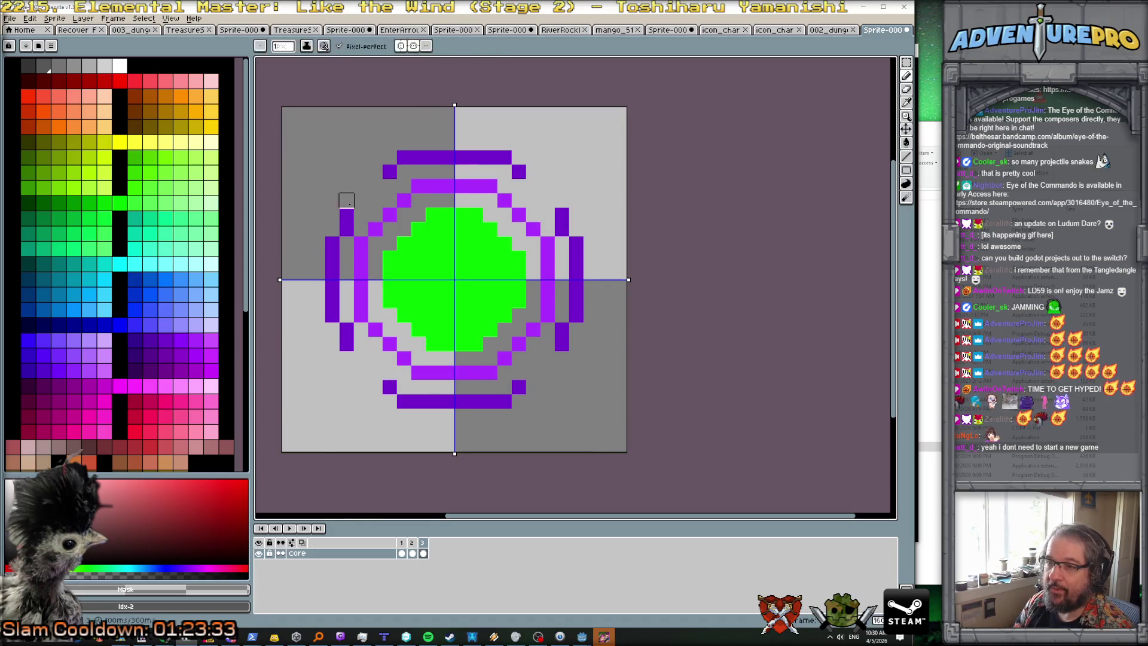
Step: Extend the upper-left diagonal three pixels in #7400cc and trim each end of the top bar
left_click(162, 339)
left_click_drag(386, 174, 346, 198)
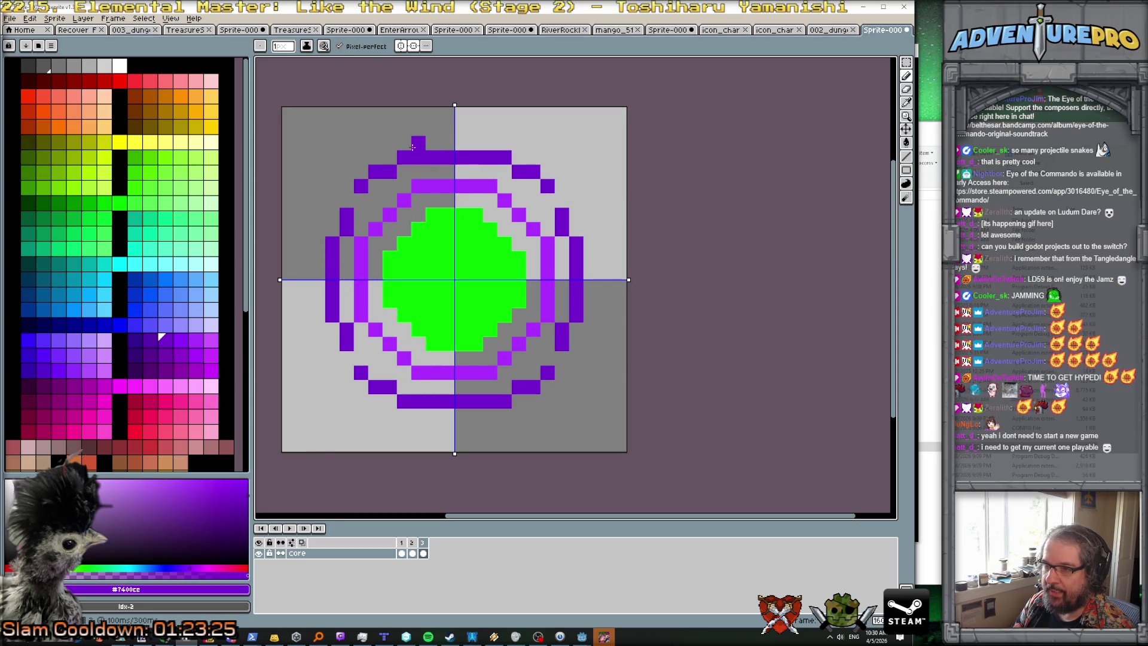
left_click(405, 141, "alt")
left_click(404, 157)
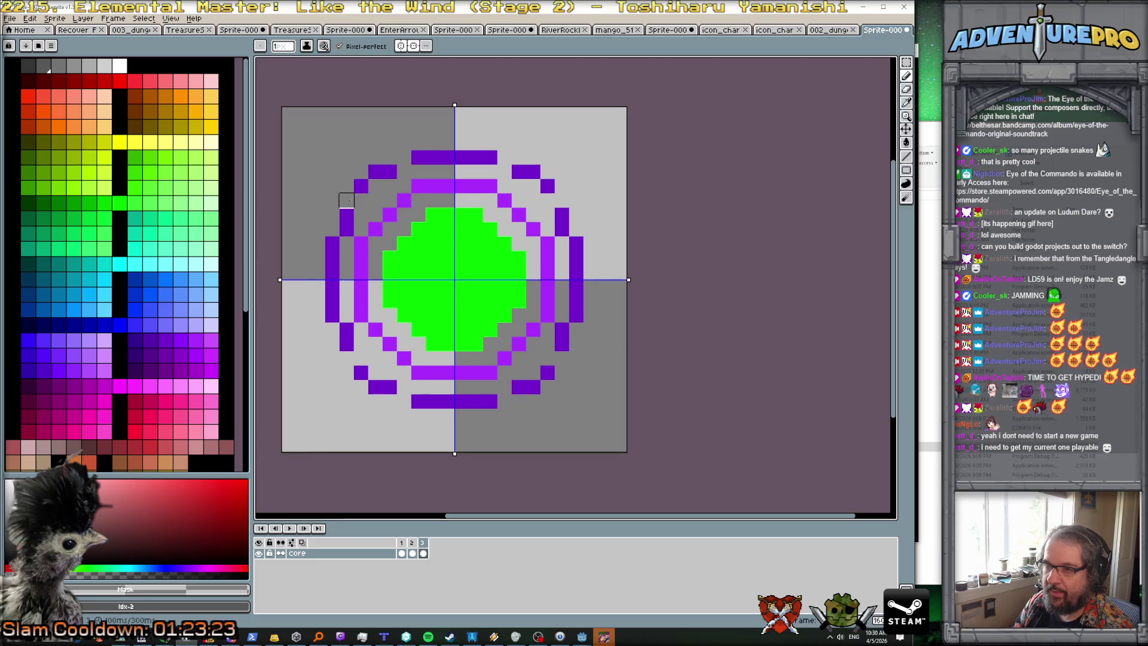
left_click(389, 172, "alt")
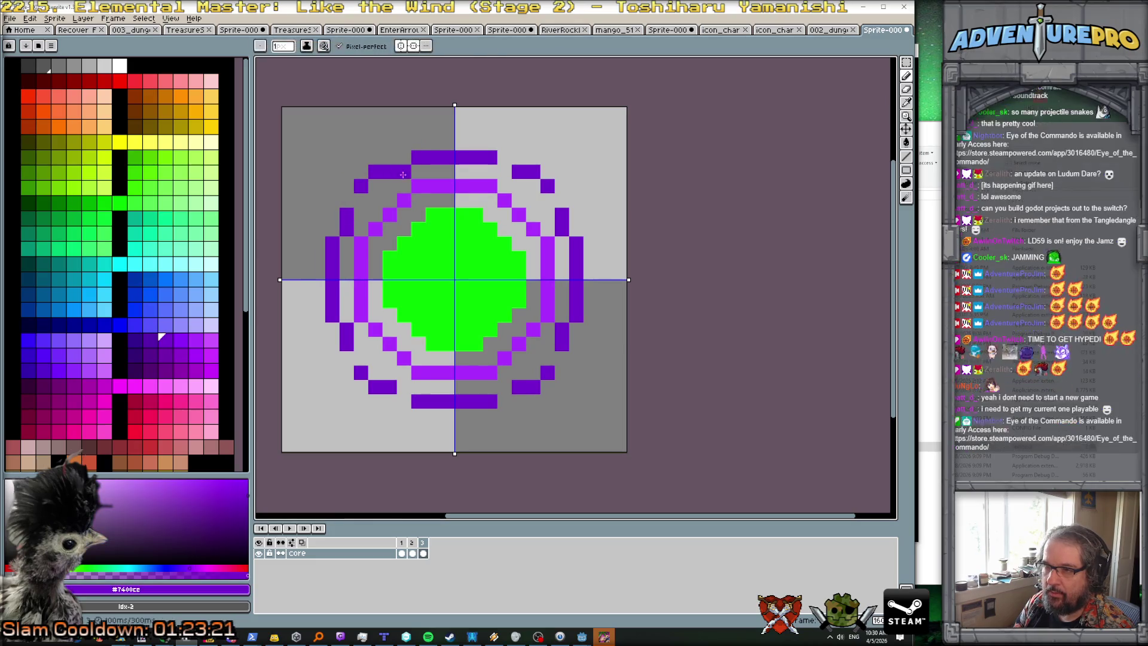
left_click(404, 171)
left_click(390, 156, "alt")
left_click(375, 172)
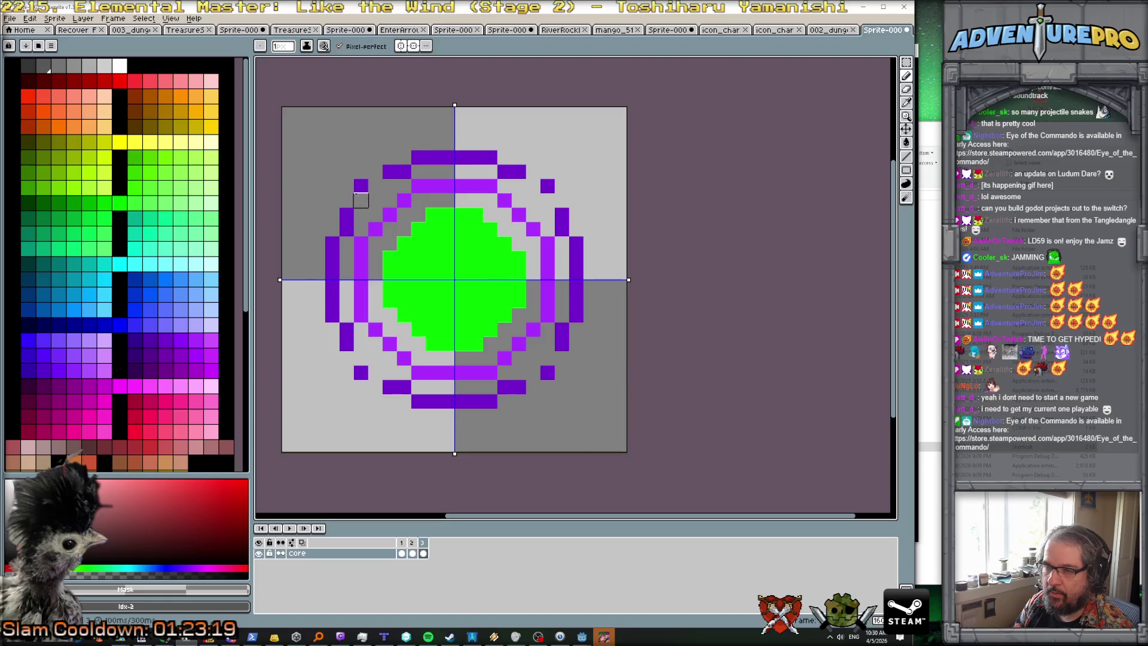
left_click(361, 186)
Step: Redraw the ring's diagonal corner pixels in dark purple #7400cc
left_click(346, 216, "alt")
left_click(347, 200)
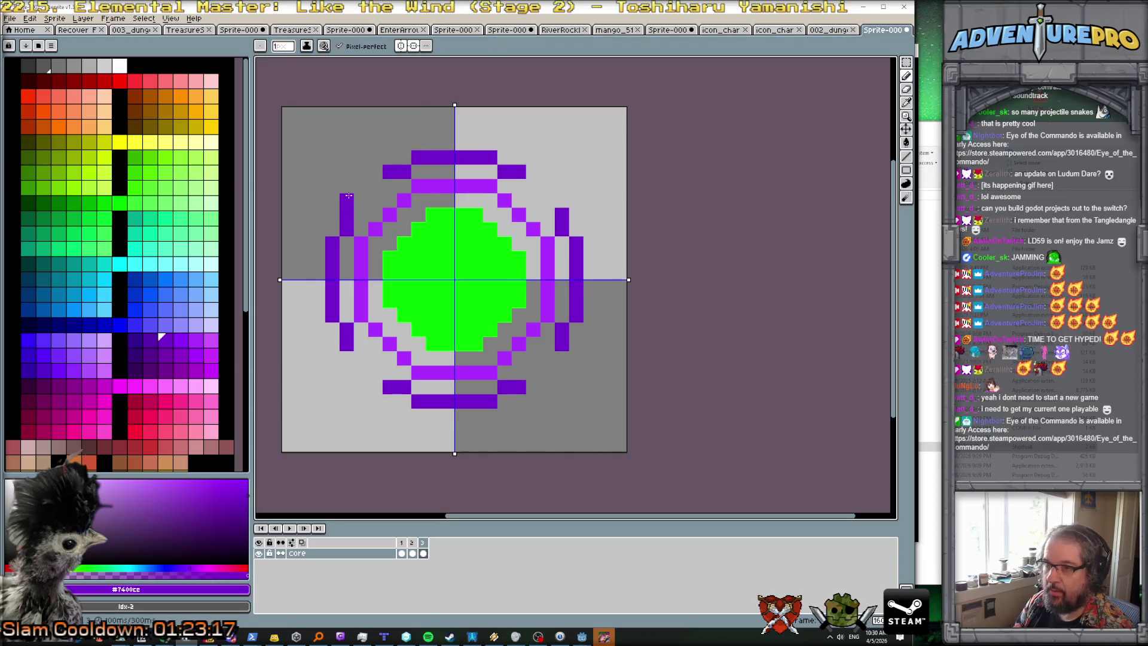
left_click(361, 186)
left_click(375, 171)
scroll(472, 170, "down", 5)
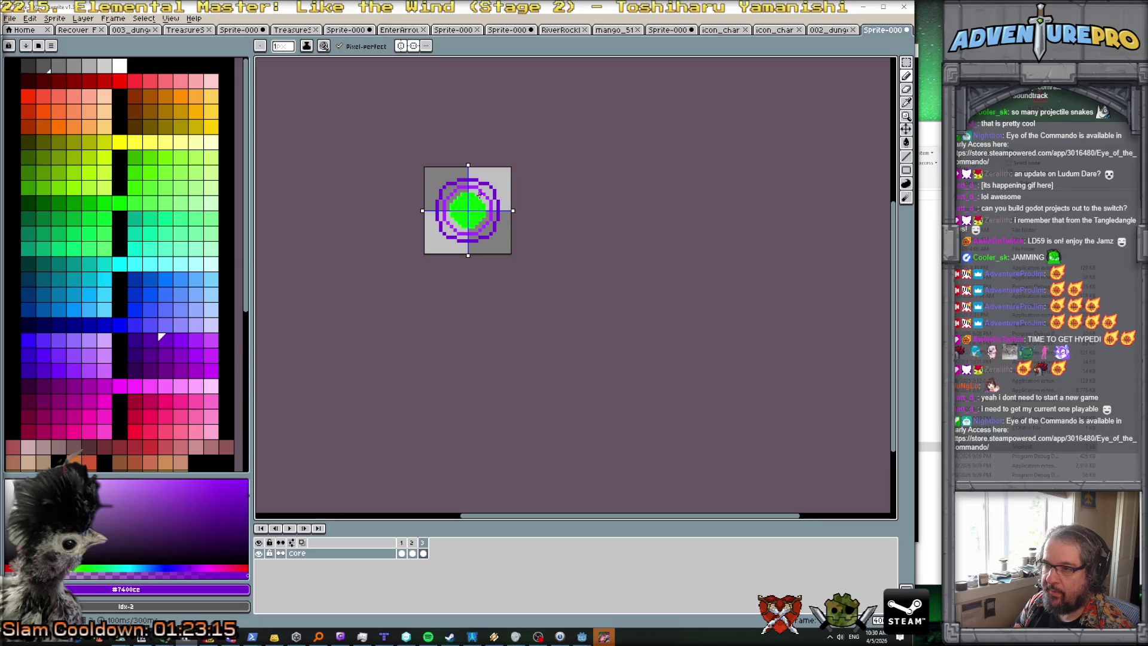
scroll(479, 198, "up", 2)
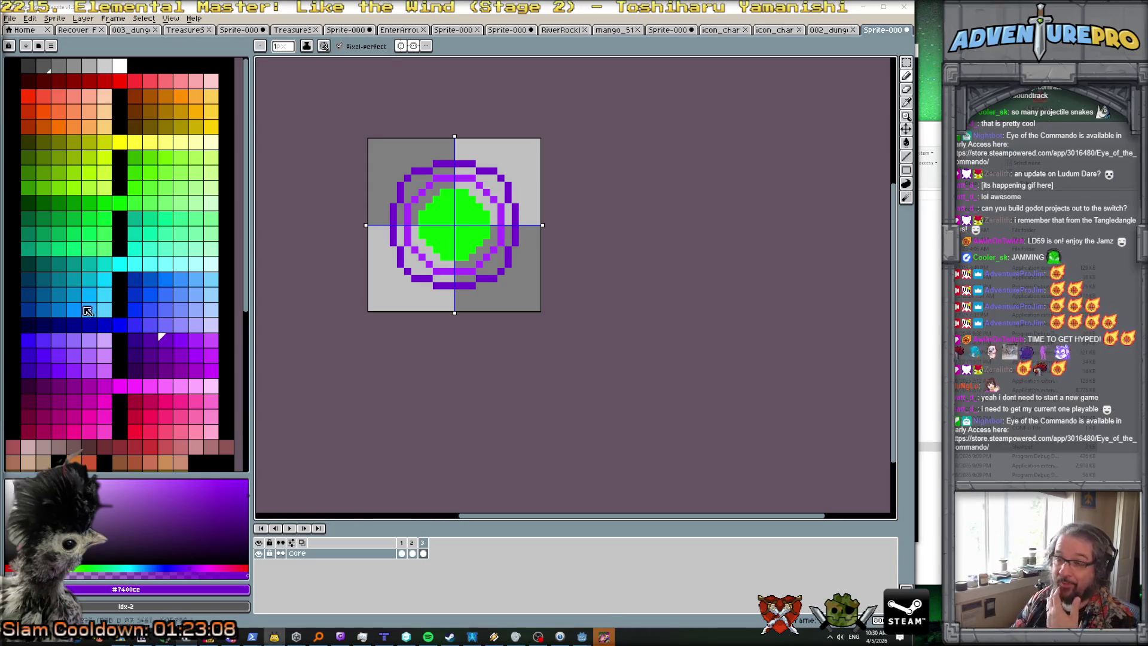
Step: Darken the bright top and bottom rows to dark purple and compare frames 1–3
scroll(416, 210, "up", 2)
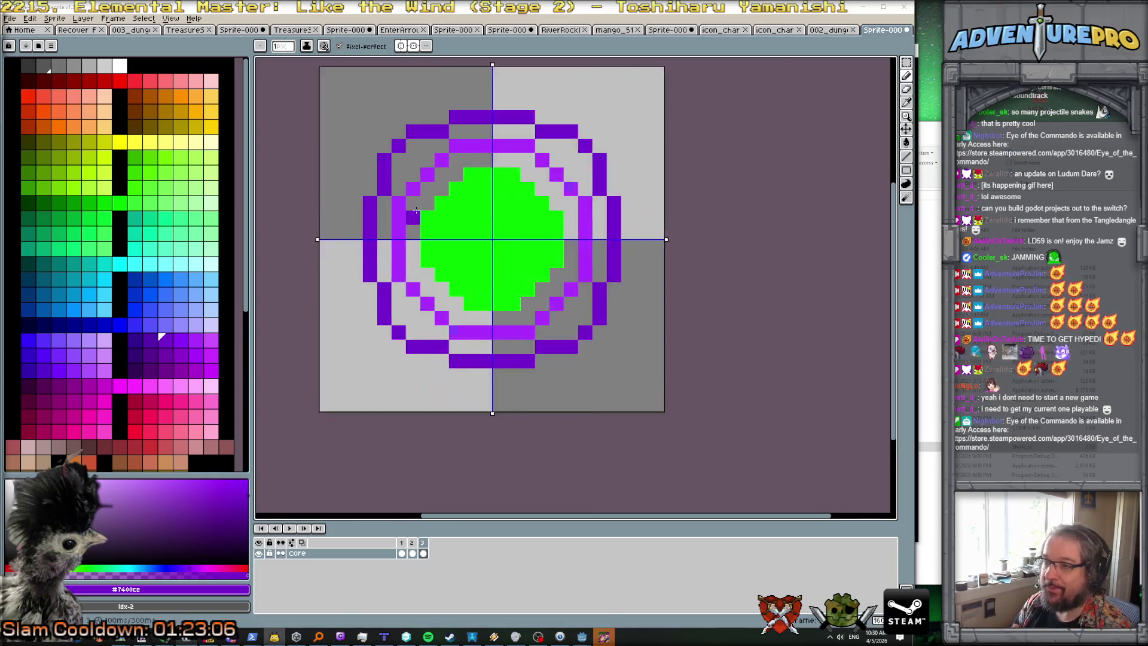
mouse_move(477, 113)
left_mouse_down()
mouse_move(519, 114)
mouse_move(494, 111)
mouse_move(389, 199)
mouse_move(368, 264)
left_mouse_up()
scroll(368, 264, "down", 2)
scroll(413, 388, "down", 1)
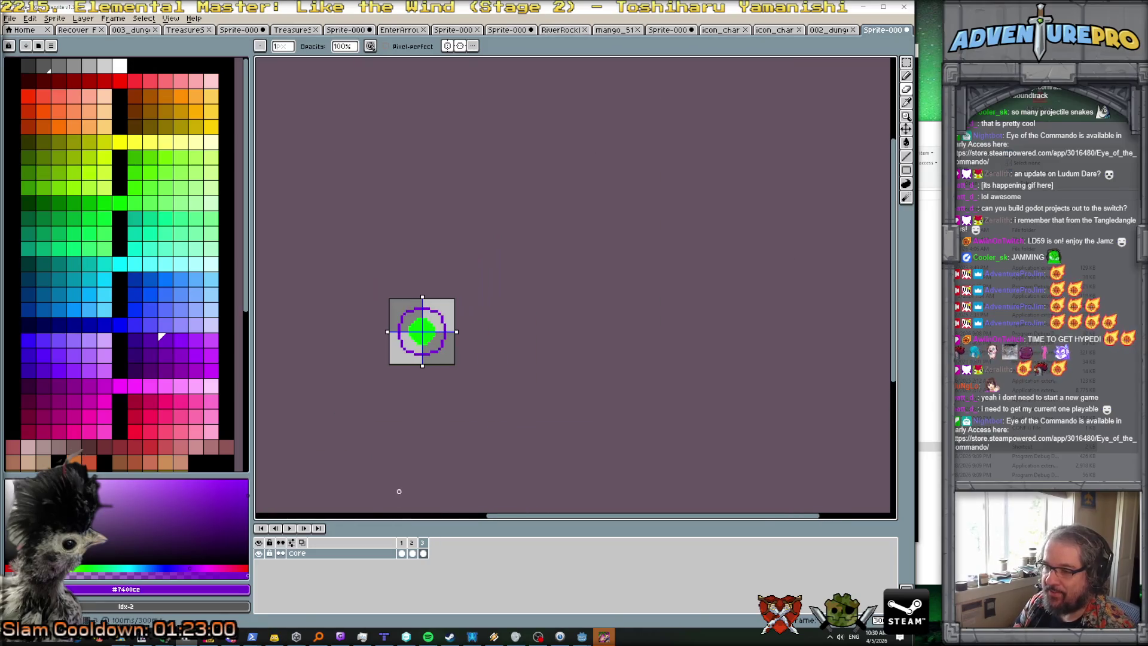
left_click(402, 553)
left_click(413, 553)
left_click(423, 553)
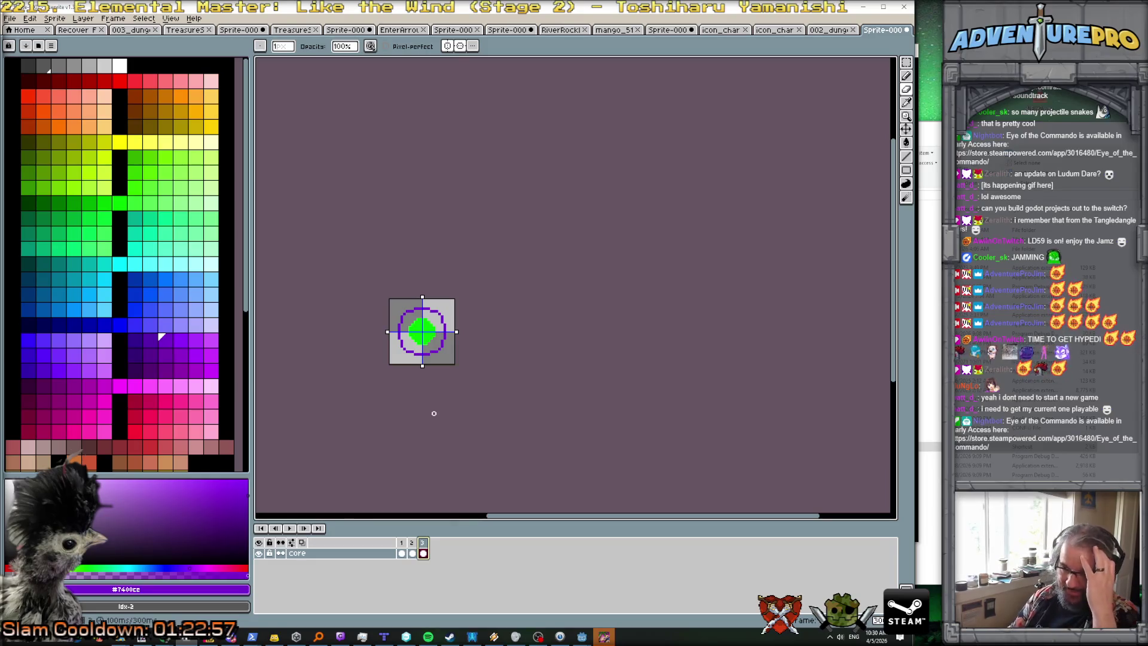
Step: Add frame 4 and pencil mirrored dark purple dashes around the ring's top and sides
scroll(434, 421, "up", 1)
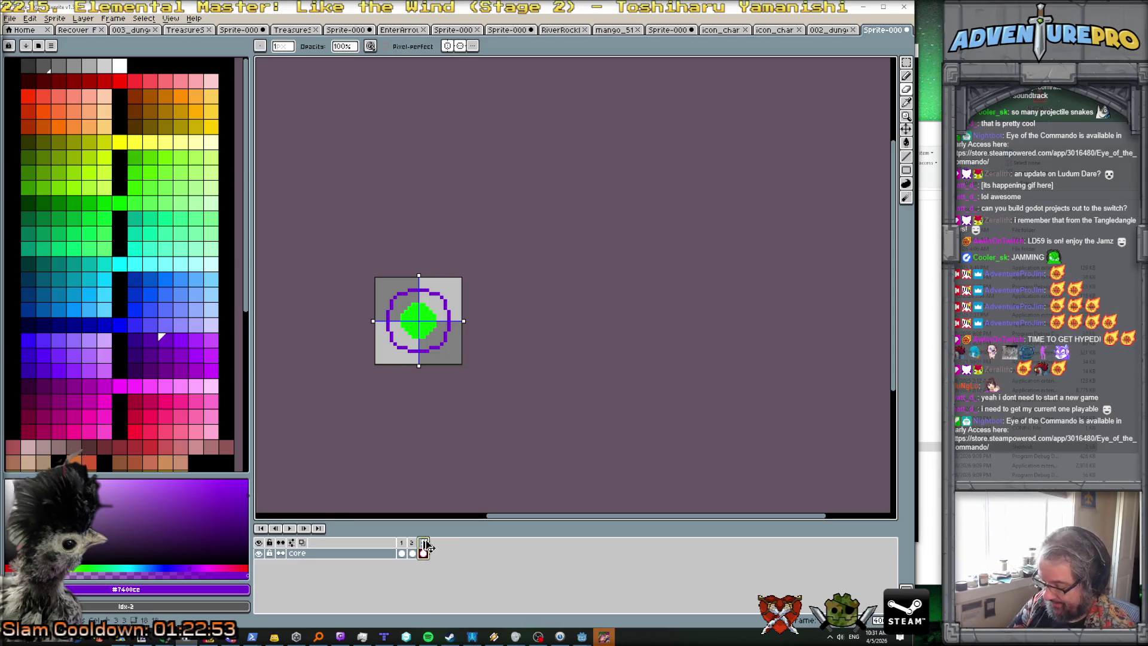
key("alt+n")
scroll(538, 361, "up", 1)
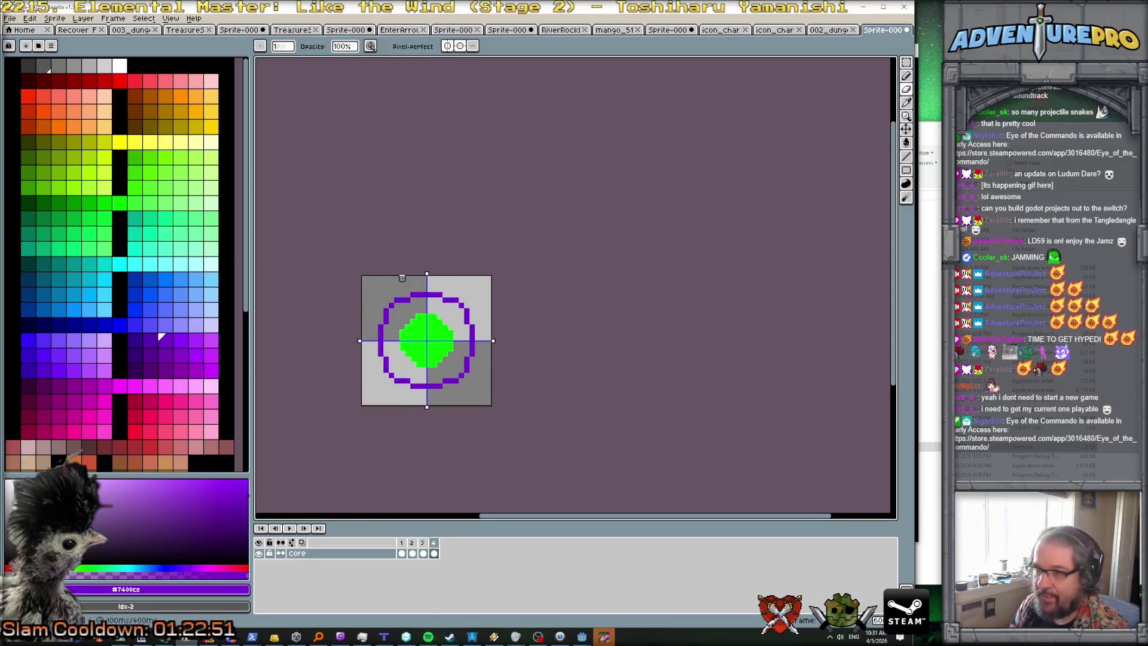
left_click(135, 370)
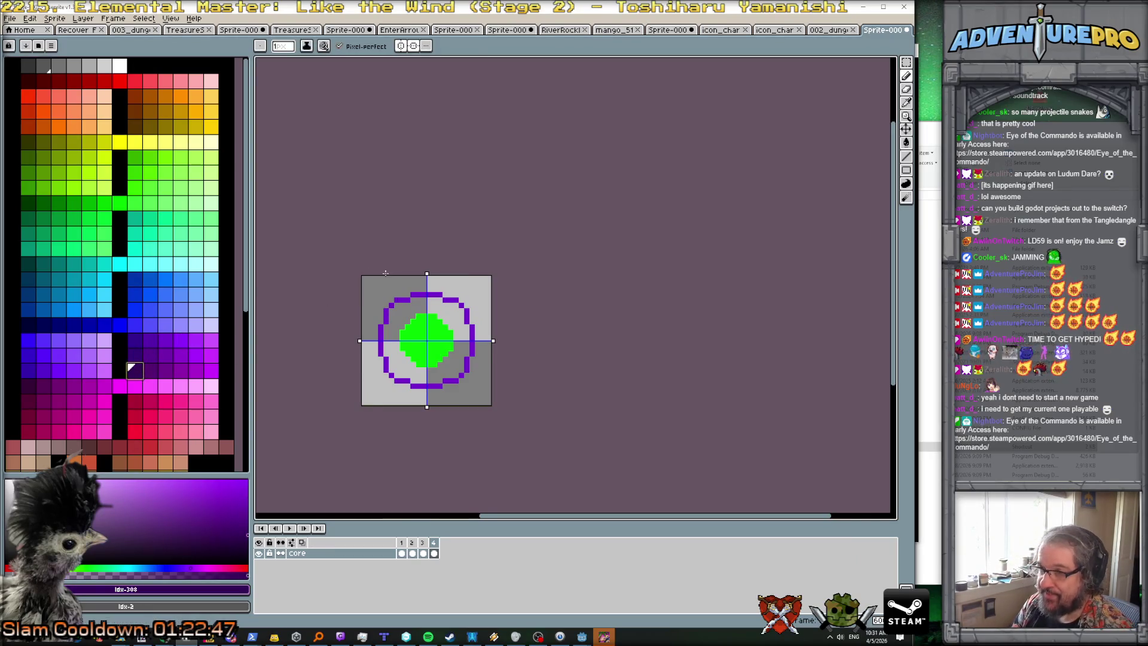
scroll(421, 283, "up", 3)
left_click_drag(400, 285, 411, 285)
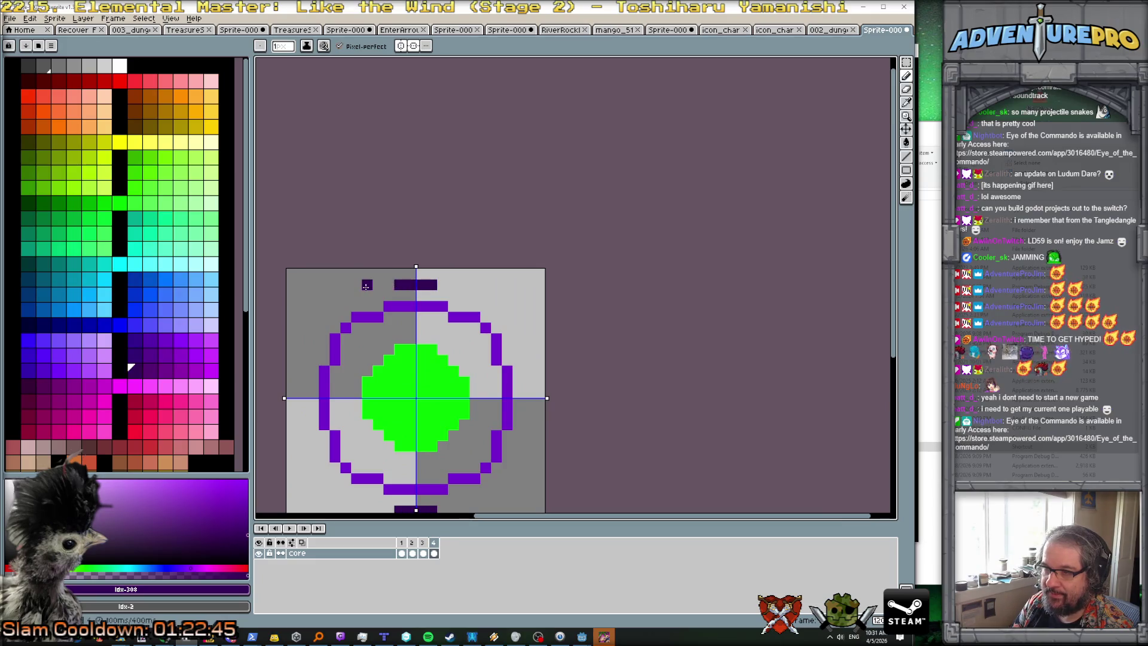
left_click_drag(367, 295, 357, 296)
left_click(335, 306)
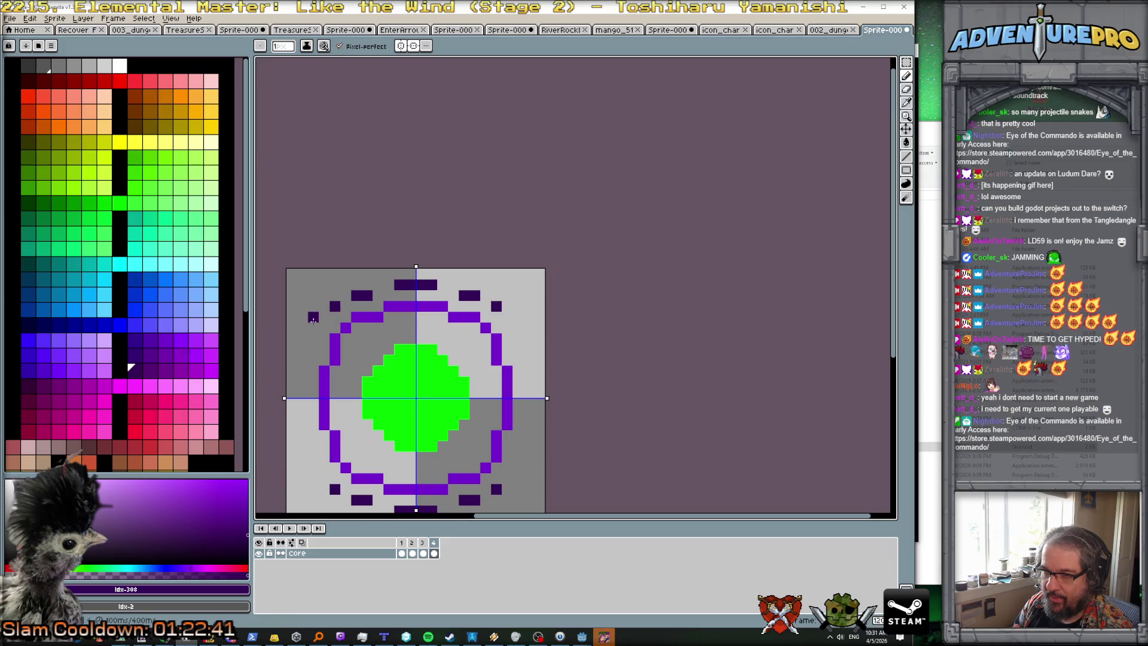
left_click(324, 317)
left_click_drag(302, 328, 304, 338)
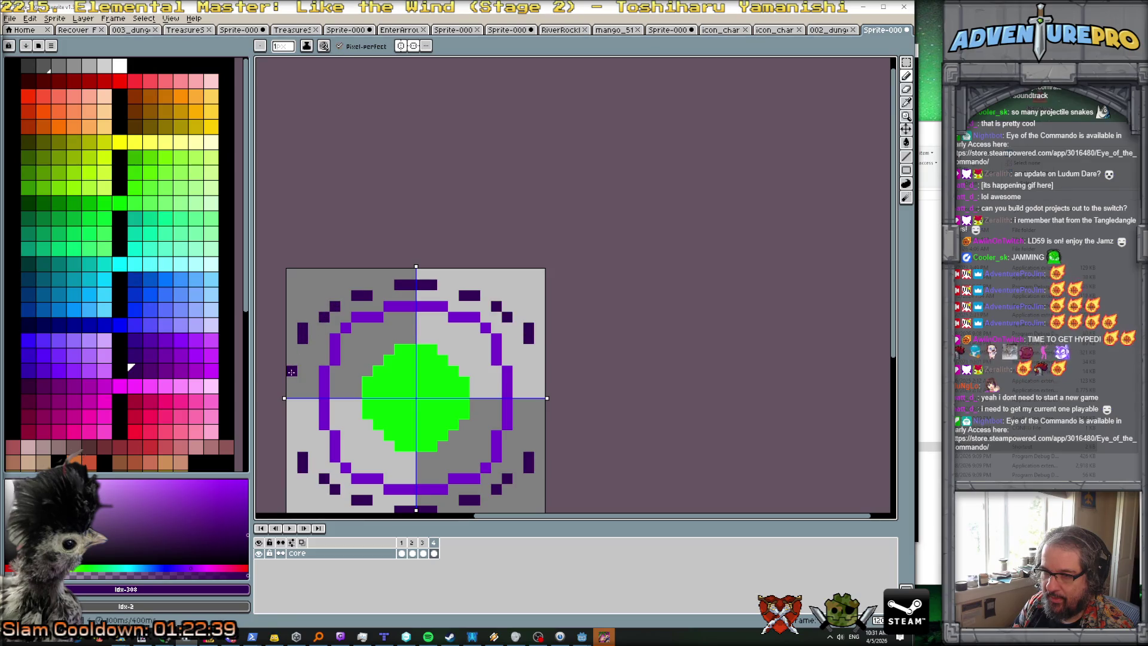
Step: Undo the last edge pixels and redraw mirrored dark purple runs and corner dashes
key("ctrl+z")
key("ctrl+z")
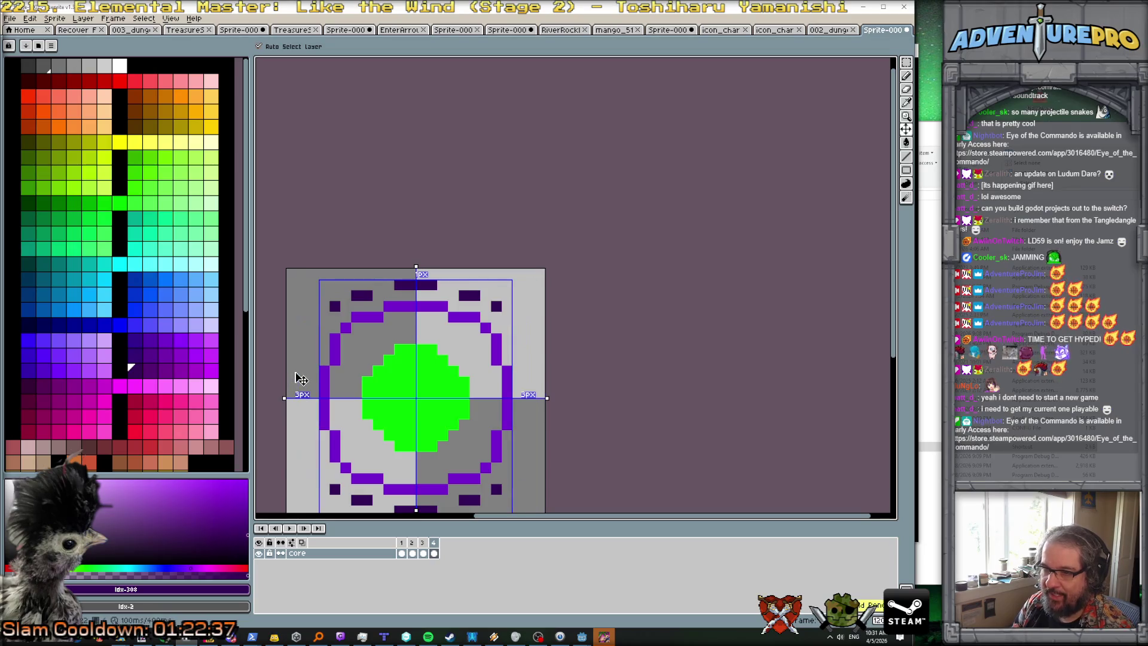
mouse_move(299, 391)
left_mouse_down()
mouse_move(301, 413)
mouse_move(314, 336)
left_mouse_up()
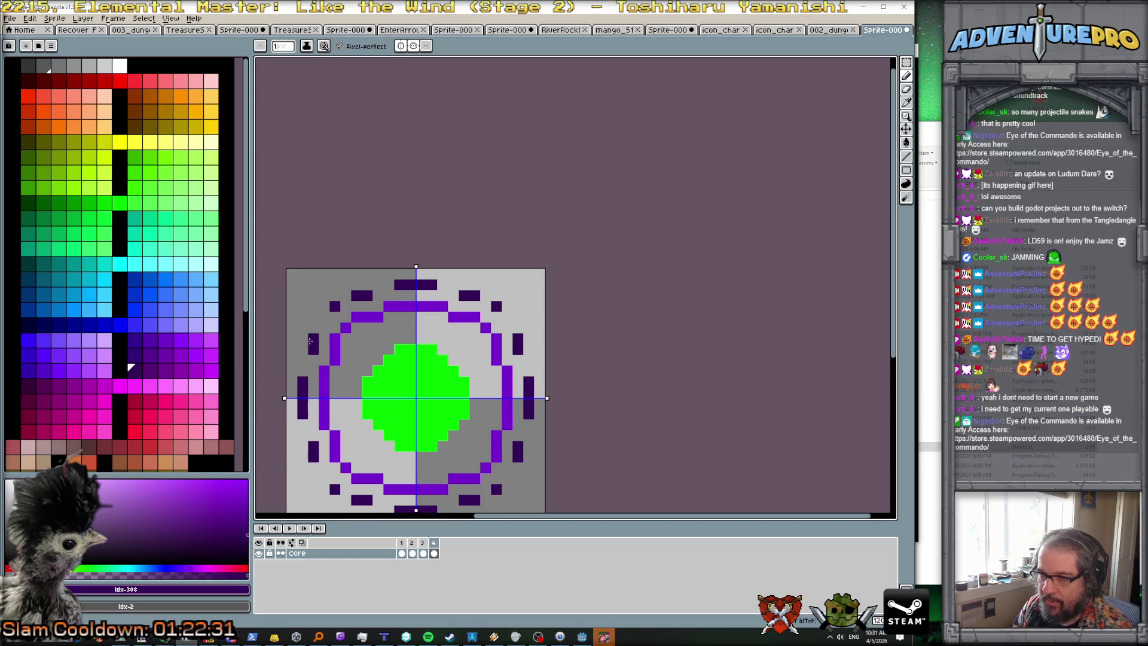
left_click(324, 316)
left_click(346, 328)
Step: Erase the inner ring's side segments and add a fifth frame
key("e")
mouse_move(325, 392)
left_mouse_down()
mouse_move(346, 328)
mouse_move(394, 306)
mouse_move(453, 318)
mouse_move(400, 328)
left_mouse_up()
scroll(433, 425, "down", 2)
scroll(432, 425, "down", 3)
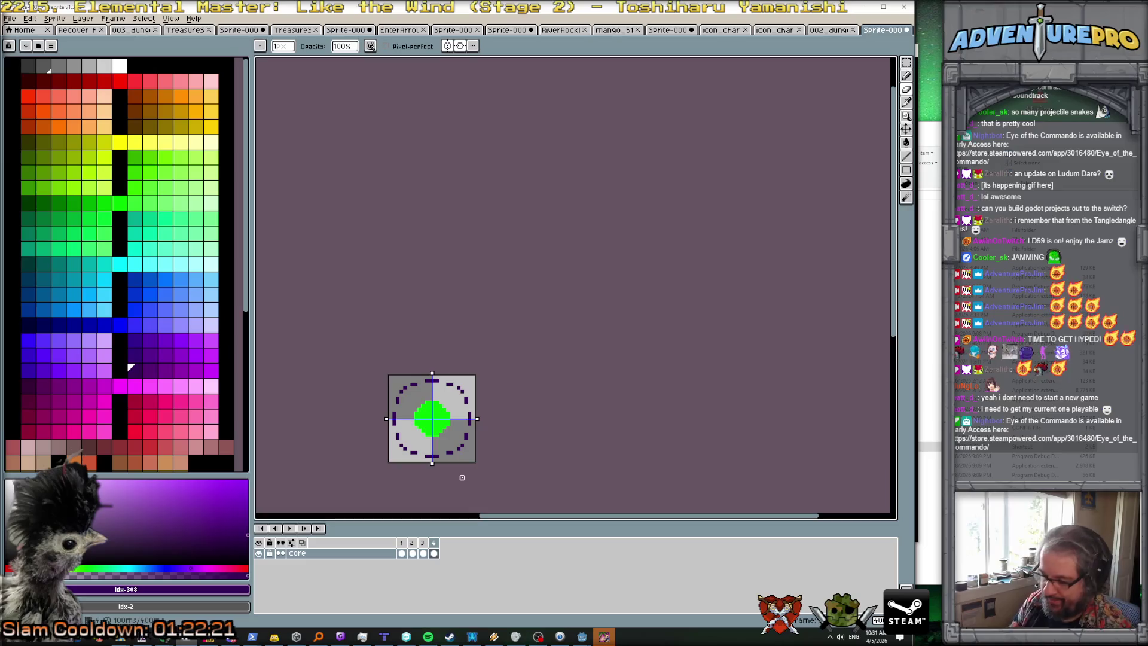
key("alt+n")
key("alt+n")
Step: Add a sixth frame, erase frame 5's top and bottom bars, and most of frame 6's ring
left_click(444, 544)
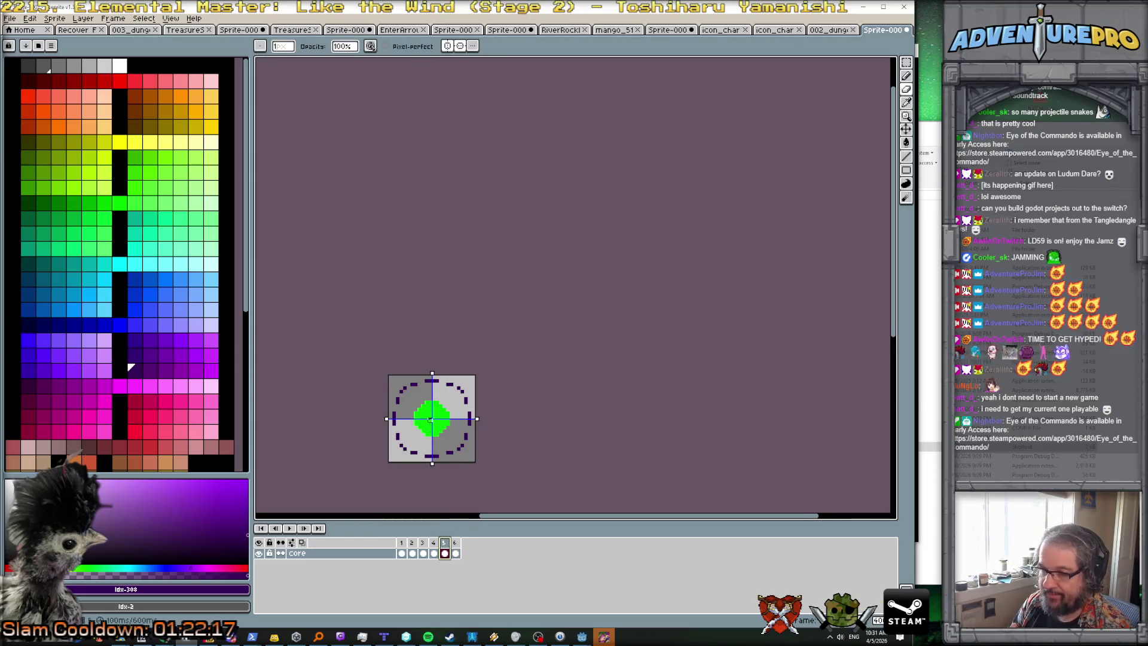
scroll(430, 423, "up", 2)
left_click_drag(418, 339, 445, 339)
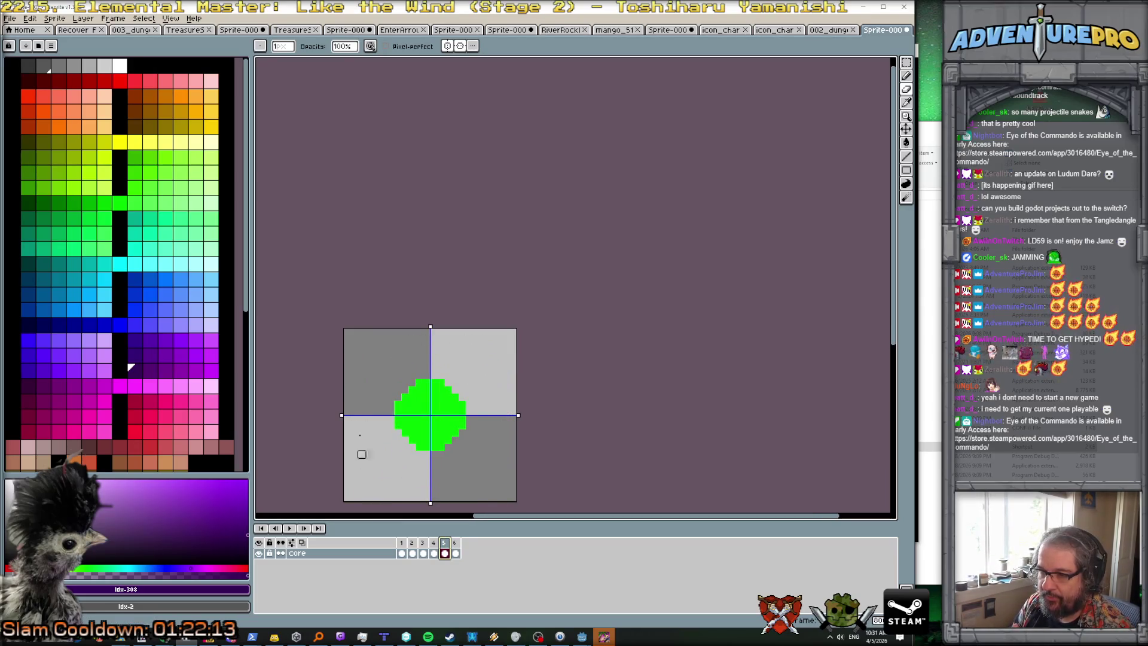
key("Right")
mouse_move(395, 483)
left_mouse_down()
mouse_move(375, 479)
mouse_move(388, 491)
mouse_move(397, 482)
left_mouse_up()
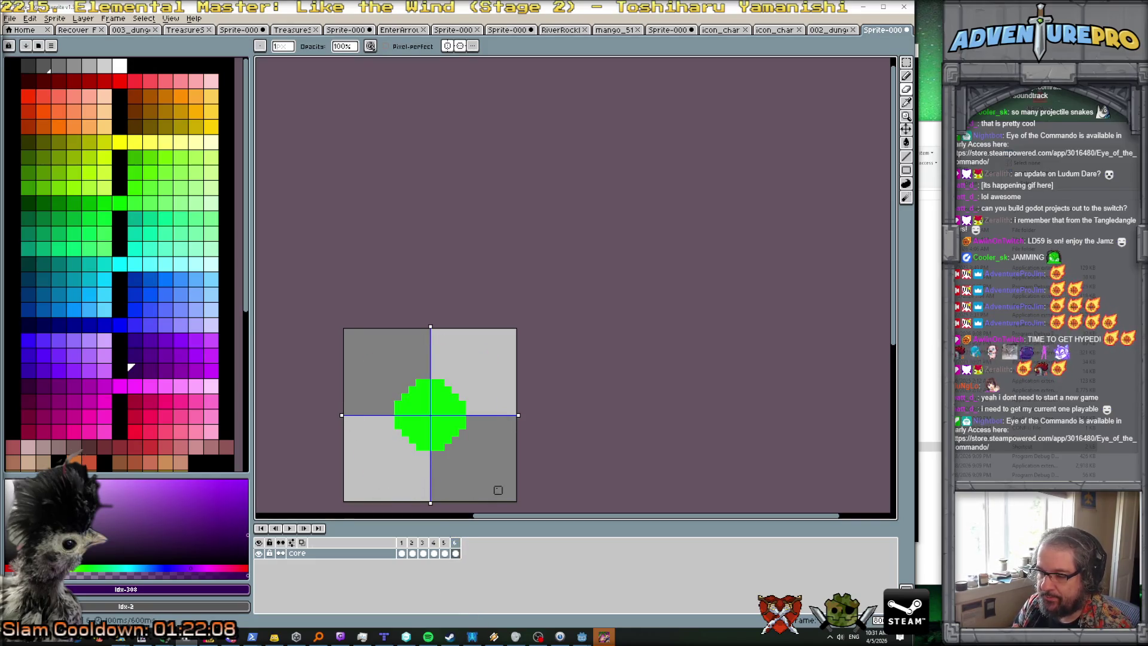
Step: Play and stop the animation preview, then step back to frame 1
left_click(289, 528)
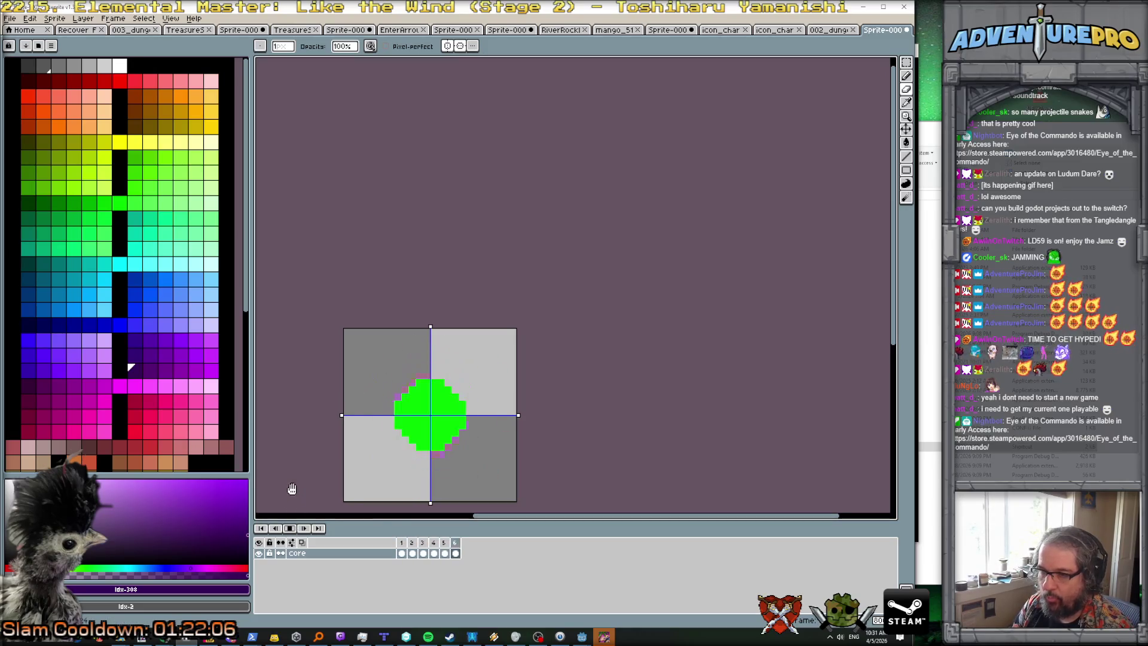
scroll(296, 469, "down", 1)
left_click(290, 528)
scroll(393, 500, "up", 1)
key("Left")
key("Left")
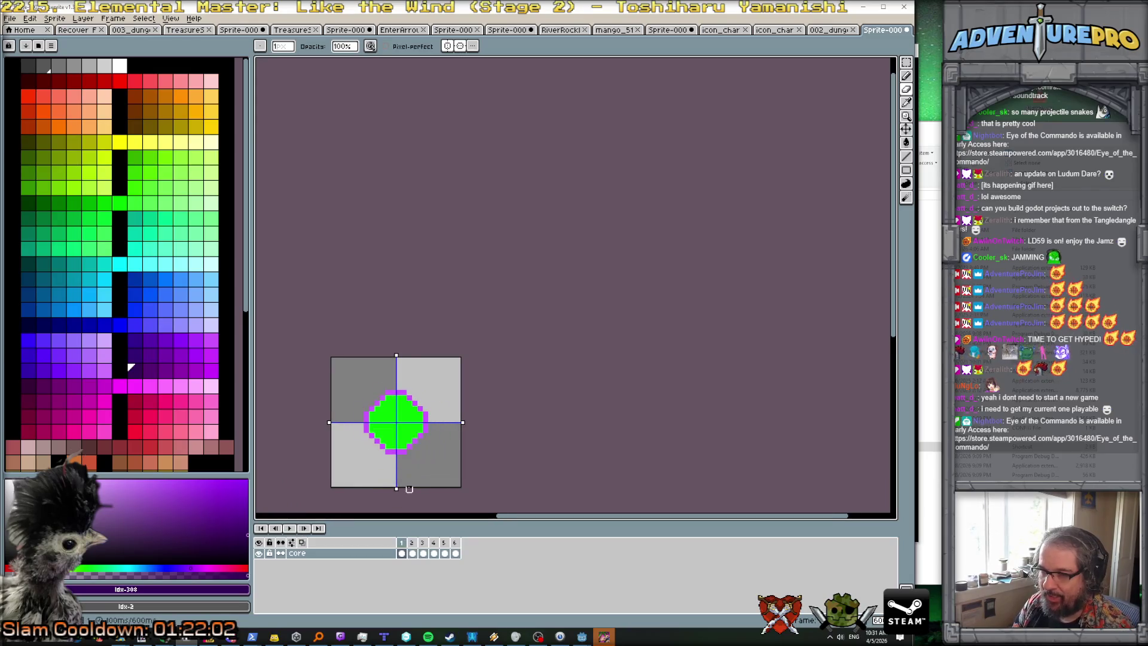
Step: On frame 2, smooth the bright purple ring's upper-left curve, adding two pixels and clearing a stray one
scroll(388, 394, "up", 1)
key("Right")
key("Right")
key("Left")
scroll(410, 401, "up", 1)
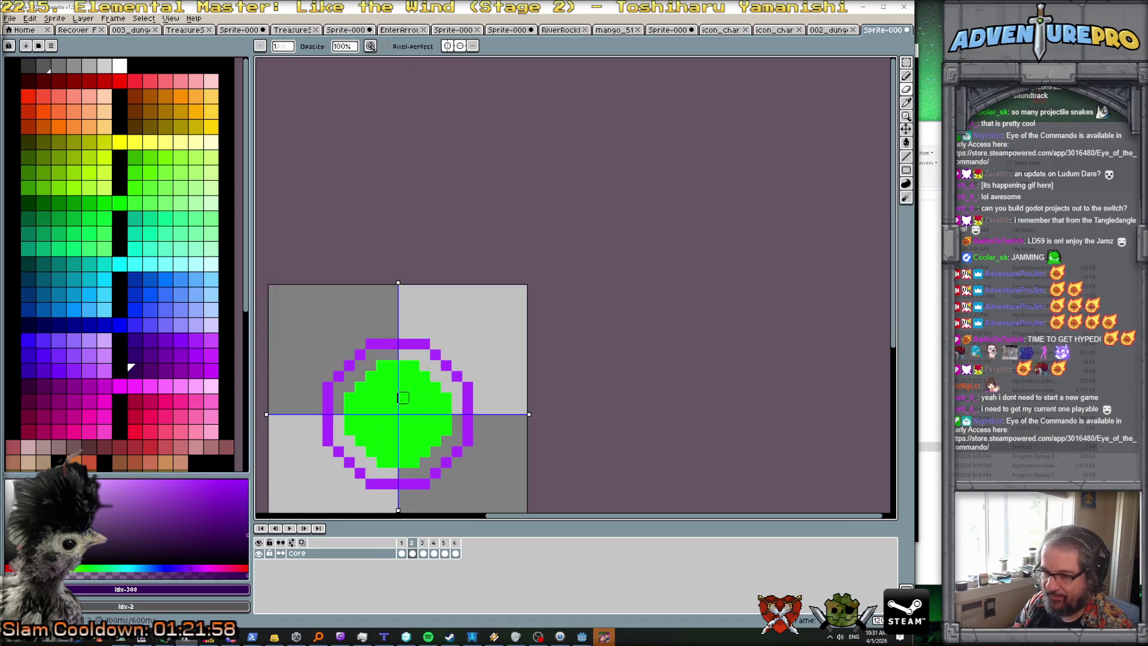
left_click(349, 366, "alt")
left_click(338, 365)
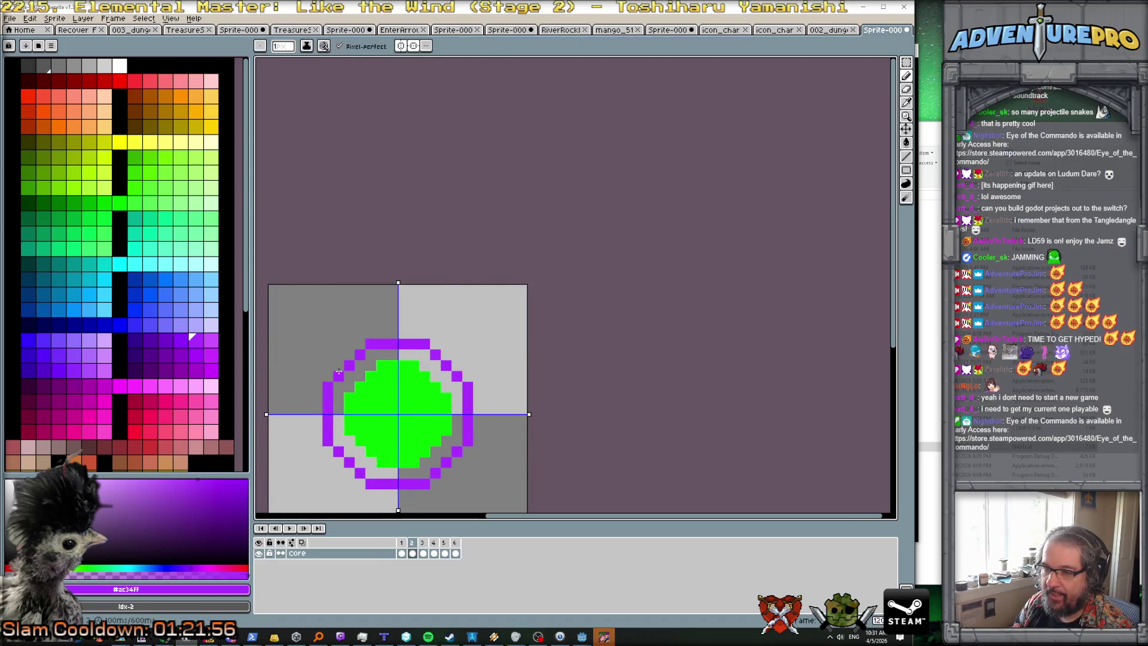
left_click(349, 354)
left_click(360, 365, "alt")
left_click(349, 365)
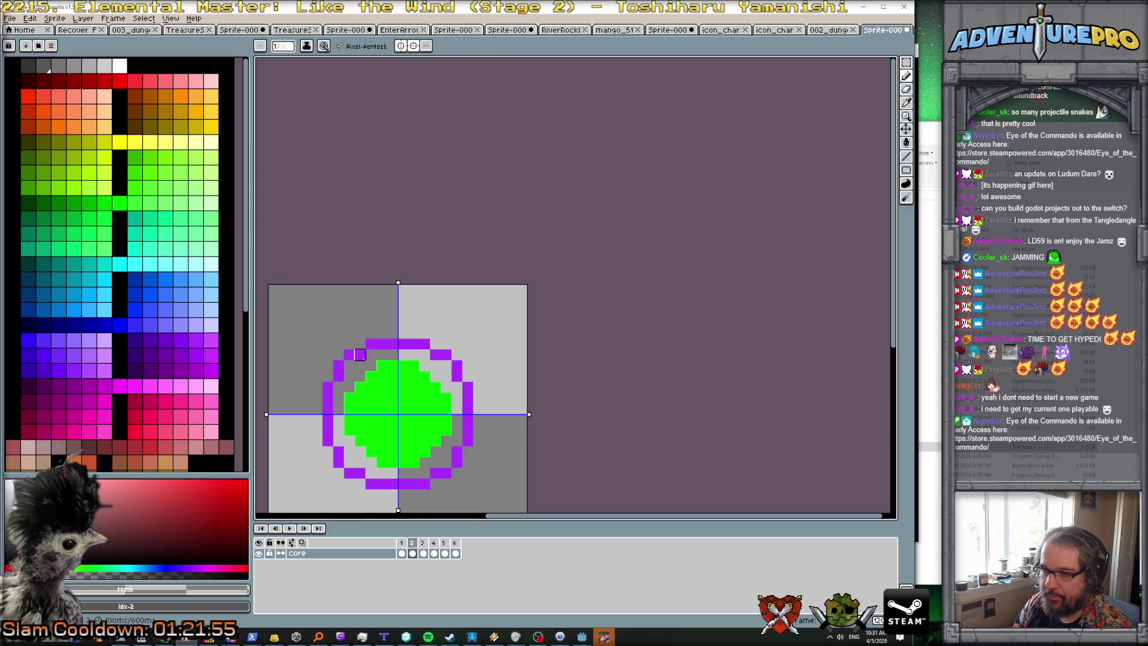
Step: Compare frames 1–3 and preview the animation playback
key("Left")
key("Right")
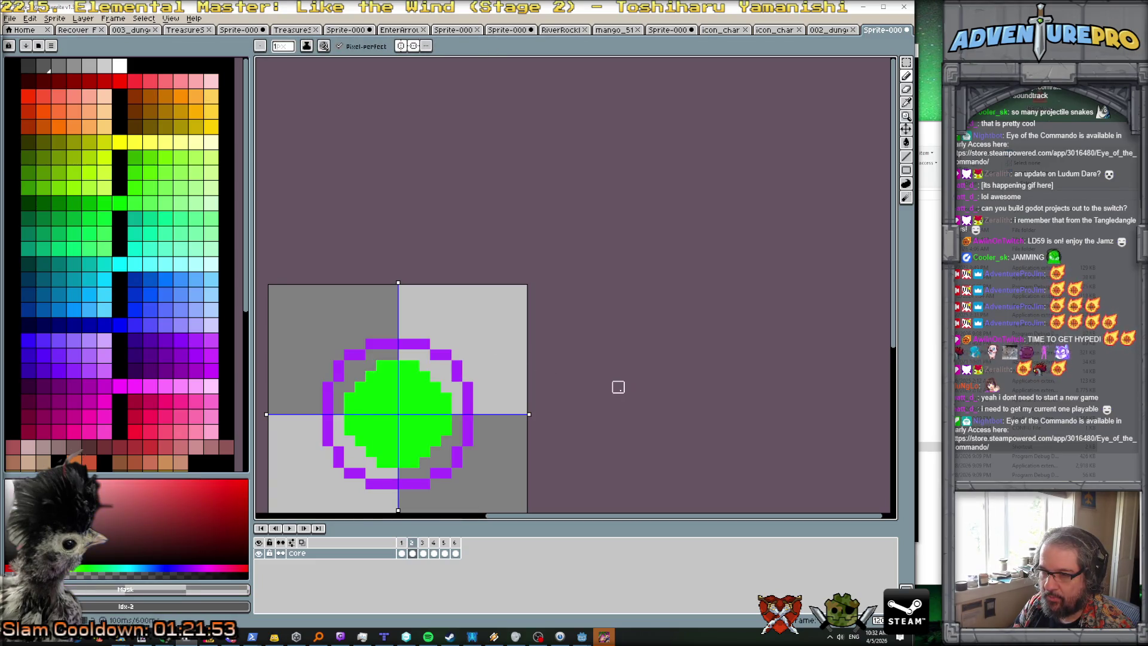
scroll(561, 393, "down", 2)
key("Right")
key("Right")
left_click(289, 528)
left_click(291, 529)
scroll(451, 370, "up", 2)
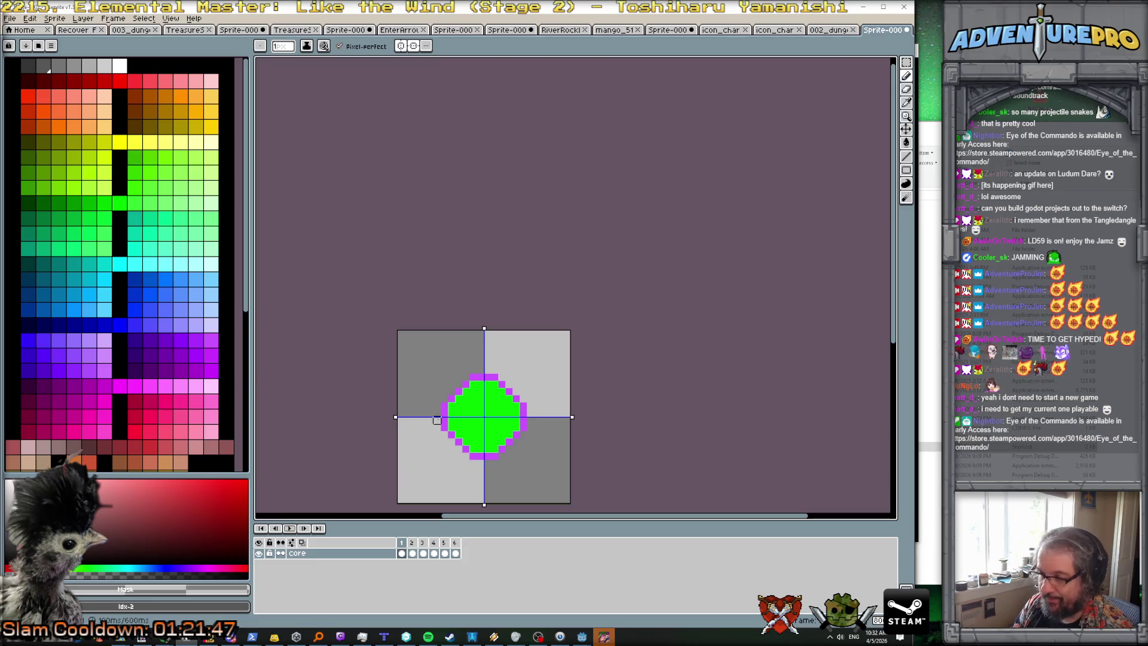
Step: Touch up frame 1's purple outline, adding a mirrored edge pixel and erasing a stray one
left_click(448, 397, "alt")
left_click(453, 391)
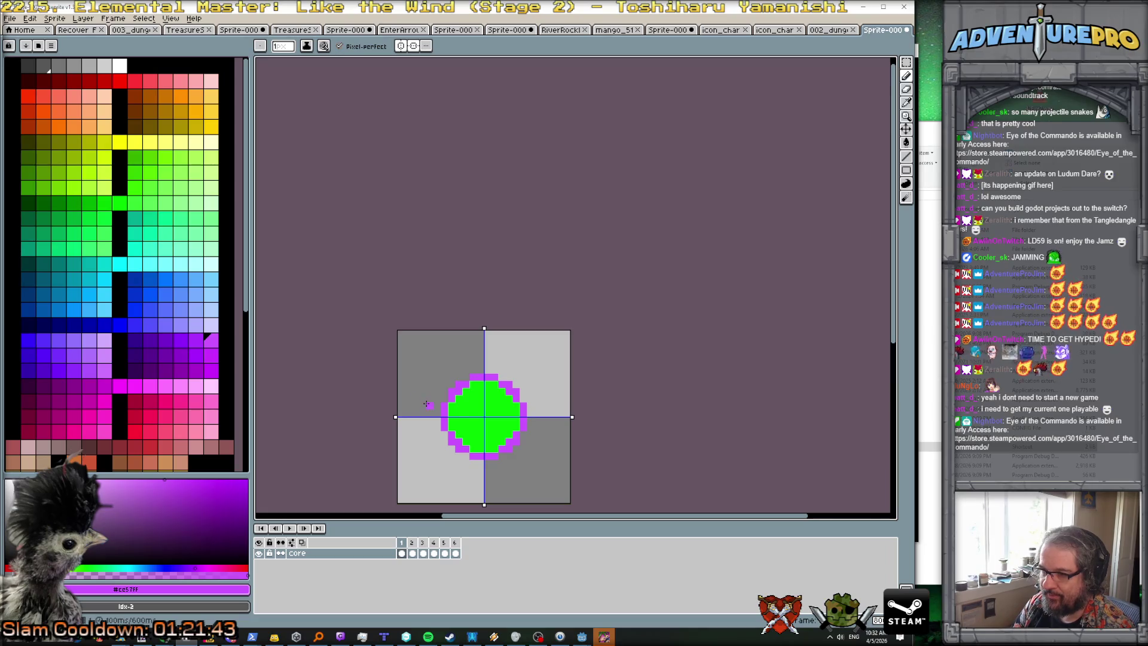
key("e")
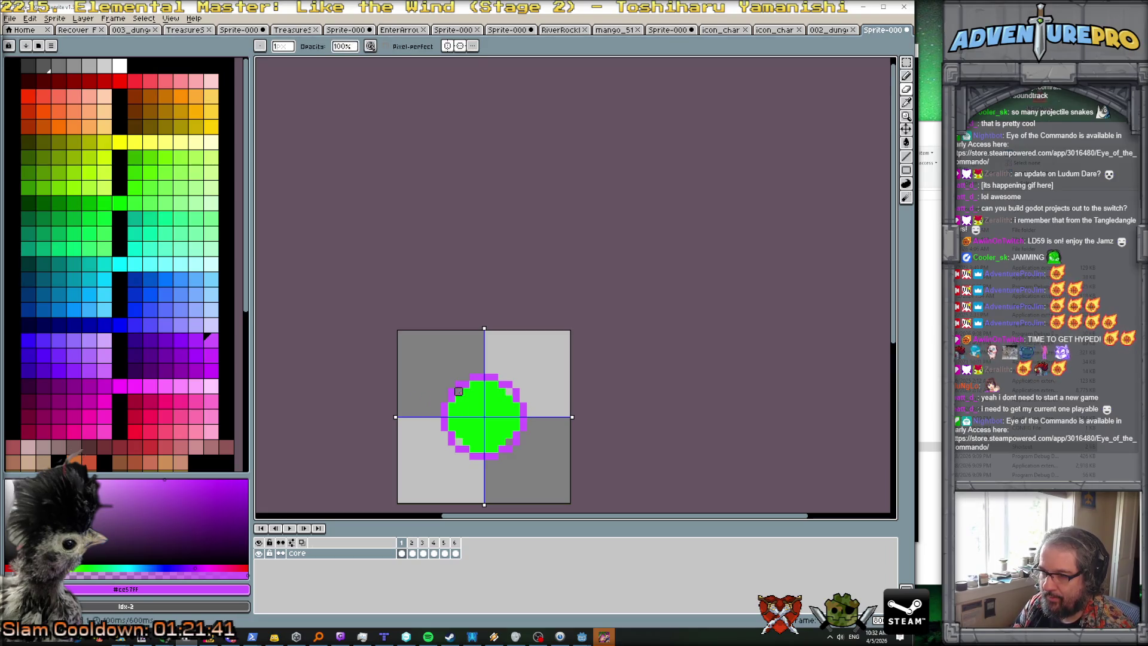
left_click(466, 384)
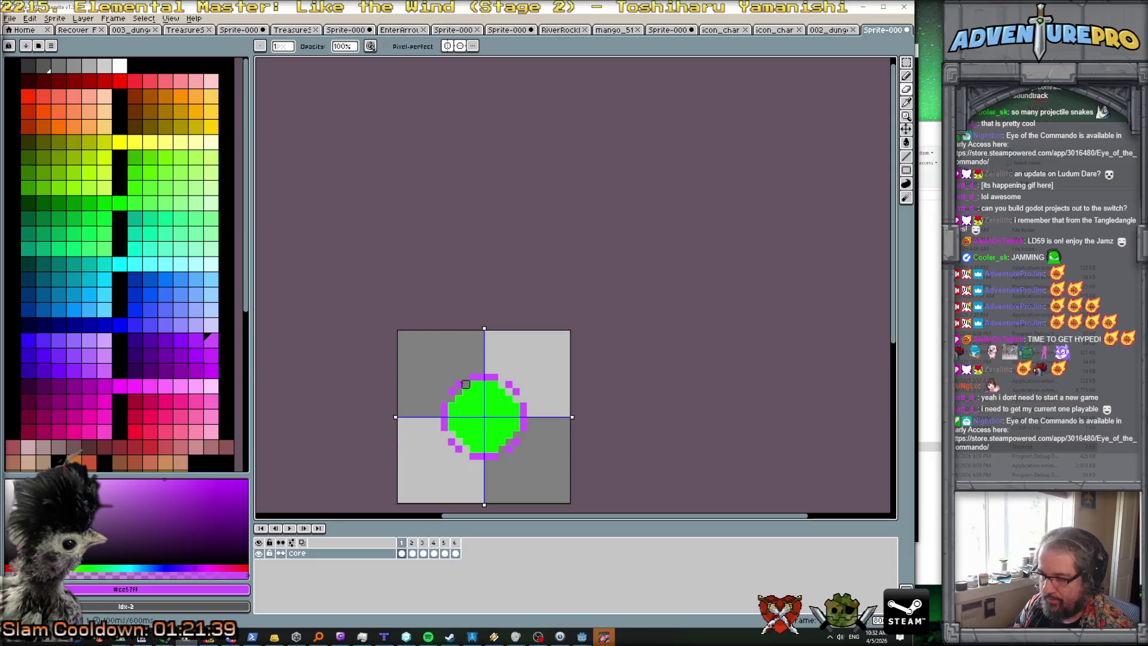
key("b")
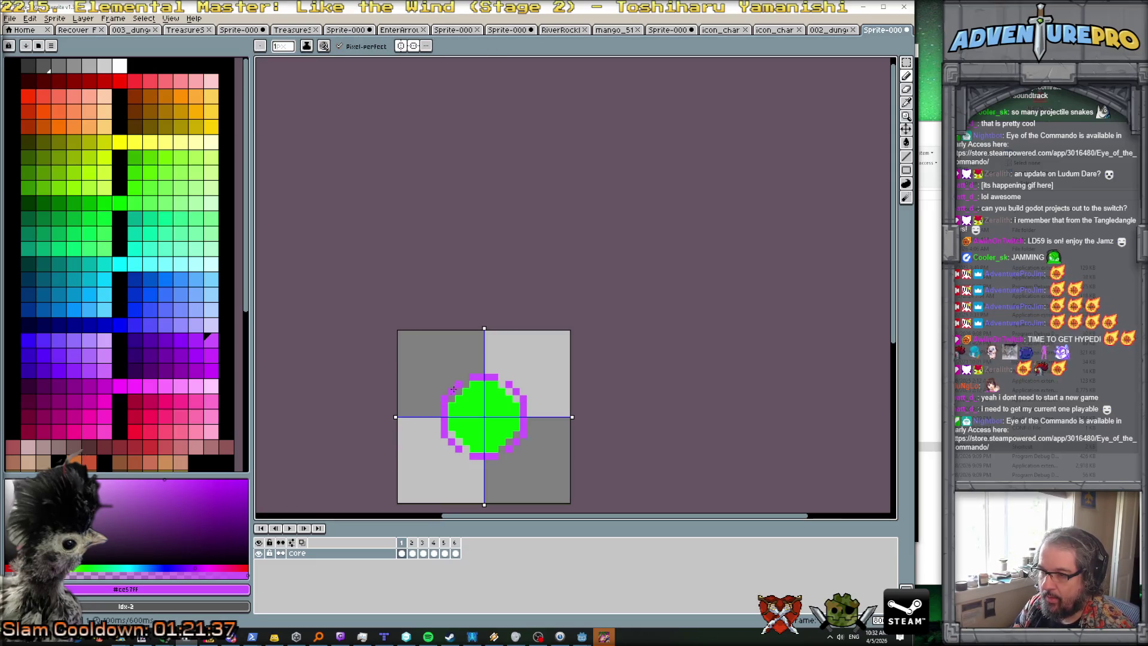
Step: Replay the animation and step through frames 1 to 3 to check the rings
scroll(385, 405, "down", 2)
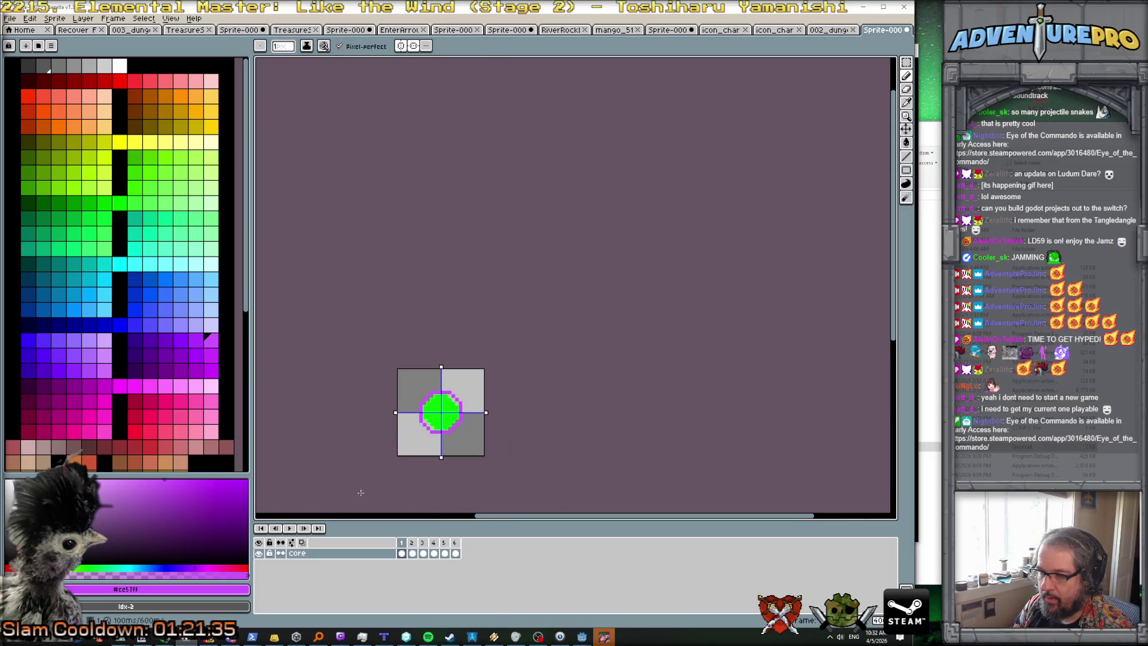
left_click(290, 528)
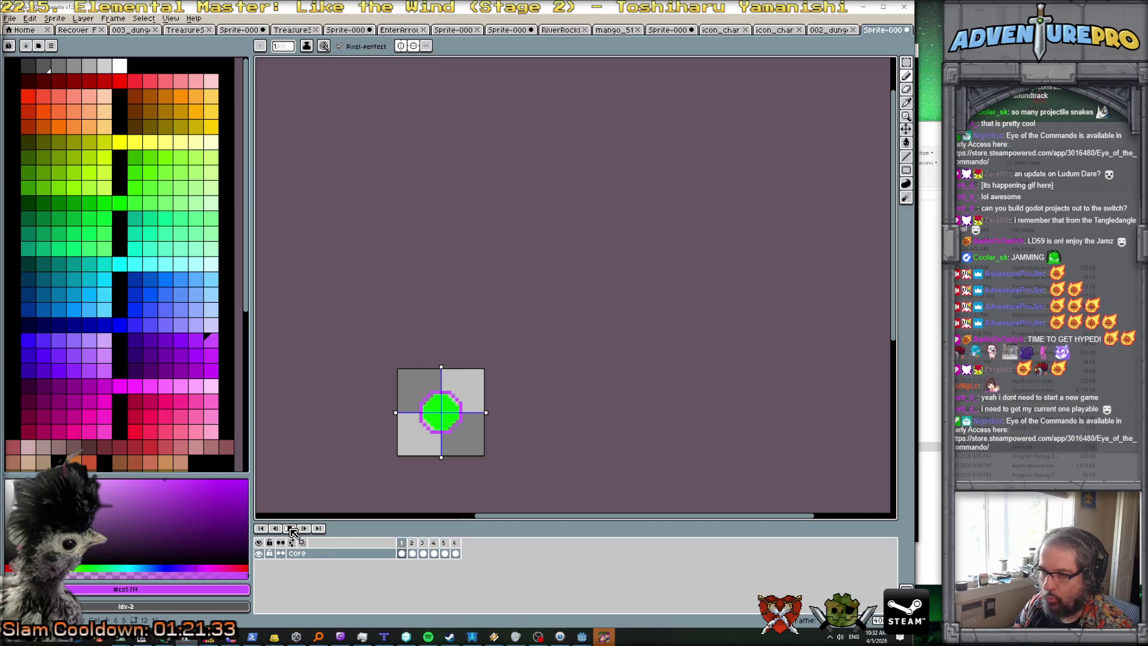
left_click(291, 529)
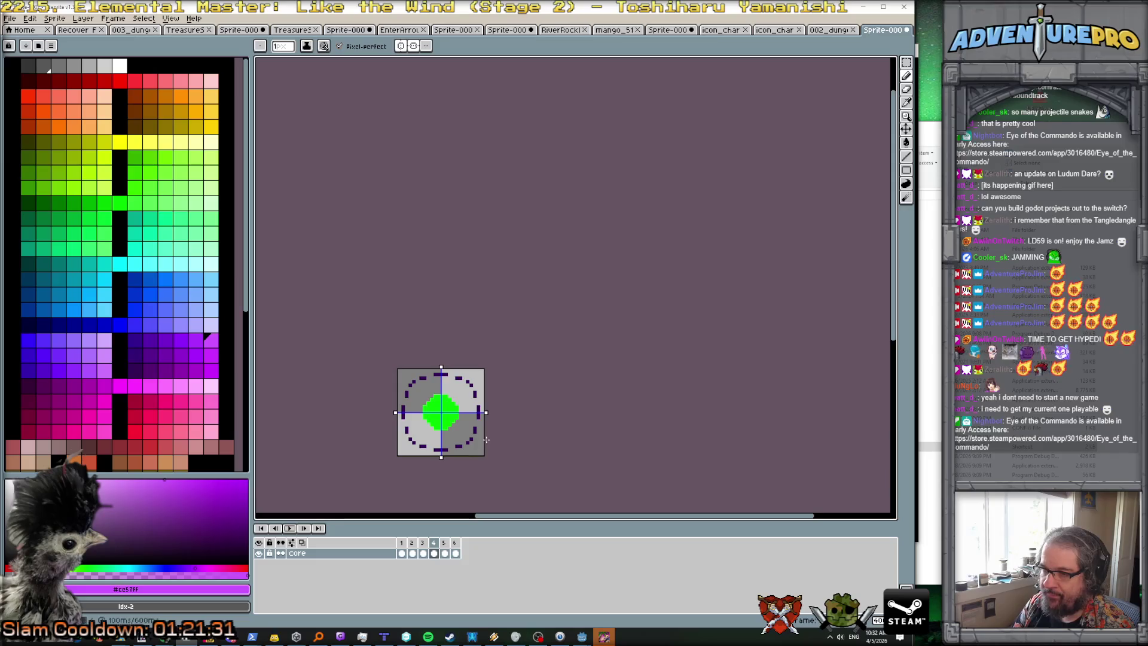
scroll(484, 442, "up", 1)
key("Left")
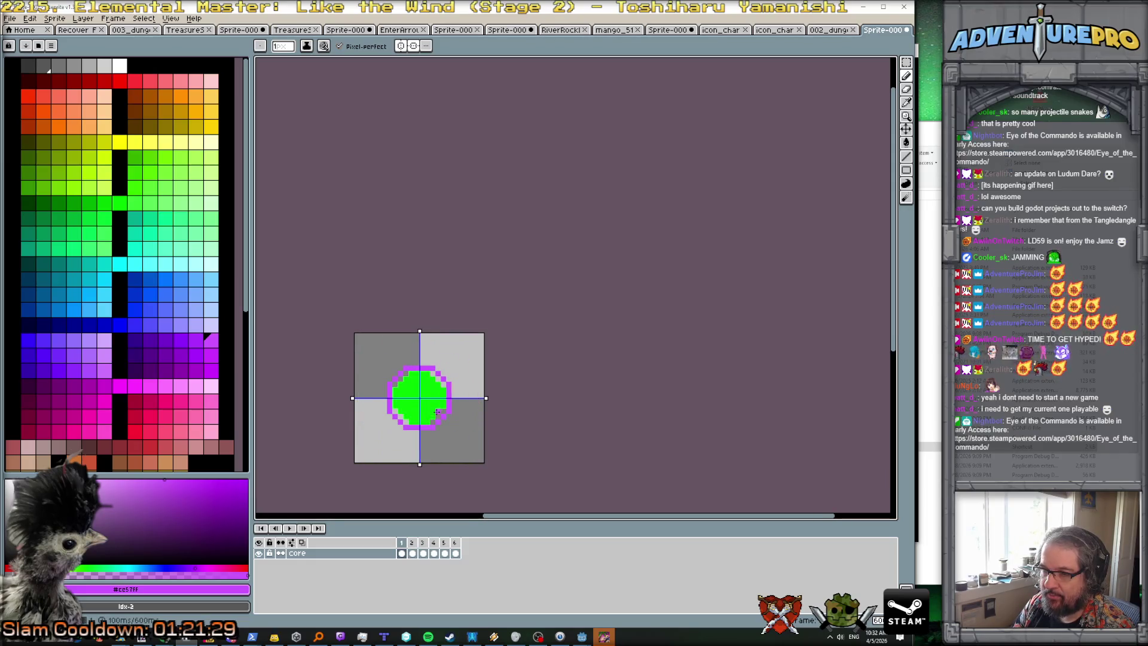
key("Right")
scroll(437, 411, "up", 1)
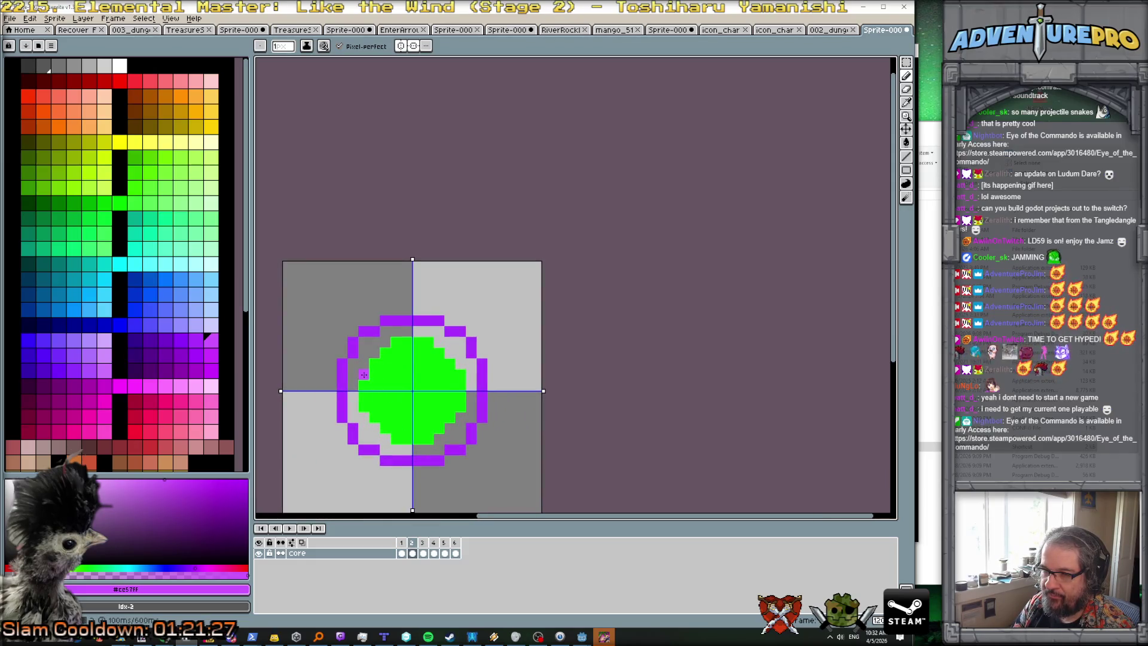
key("Right")
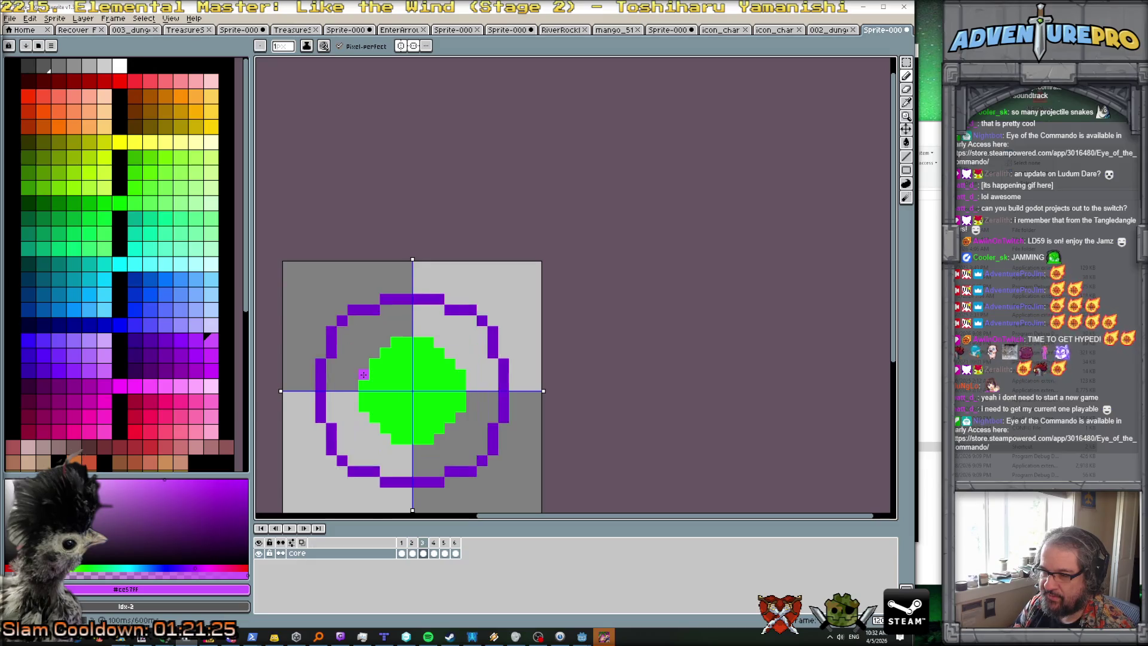
key("Right")
key("Right")
key("Right")
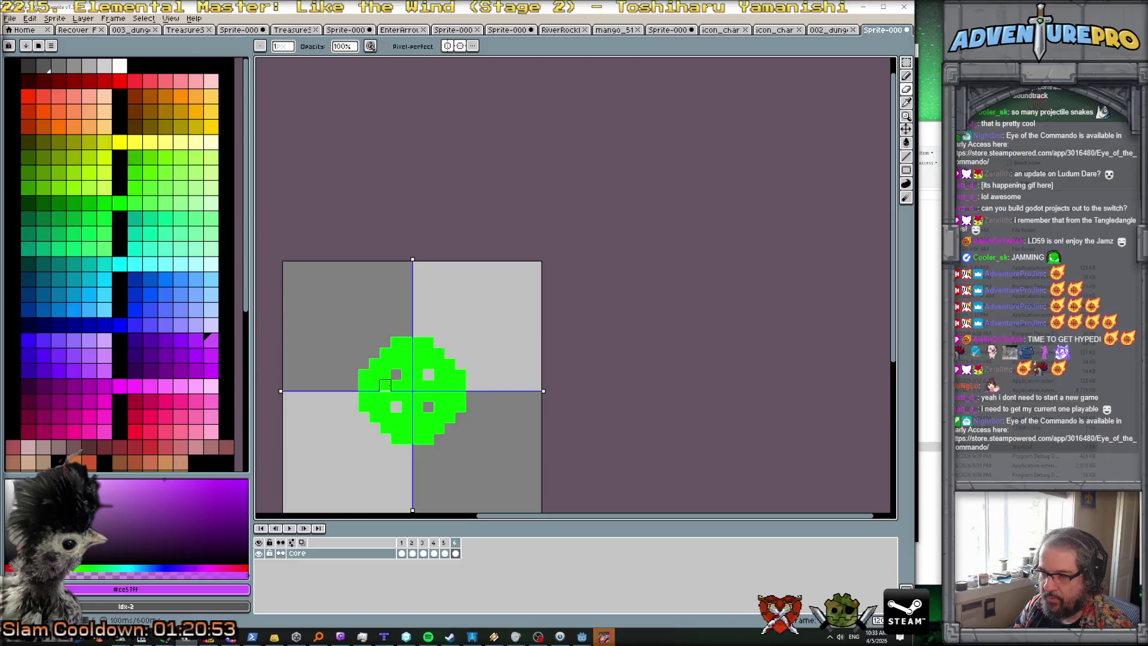
left_click(406, 362)
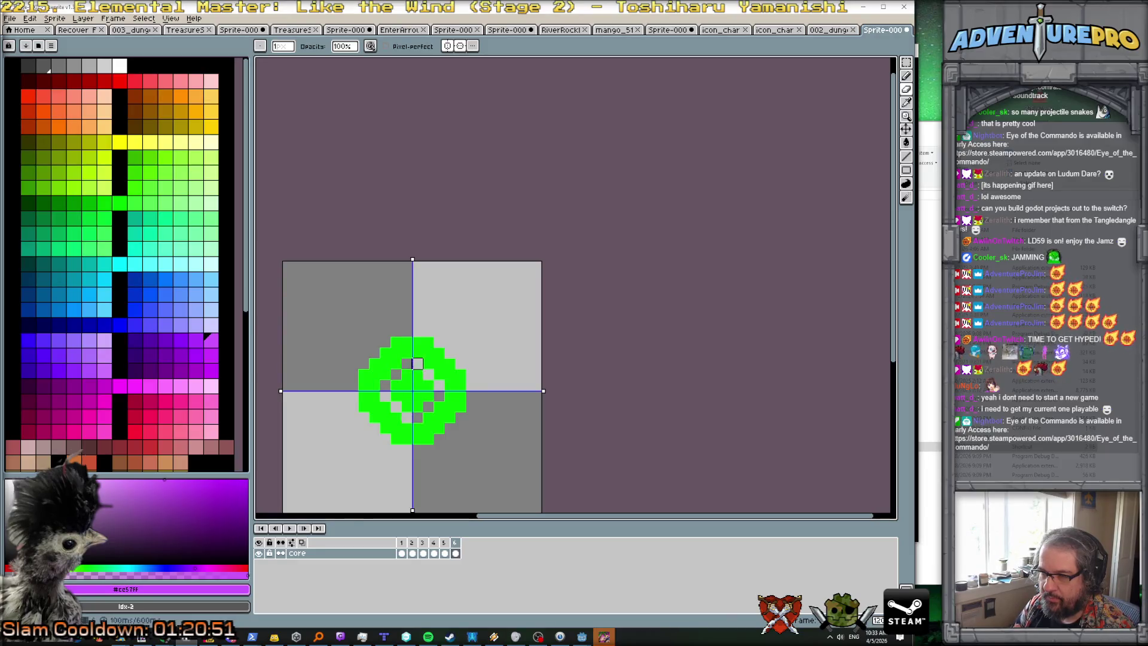
mouse_move(395, 363)
left_mouse_down()
mouse_move(397, 377)
mouse_move(363, 384)
mouse_move(435, 351)
mouse_move(374, 341)
left_mouse_up()
left_click(289, 528)
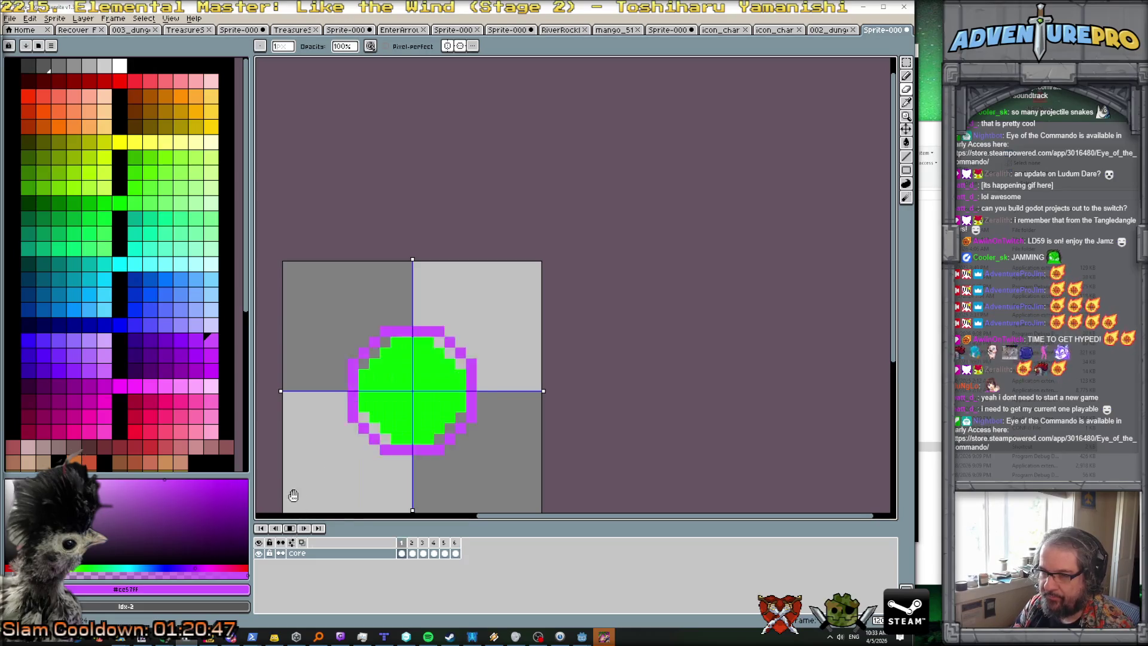
scroll(302, 464, "down", 3)
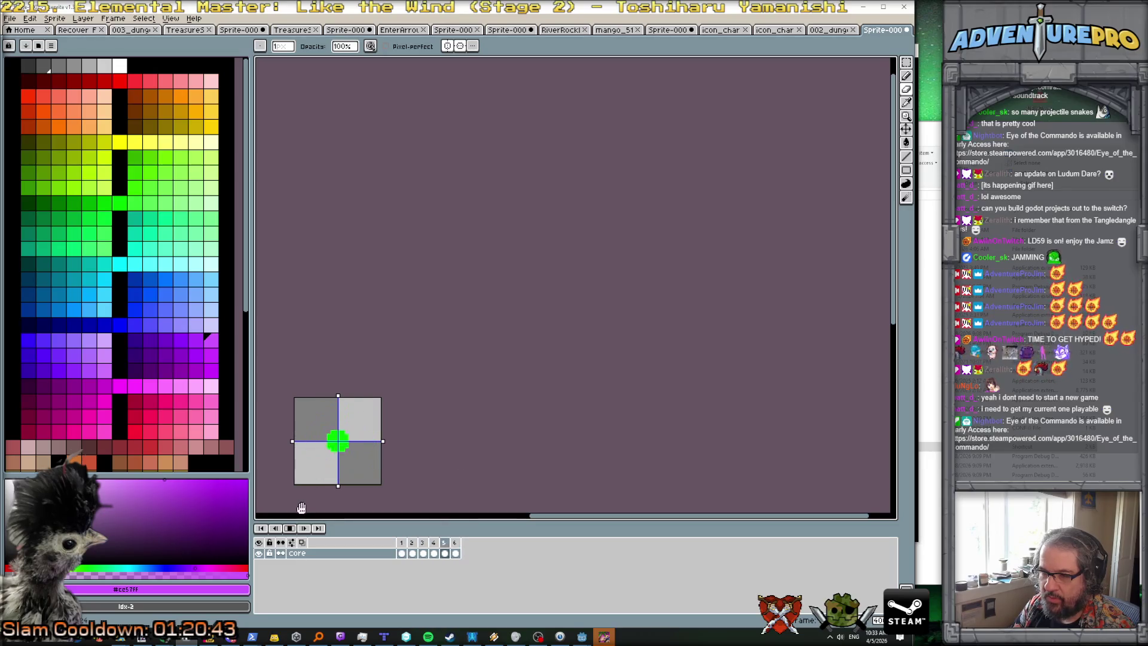
left_click(291, 528)
left_click(291, 529)
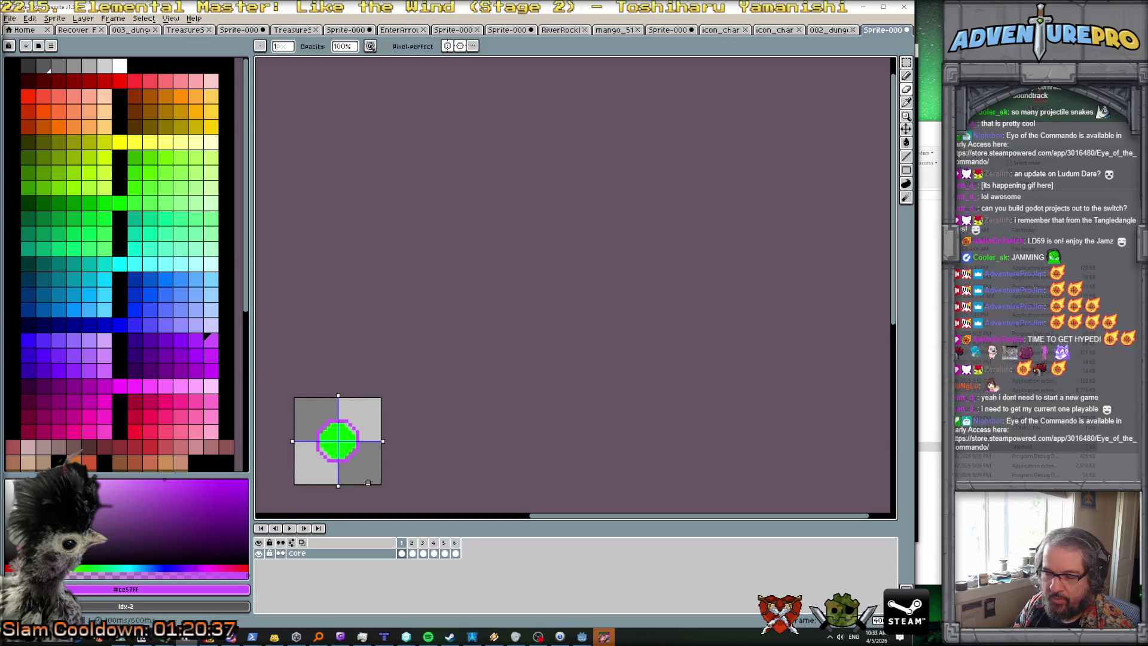
scroll(426, 470, "up", 1)
left_click_drag(448, 452, 525, 388)
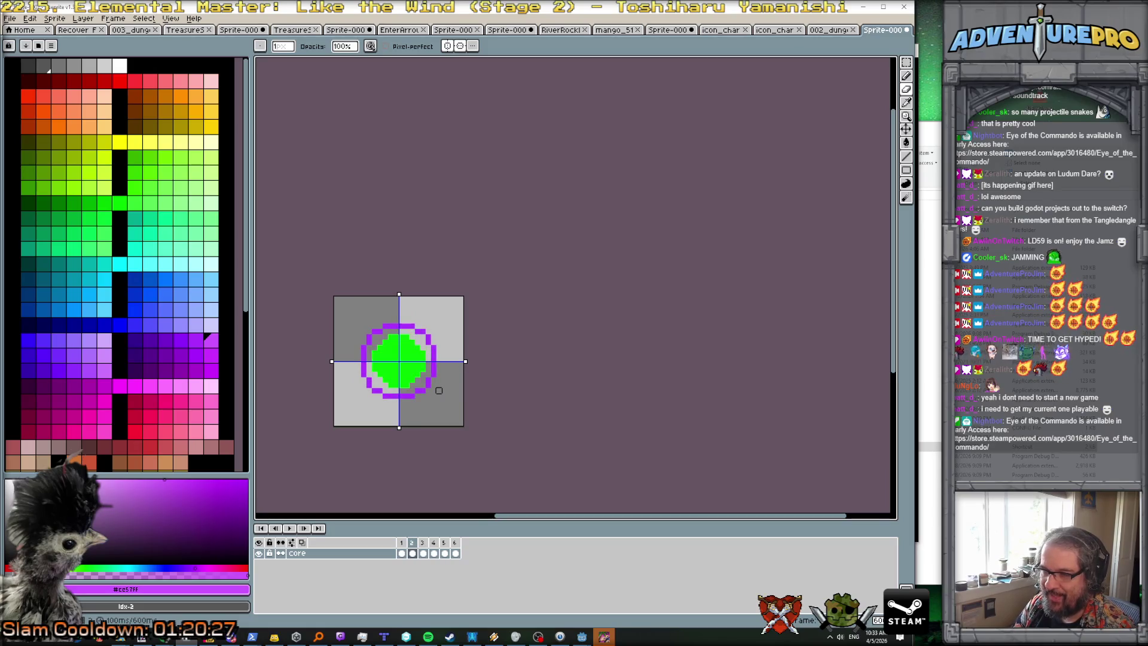
scroll(362, 325, "up", 2)
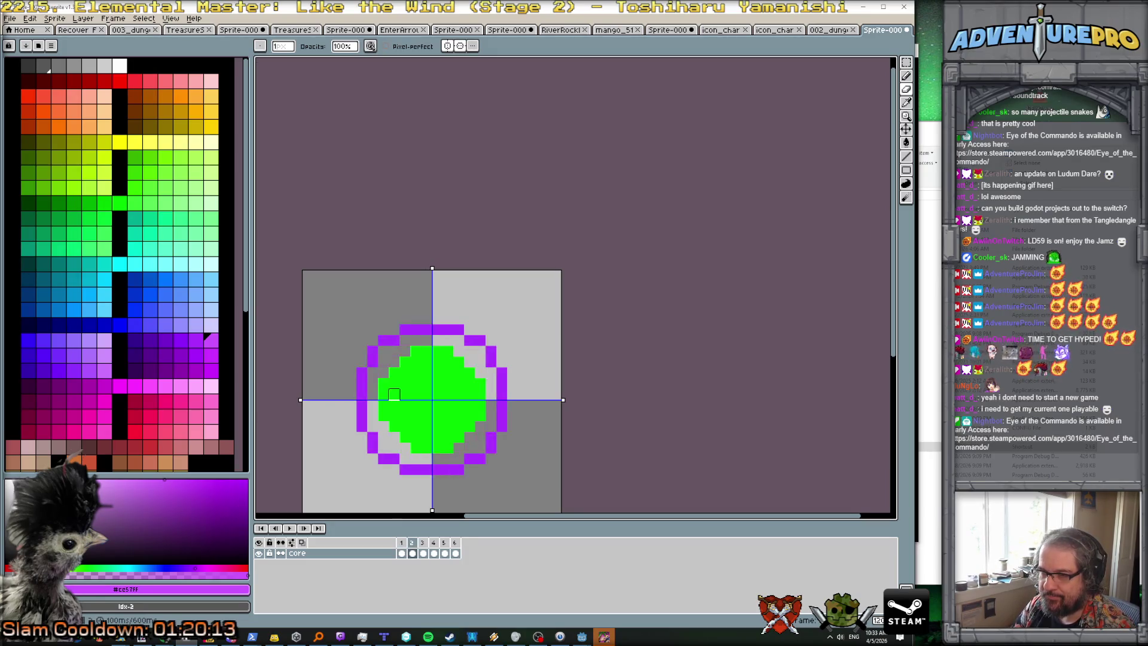
left_click(383, 383)
Step: Erase the green core's corner pixels on frames 2 through 4
left_click_drag(394, 373, 427, 351)
key("Right")
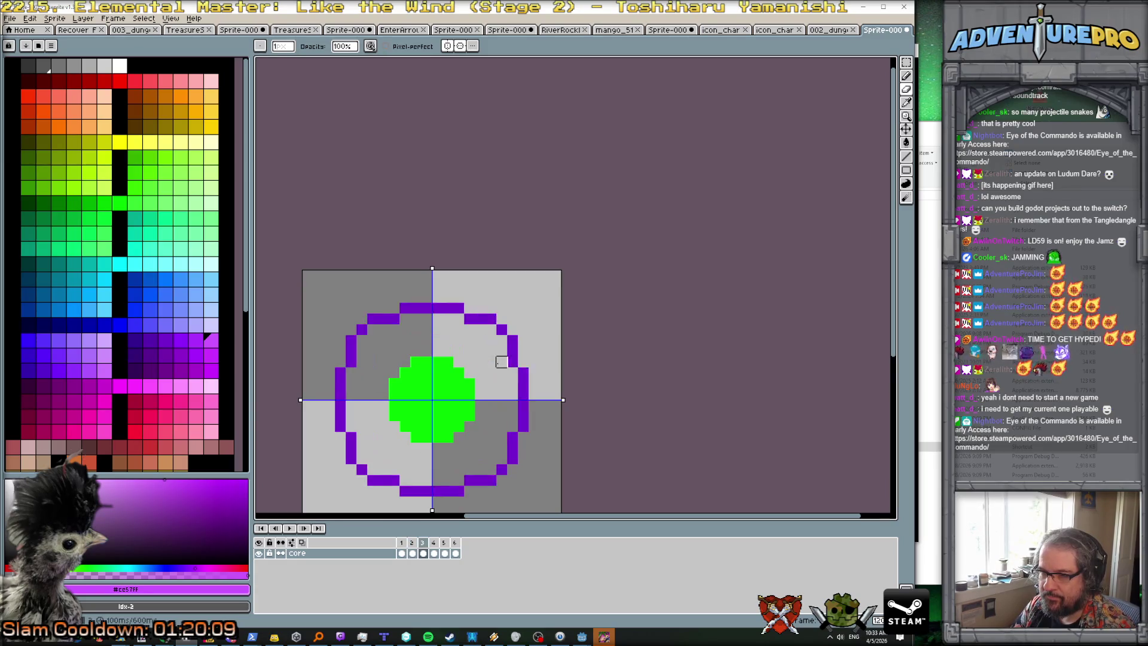
key("Right")
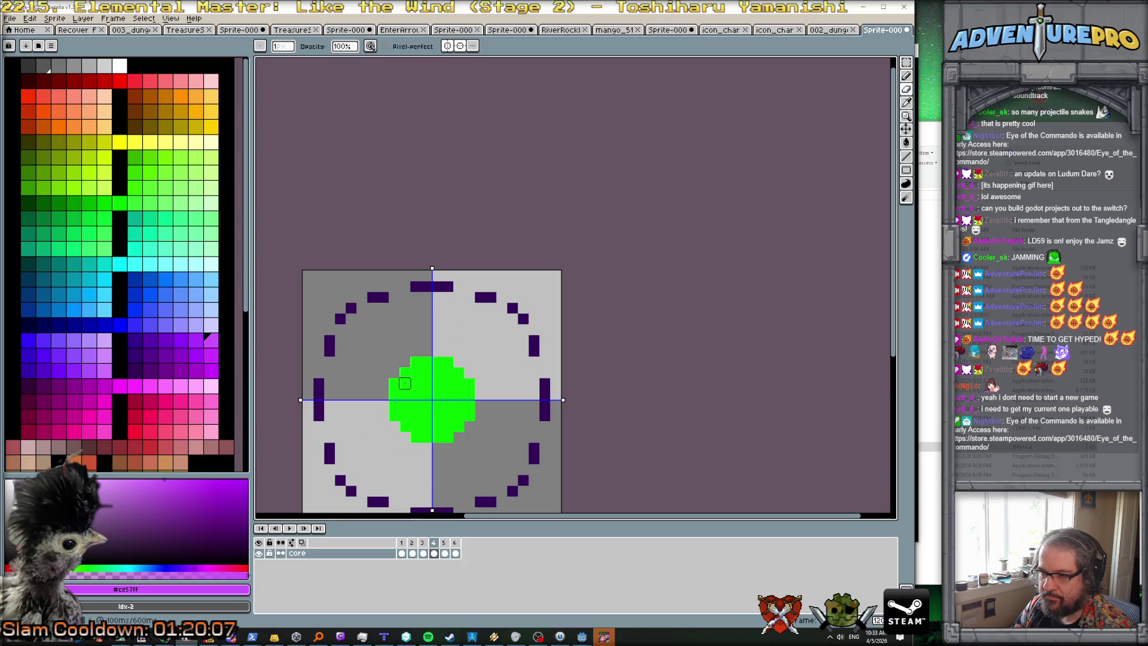
left_click(394, 383)
left_click(416, 362)
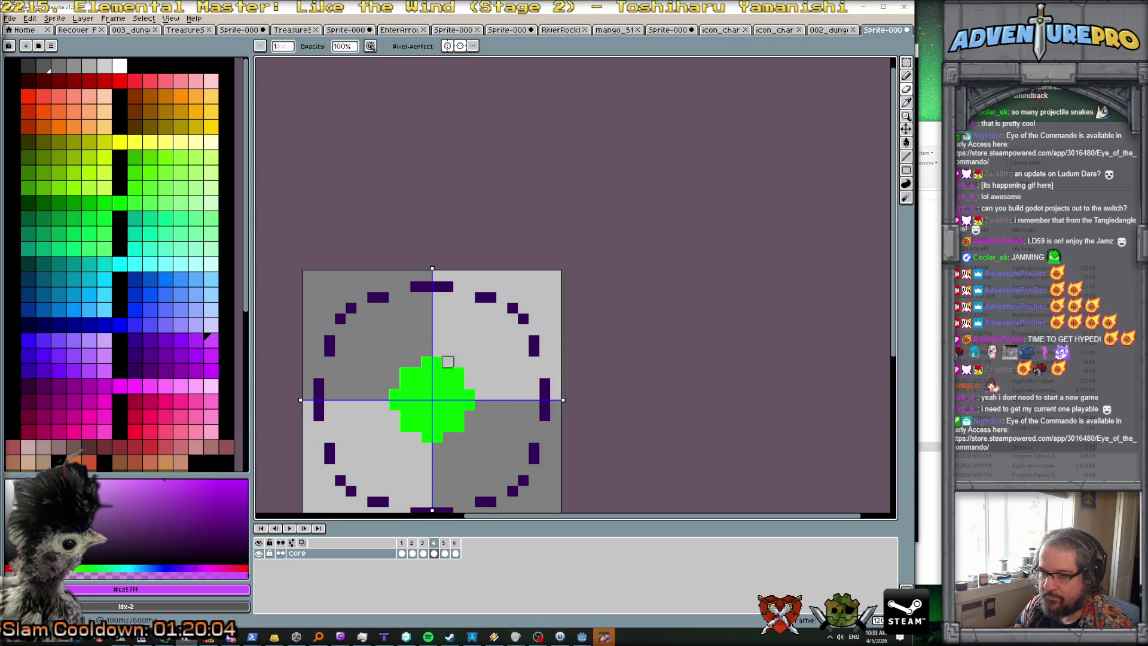
key("Return")
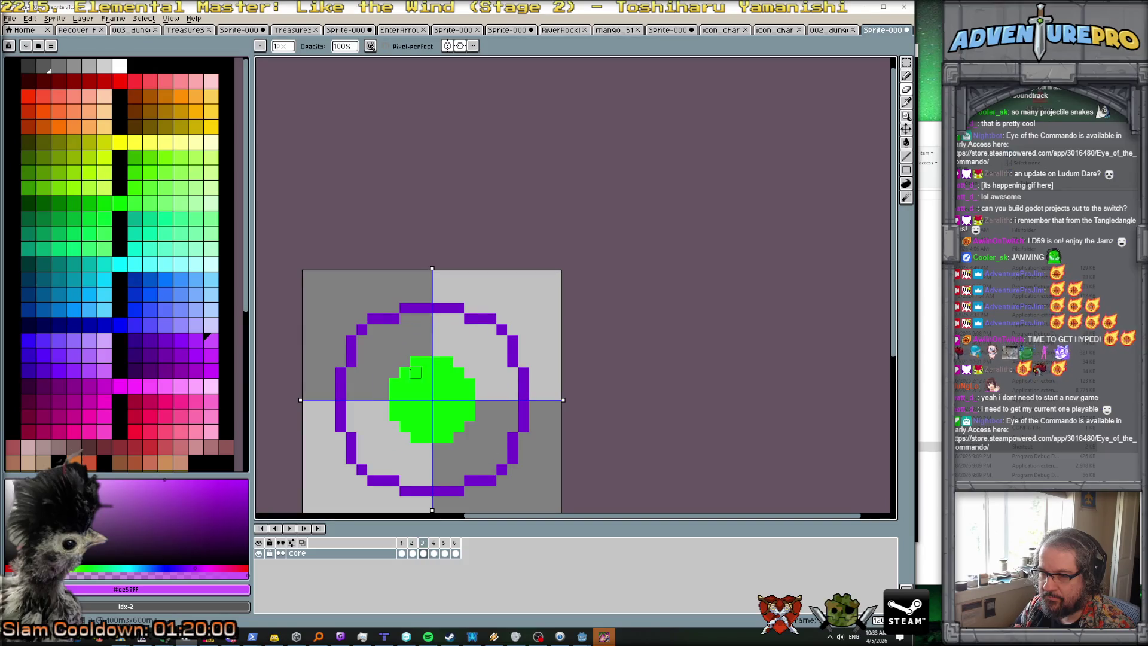
left_click(394, 383)
Step: Compare frames 2 and 3, then eyedrop the green core colour with the pencil
key("comma")
key("comma")
key("period")
key("period")
key("period")
key("comma")
key("comma")
key("period")
key("b")
left_click(411, 383, "alt")
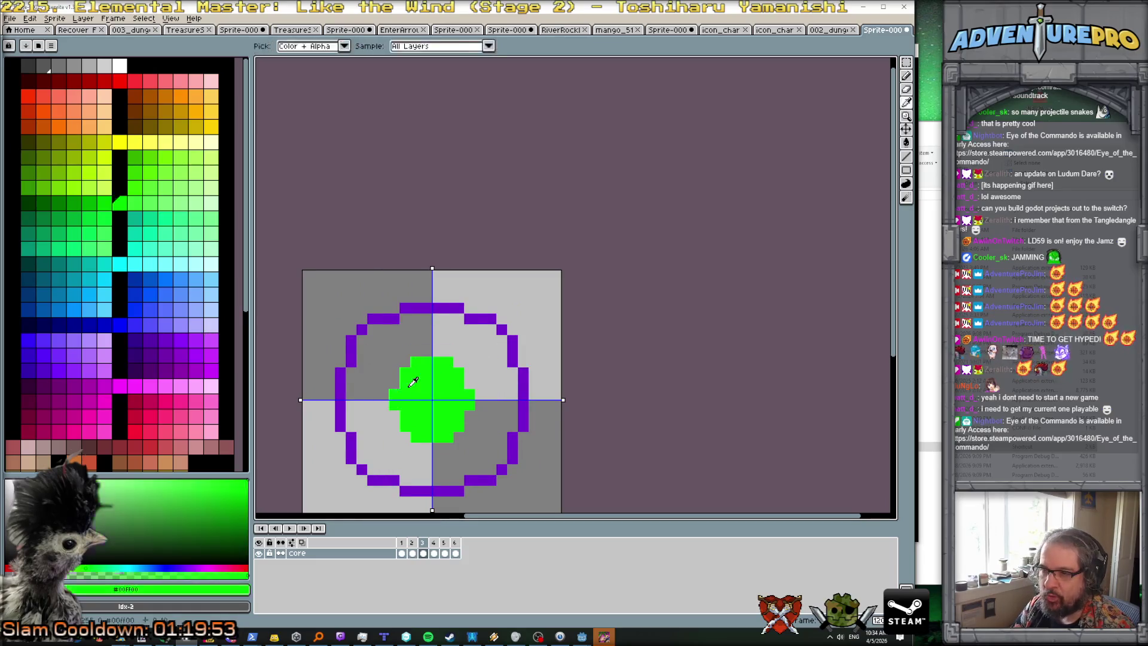
Step: Play the orb animation with the sprite centred in view, then stop playback
scroll(362, 405, "down", 2)
left_click(289, 528)
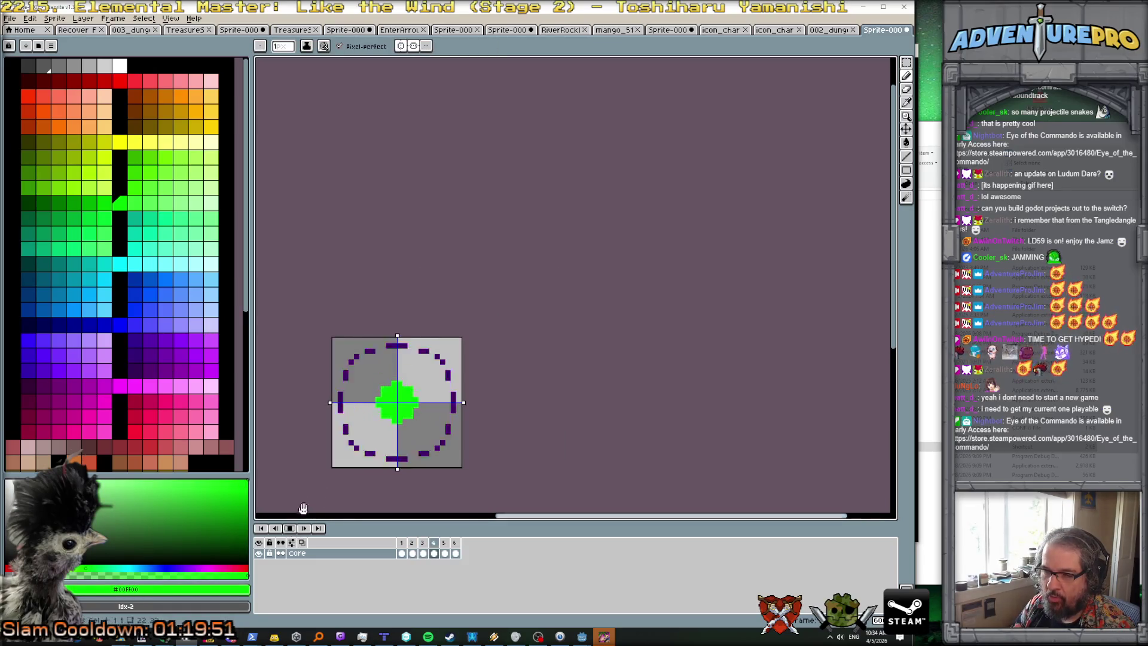
scroll(310, 482, "down", 3)
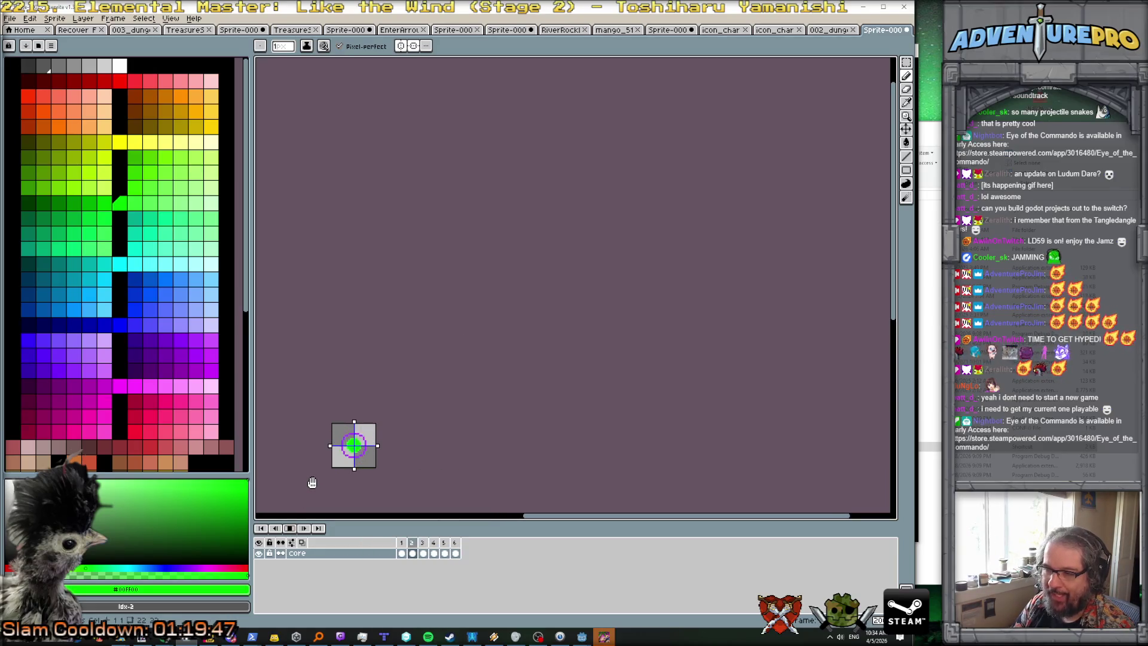
mouse_move(415, 348)
left_mouse_down()
mouse_move(485, 302)
mouse_move(532, 287)
left_mouse_up()
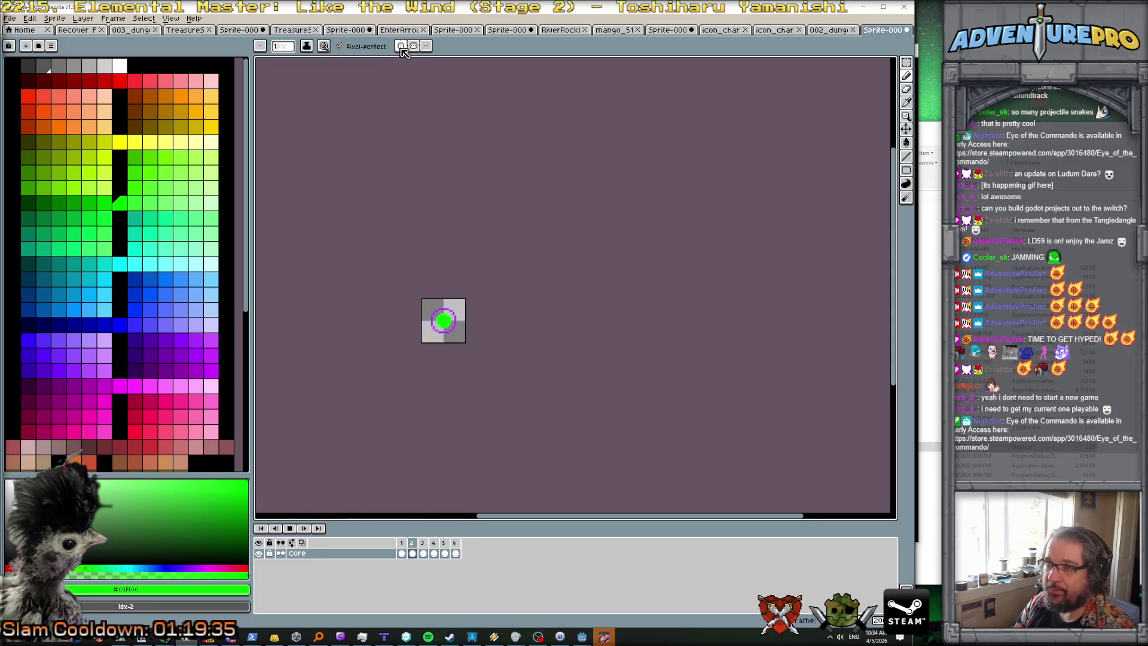
scroll(387, 230, "up", 1)
scroll(387, 230, "up", 1)
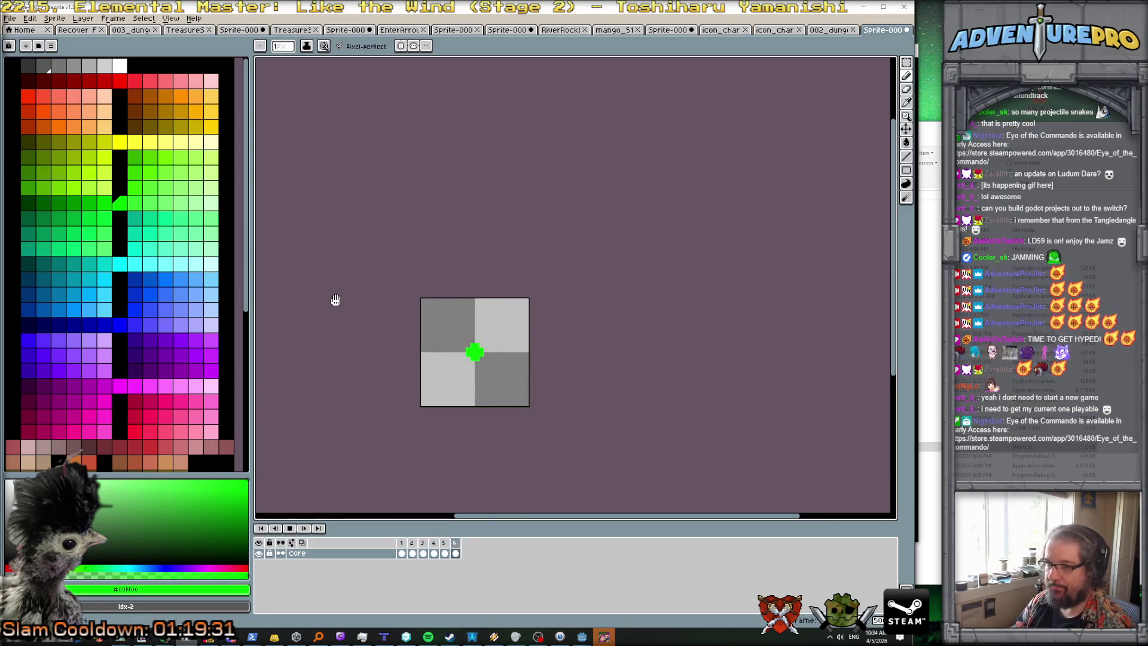
left_click(292, 530)
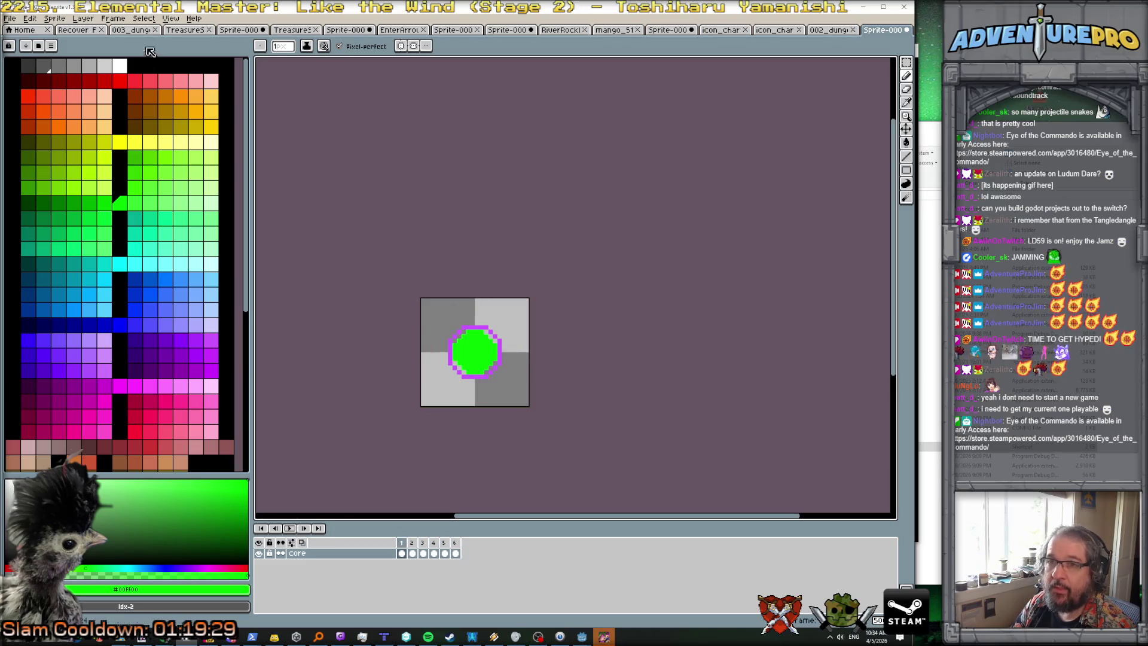
left_click(83, 18)
Step: Add a new Layer 1 above the core layer and pick a purple palette swatch
mouse_move(101, 75)
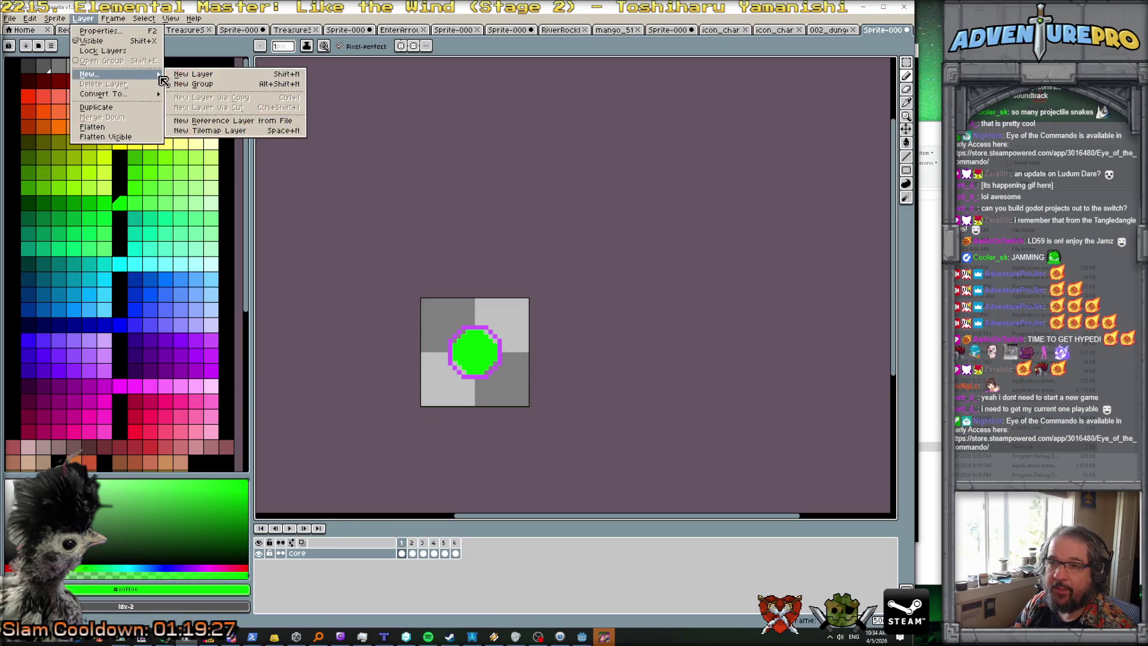
left_click(187, 77)
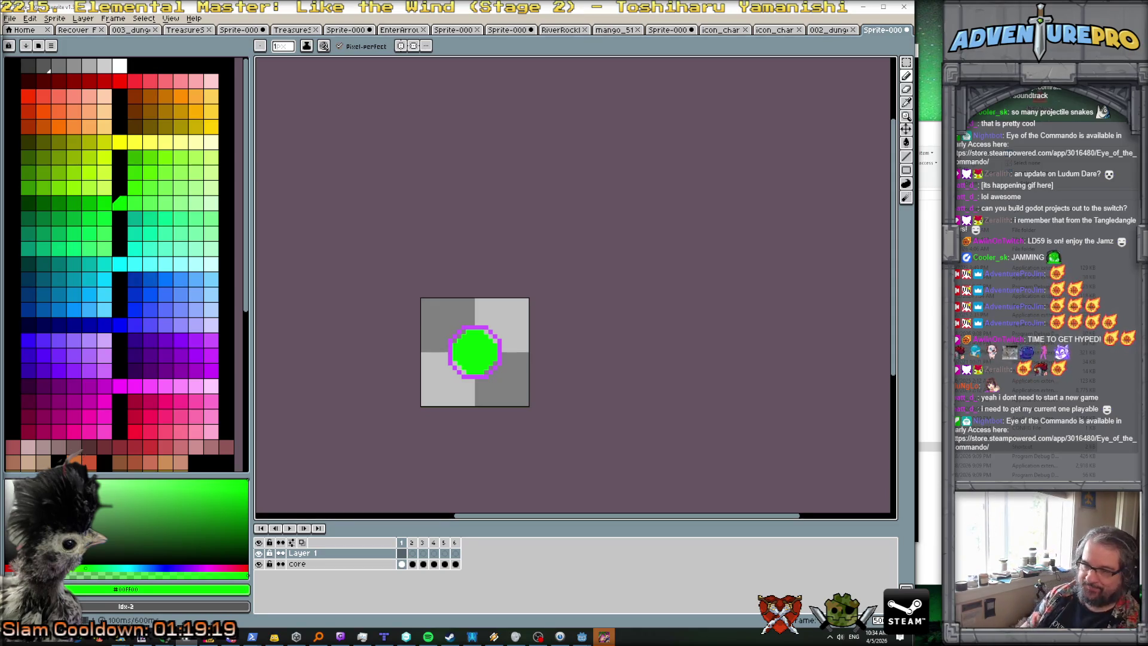
left_click(213, 340)
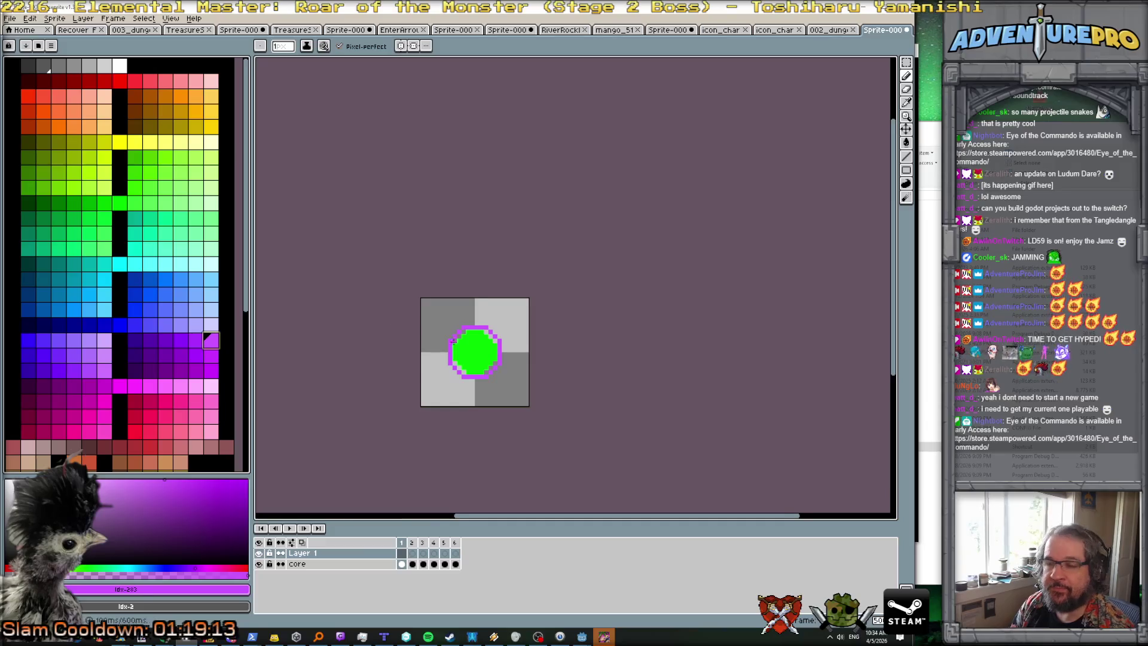
Step: Paint two purple particle pixels at the orb's upper-left edge
scroll(451, 340, "up", 2)
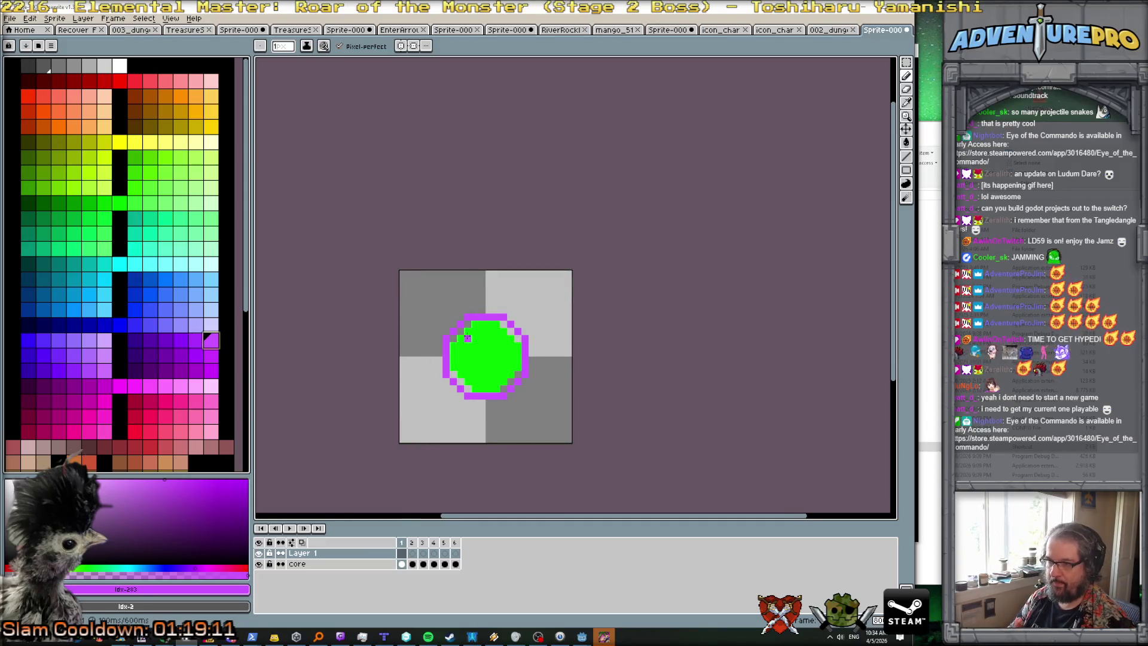
left_click(469, 342)
left_click(475, 344)
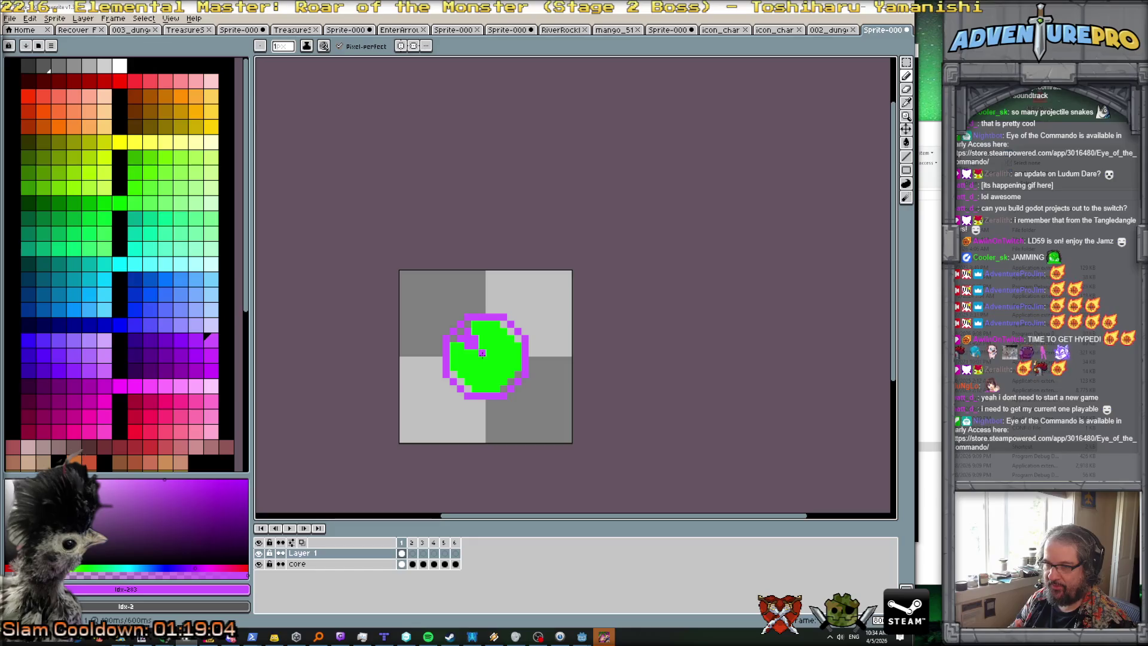
Step: On frame 3, place a purple particle beside the green core, redoing a misplaced attempt
key("period")
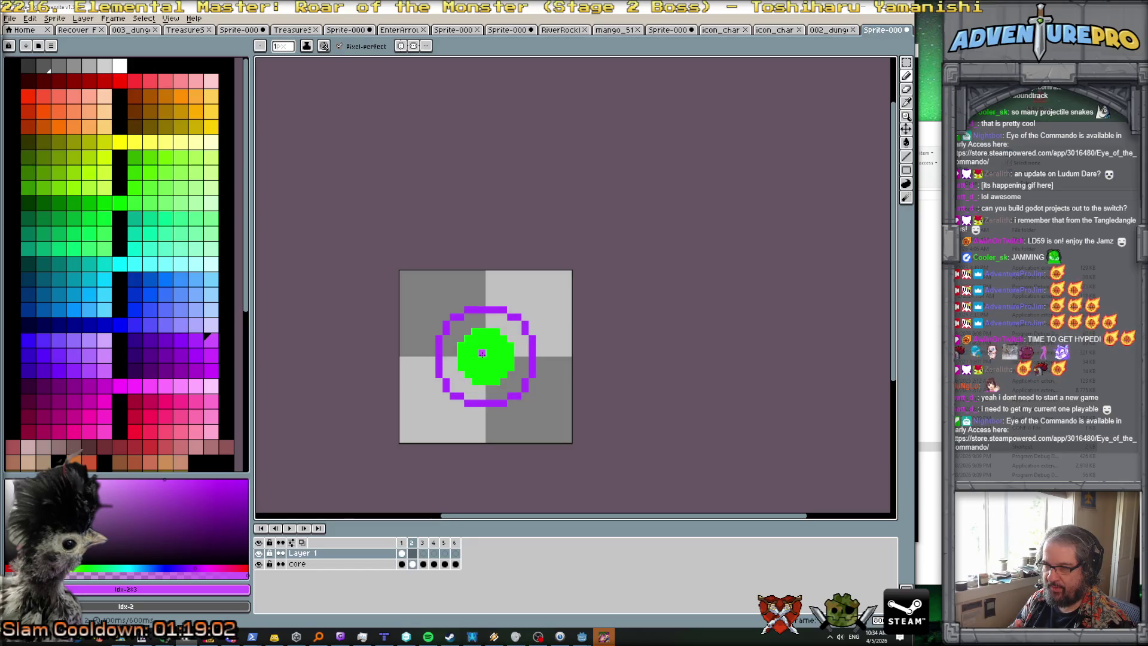
key("comma")
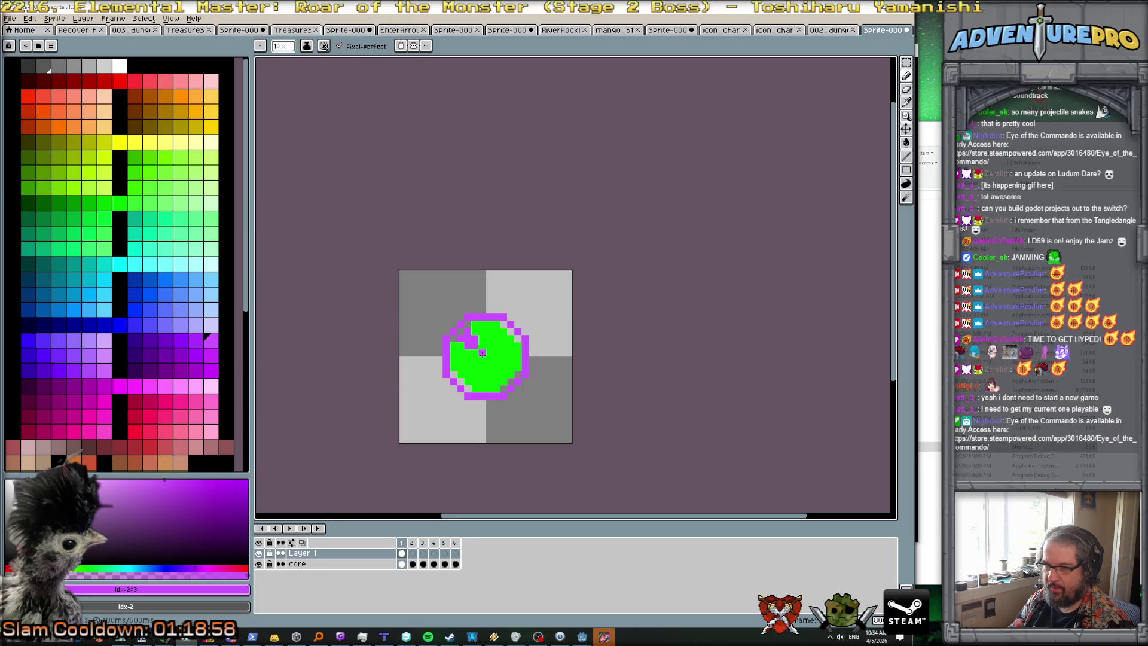
key("period")
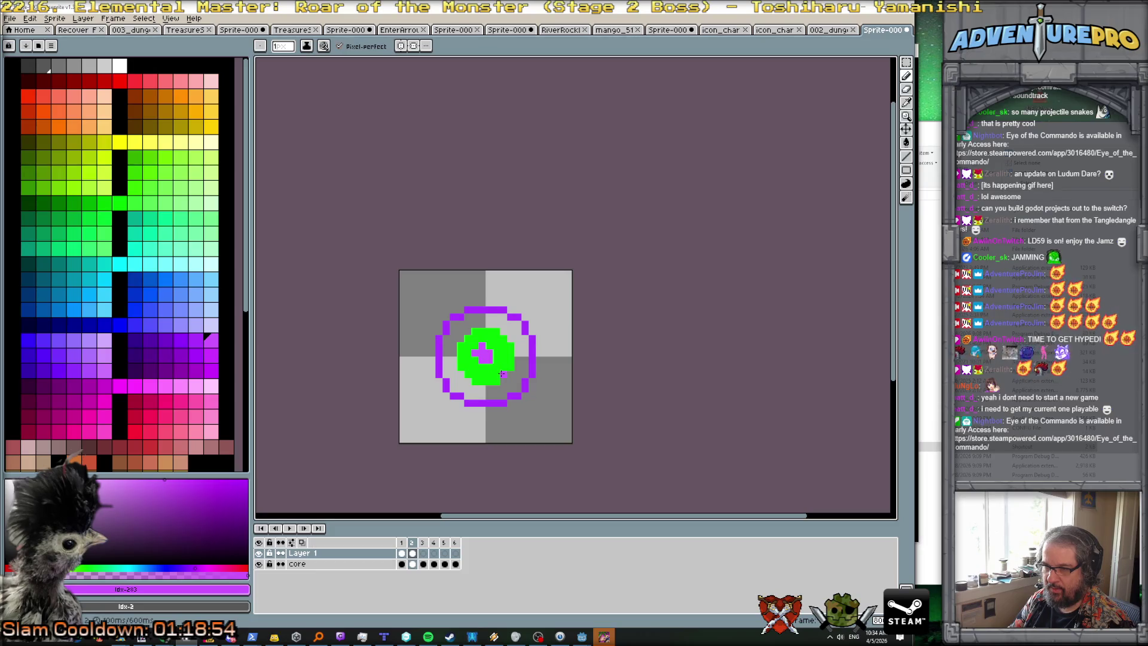
key("period")
left_click(506, 373)
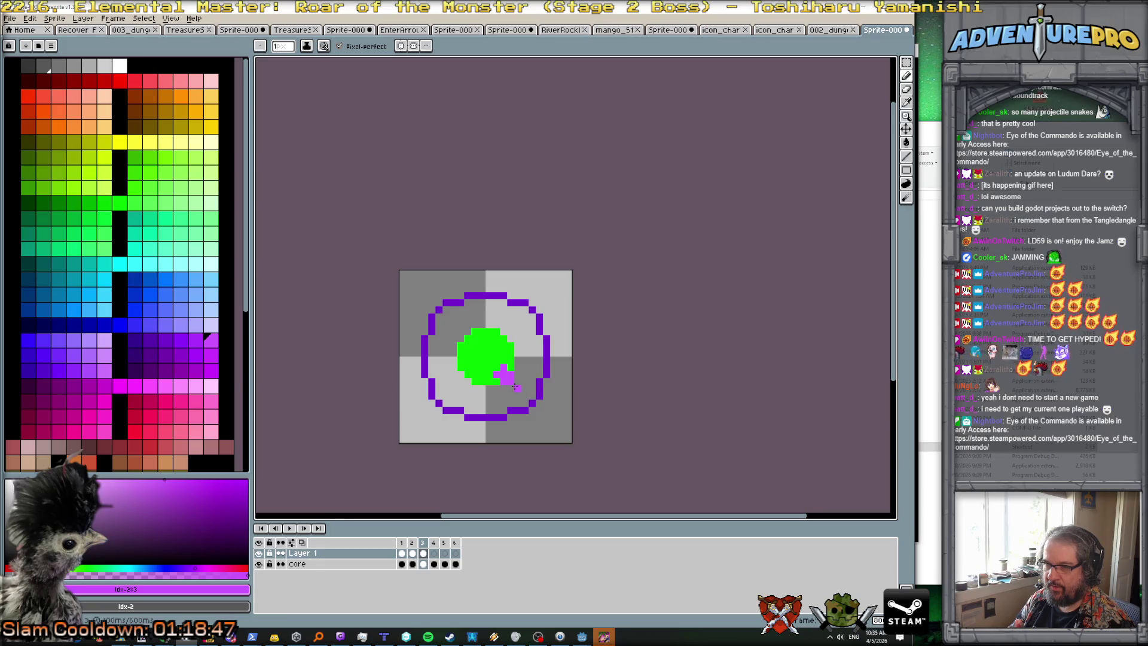
key("ctrl+z")
key("v")
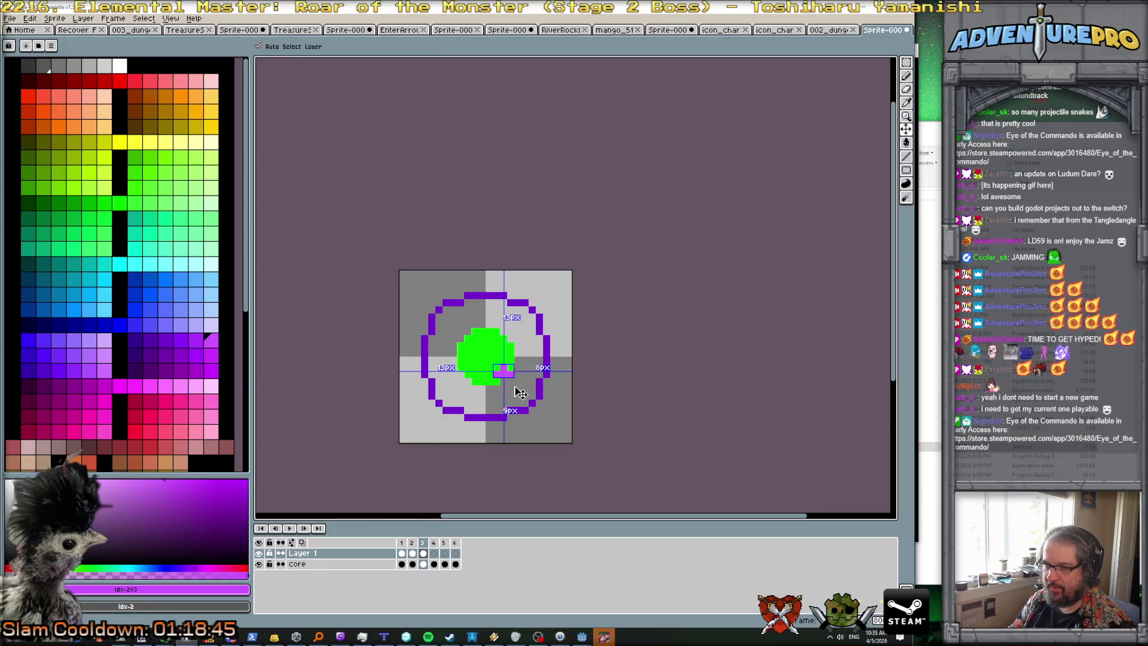
key("b")
key("ctrl+z")
left_click(512, 380)
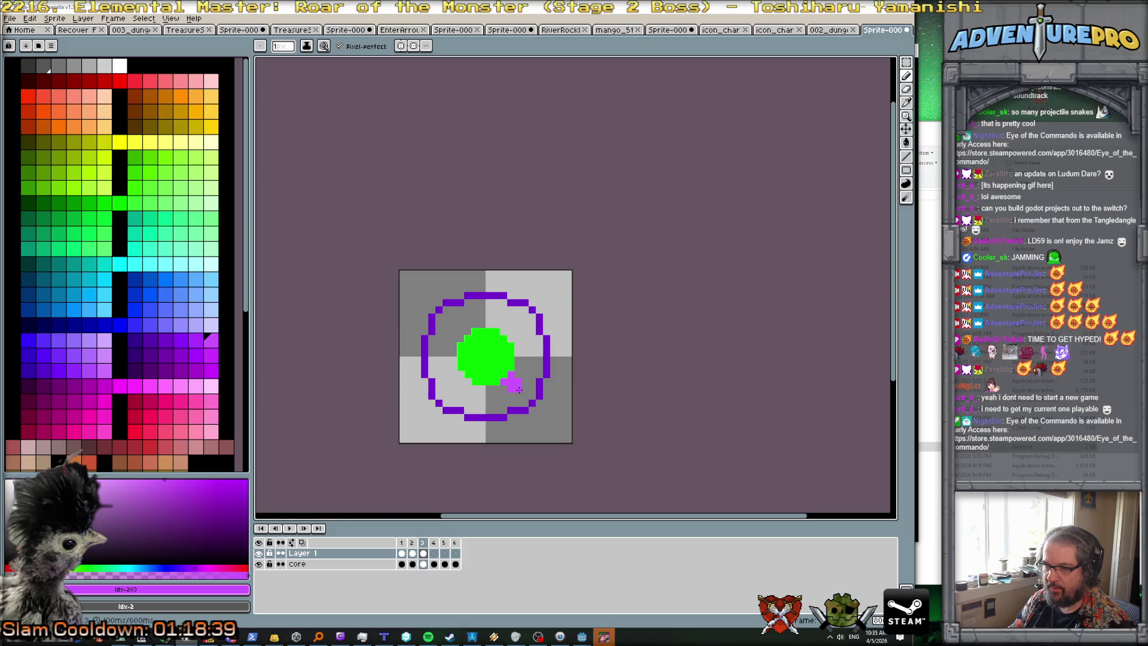
Step: Settle on a darker purple swatch for particles and play the animation
left_click(195, 340)
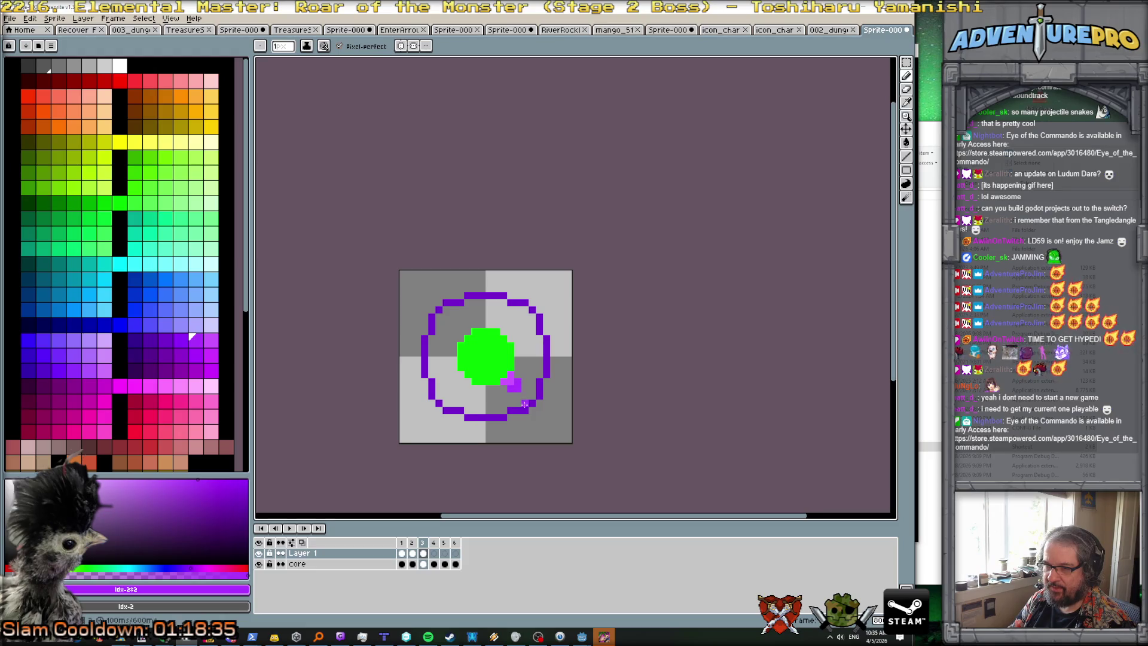
key("Right")
key("Right")
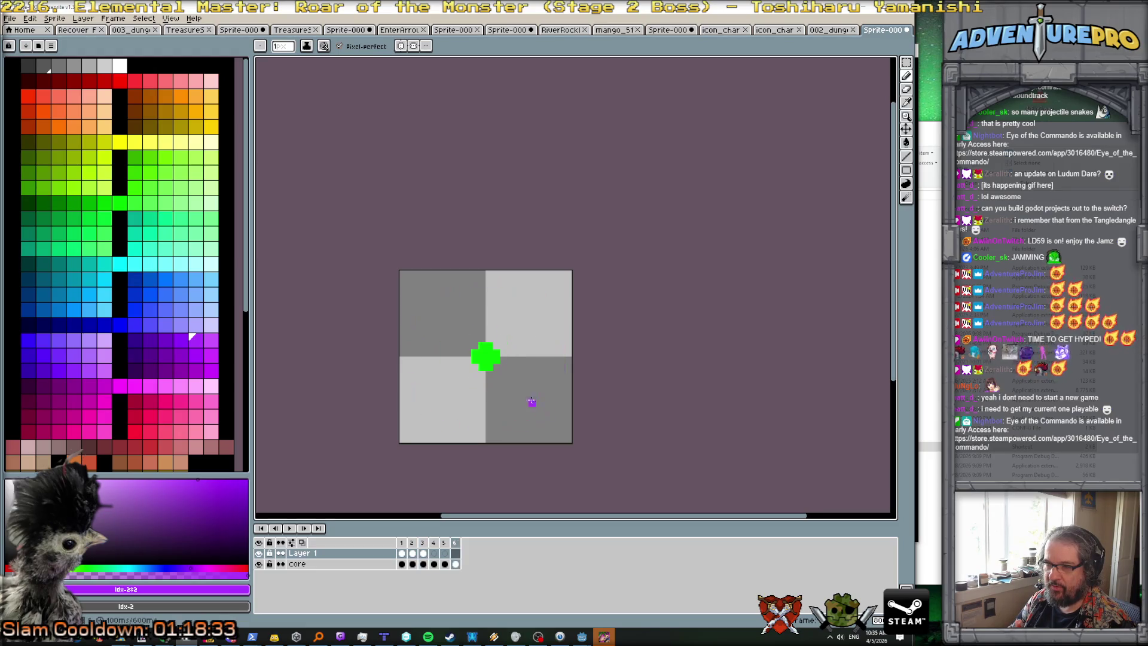
key("Right")
key("Right")
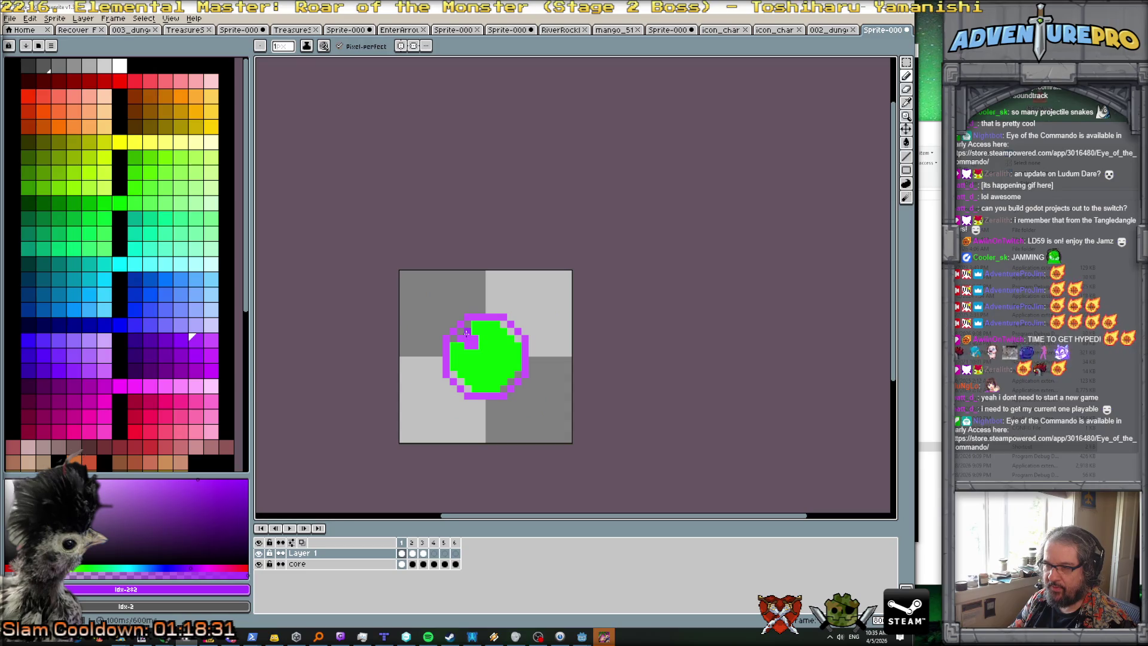
left_click(473, 345, "alt")
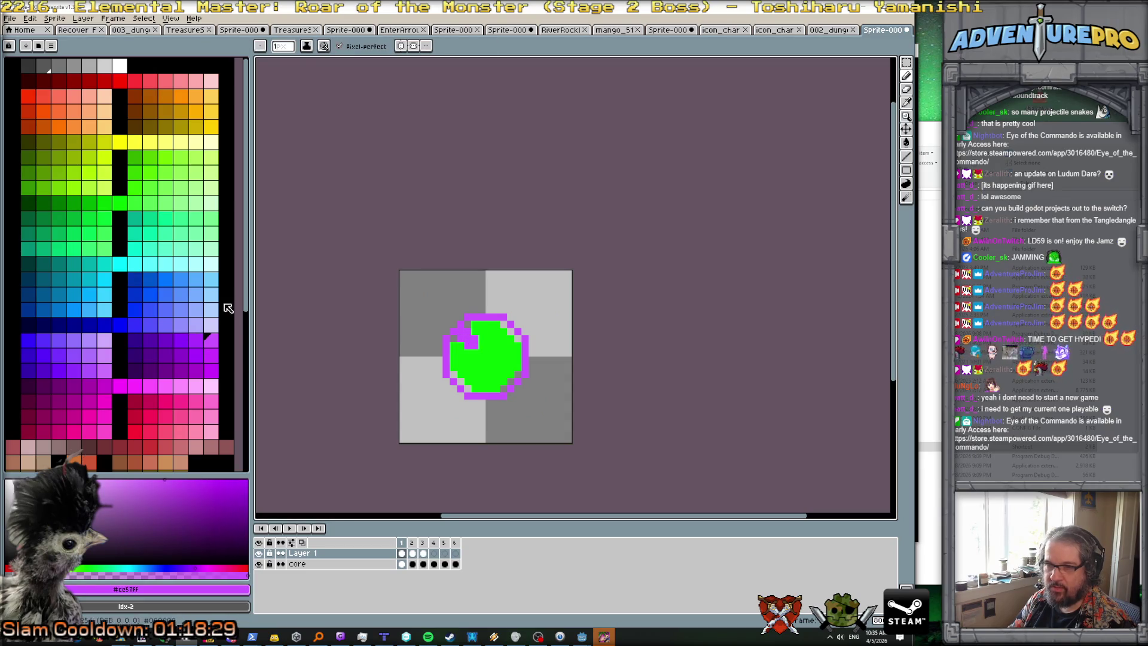
left_click(196, 340)
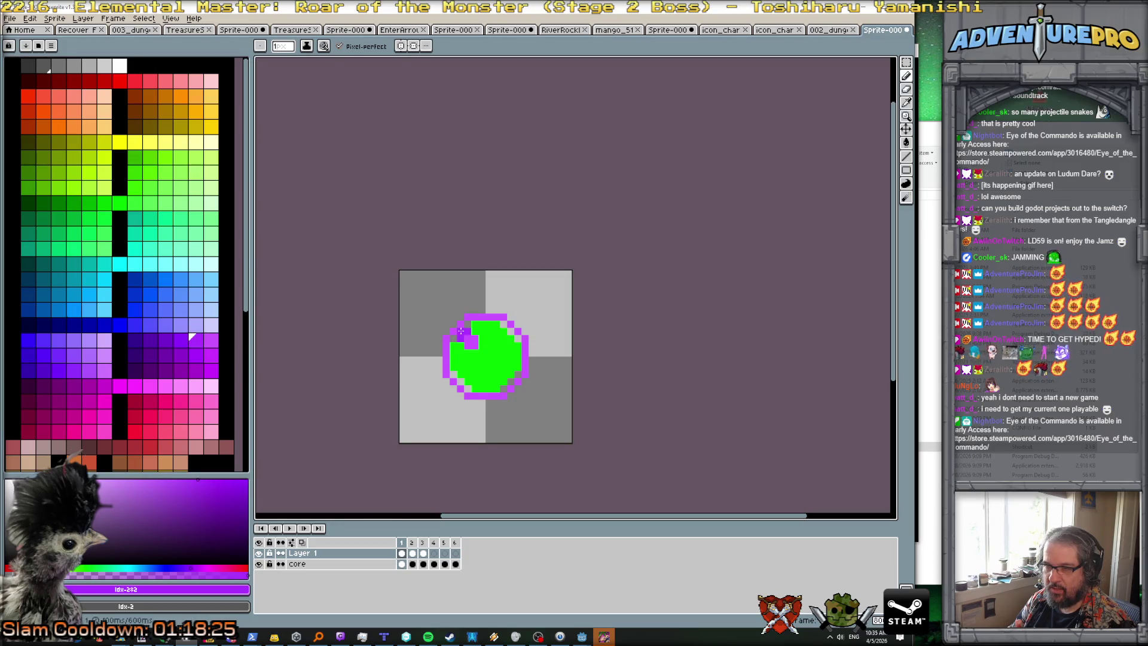
key("Return")
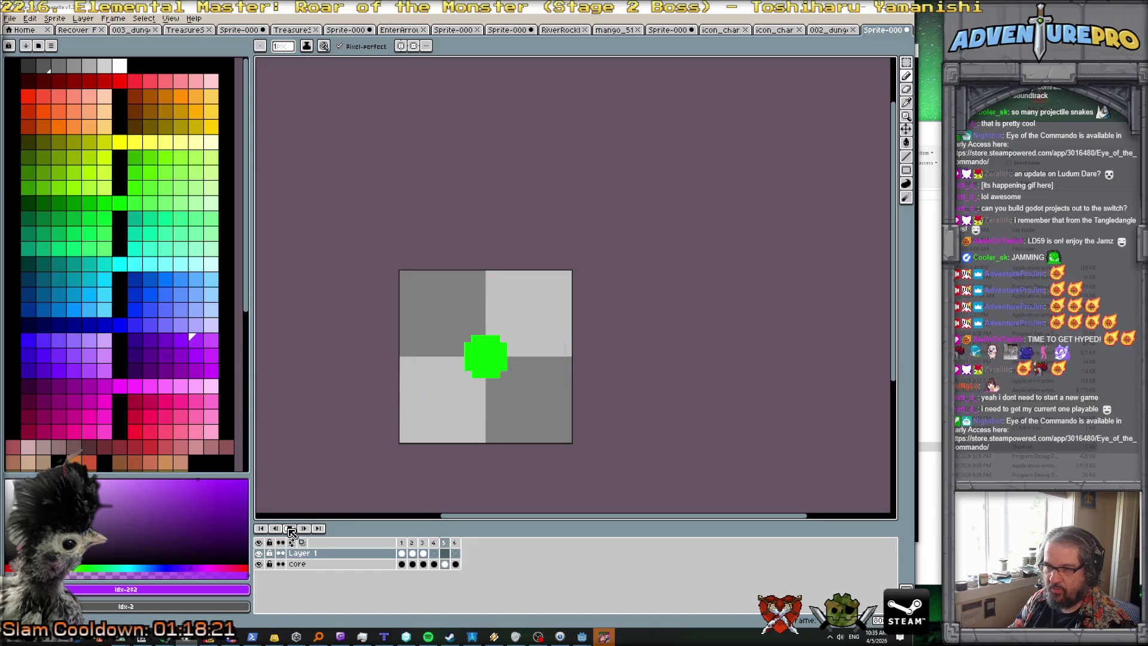
scroll(389, 371, "down", 2)
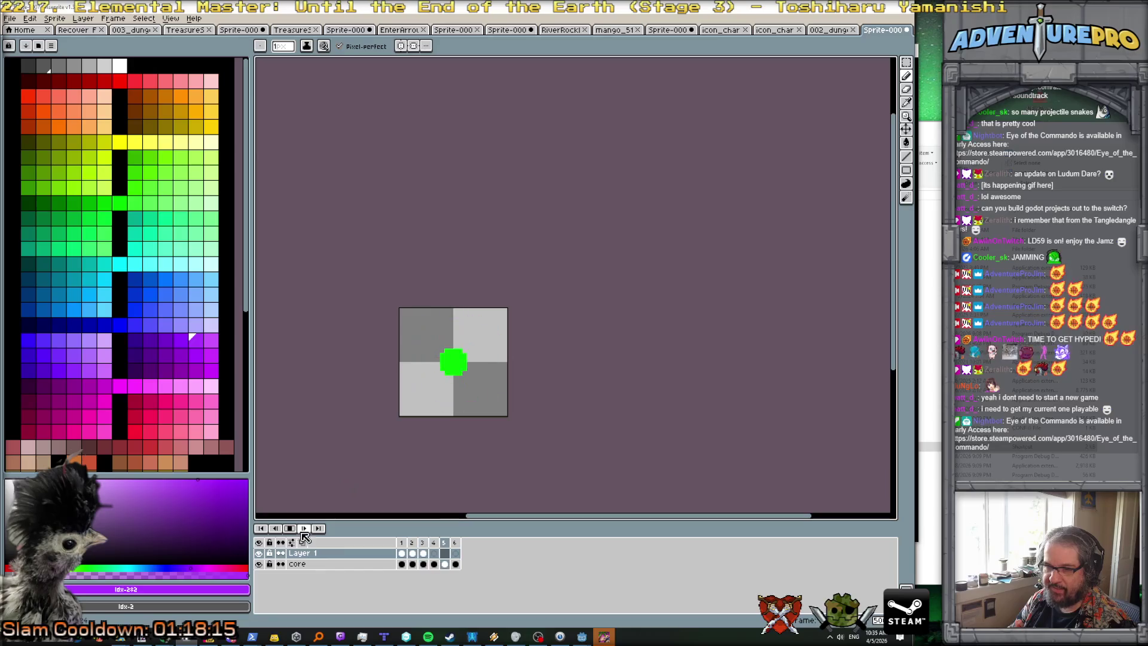
Step: Paint purple particle pixels at the orb's top-right edge and enlarge the particle on frame 4
scroll(422, 367, "up", 2)
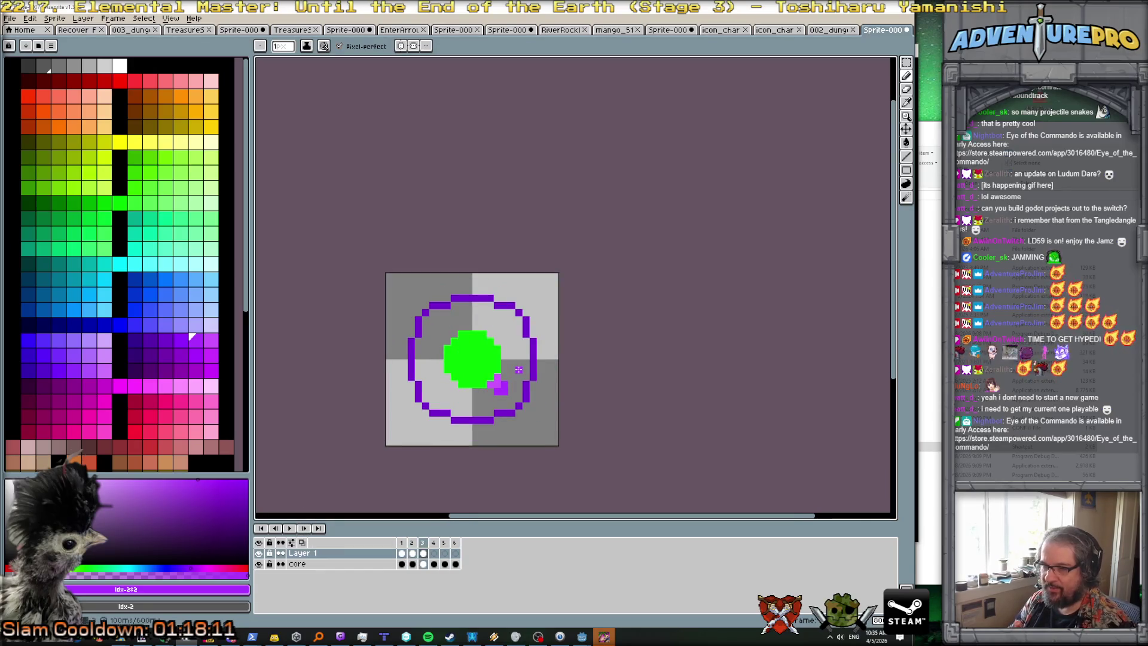
scroll(505, 339, "up", 1)
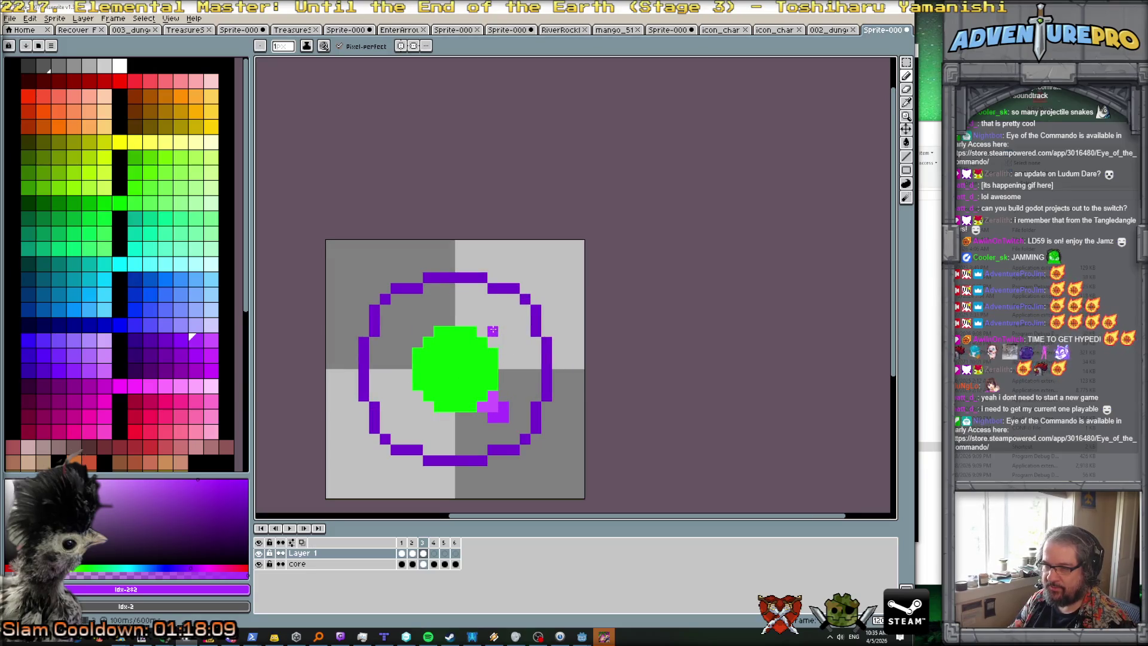
left_click_drag(490, 341, 482, 341)
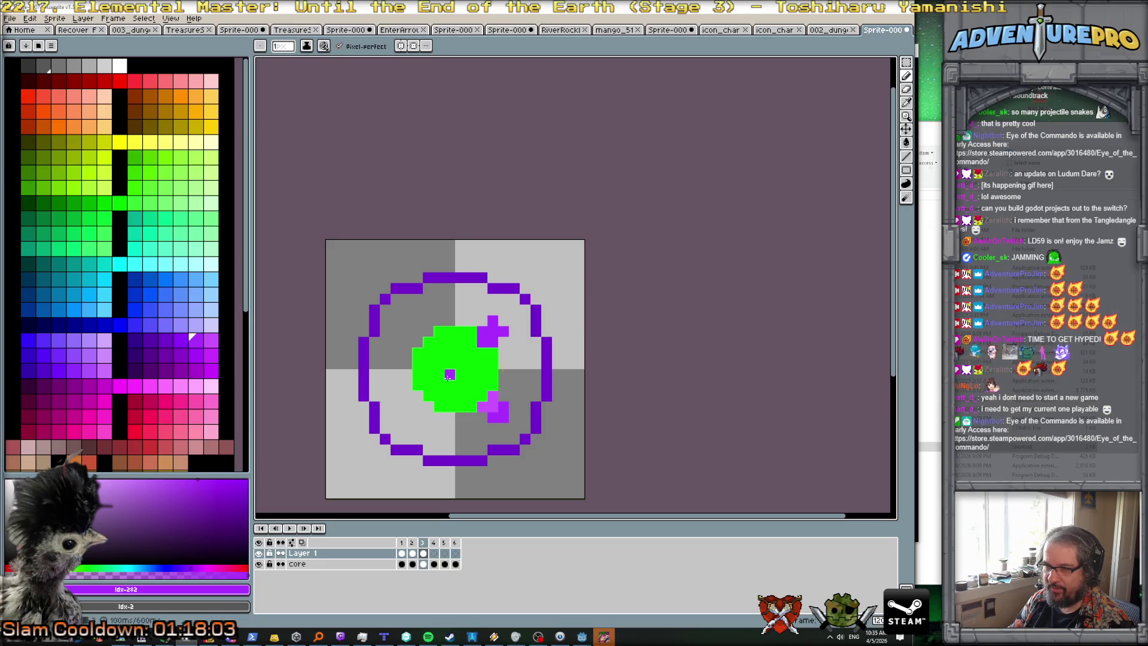
key("comma")
key("period")
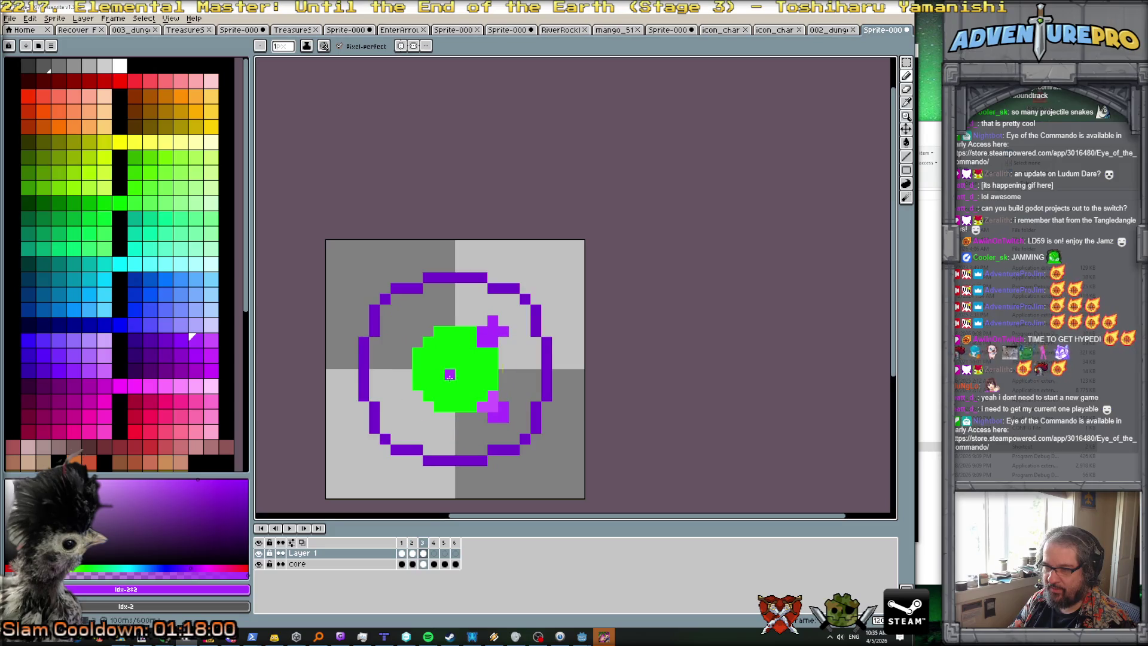
key("period")
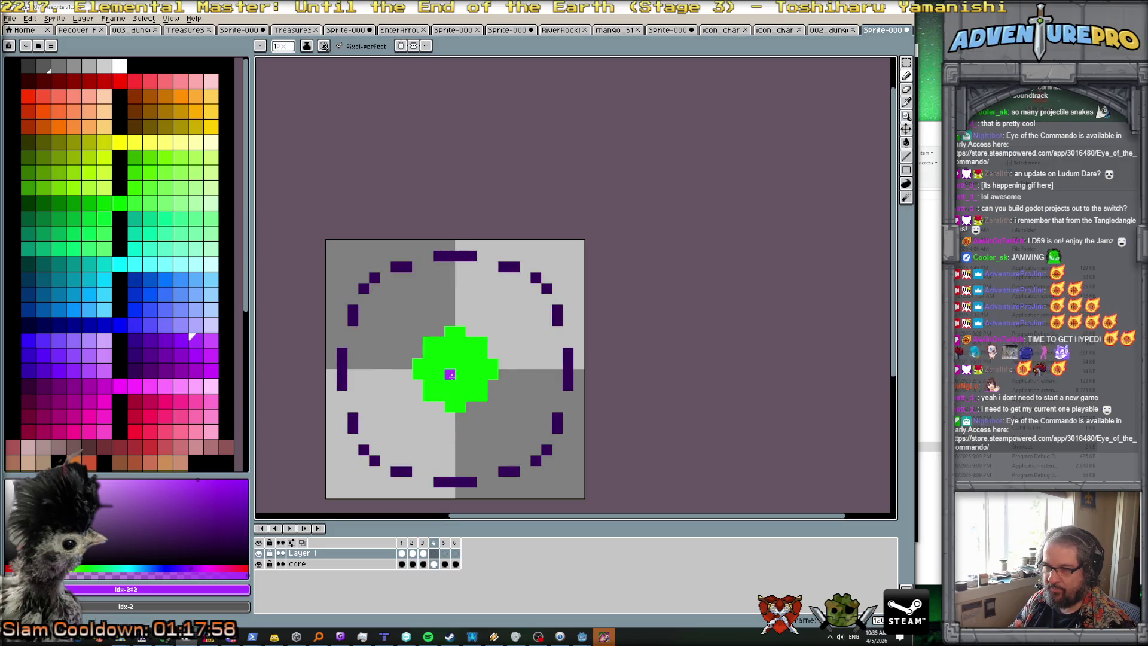
left_click_drag(459, 374, 463, 360)
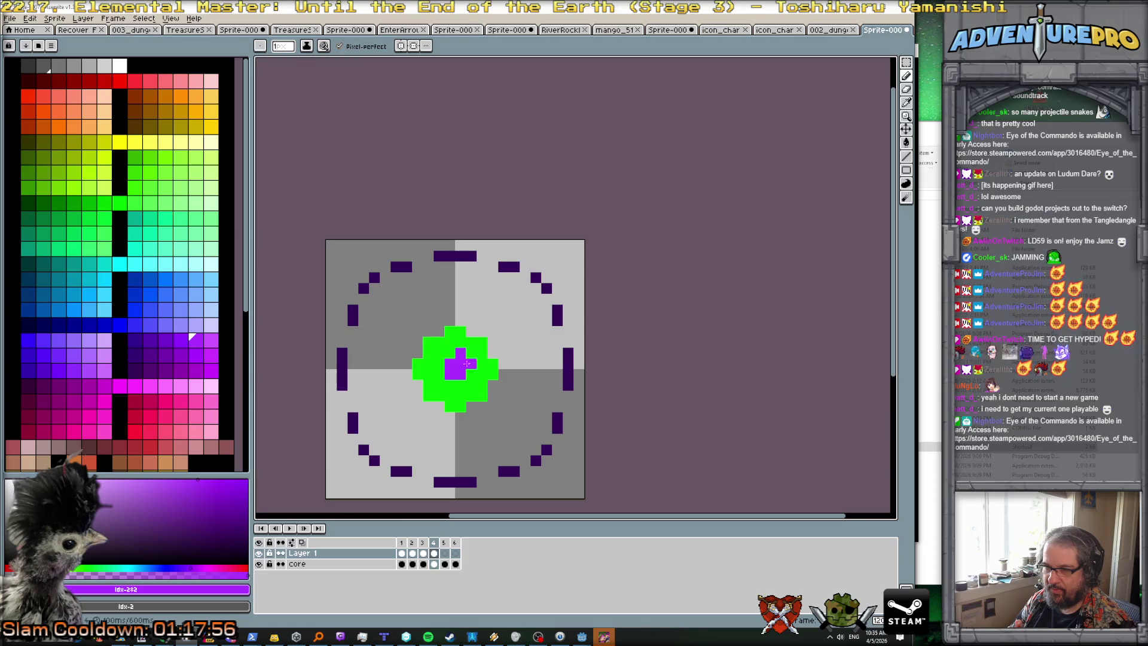
Step: On frame 5, paint a purple particle at the orb's lower left, shaded with darker purple
key("period")
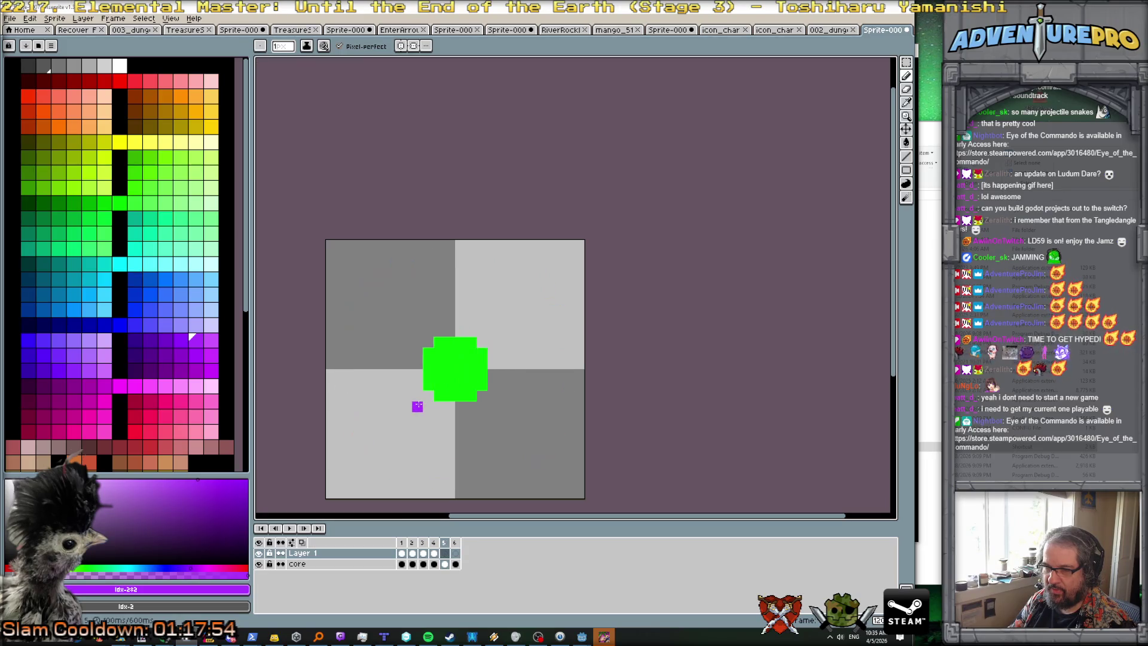
left_click_drag(418, 406, 429, 395)
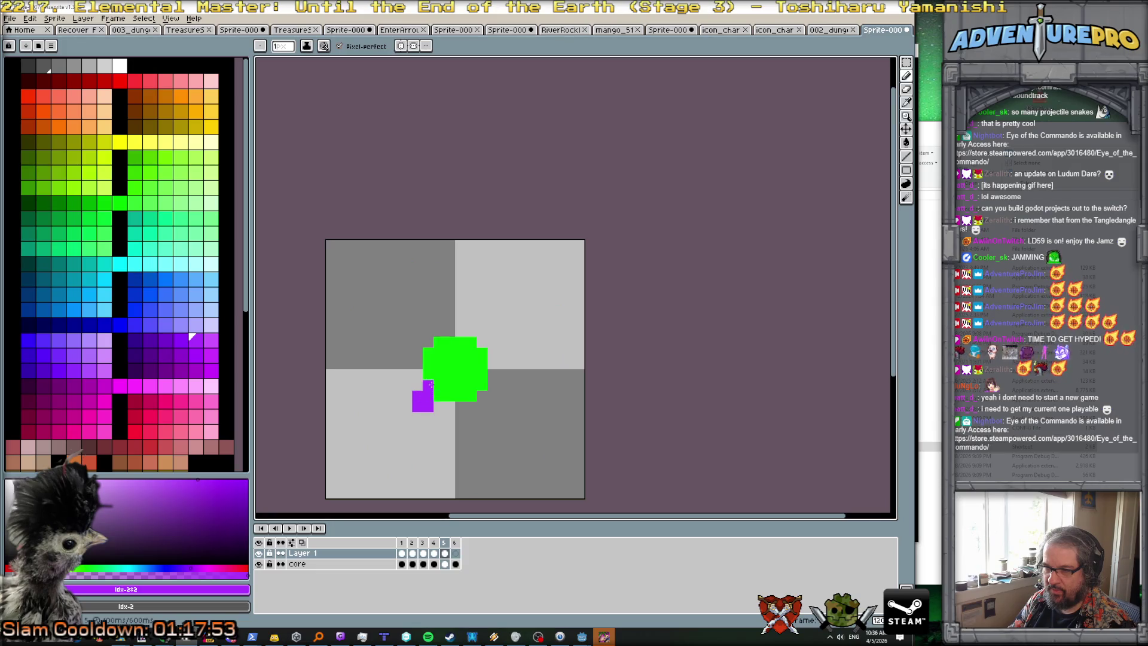
left_click(166, 340)
left_click(414, 397)
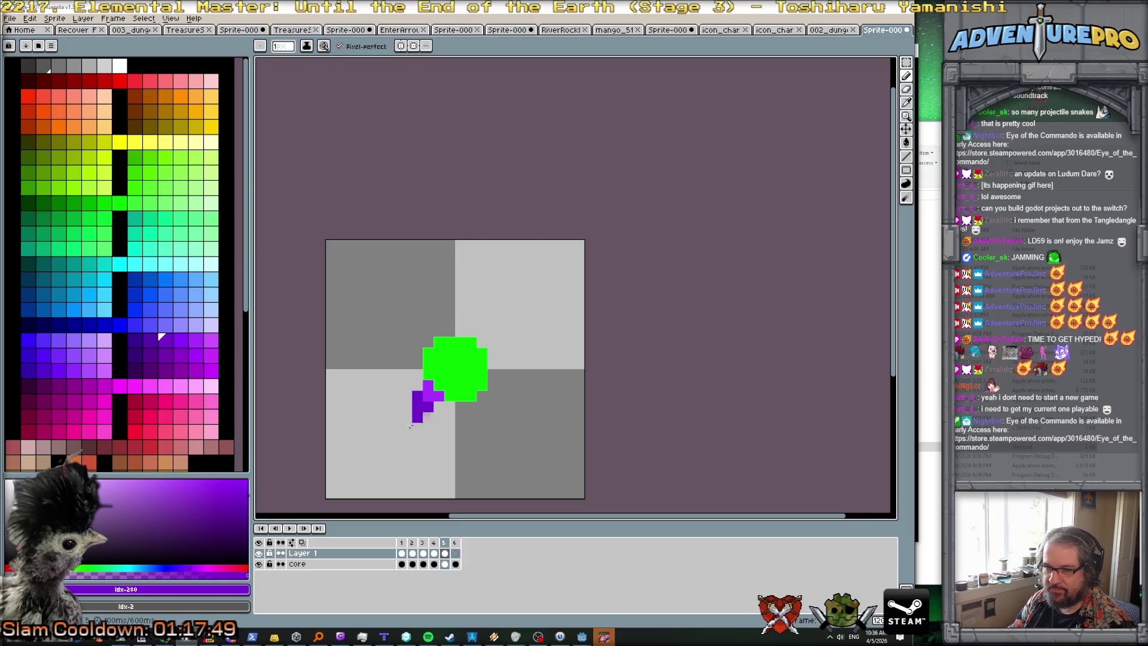
Step: Preview the animation, switch to the neighbouring purple and the eraser, then replay it
left_click(289, 528)
scroll(346, 467, "down", 3)
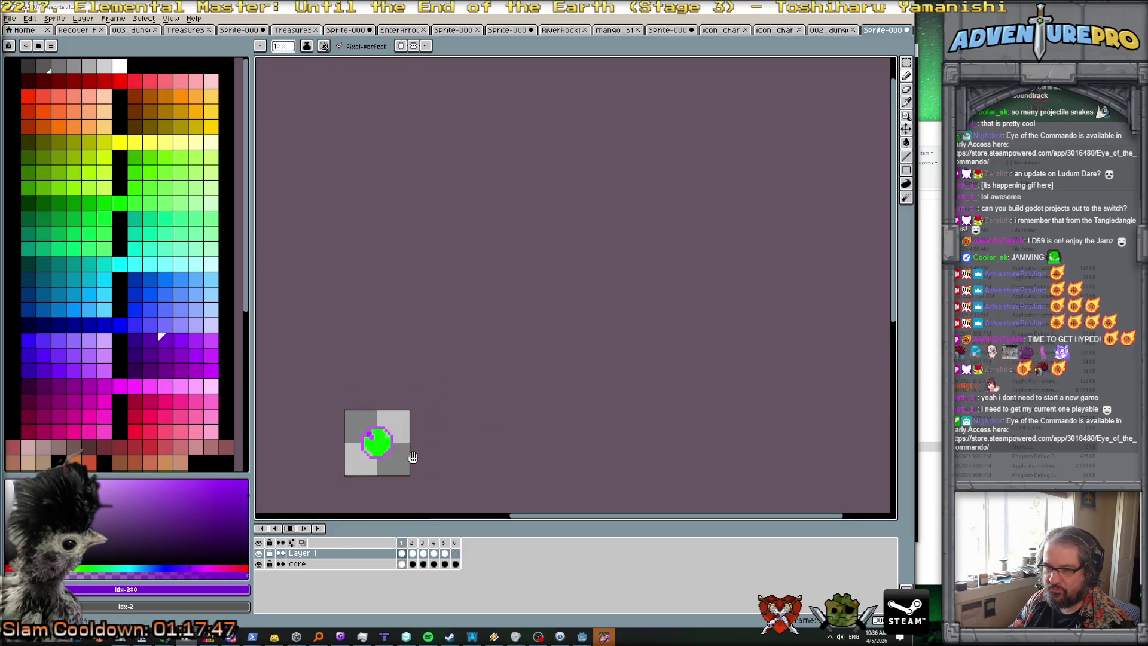
scroll(410, 457, "up", 3)
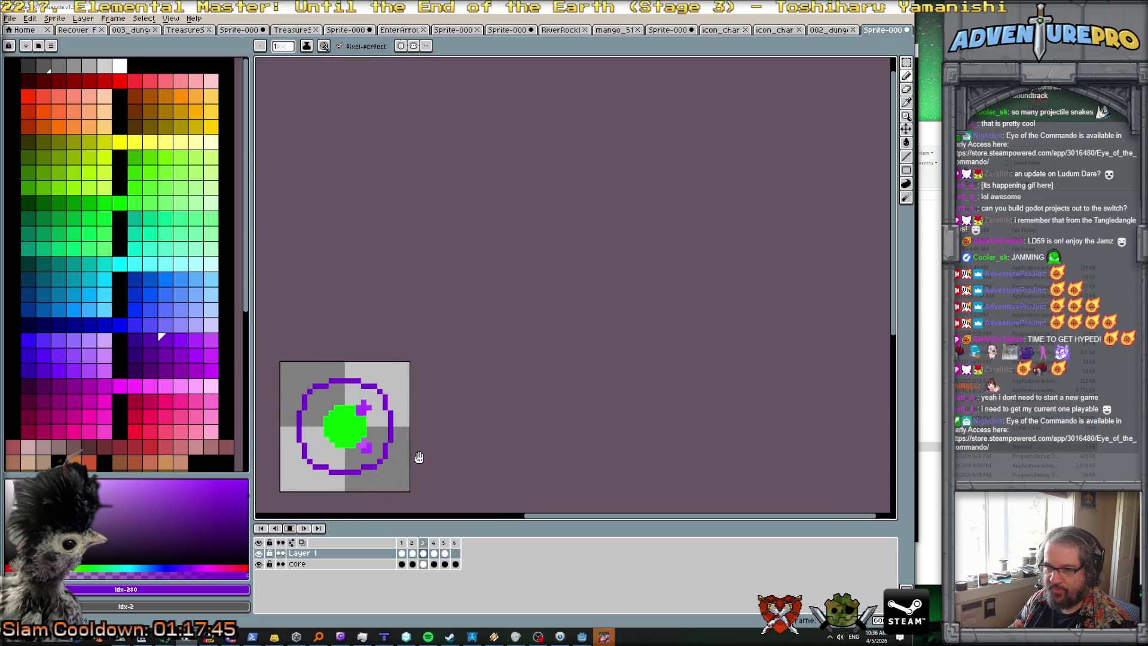
scroll(325, 460, "up", 3)
key("Return")
key("Return")
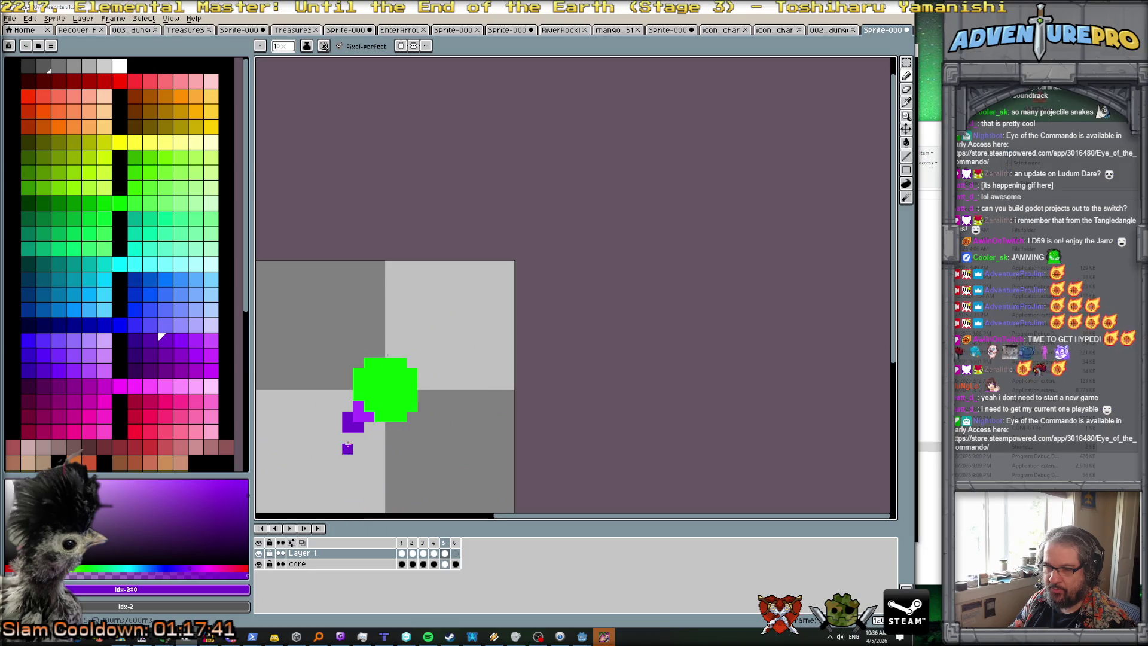
scroll(348, 448, "up", 1)
key("bracketright")
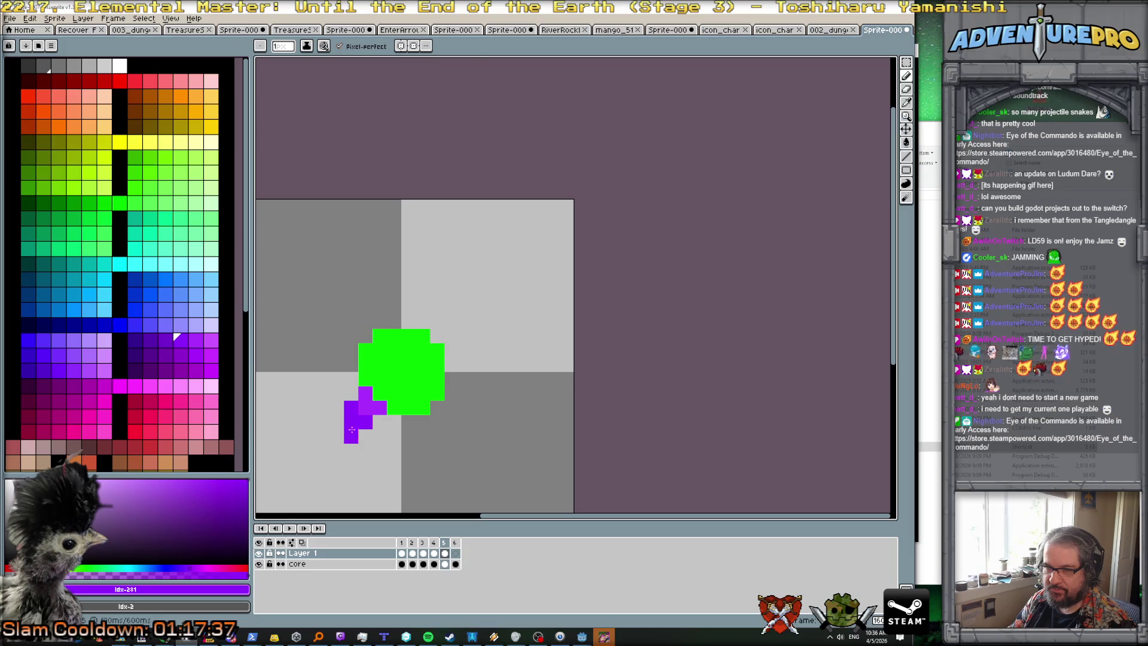
key("e")
scroll(364, 437, "down", 4)
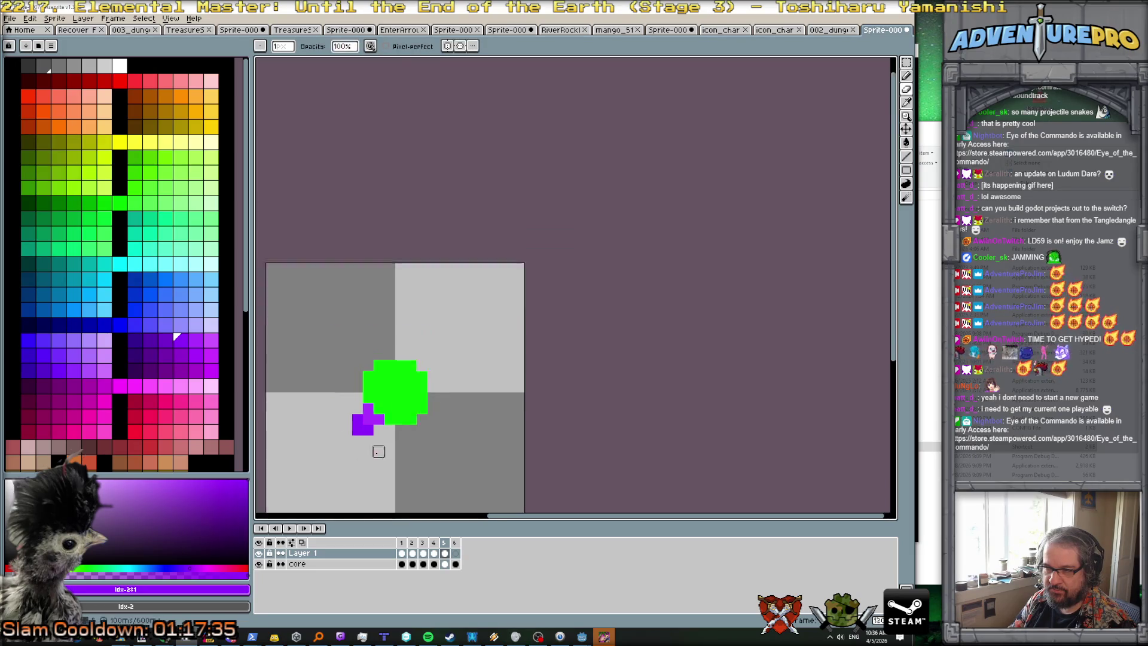
left_click(289, 528)
scroll(447, 468, "down", 1)
scroll(447, 468, "down", 1)
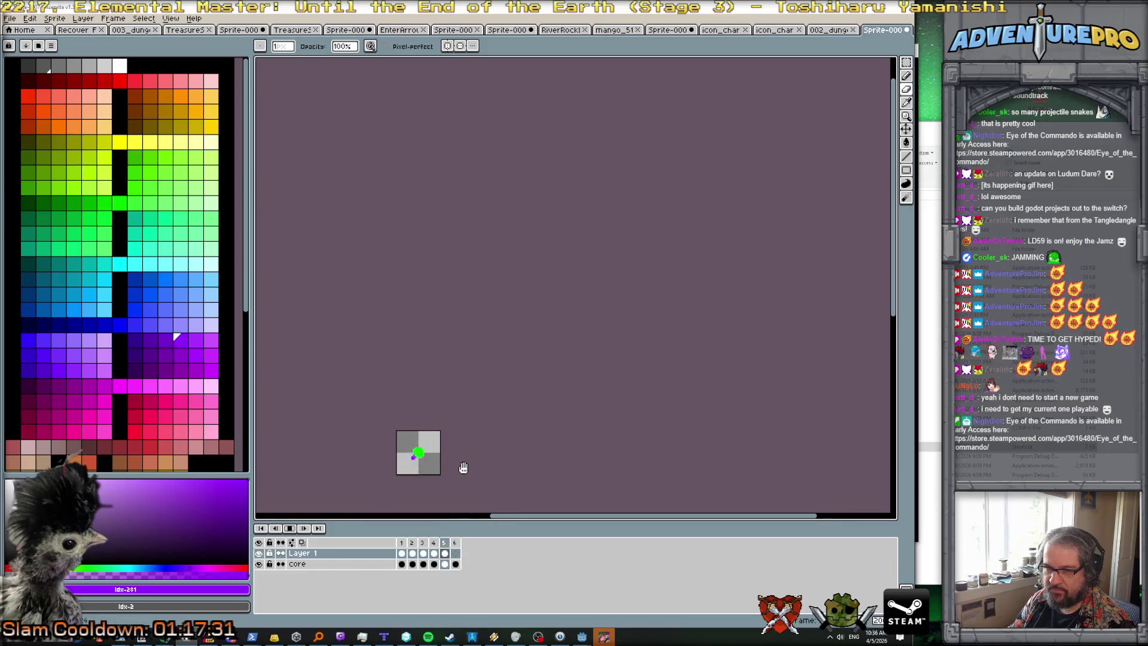
Step: Zoom and pan around the looping animation to inspect the purple particles
scroll(469, 464, "up", 2)
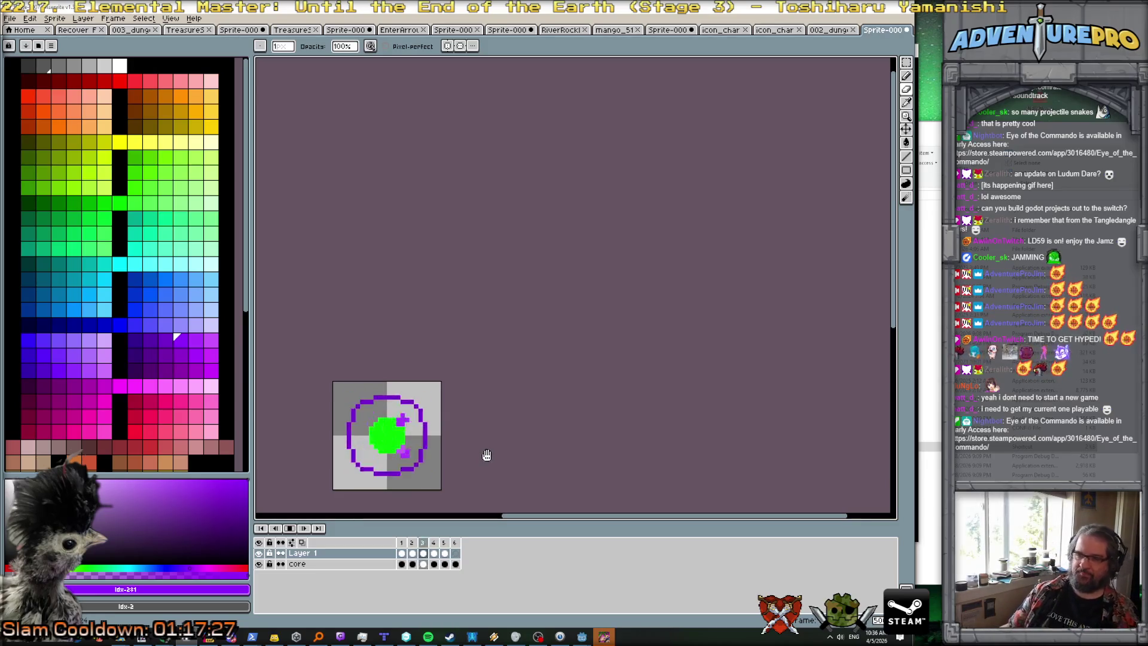
scroll(521, 419, "down", 2)
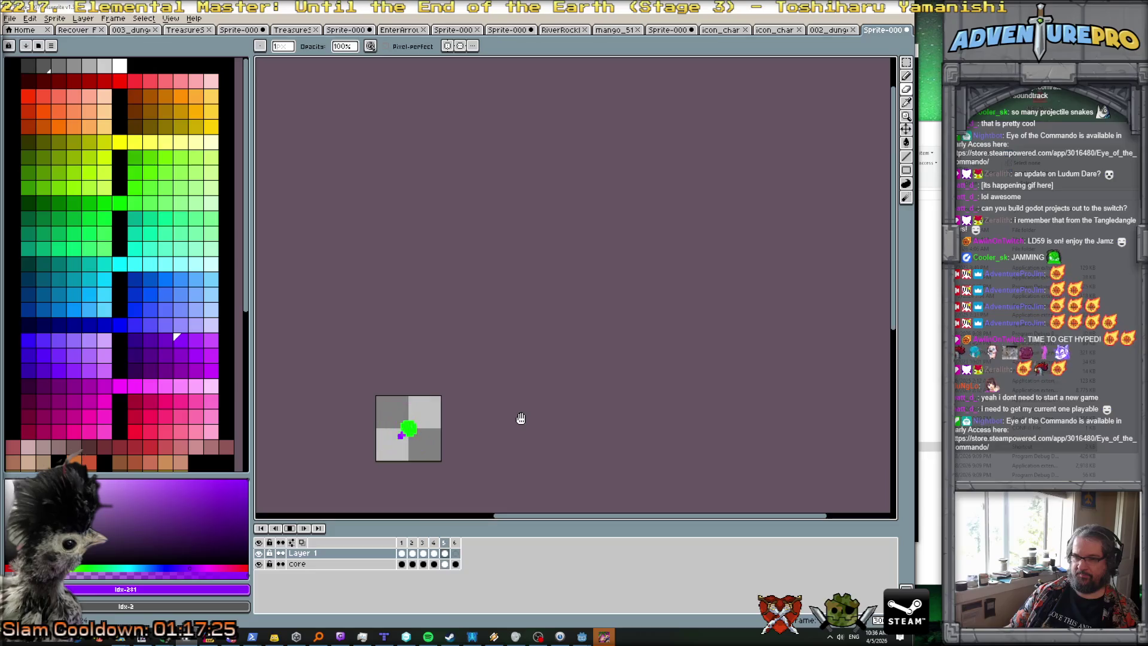
scroll(520, 418, "down", 1)
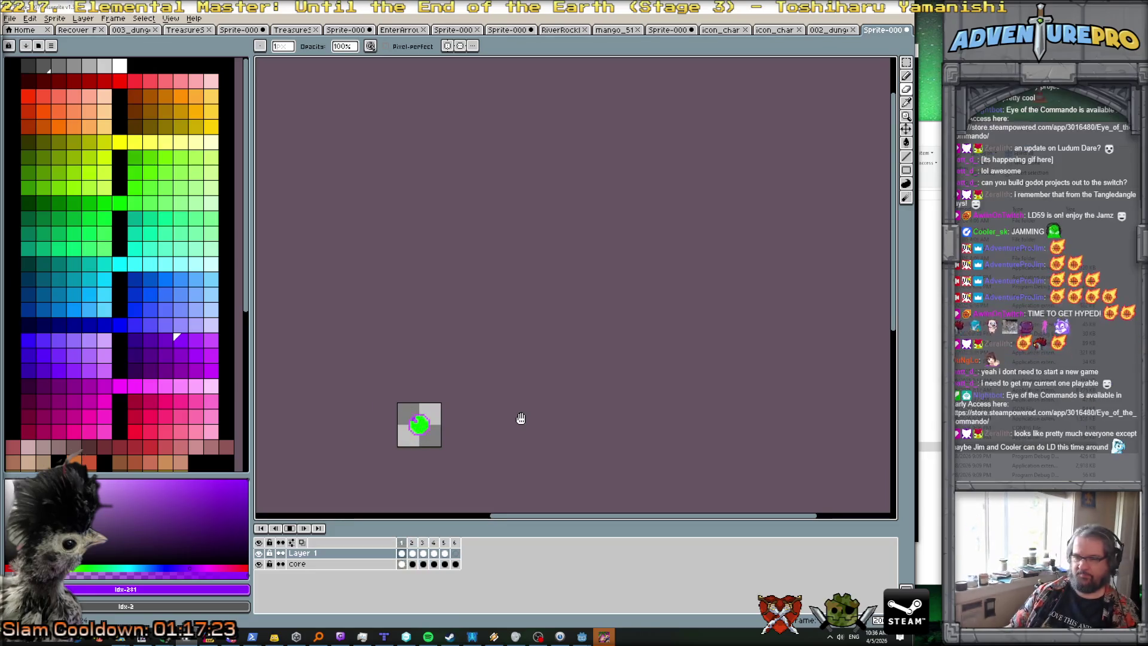
scroll(521, 419, "up", 2)
left_click_drag(521, 418, 587, 341)
left_click_drag(643, 291, 442, 302)
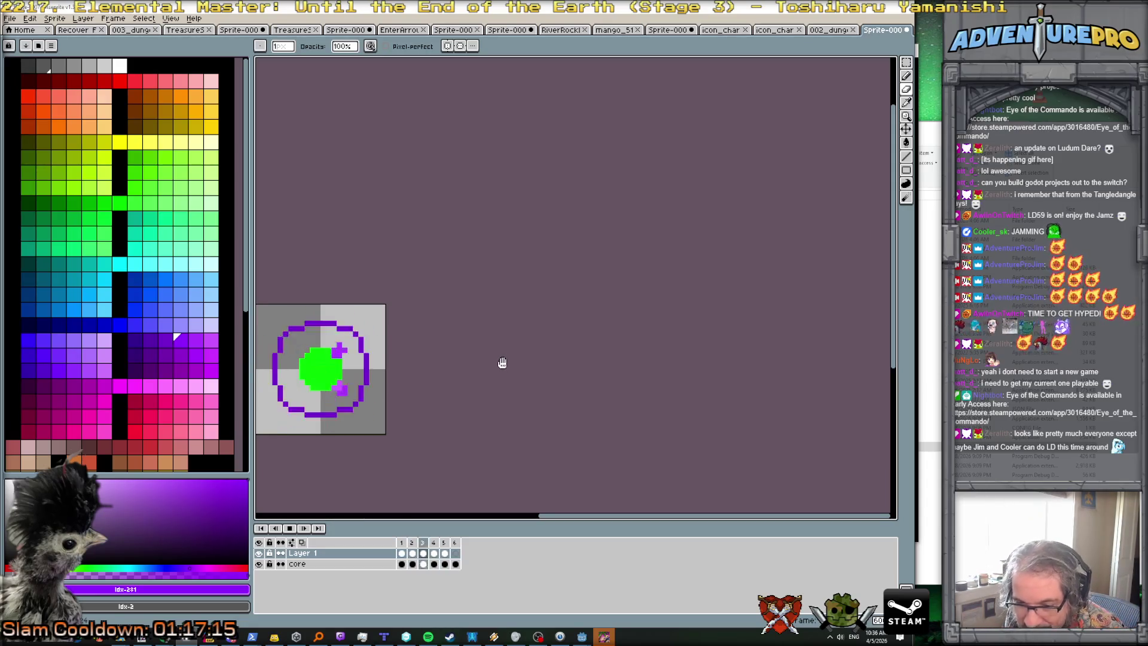
scroll(487, 361, "up", 2)
left_click_drag(457, 365, 555, 279)
scroll(555, 279, "down", 1)
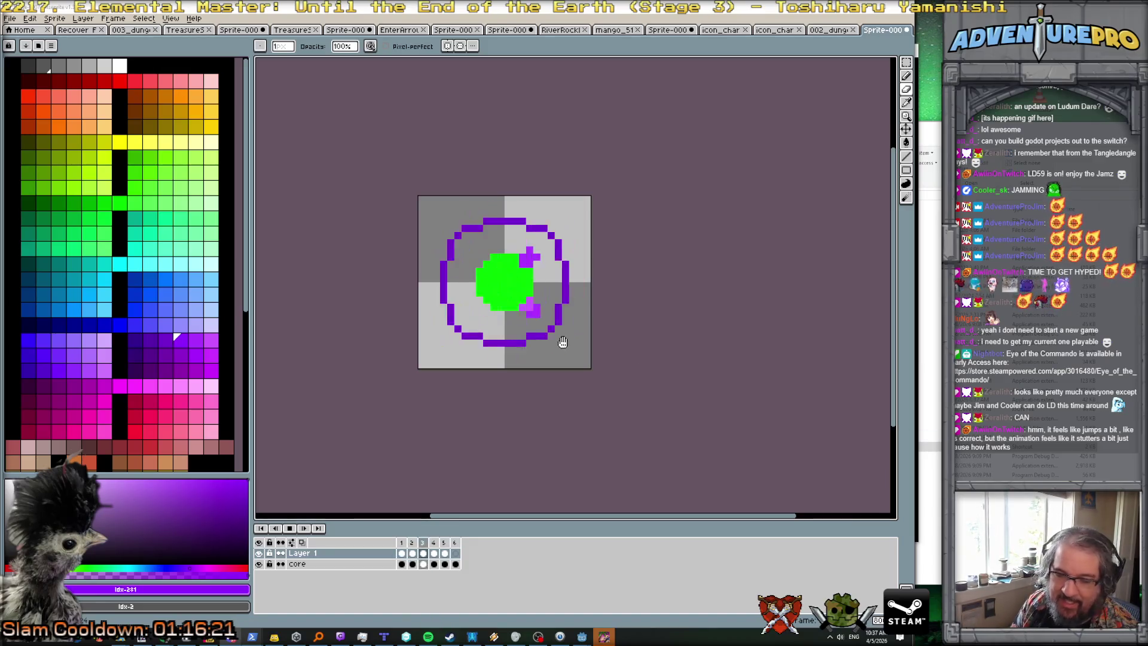
scroll(549, 305, "down", 2)
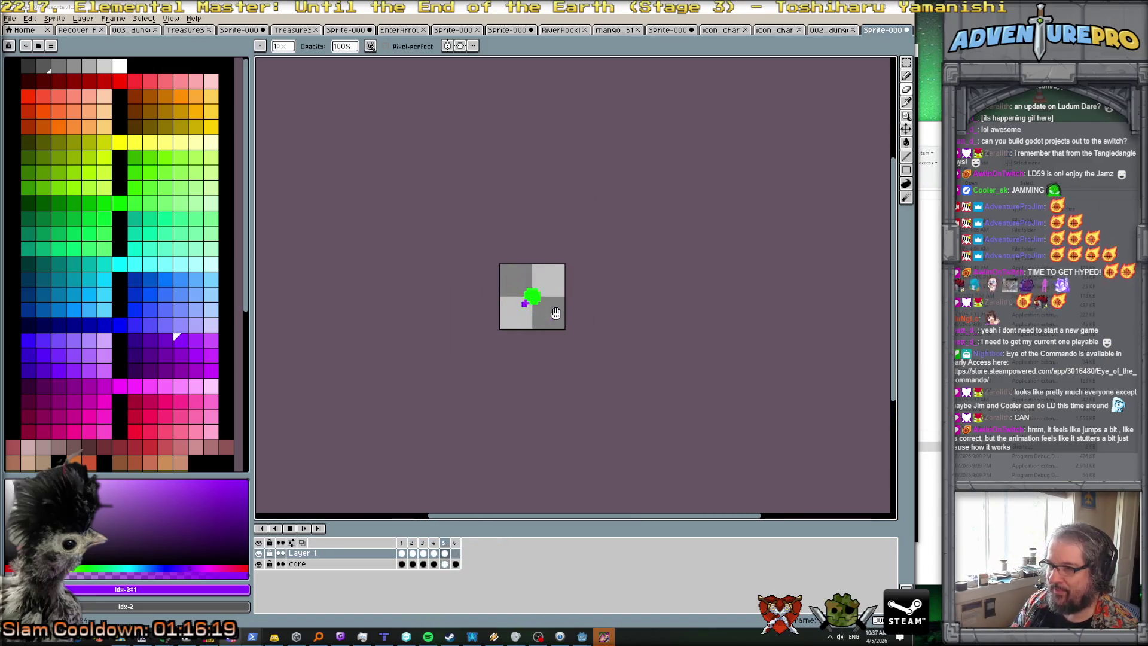
scroll(543, 303, "up", 1)
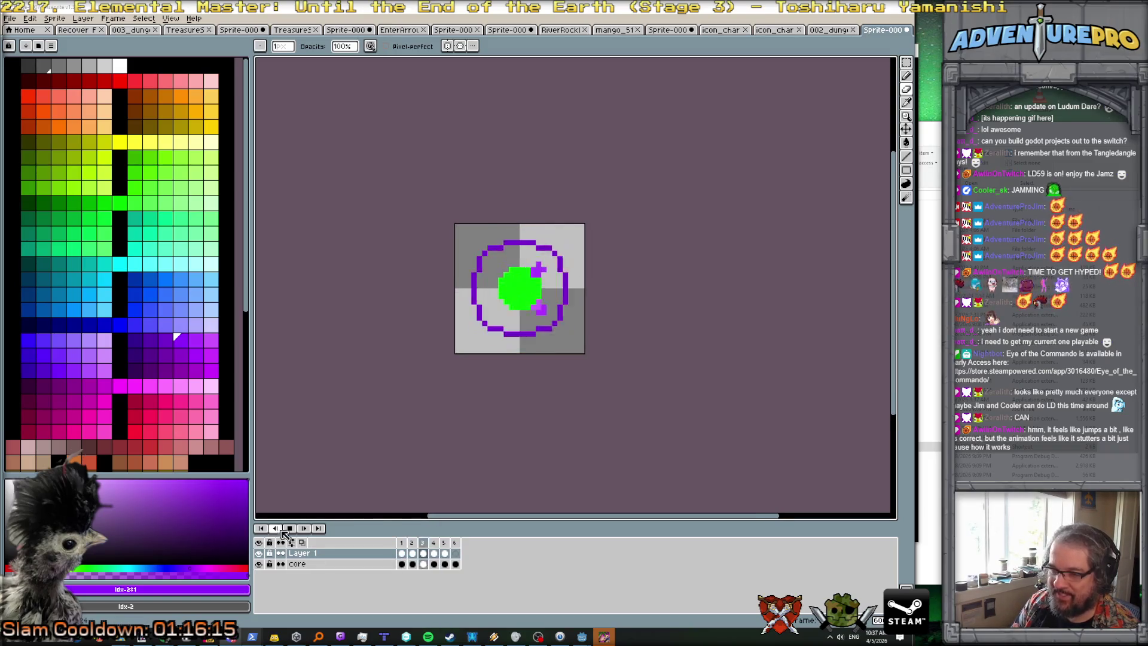
Step: Stop playback and flip through frames 1–6, comparing frames 3, 4 and 5
left_click(290, 528)
left_click(458, 546)
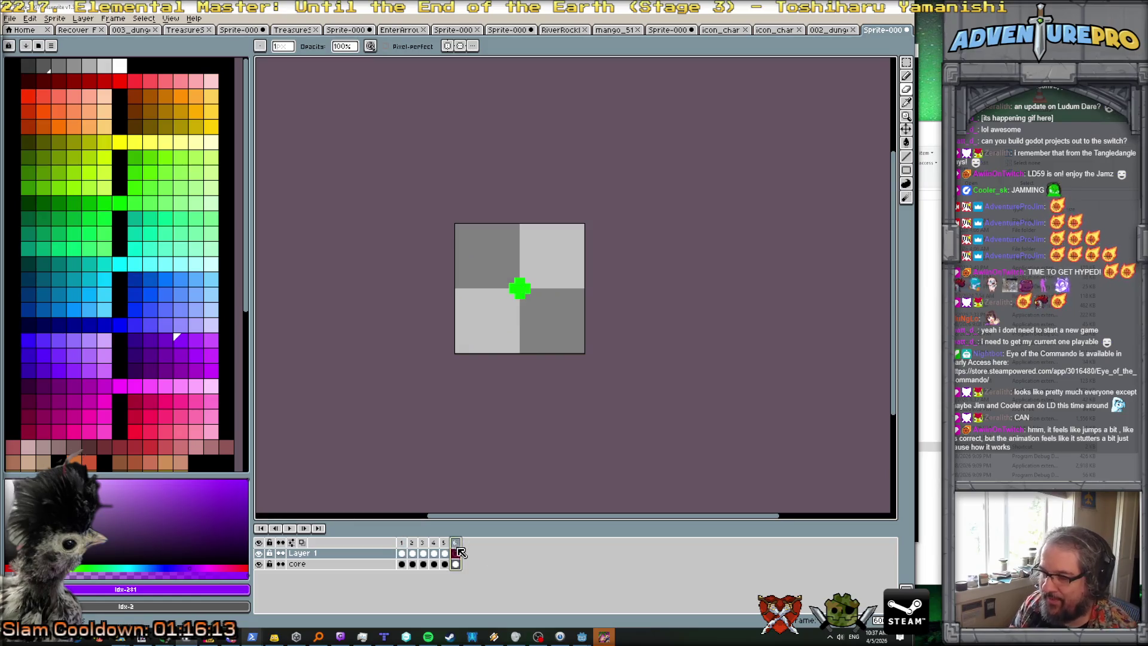
left_click(402, 548)
left_click(412, 548)
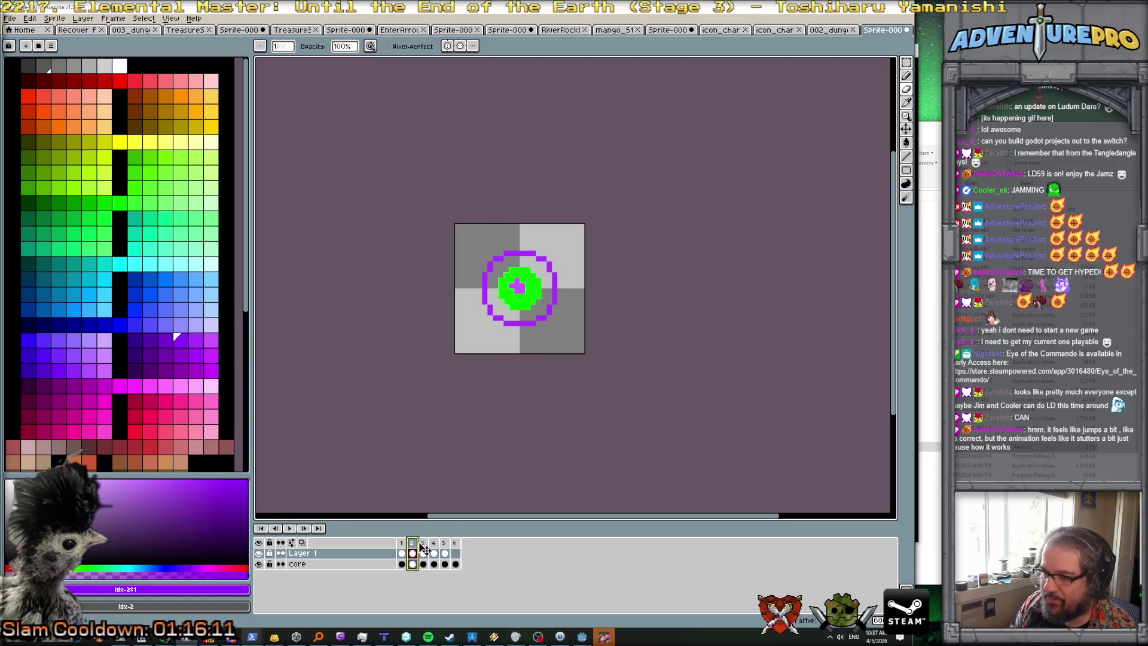
left_click(424, 548)
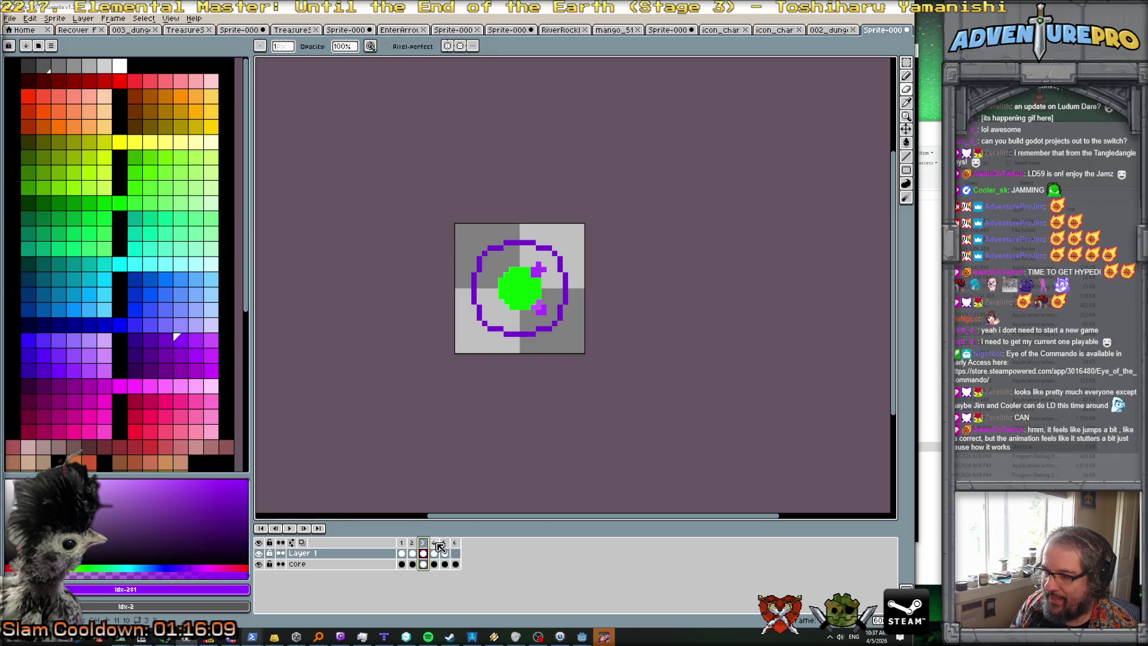
left_click(435, 544)
left_click(444, 544)
left_click(423, 544)
left_click(435, 544)
left_click(445, 544)
left_click(435, 545)
left_click(445, 544)
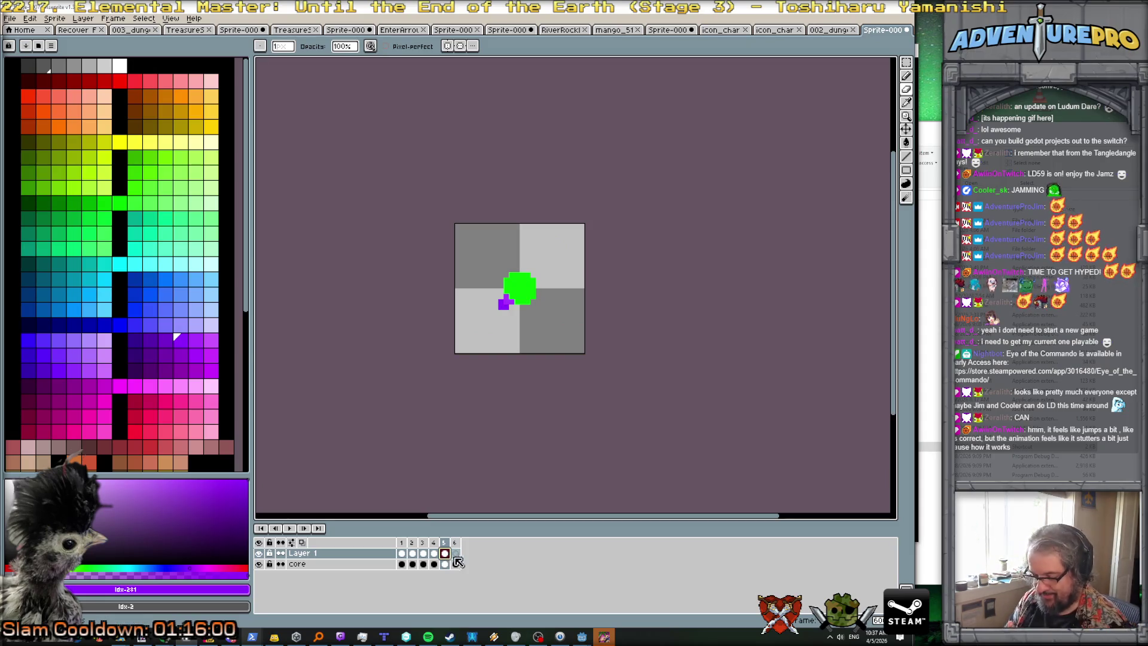
left_click(456, 555)
Step: Paste the purple particle into frame 6 on Layer 1 and check the result
key("ctrl+v")
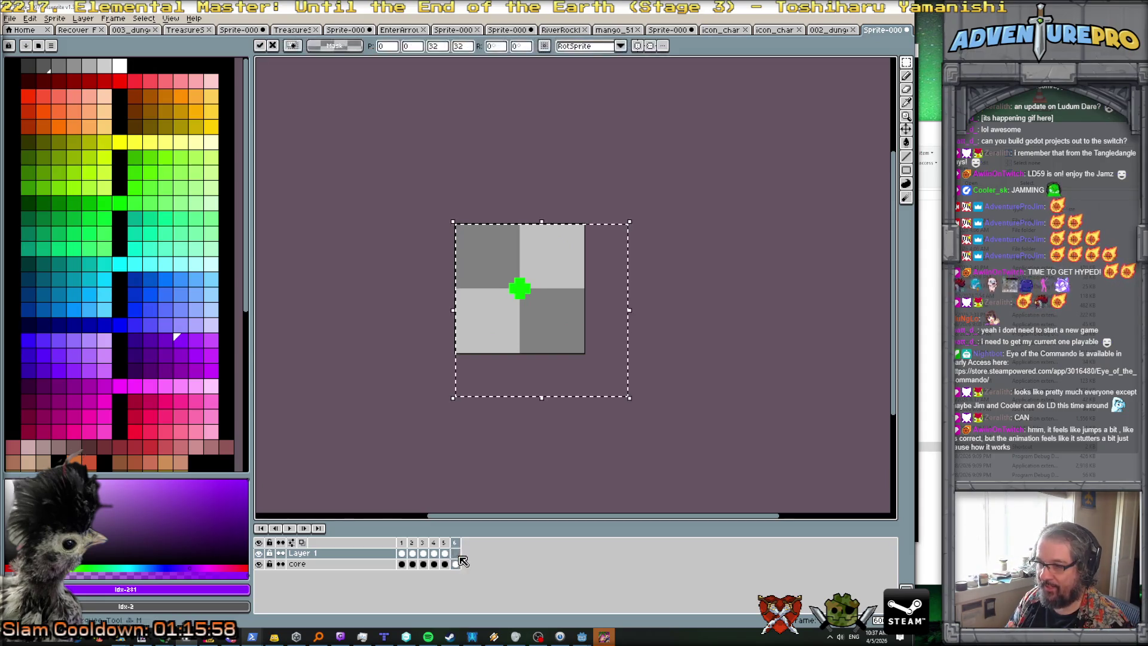
key("ctrl+v")
key("Return")
left_click(445, 555)
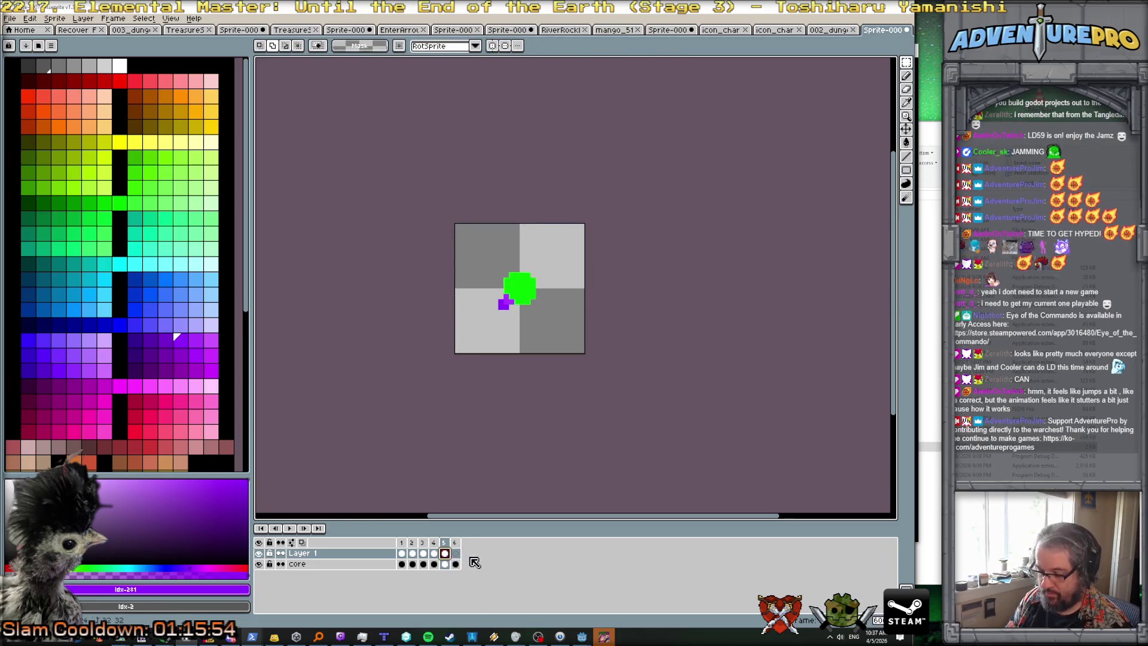
left_click(455, 554)
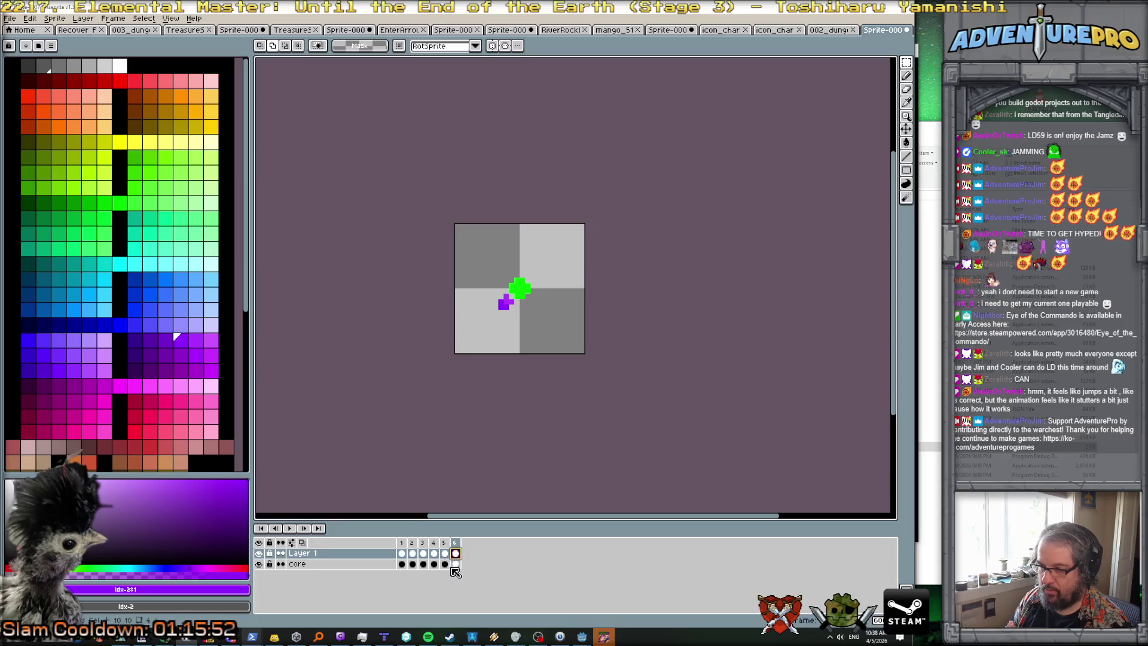
left_click(443, 553)
Step: Delete frame 5's Layer 1 cel, leaving only the green orb there
left_click(446, 555)
key("Delete")
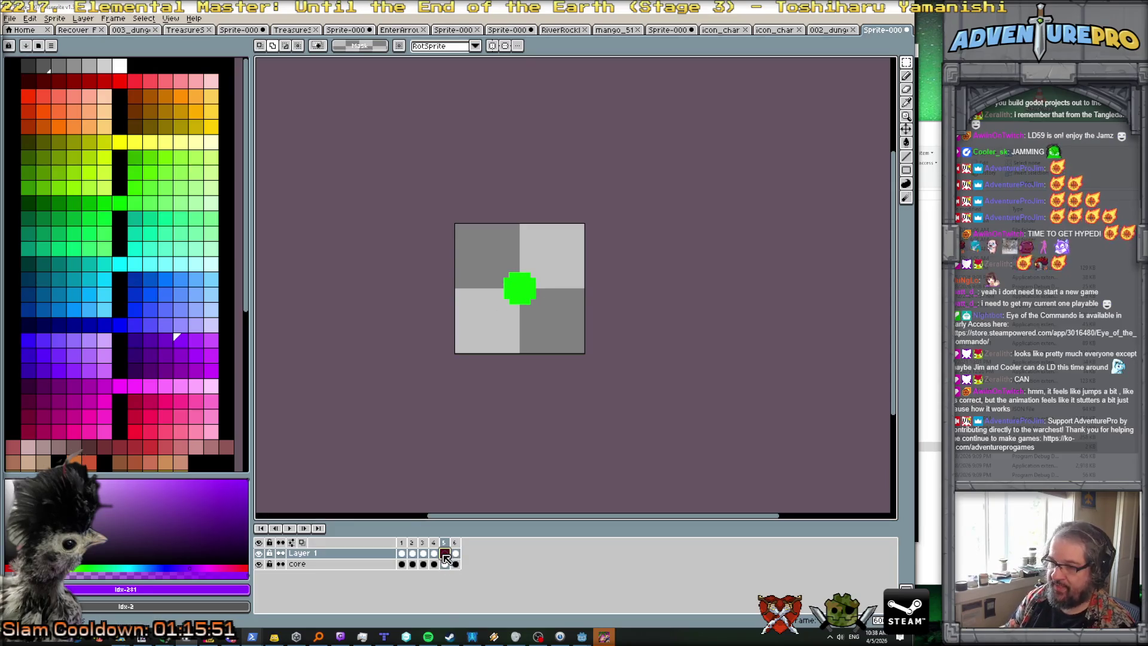
key("ctrl+z")
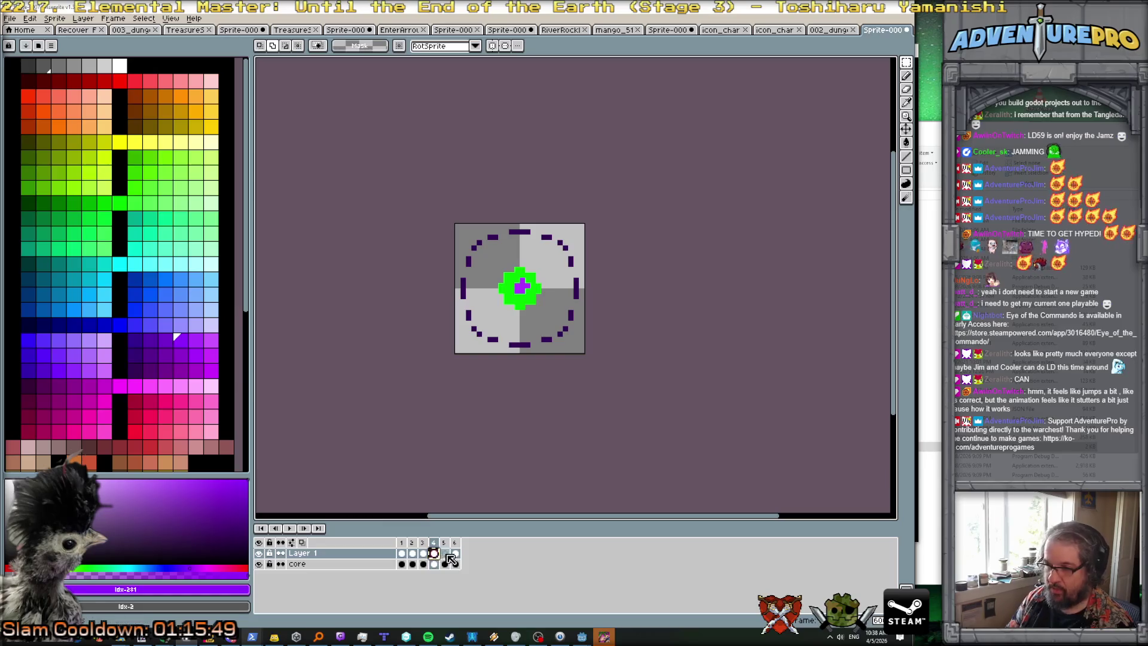
key("ctrl+y")
left_click(434, 554)
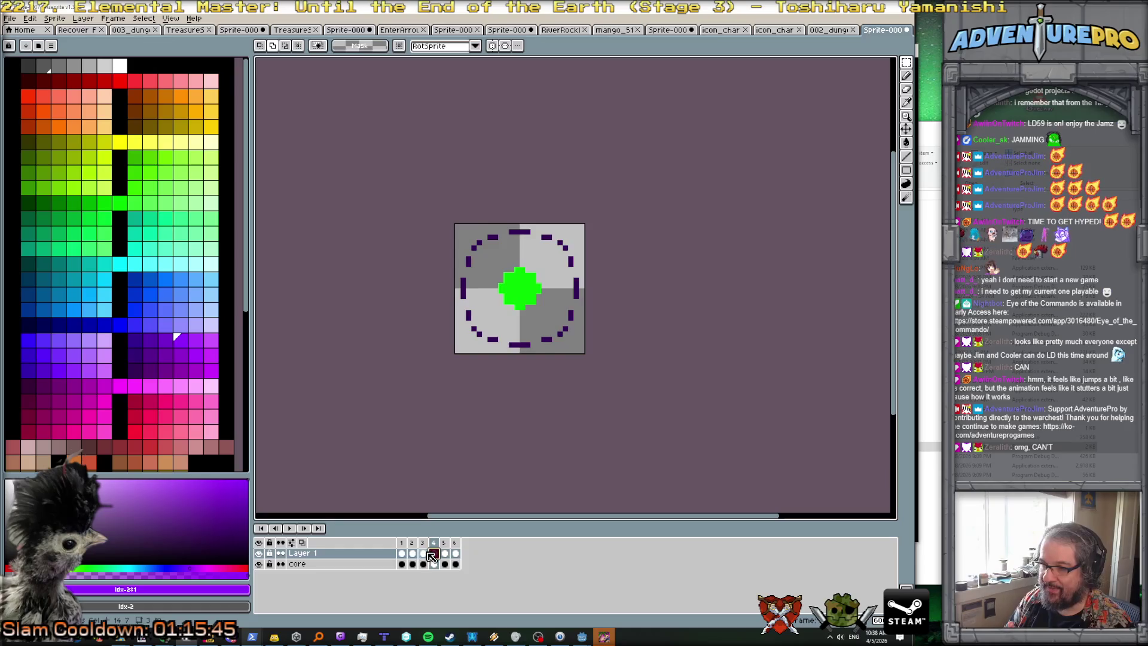
left_click(423, 554)
Step: On frame 3, marquee-select the particle area at the orb's upper right
scroll(531, 292, "up", 1)
key("b")
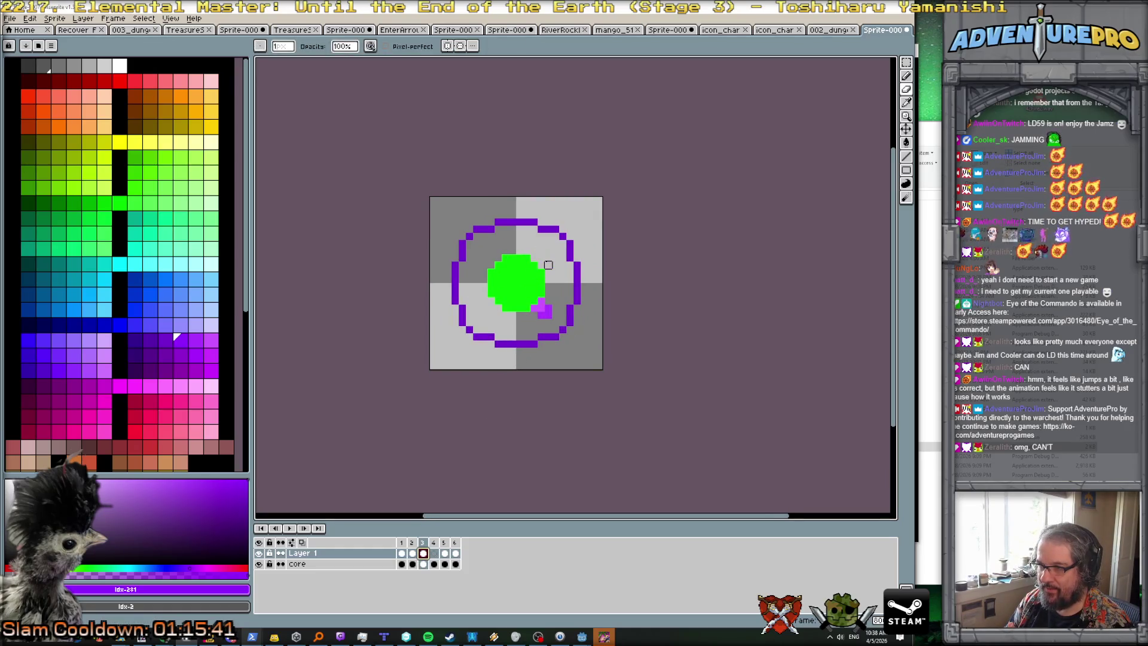
key("Right")
key("ctrl")
key("Left")
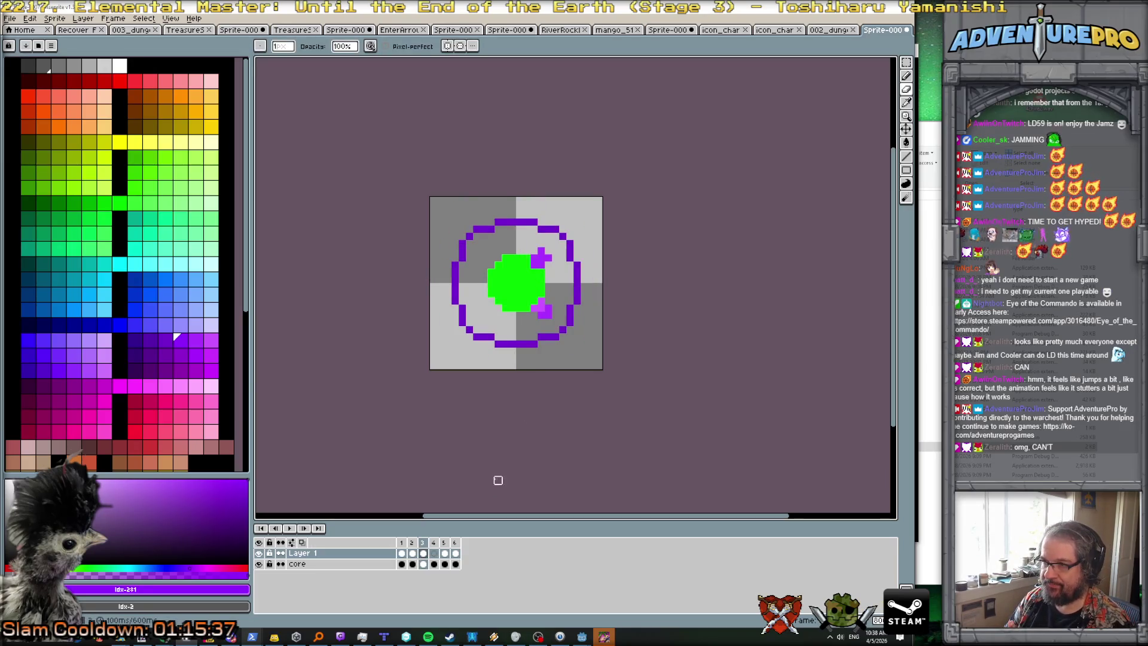
key("m")
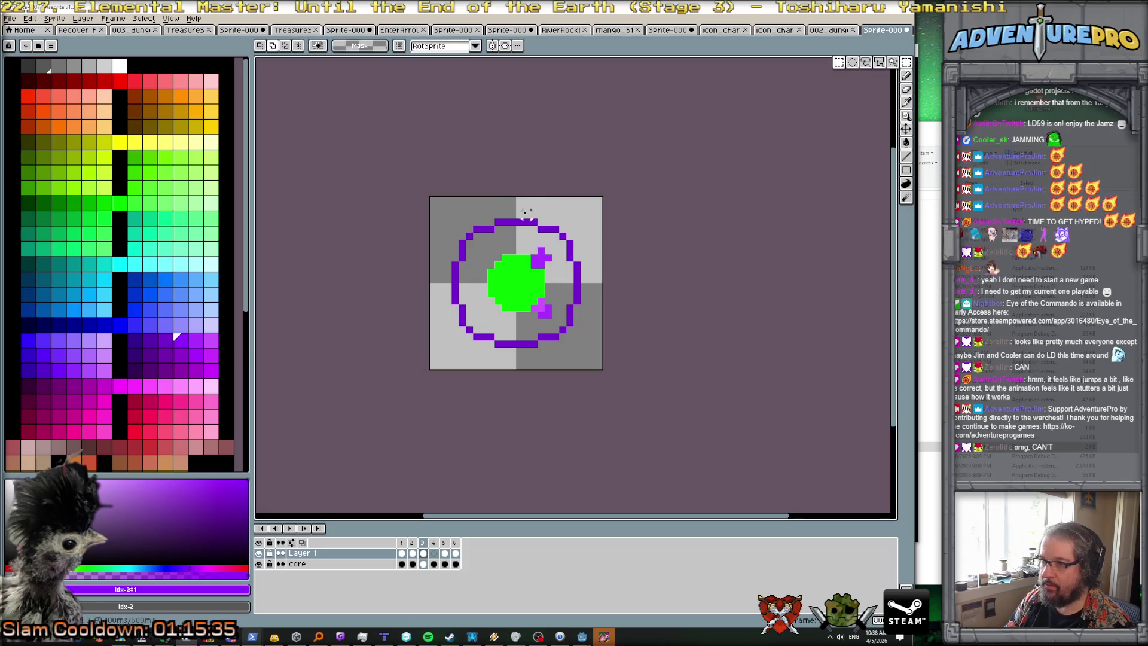
left_click_drag(515, 196, 604, 282)
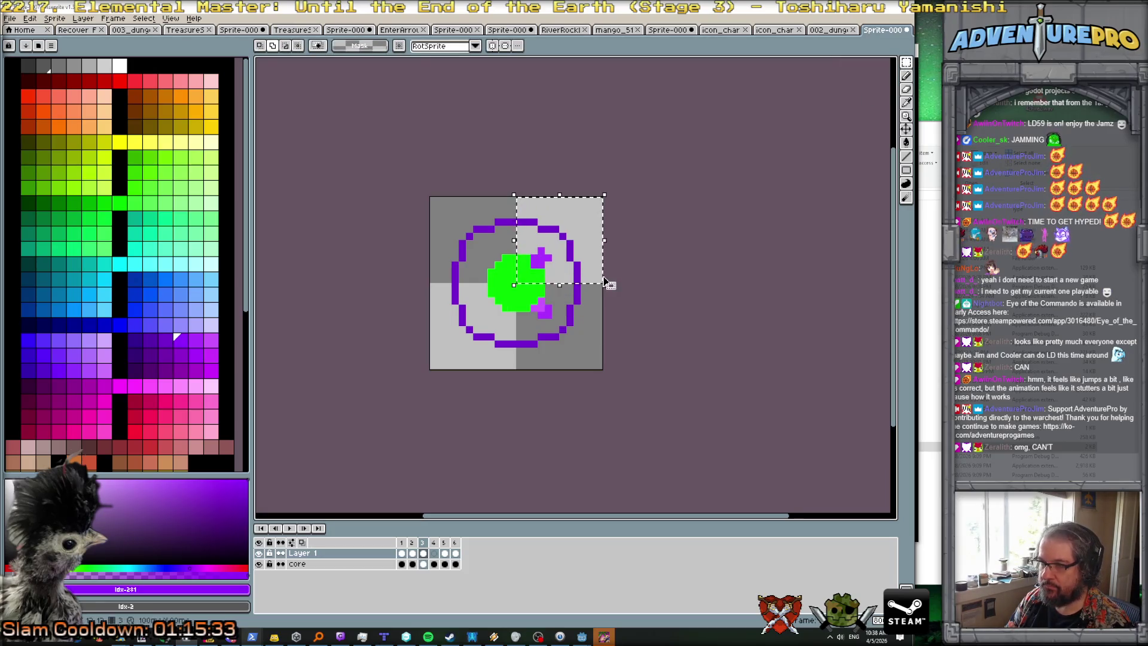
Step: On frame 4, reshape the upper-right purple particle into a smaller blip and preview the animation
left_click(435, 542)
key("ctrl+d")
scroll(546, 274, "up", 1)
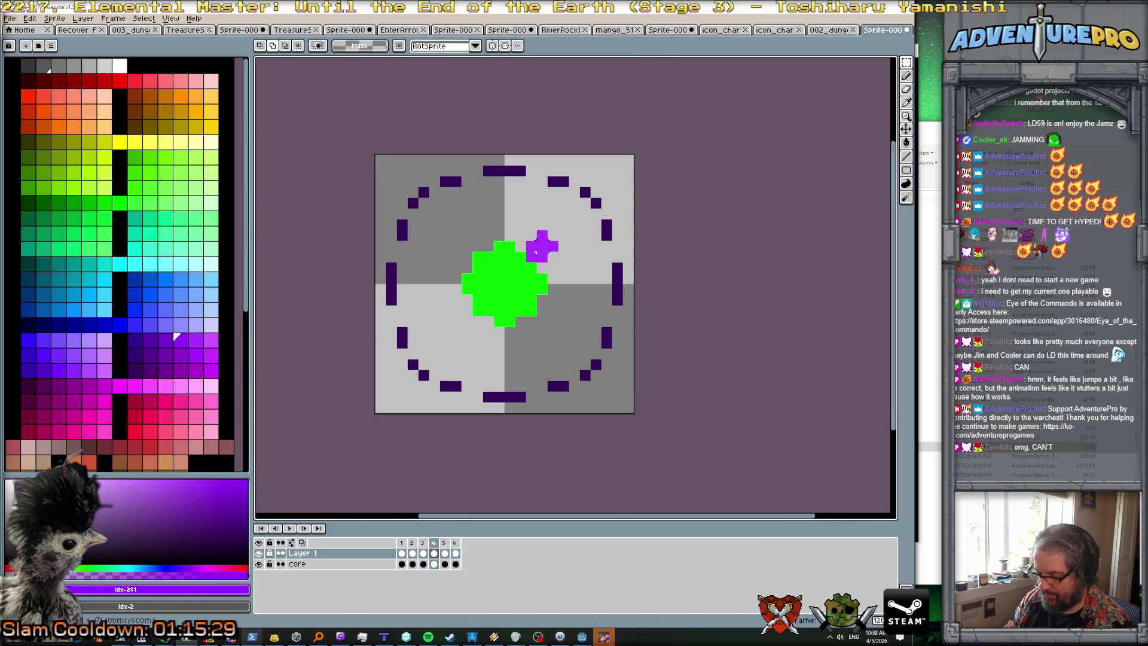
key("b")
mouse_move(522, 254)
left_mouse_down()
mouse_move(521, 268)
mouse_move(533, 263)
left_mouse_up()
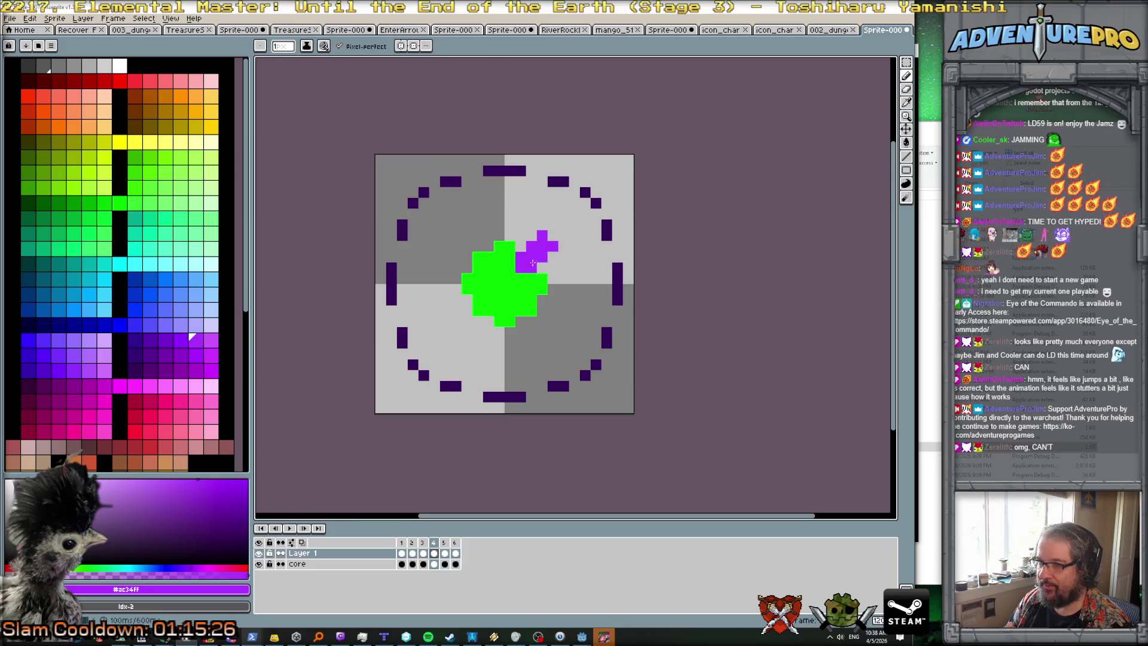
left_click(181, 340)
left_click_drag(531, 257, 563, 246)
key("e")
key("Return")
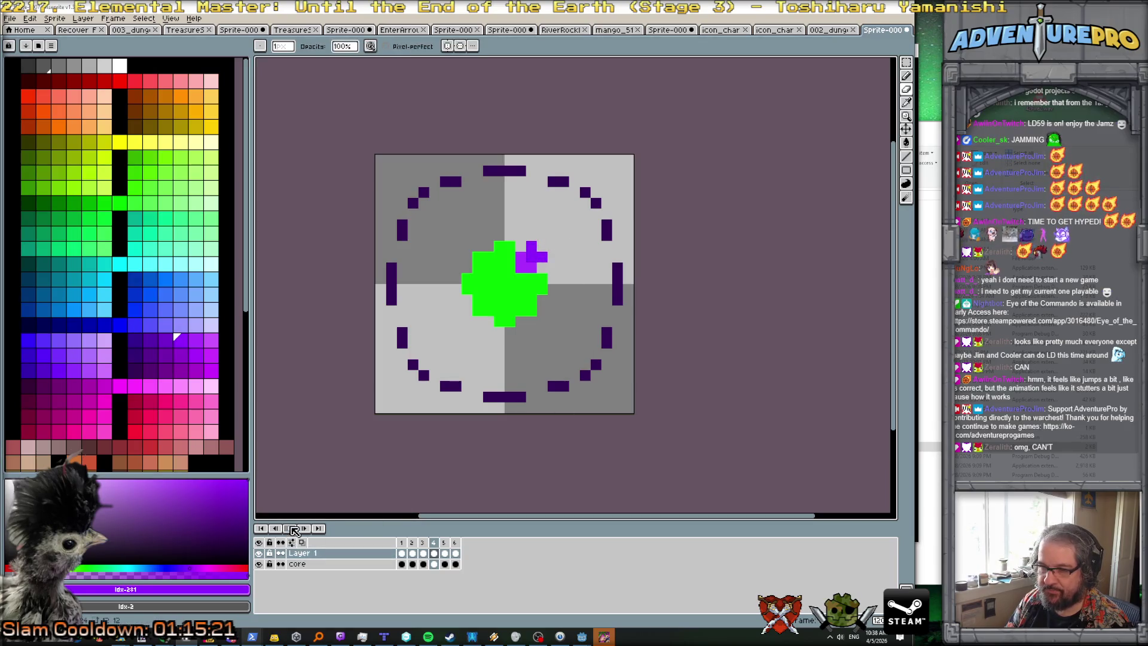
scroll(341, 445, "down", 2)
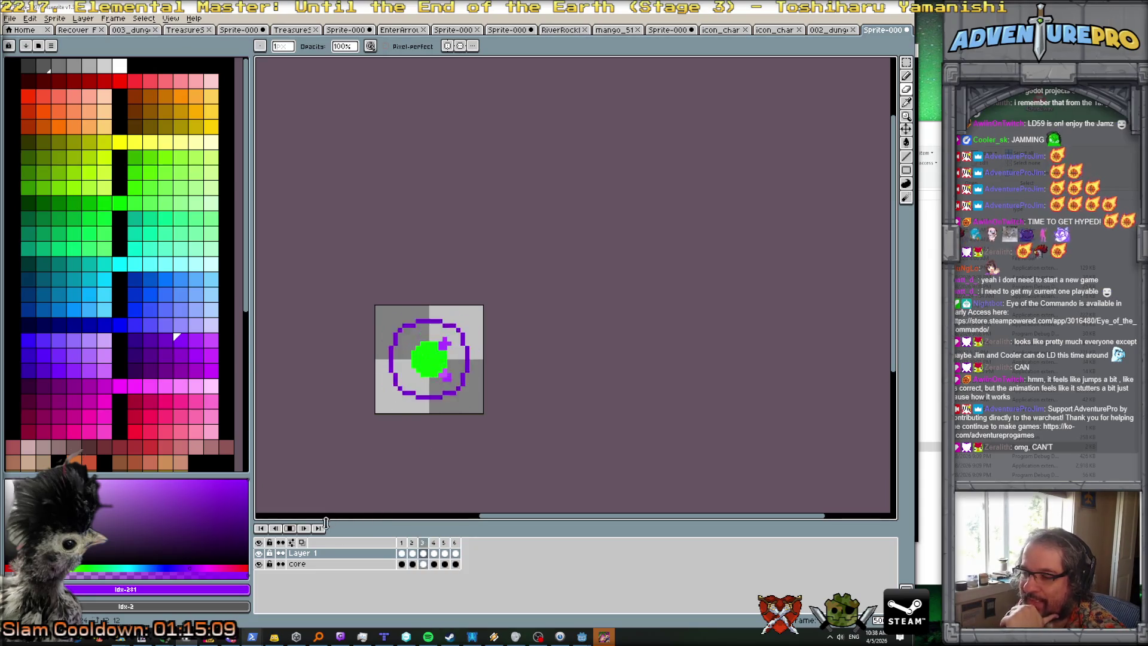
left_click(289, 528)
left_click(412, 542)
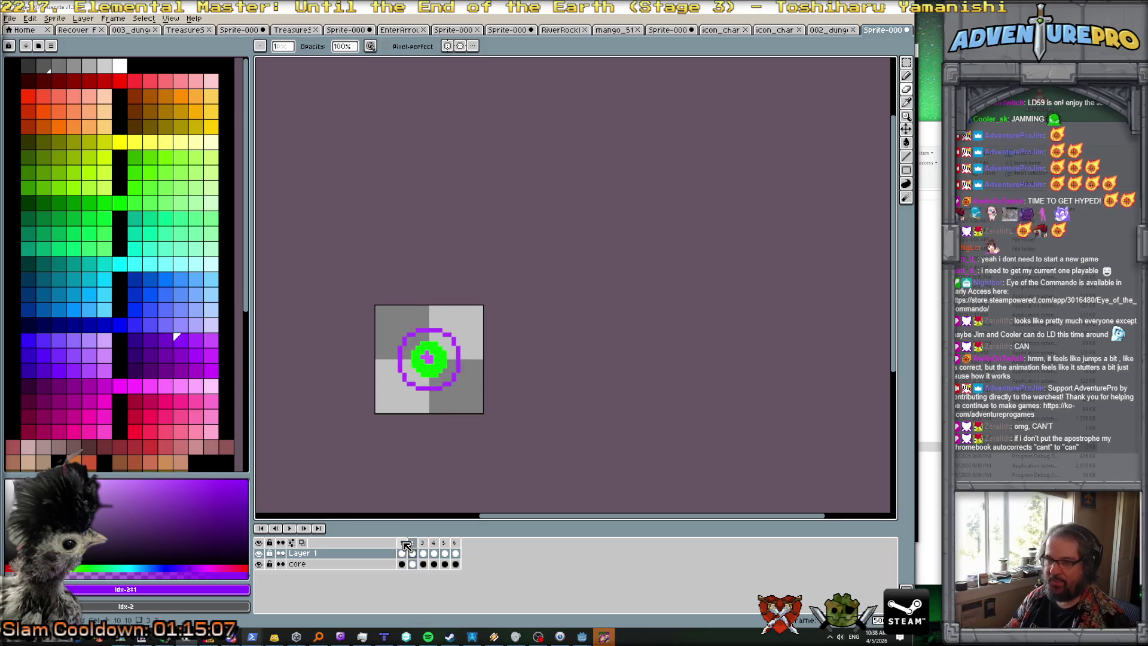
left_click(422, 542)
key("Left")
scroll(434, 338, "up", 2)
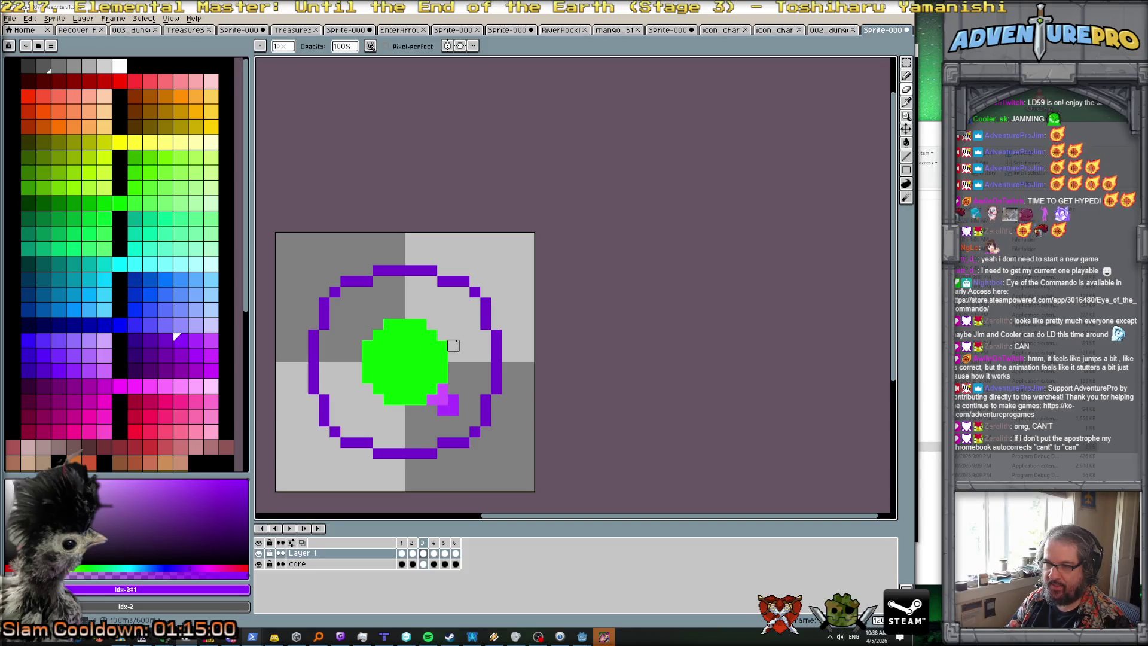
key("Right")
key("Right")
key("Right")
key("Return")
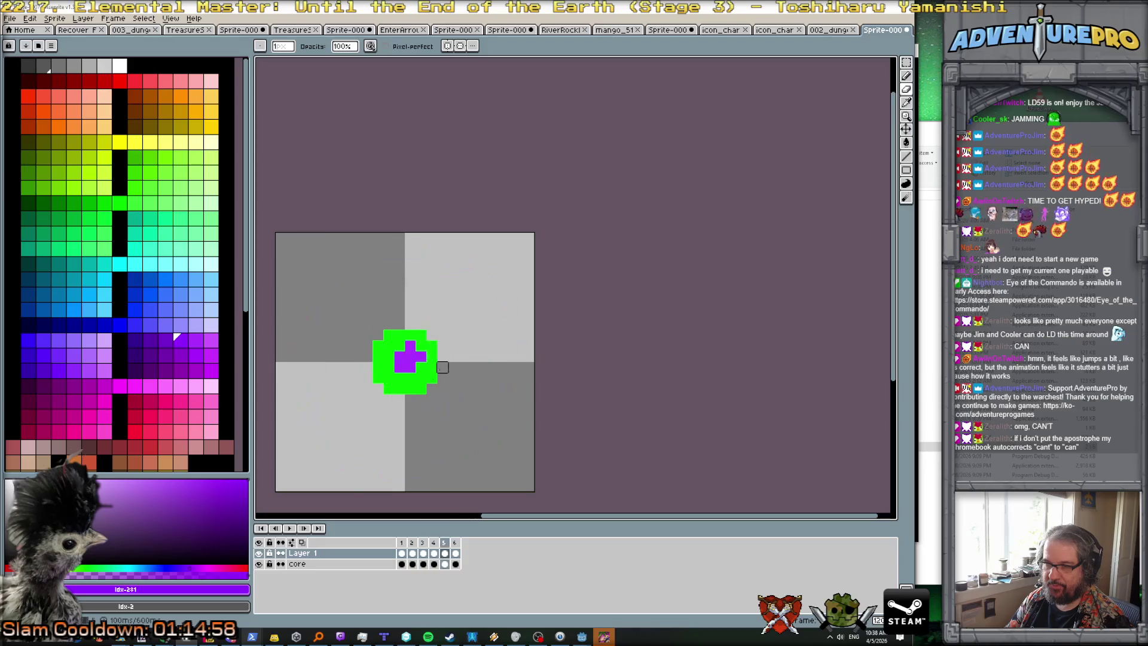
left_click(291, 529)
left_click(292, 529)
scroll(470, 428, "down", 4)
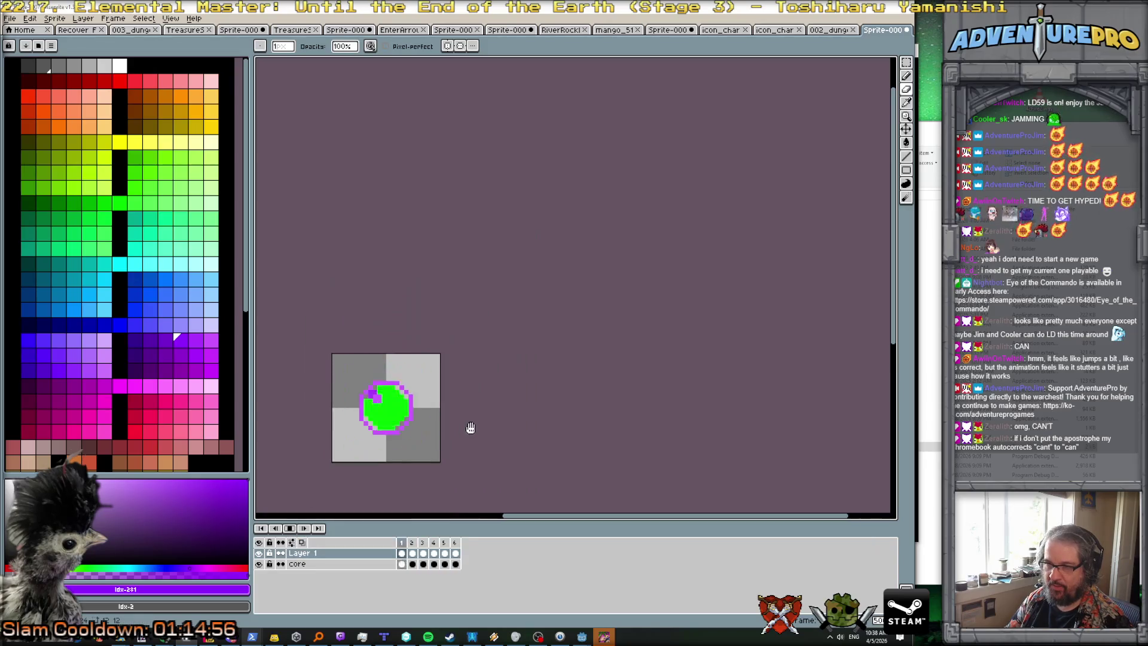
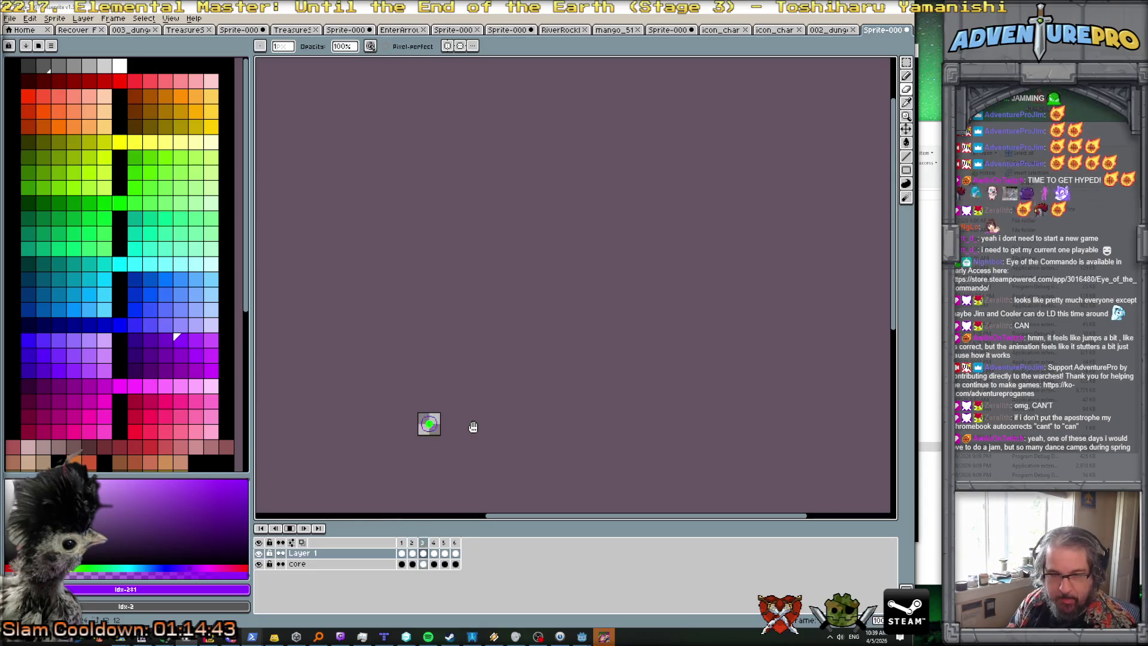
Step: Stop the orb animation and select the core layer's frame 1 cel
scroll(459, 429, "up", 3)
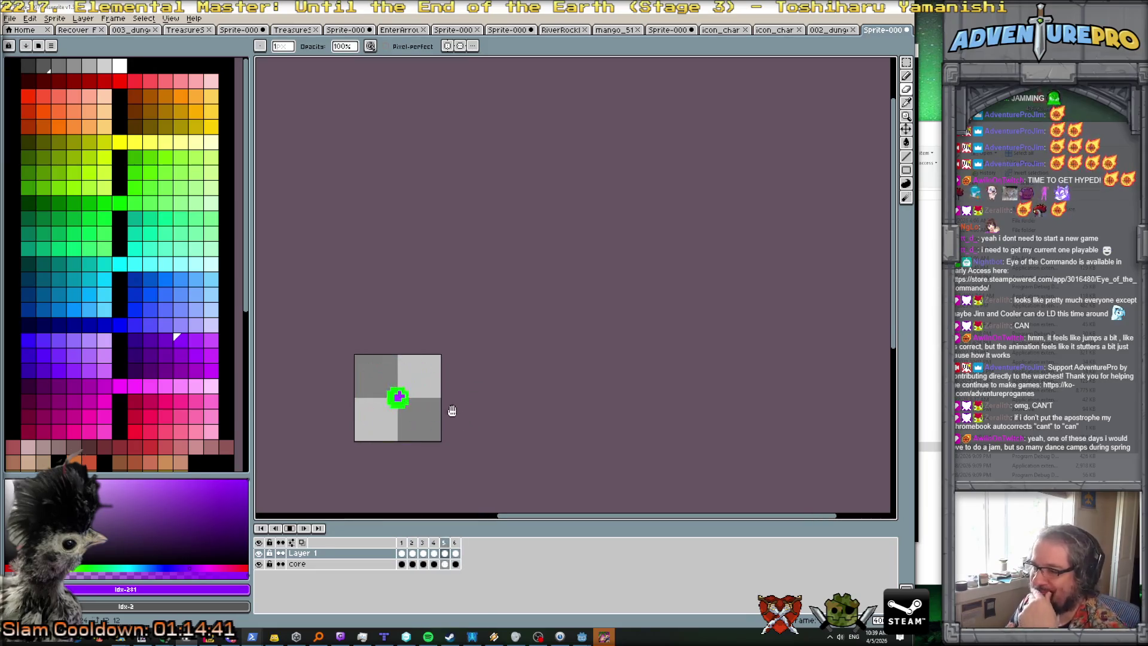
left_click_drag(451, 403, 540, 325)
scroll(541, 325, "up", 1)
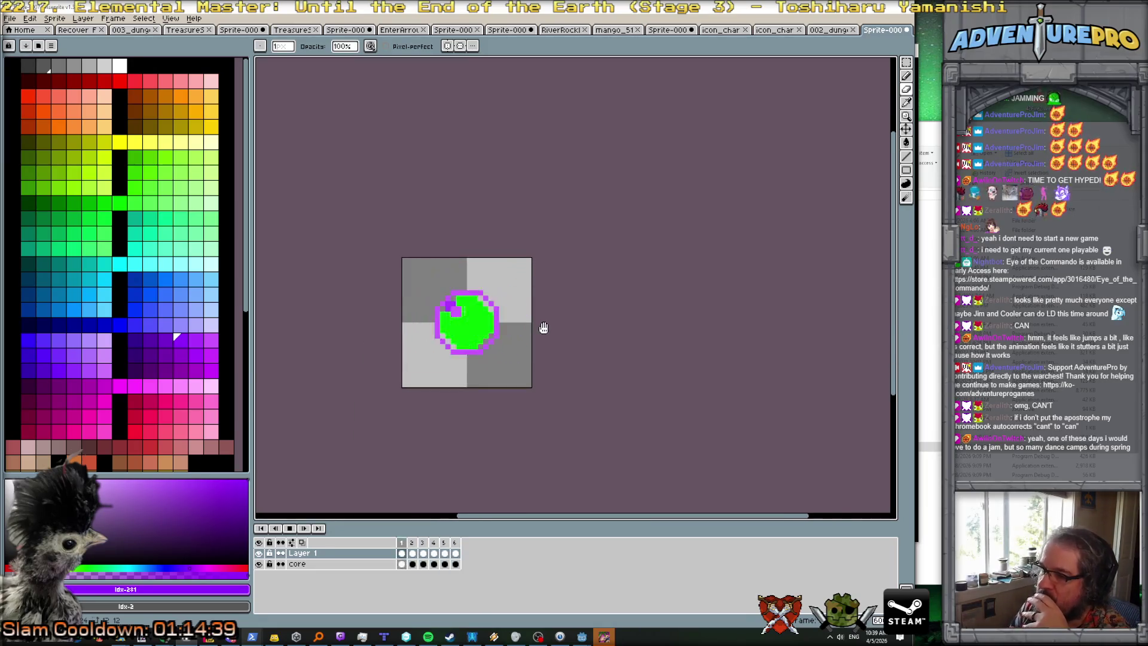
left_click(291, 529)
left_click(402, 564)
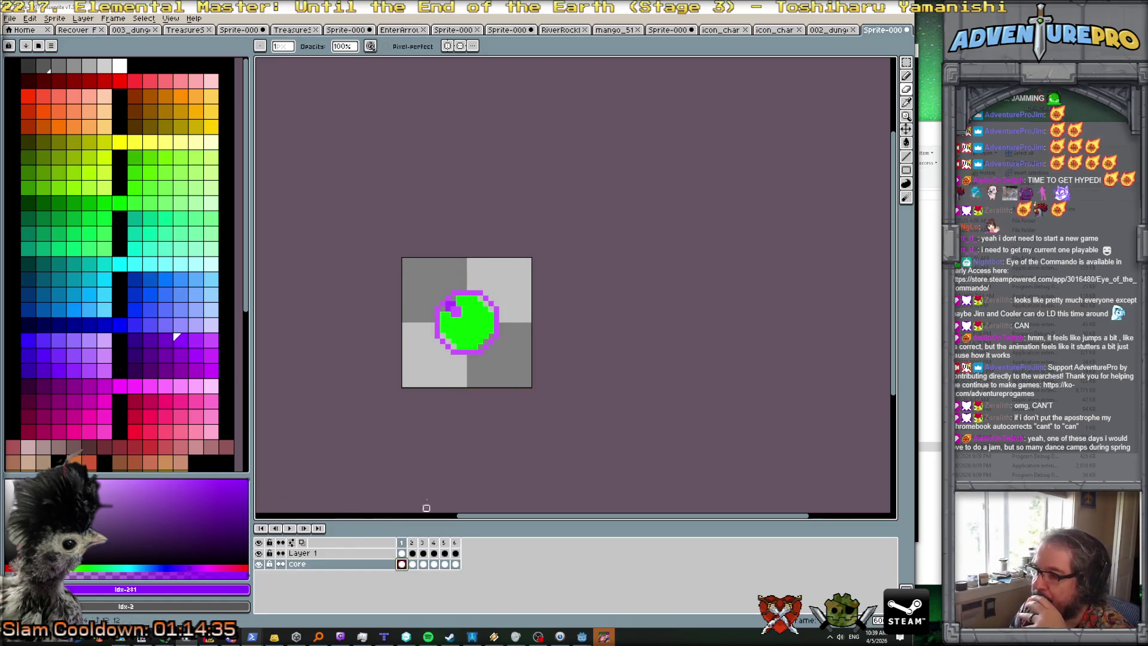
Step: Choose bright green #00FF00 as the drawing colour and zoom in on the orb
left_click(481, 325, "alt")
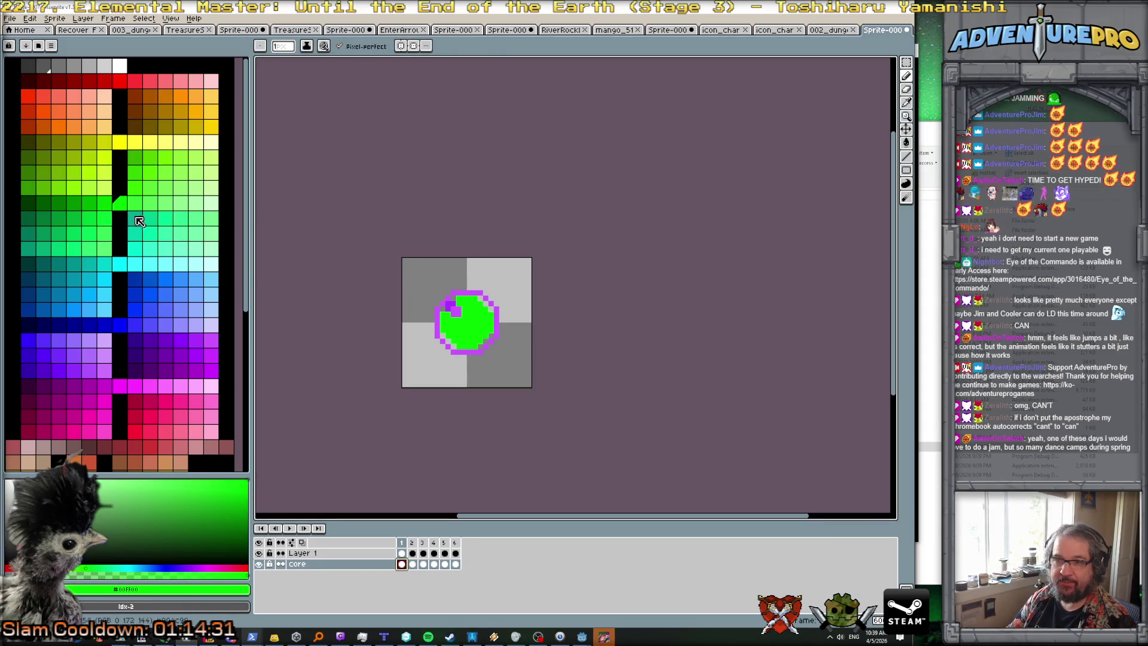
left_click(166, 217)
key("plus")
key("plus")
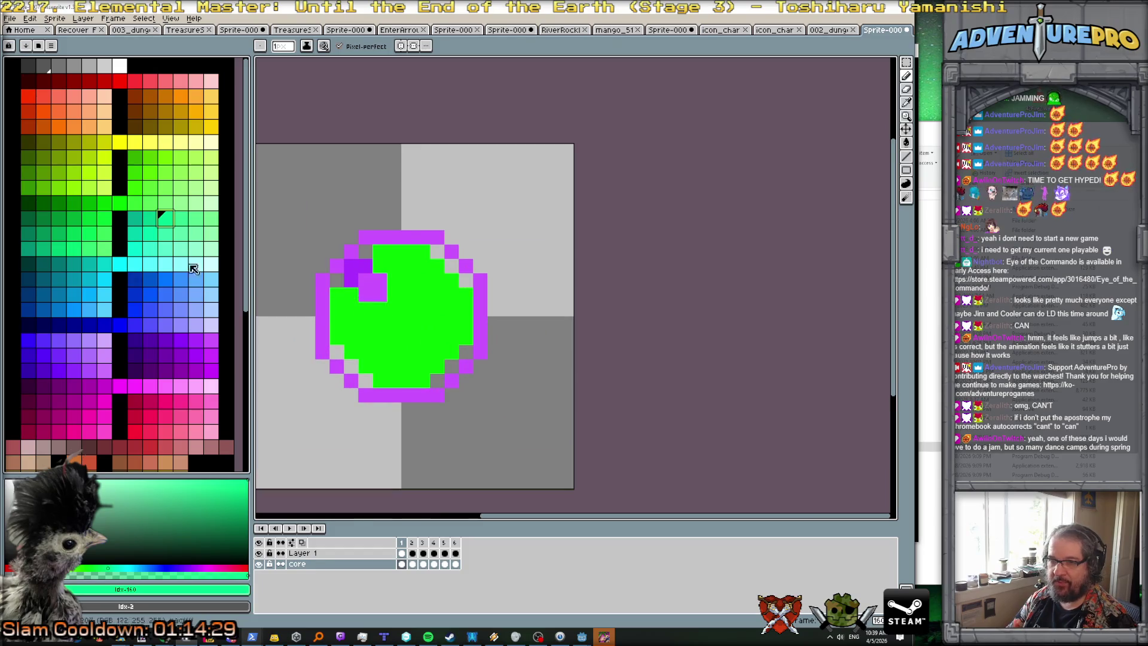
left_click(74, 204)
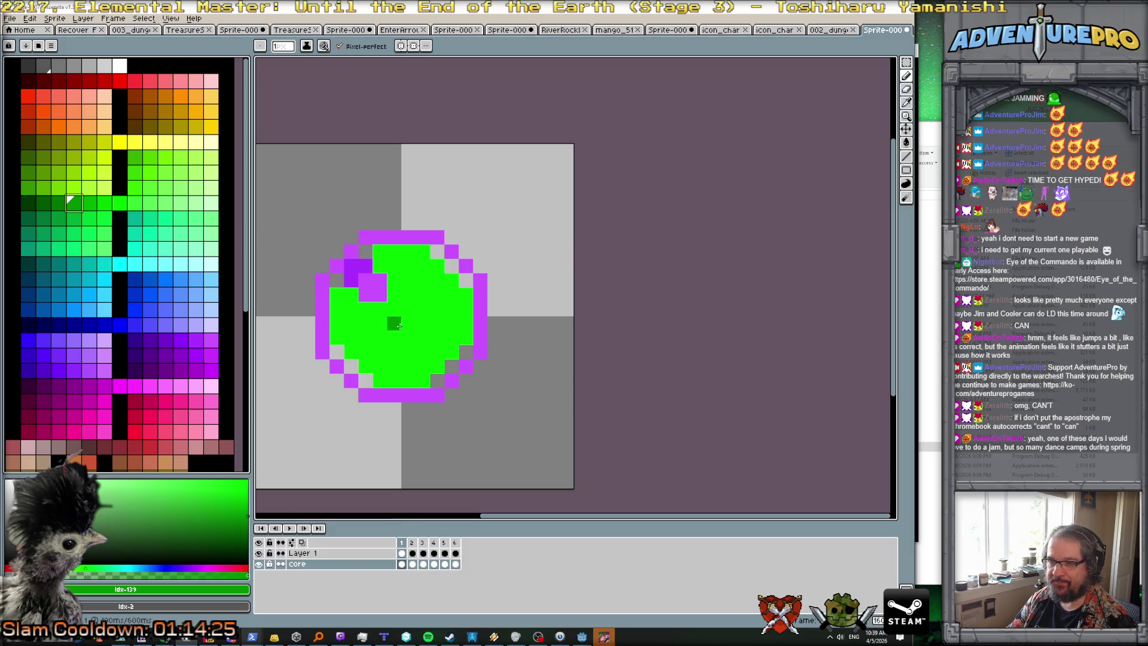
left_click(351, 323)
left_click(366, 337)
left_click_drag(380, 352, 395, 351)
left_click(423, 352)
left_click(437, 337)
left_click(452, 323)
left_click(438, 294)
left_click(409, 265)
mouse_move(409, 265)
left_mouse_down()
mouse_move(395, 309)
mouse_move(438, 322)
left_mouse_up()
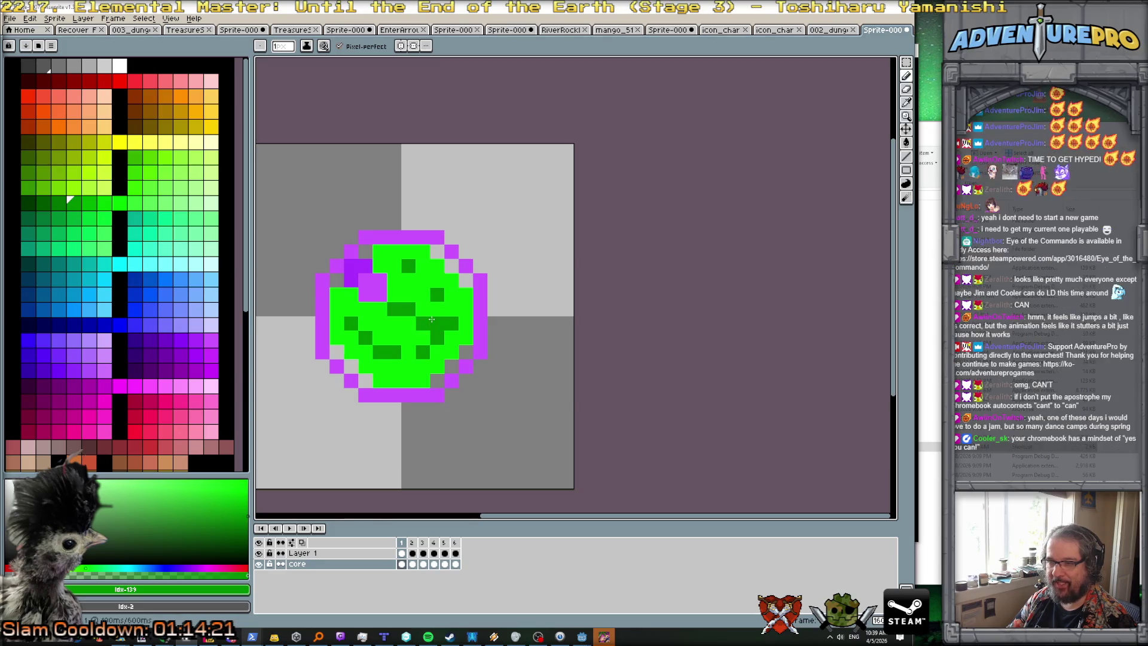
scroll(413, 302, "down", 2)
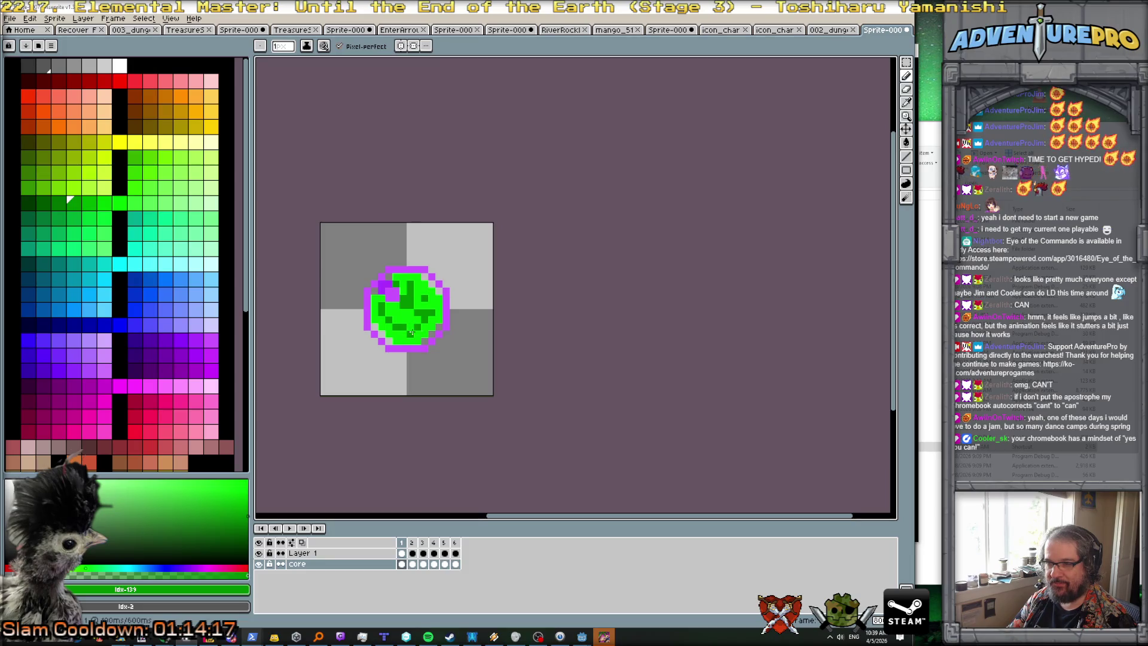
key("Right")
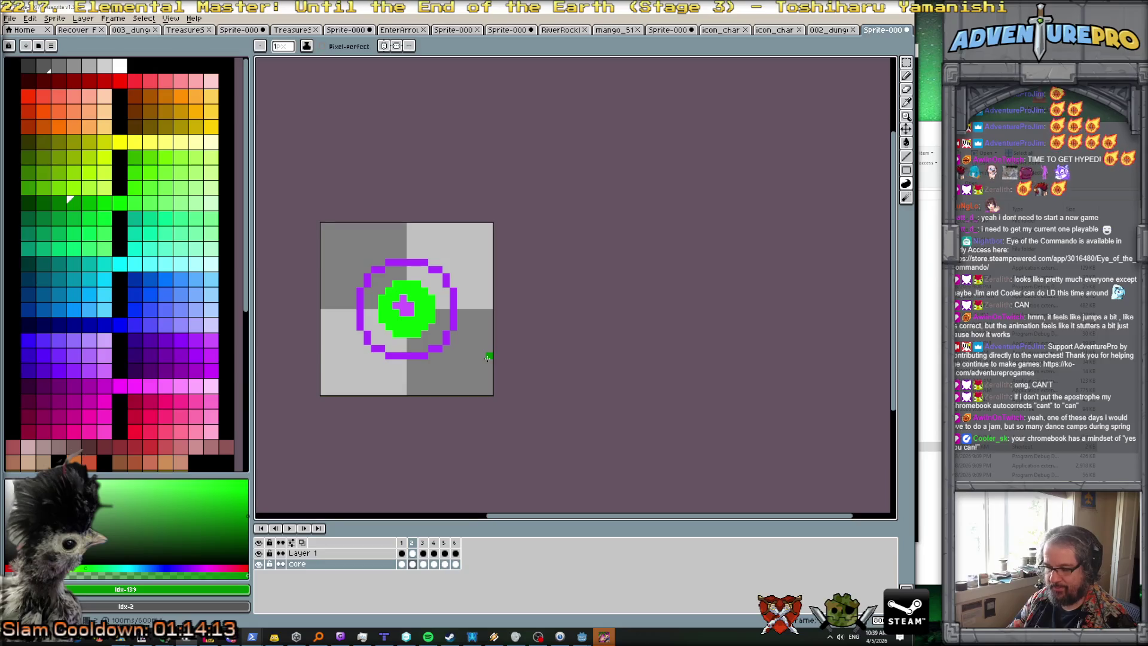
key("Left")
key("v")
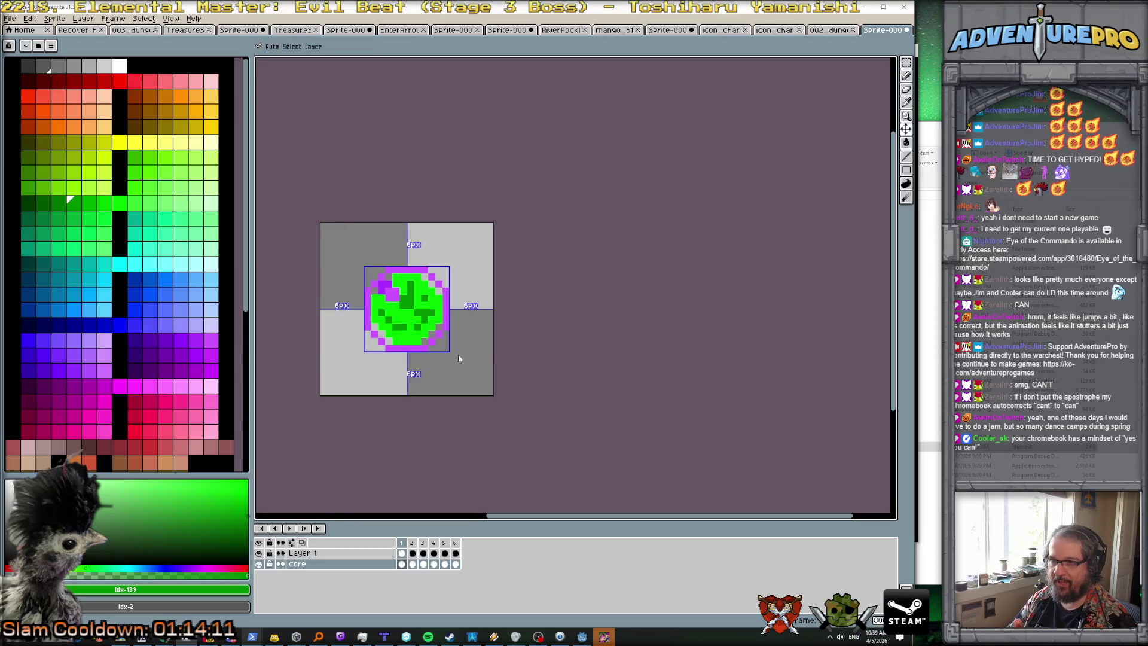
key("ctrl+z")
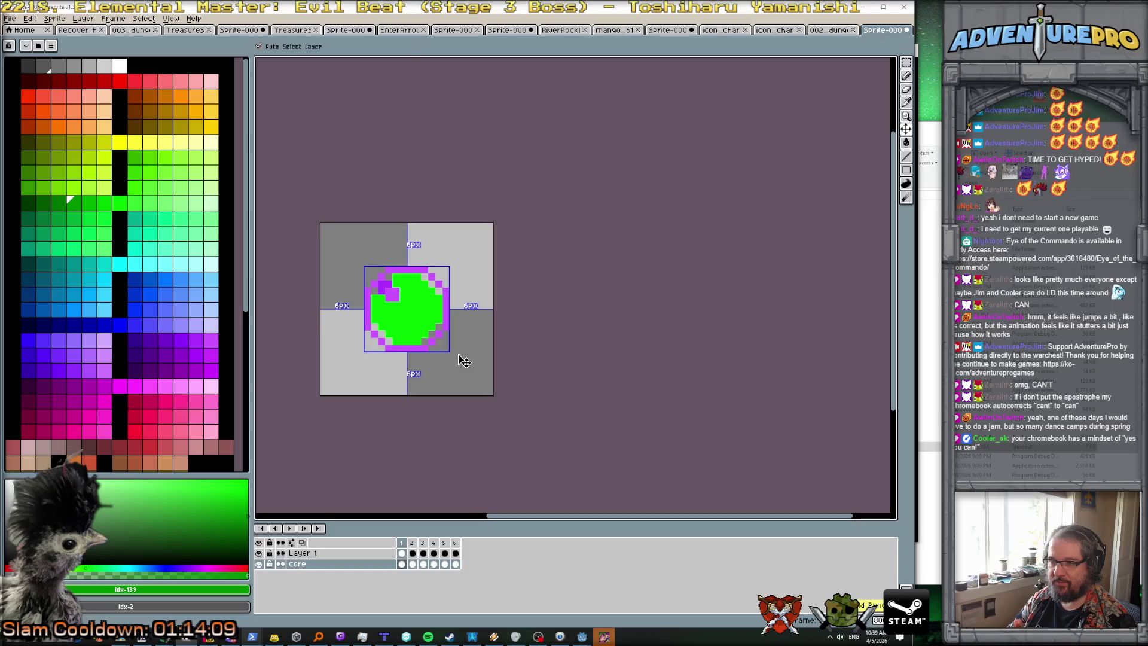
key("b")
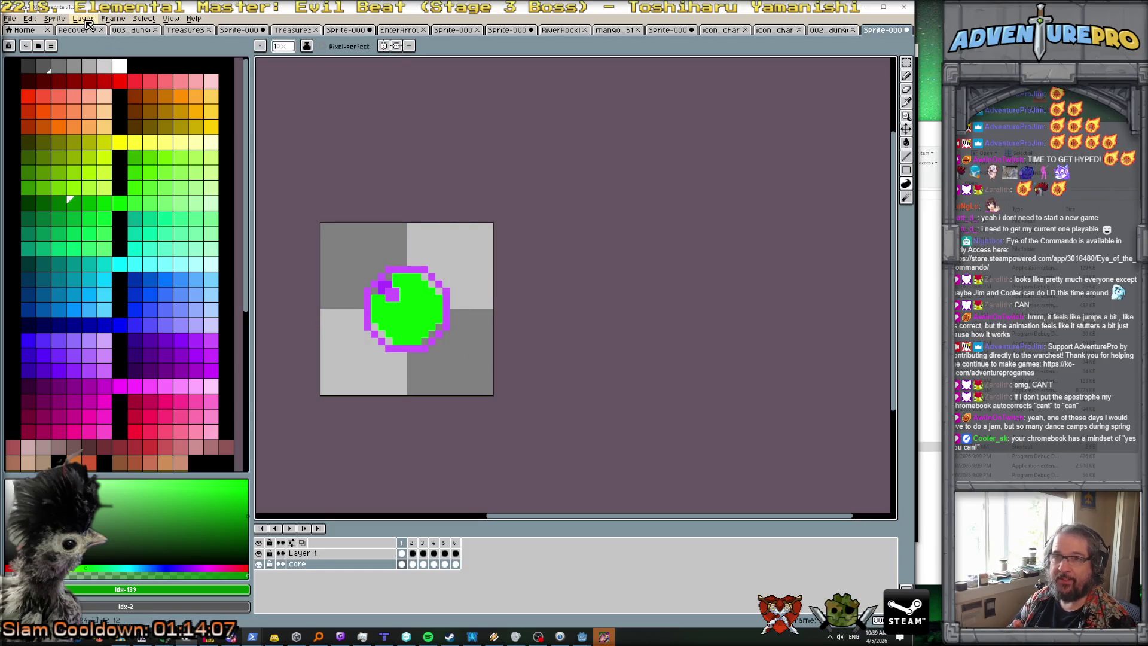
left_click(85, 23)
Step: Add Layer 2, paint dark-green shading along the orb's bottom, and preview playback
mouse_move(110, 78)
left_click(179, 78)
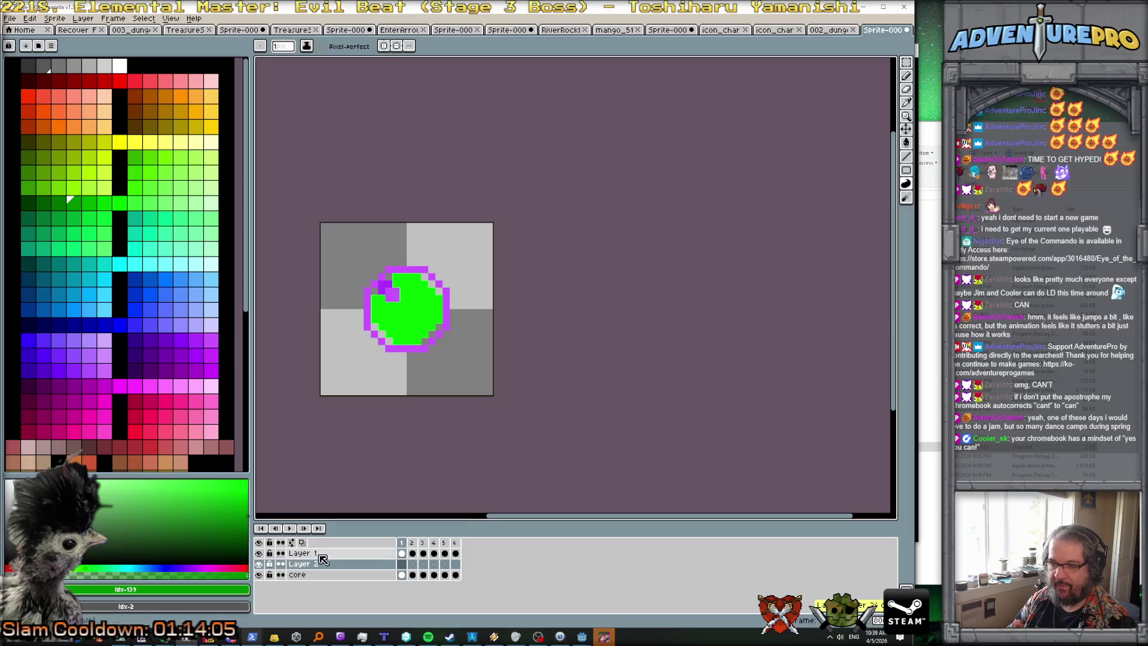
mouse_move(393, 320)
left_mouse_down()
mouse_move(418, 327)
mouse_move(426, 314)
mouse_move(430, 299)
mouse_move(413, 322)
mouse_move(423, 302)
mouse_move(404, 290)
left_mouse_up()
key("Right")
key("Right")
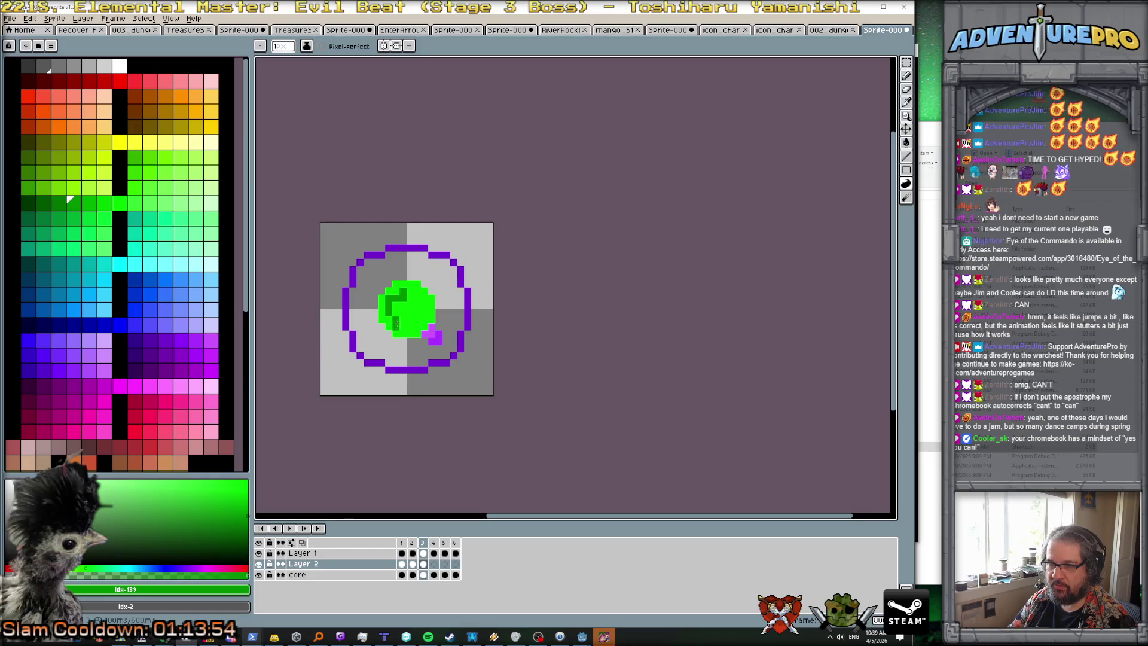
key("Right")
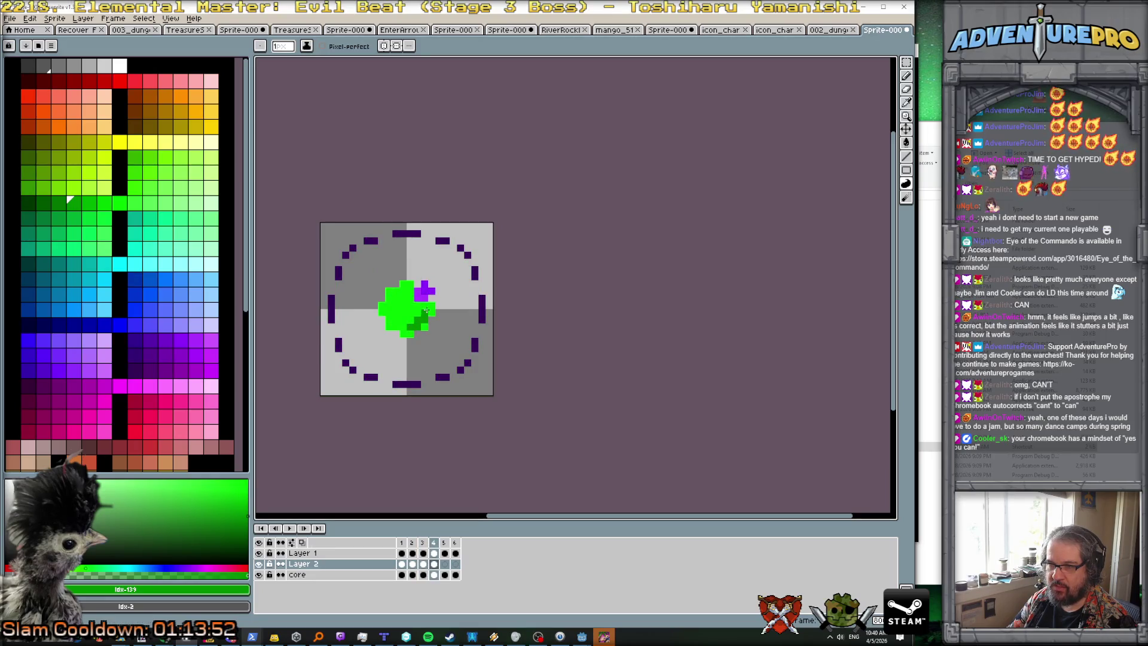
key("Right")
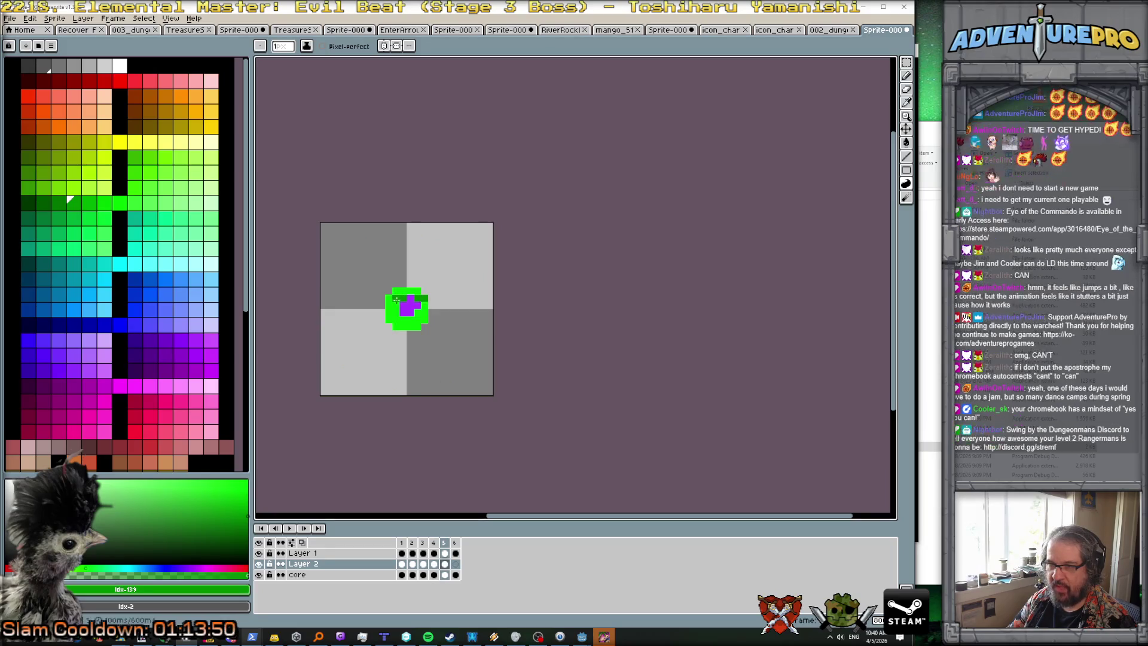
key("Right")
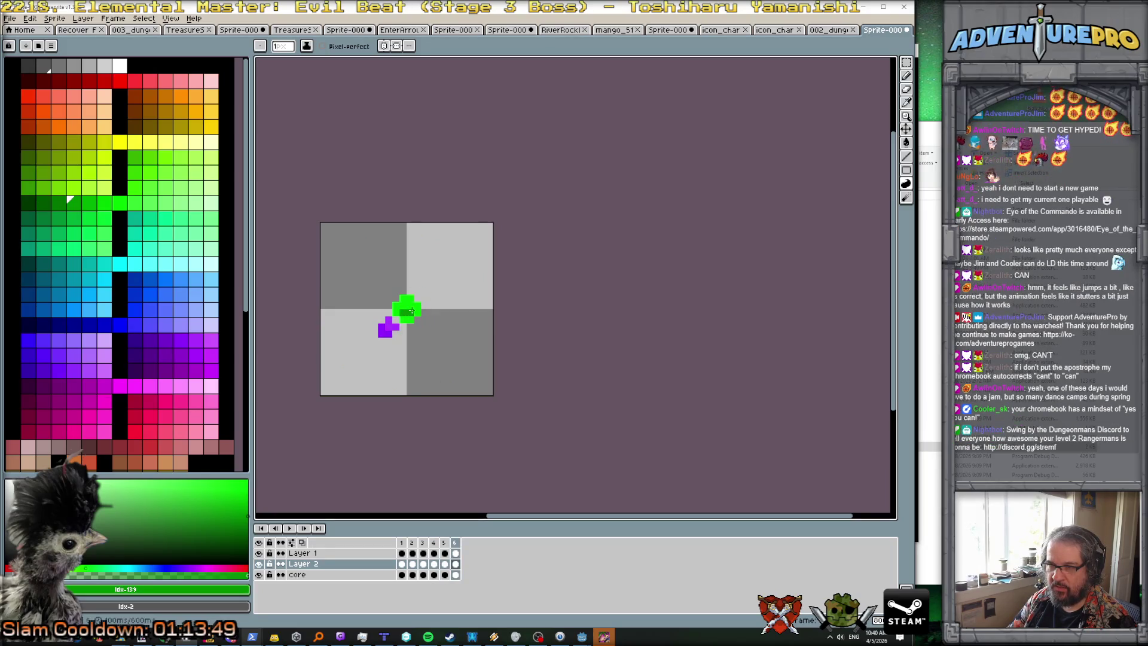
key("Right")
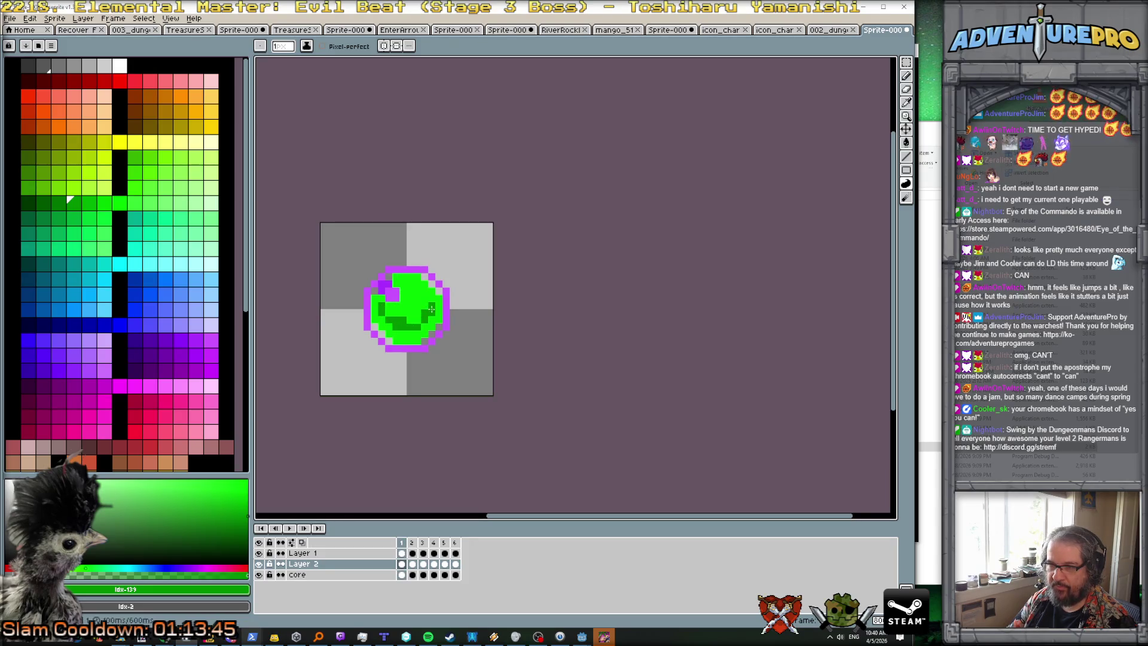
key("Return")
scroll(499, 415, "down", 3)
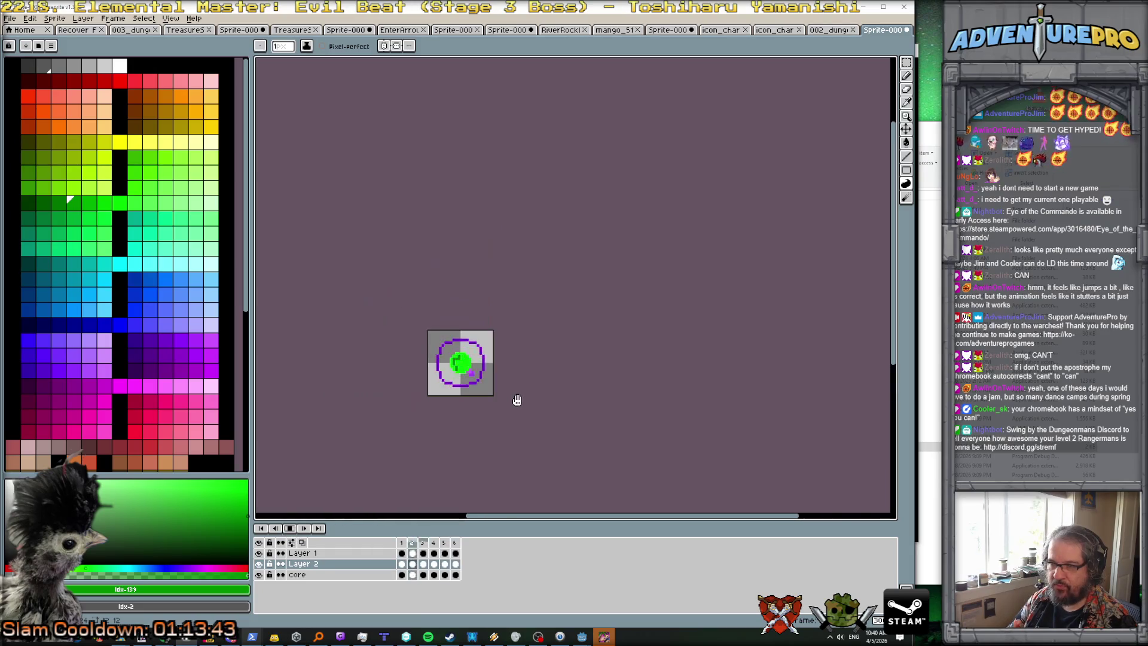
scroll(522, 386, "up", 3)
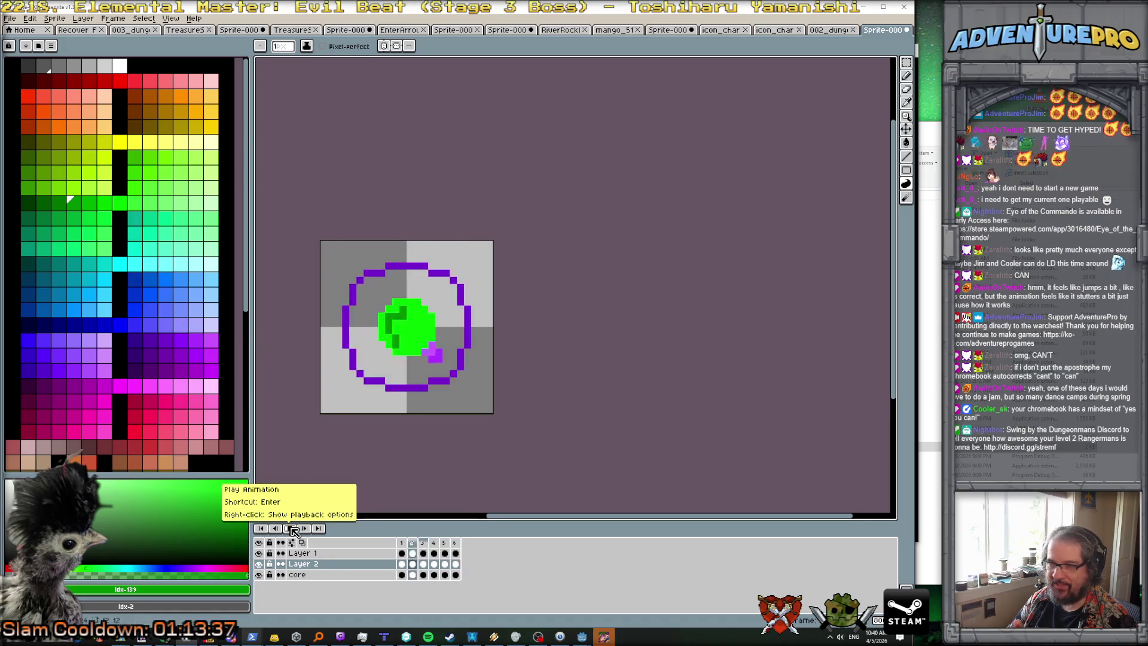
key("Return")
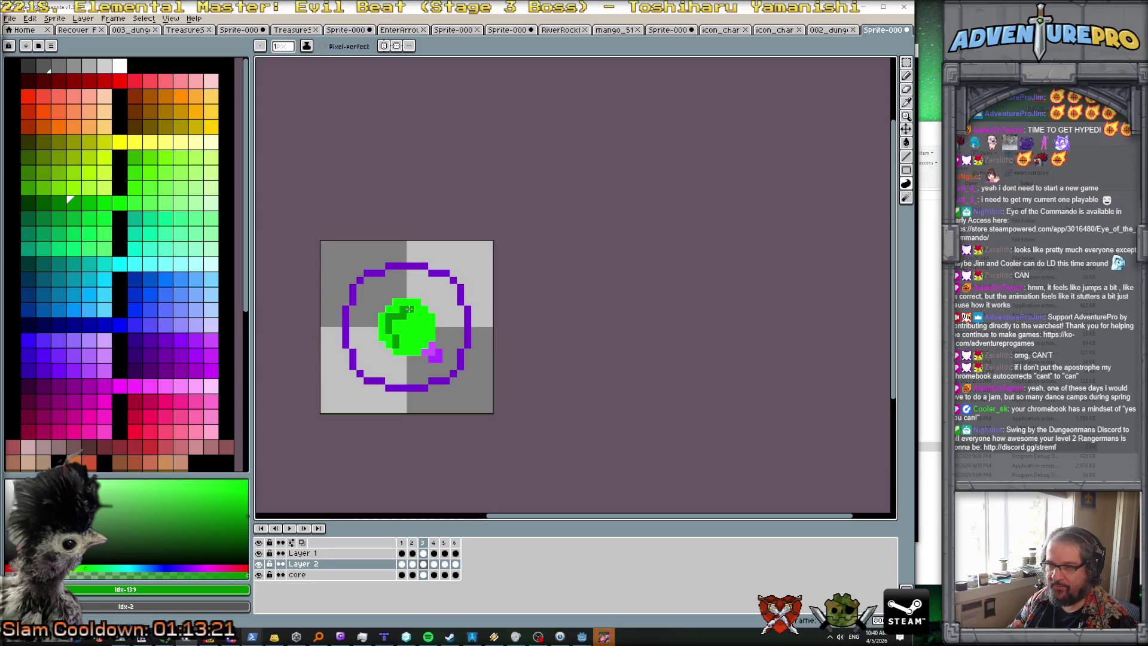
Step: Touch up frames 4 and 5 with bright green and darker green #009000, then replay
left_click(404, 322, "alt")
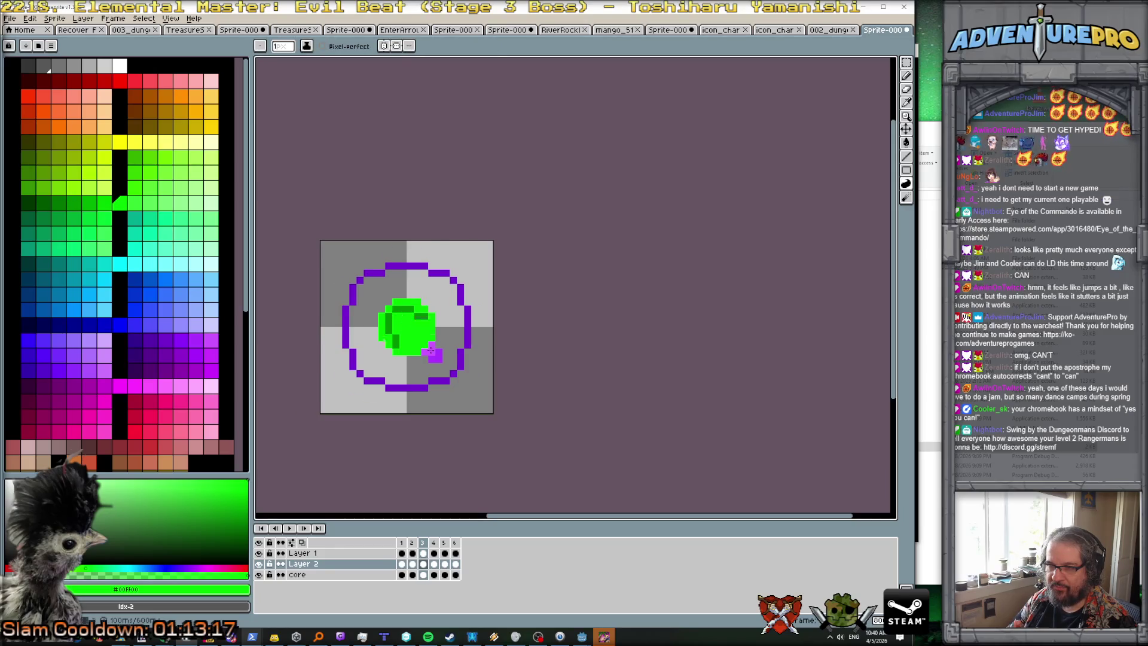
key("Right")
left_click(396, 330, "alt")
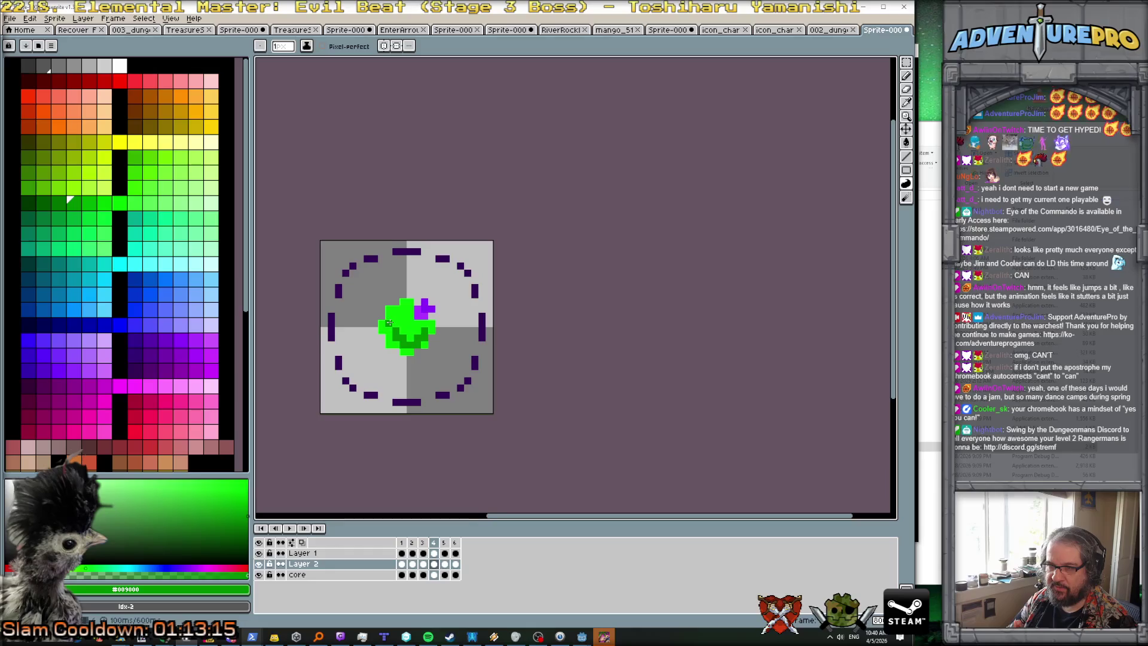
left_click(394, 331, "alt")
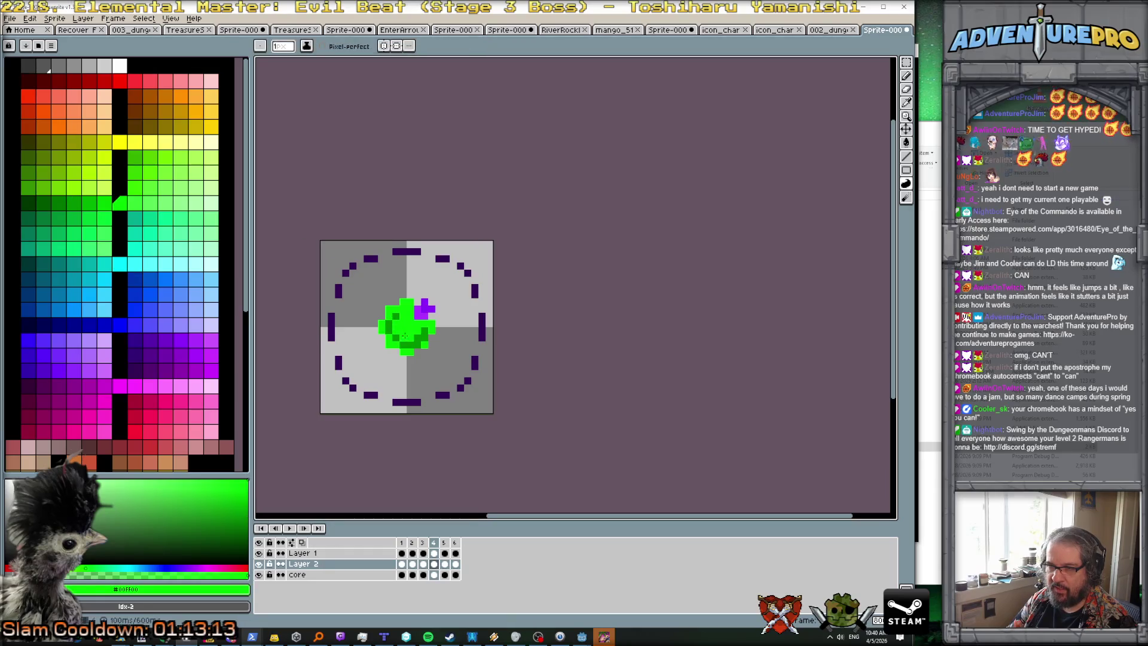
key("Right")
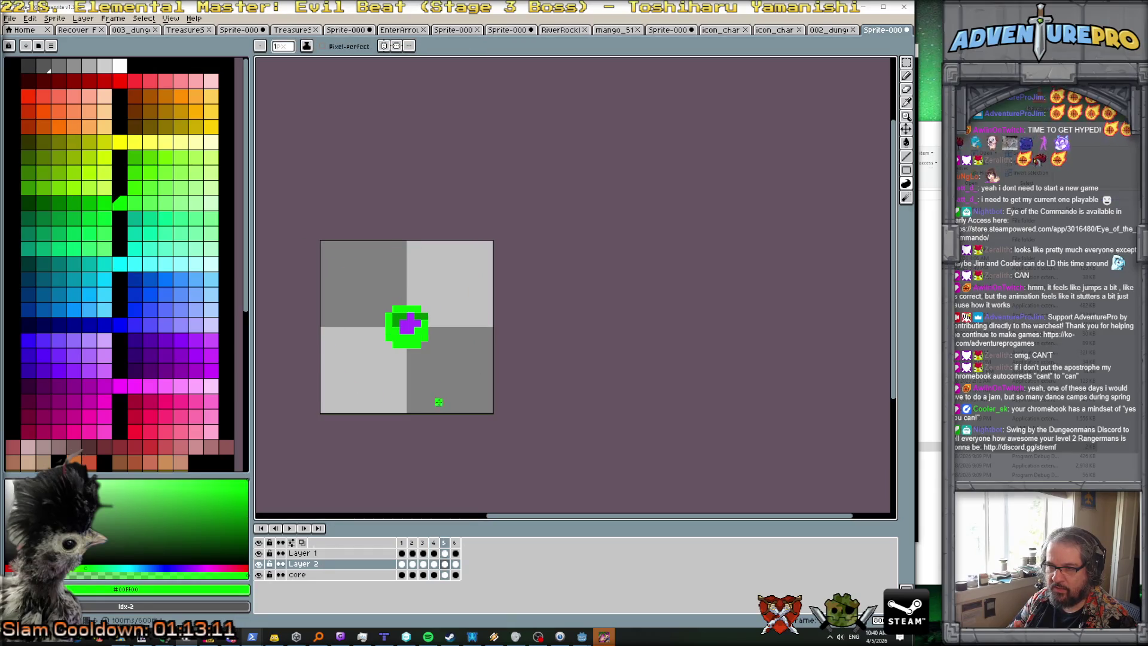
left_click(421, 316, "alt")
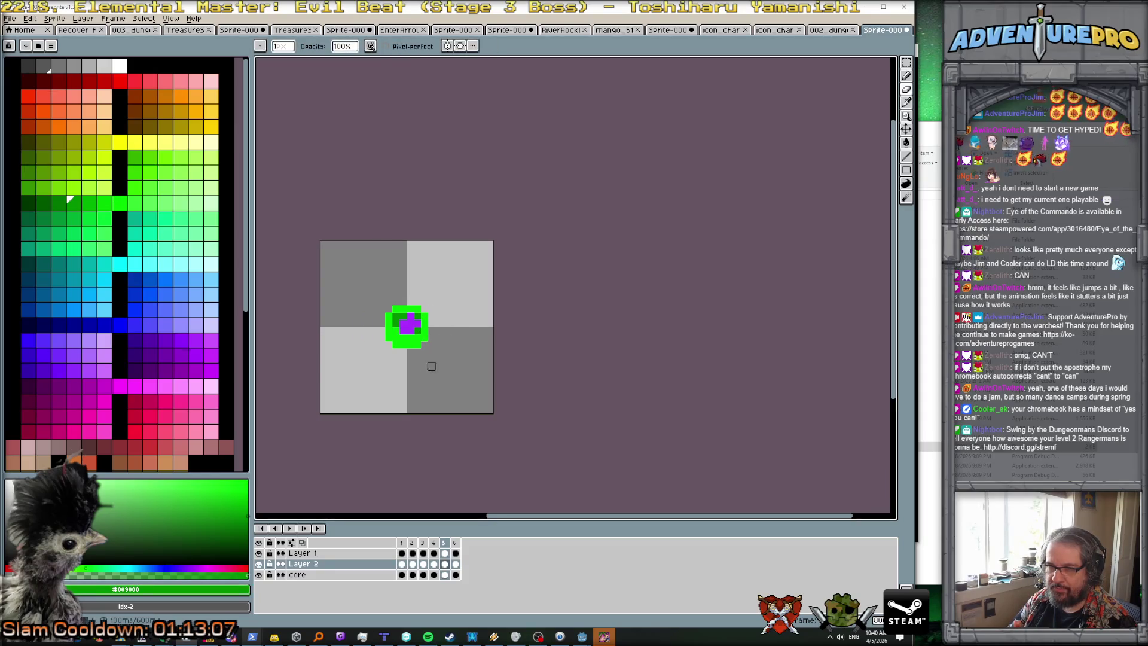
left_click(290, 528)
scroll(545, 404, "down", 2)
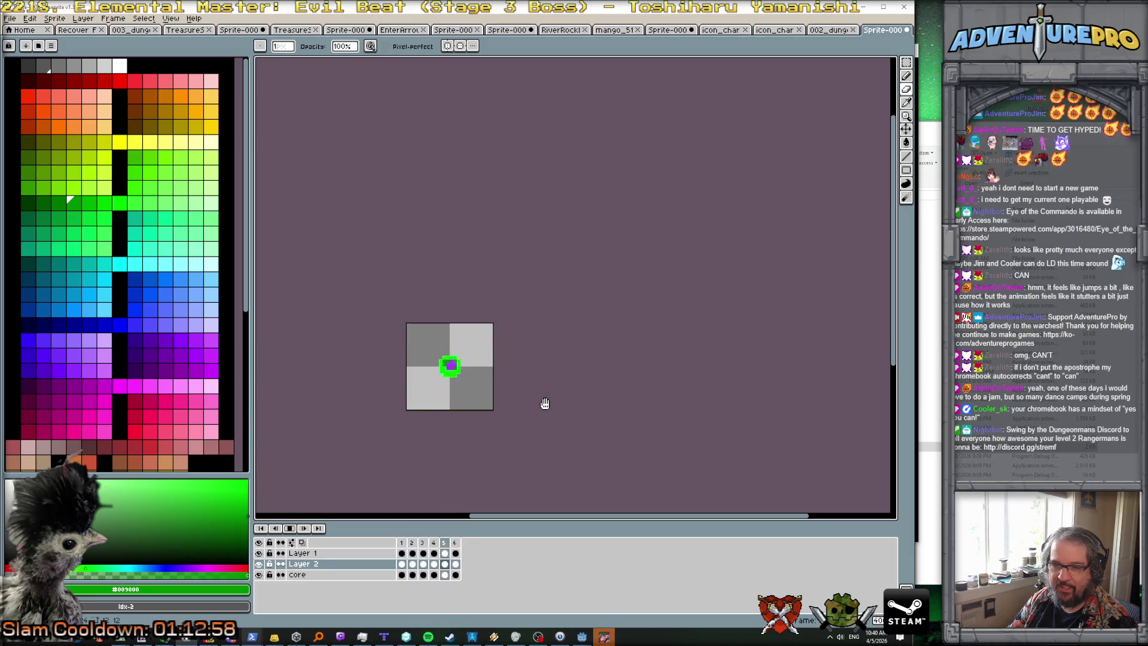
scroll(545, 403, "up", 4)
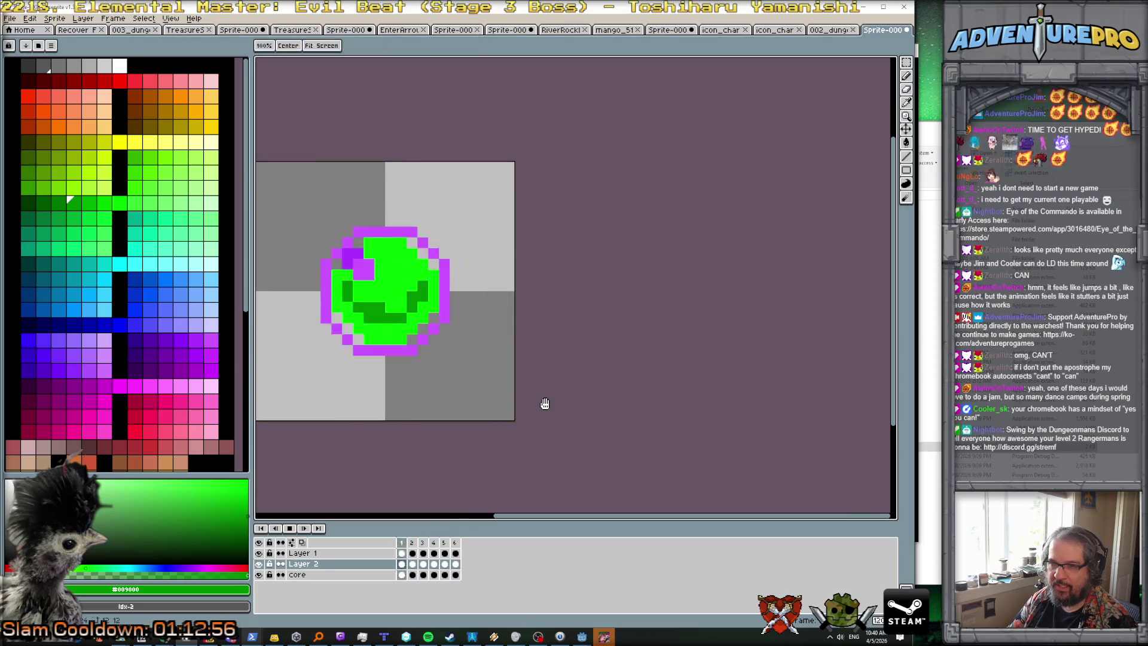
Step: Stop on frame 1, select all six Layer 2 frames, and pick a dark green
left_click_drag(545, 404, 653, 430)
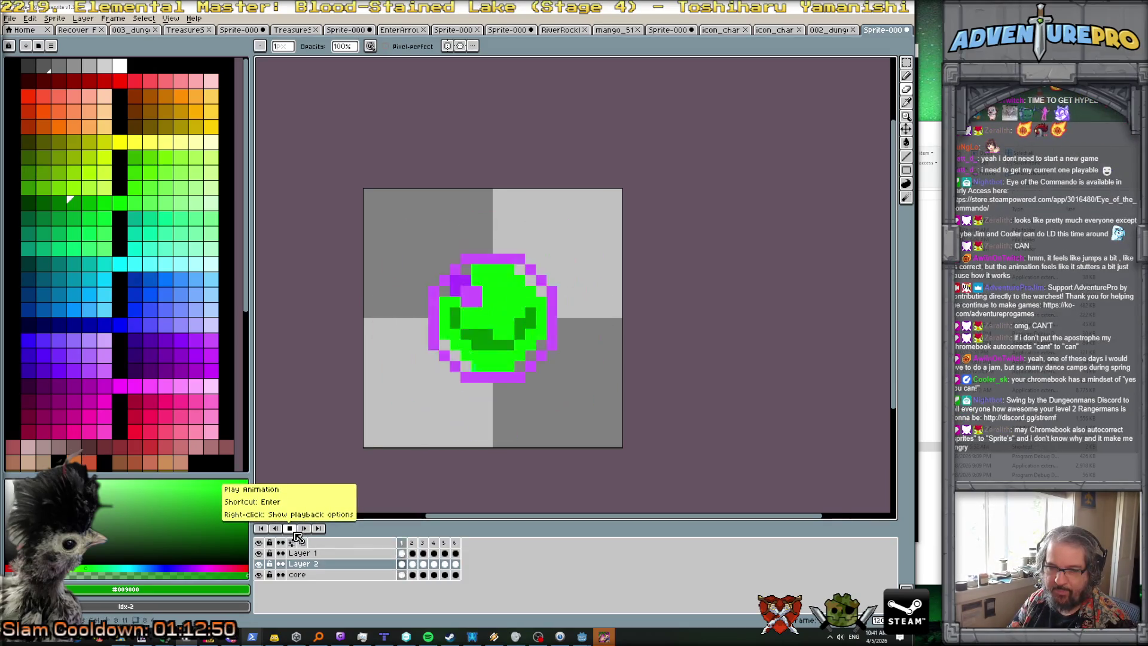
left_click(292, 530)
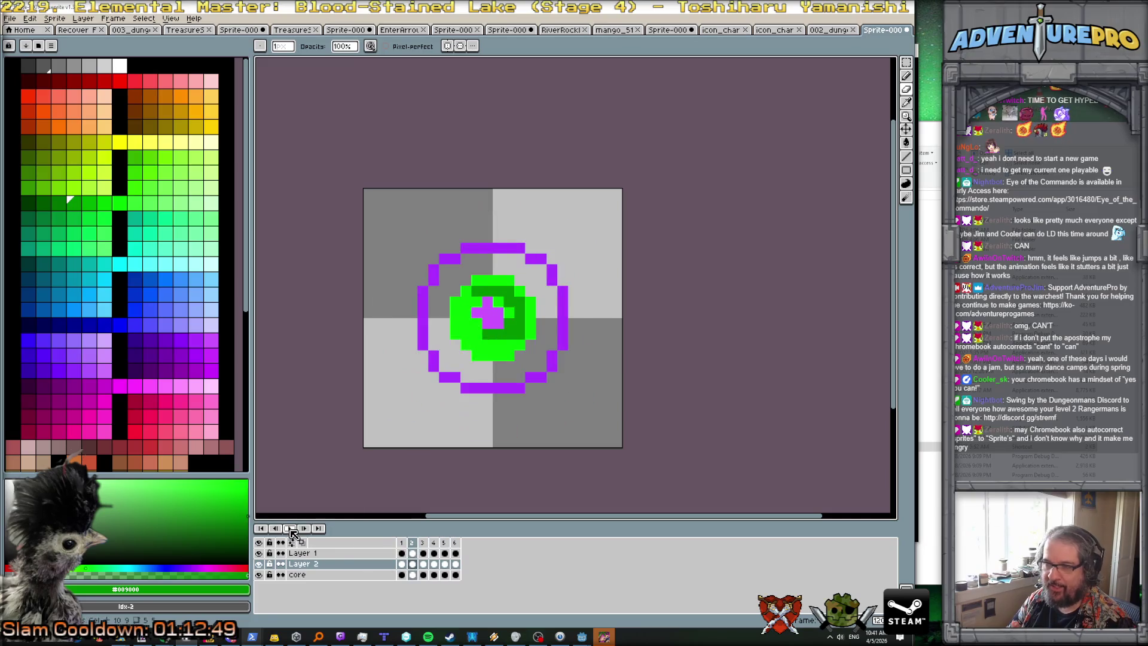
left_click(403, 565)
left_click_drag(405, 567, 468, 569)
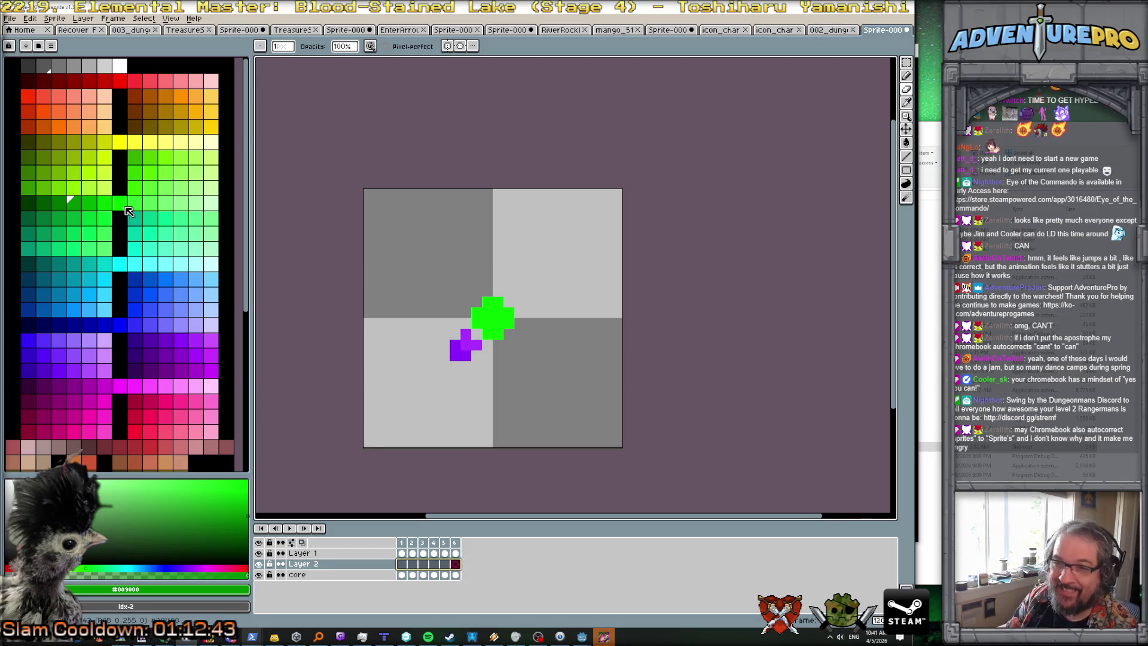
left_click(27, 203)
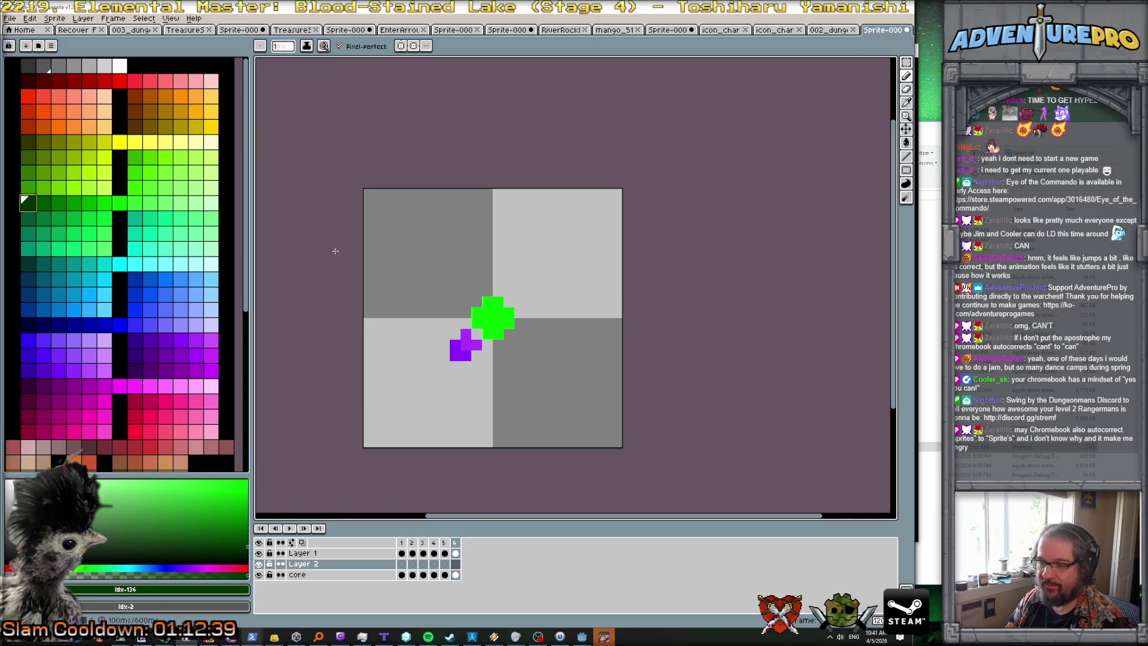
left_click(42, 202)
left_click(488, 313)
Step: Step through the frames and play the animation to preview the orb
key("Return")
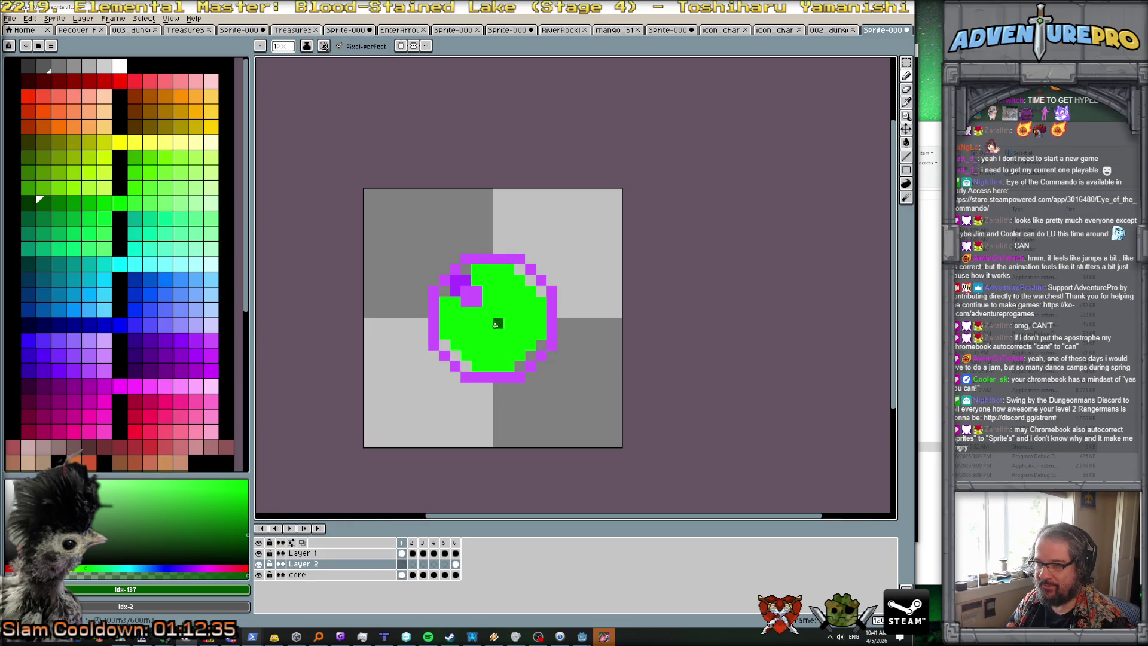
key("Right")
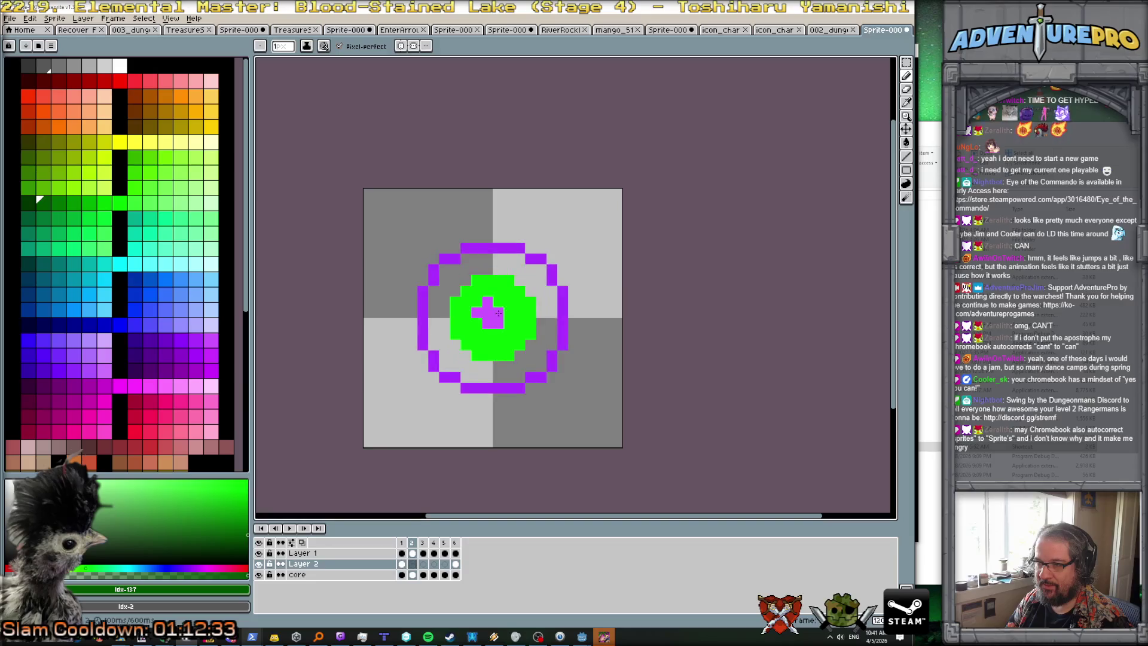
key("Right")
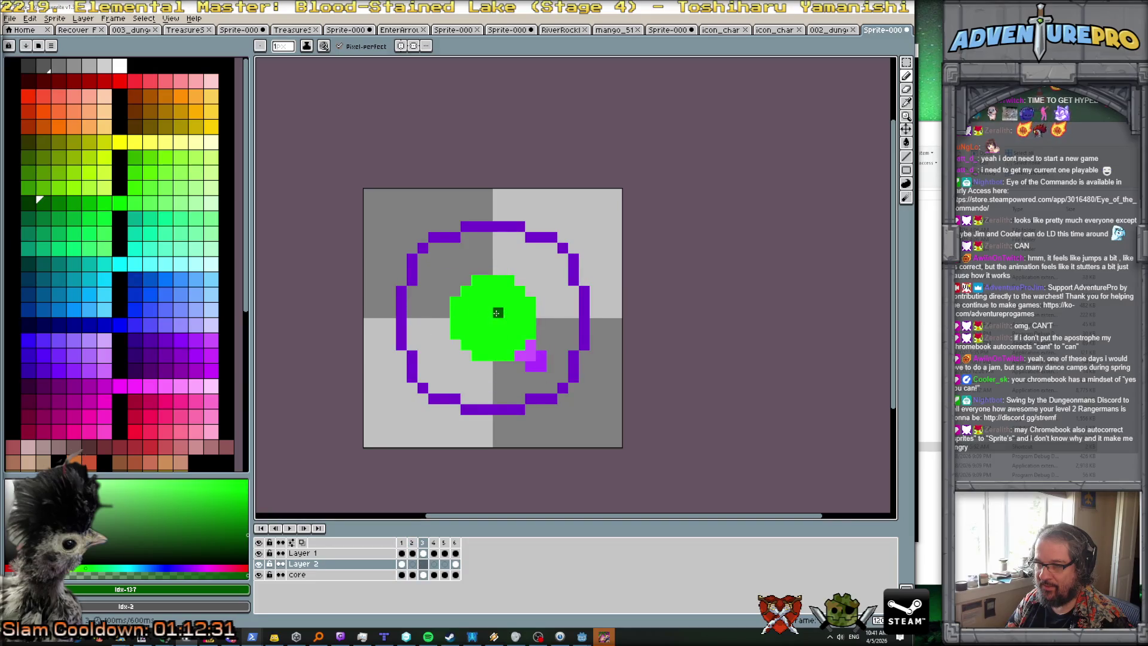
key("Right")
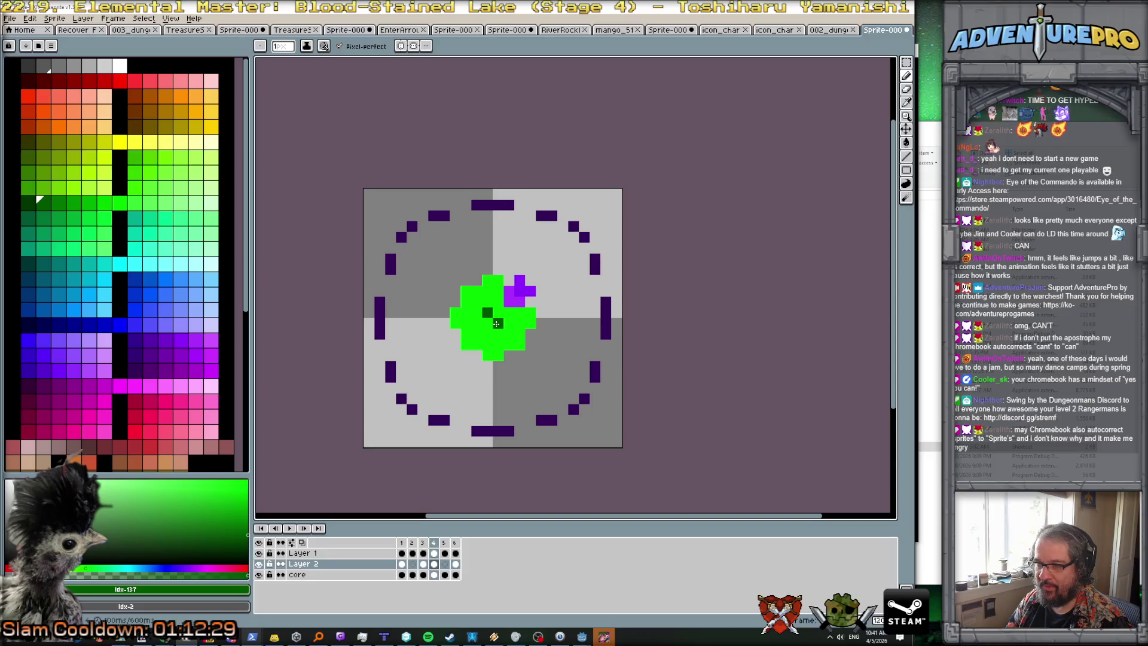
key("Right")
key("Right")
left_click(290, 528)
scroll(505, 411, "down", 4)
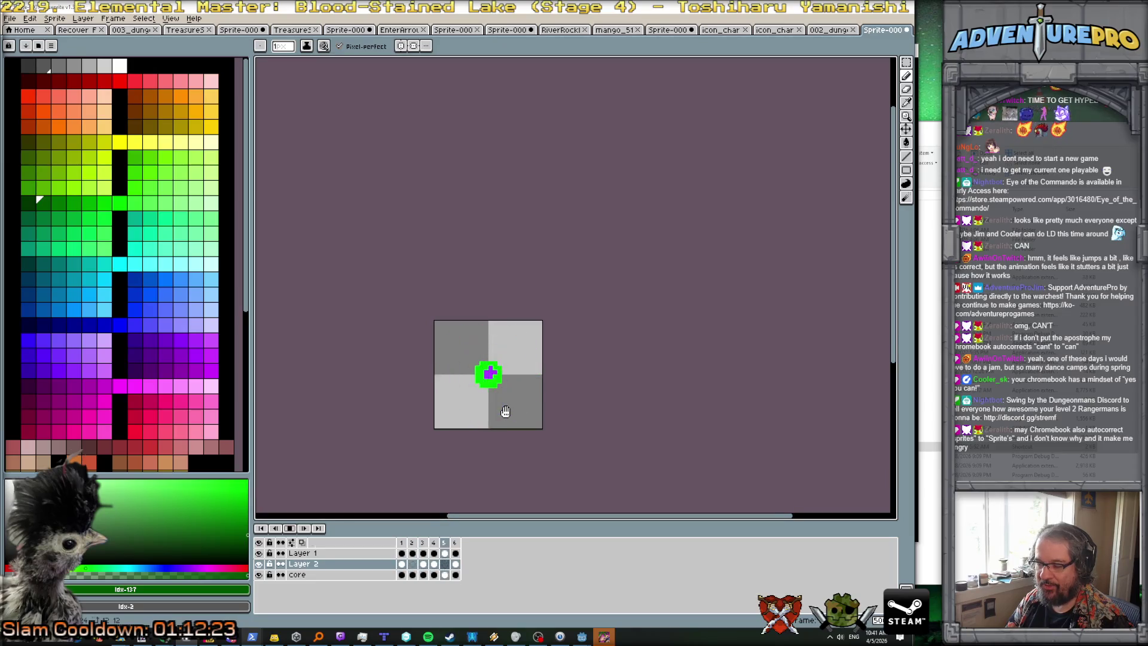
scroll(504, 389, "up", 2)
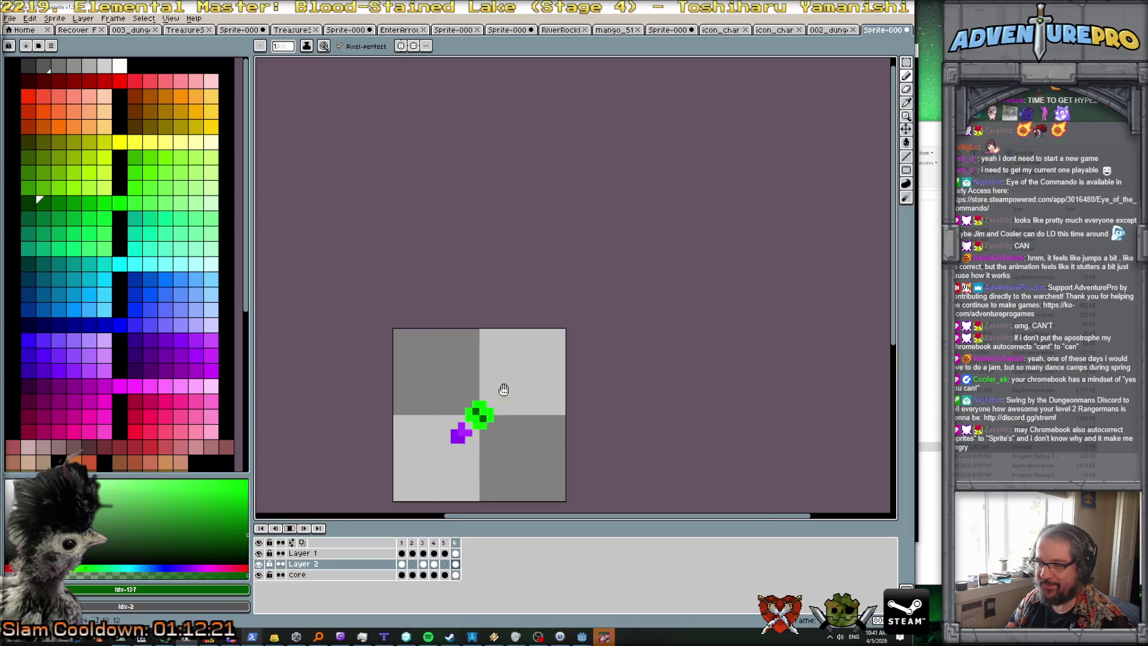
scroll(504, 389, "up", 2)
scroll(499, 398, "down", 4)
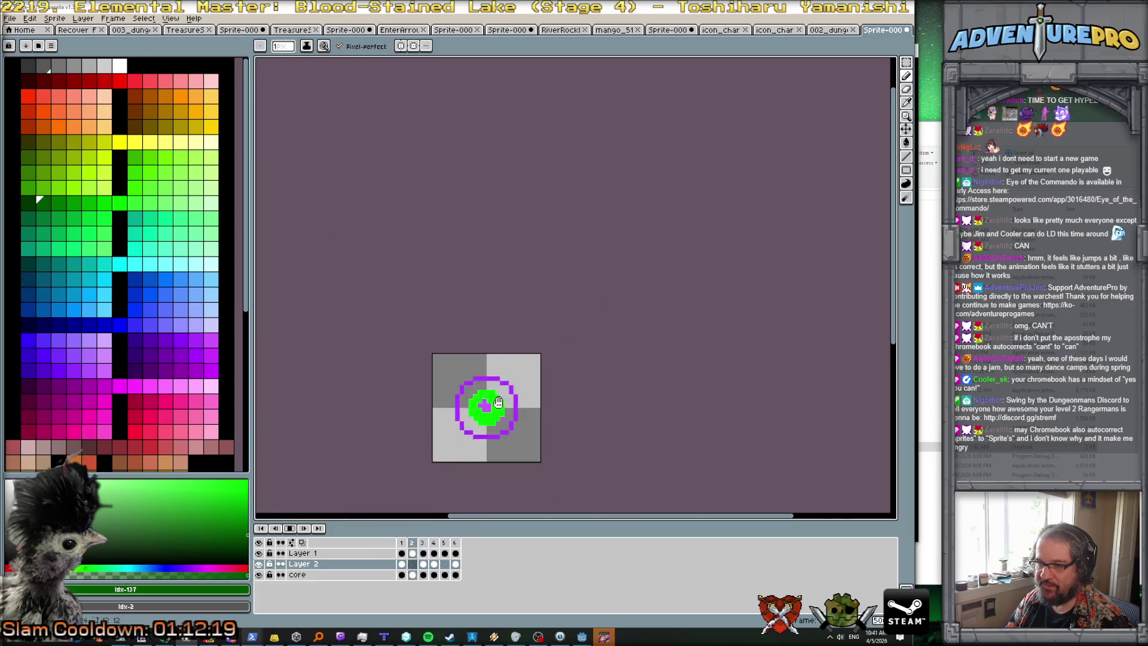
scroll(498, 401, "down", 1)
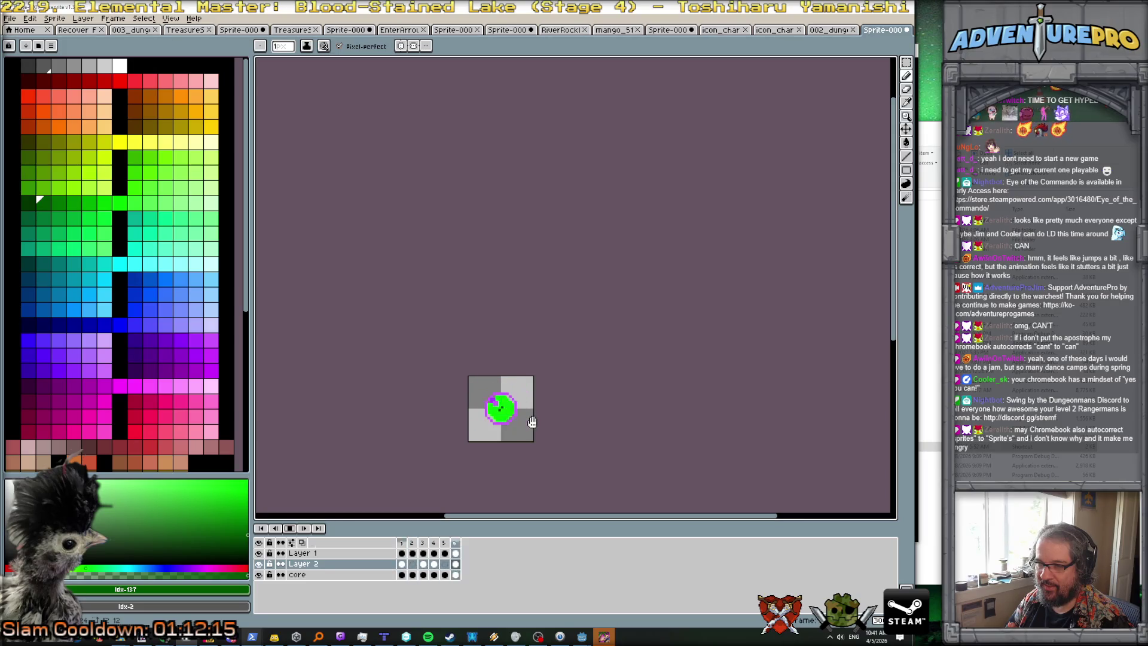
scroll(533, 422, "up", 2)
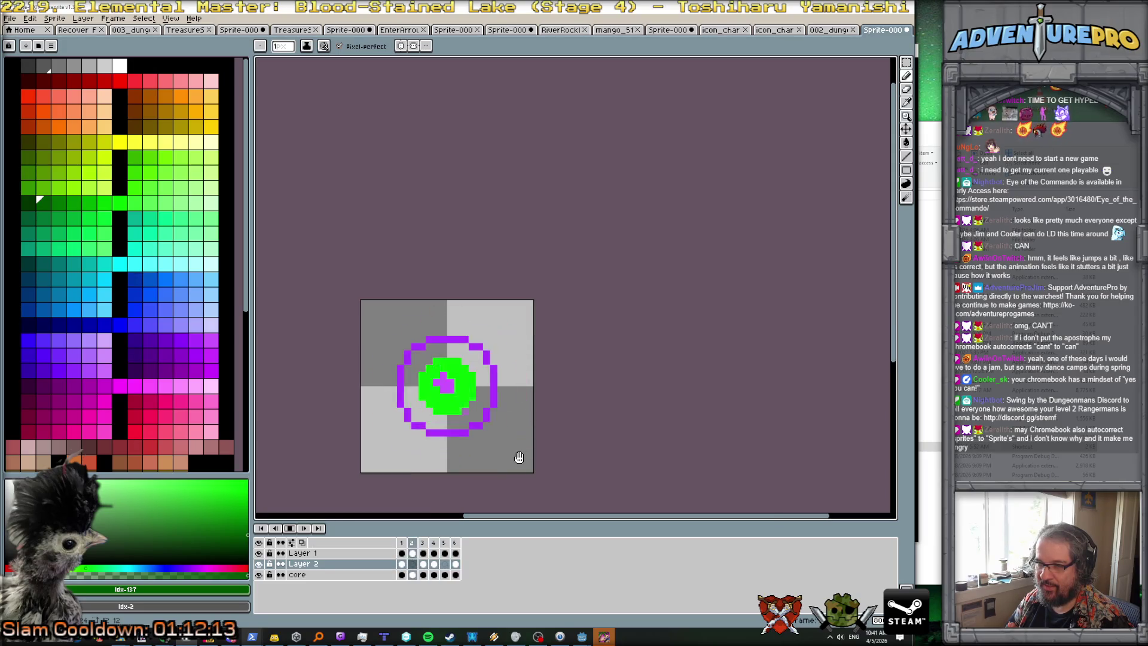
scroll(447, 494, "up", 1)
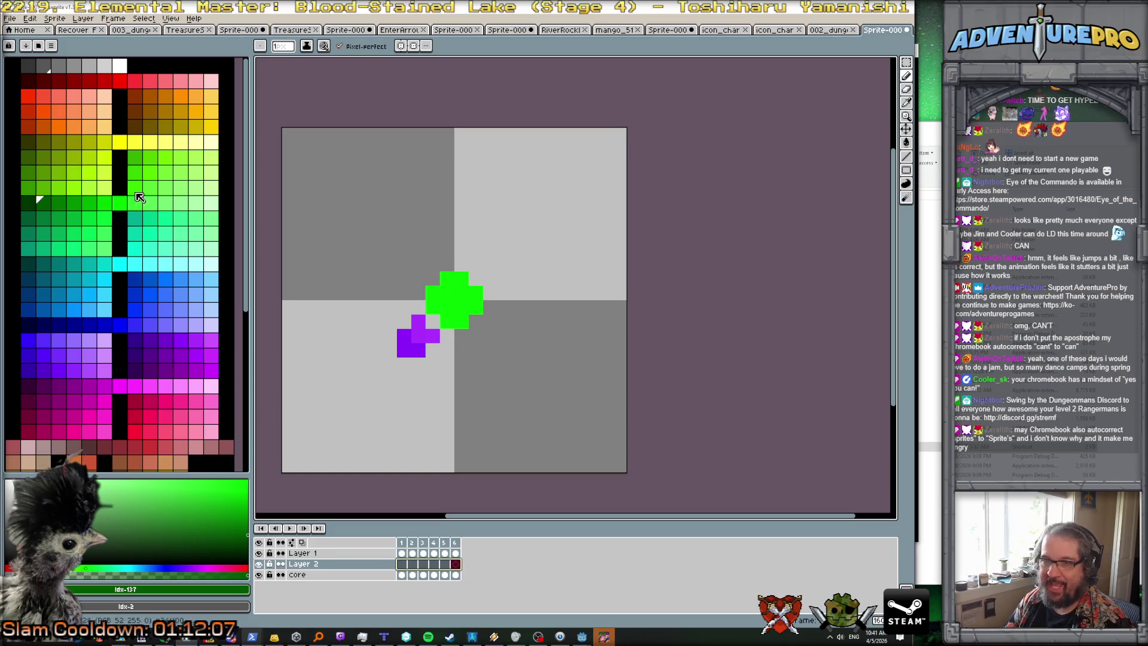
Step: Shade the orb's left, right and bottom edges darker green on frame 1, then frame 2's top
key("bracketright")
key("bracketright")
key("bracketright")
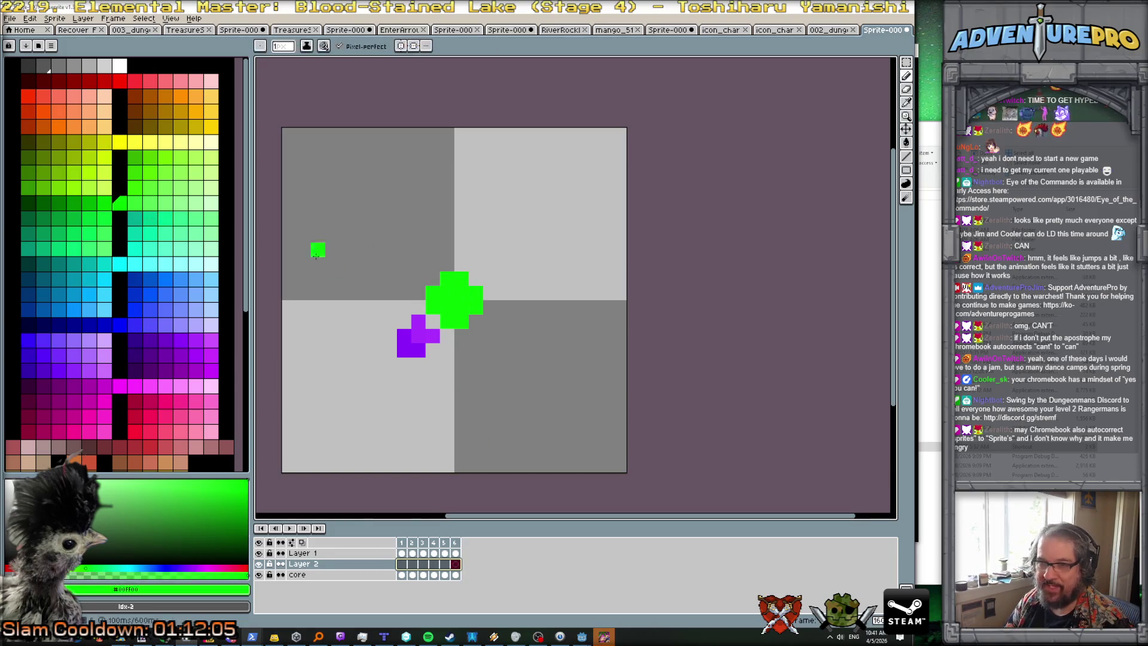
left_click(435, 304)
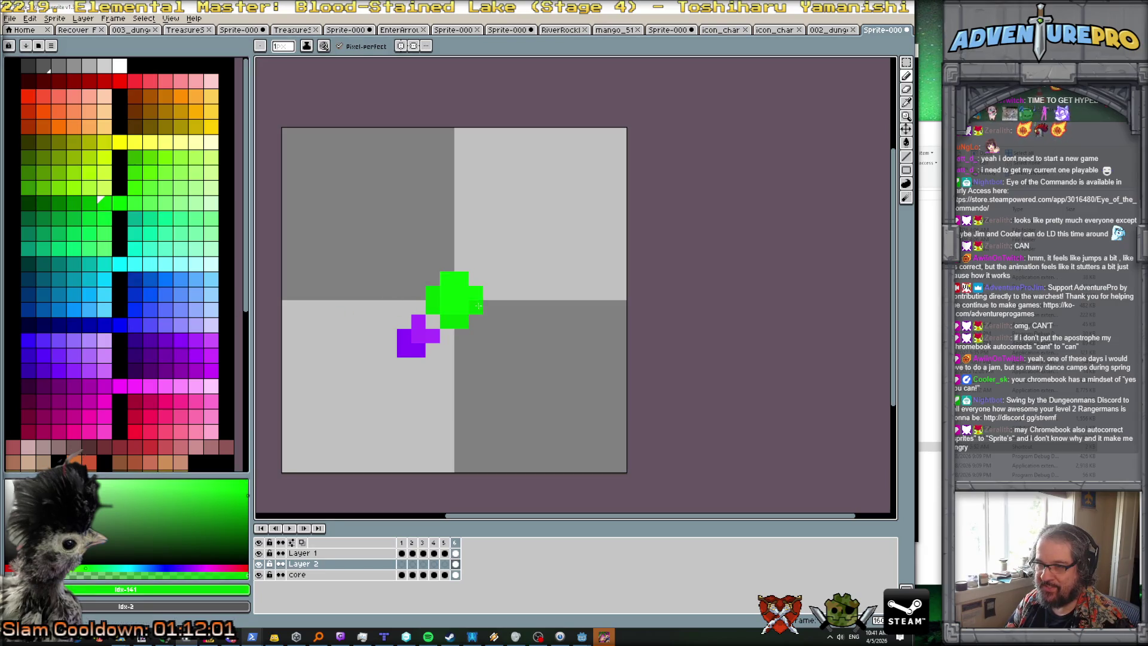
key("Right")
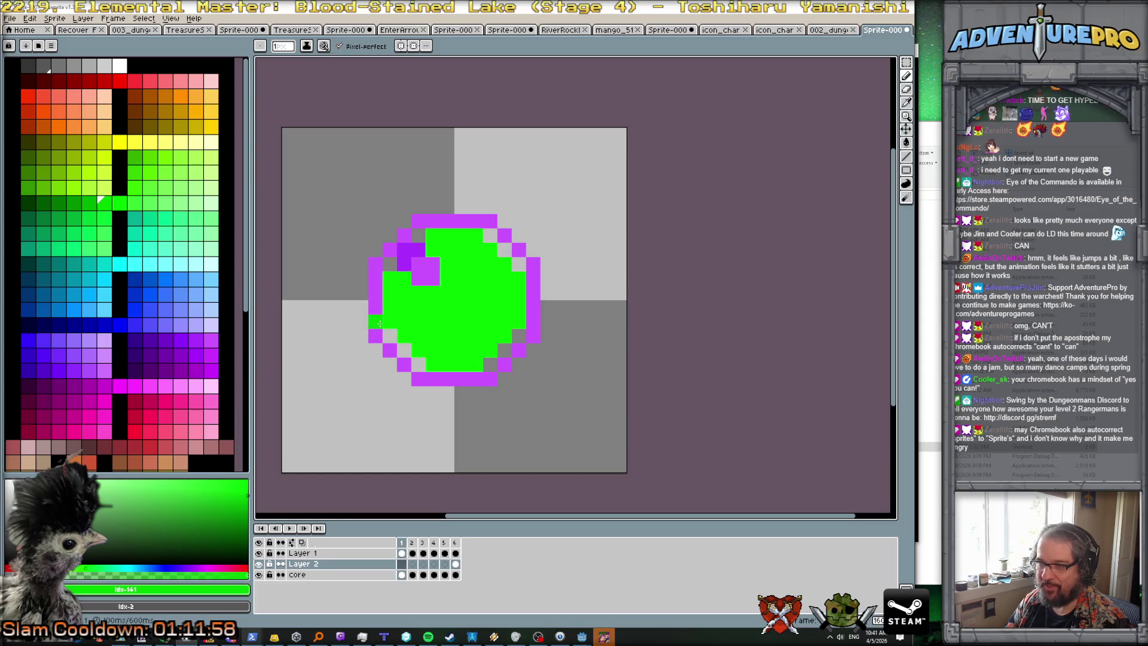
mouse_move(391, 308)
left_mouse_down()
mouse_move(410, 261)
mouse_move(469, 231)
left_mouse_up()
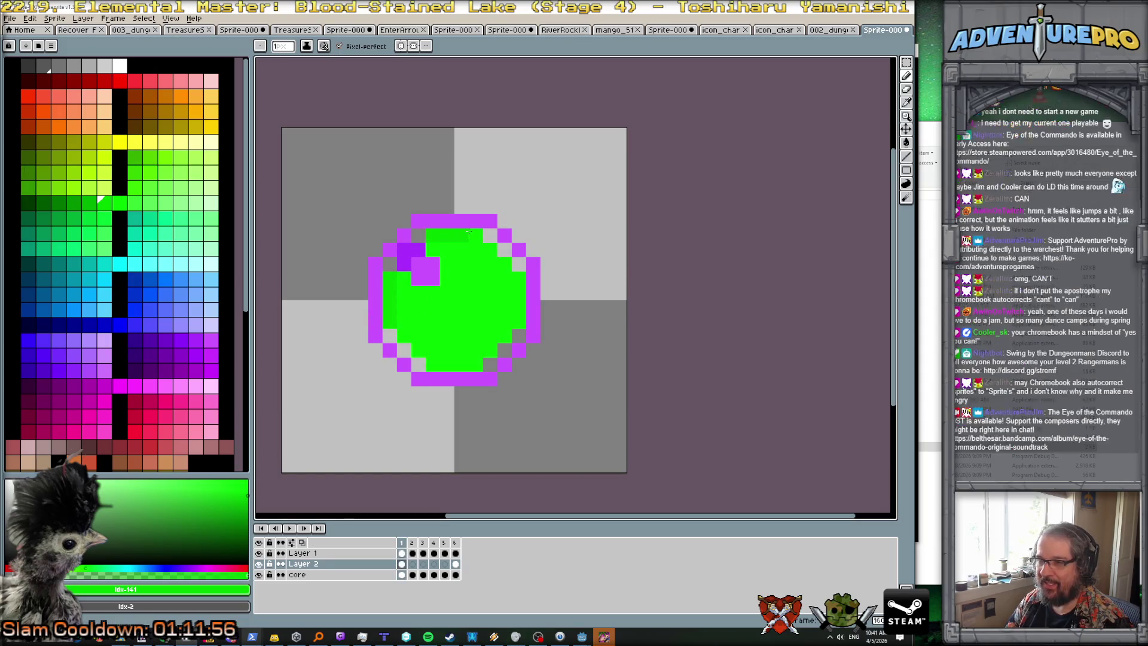
left_click_drag(518, 282, 512, 334)
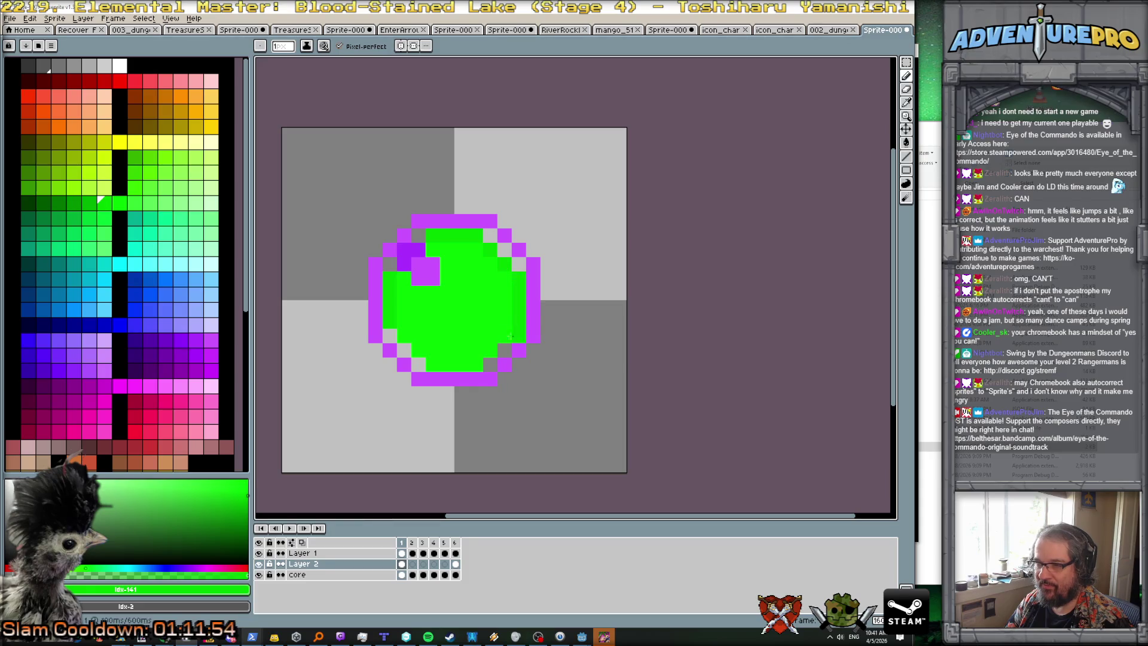
left_click_drag(473, 369, 417, 355)
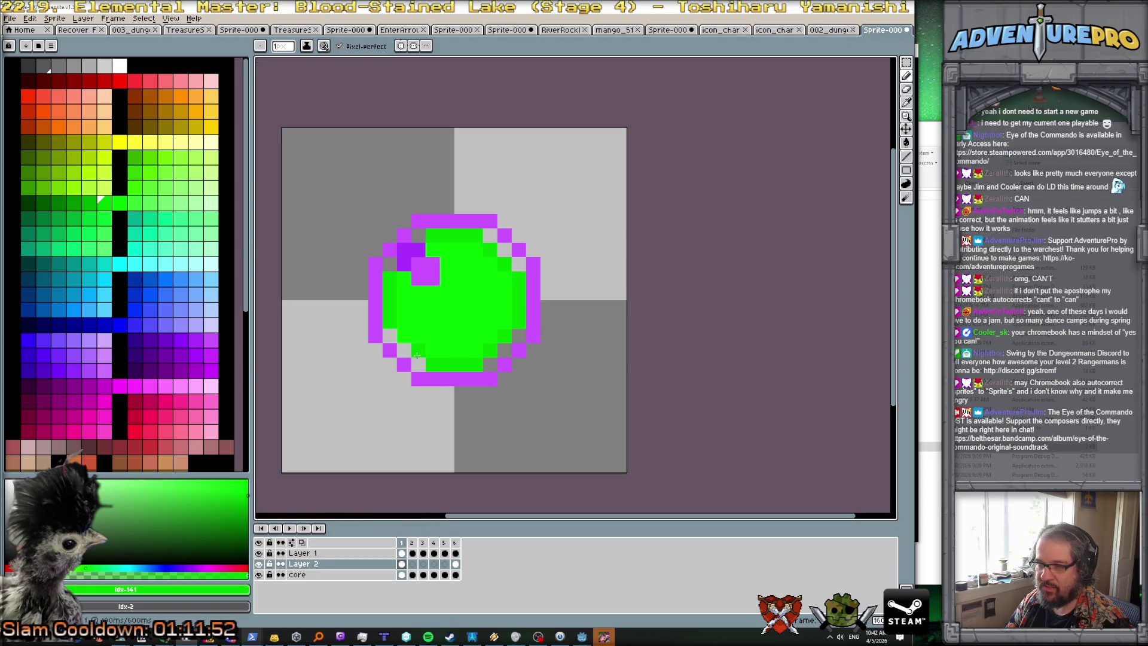
key("period")
mouse_move(406, 288)
left_mouse_down()
mouse_move(440, 250)
mouse_move(481, 249)
mouse_move(494, 262)
mouse_move(502, 335)
mouse_move(437, 351)
left_mouse_up()
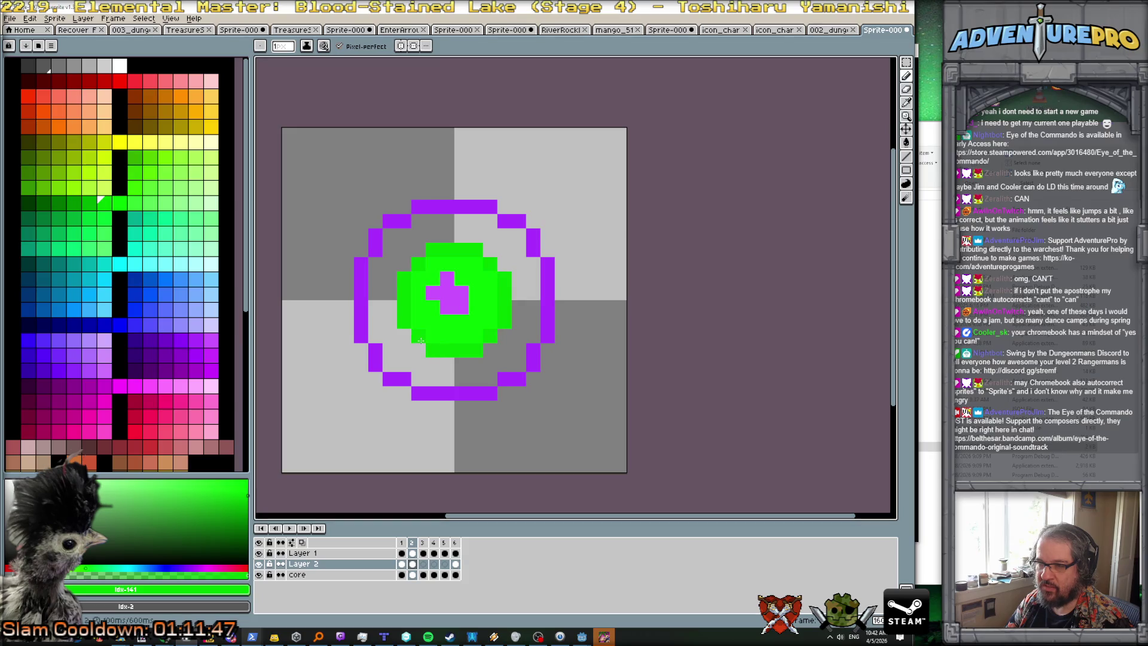
Step: Darken the orb's edge pixels in darker green on frames 3, 4, 5 and 6
key("period")
mouse_move(418, 277)
left_mouse_down()
mouse_move(404, 311)
mouse_move(446, 352)
mouse_move(478, 352)
mouse_move(504, 317)
mouse_move(504, 274)
mouse_move(475, 250)
mouse_move(435, 247)
left_mouse_up()
left_click(425, 284)
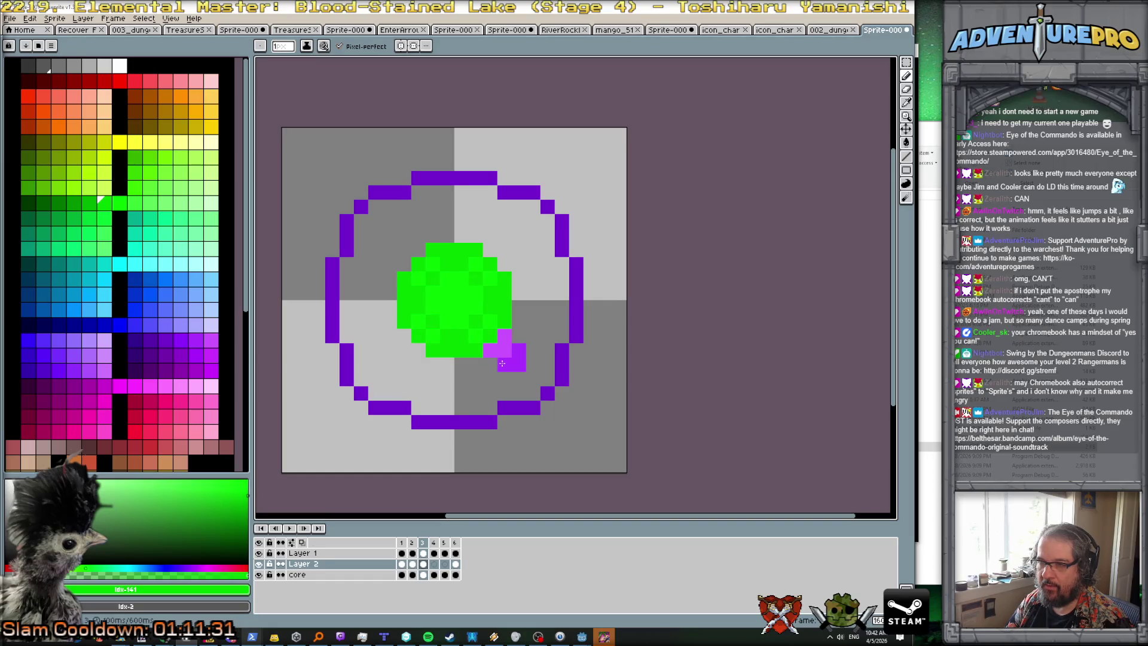
key("Right")
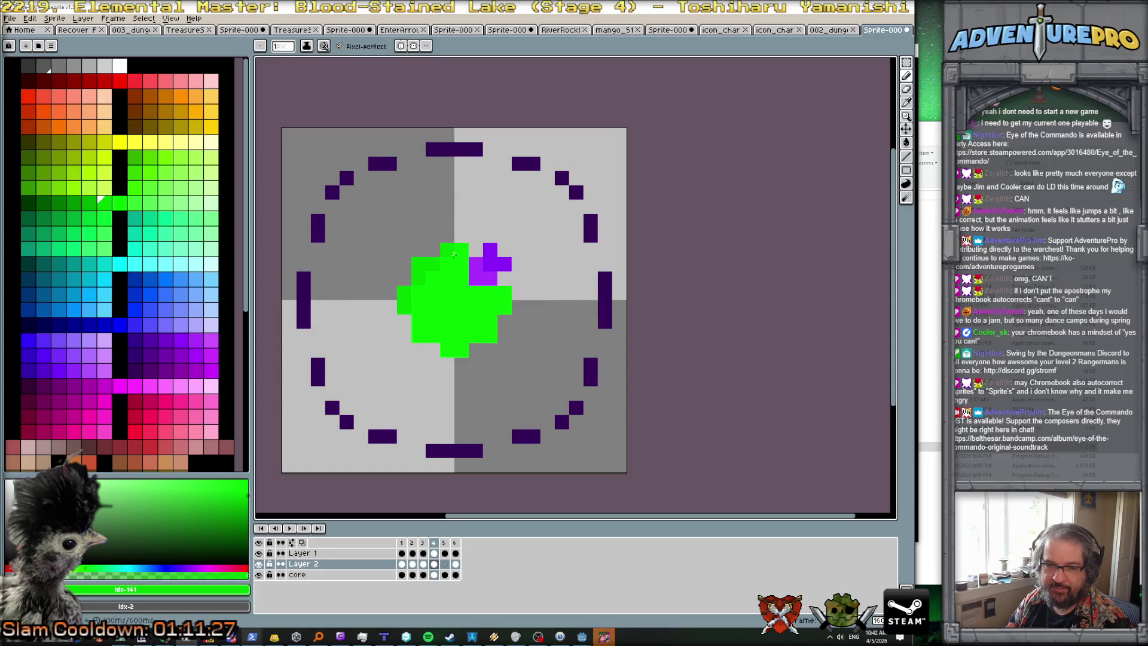
left_click_drag(418, 336, 432, 336)
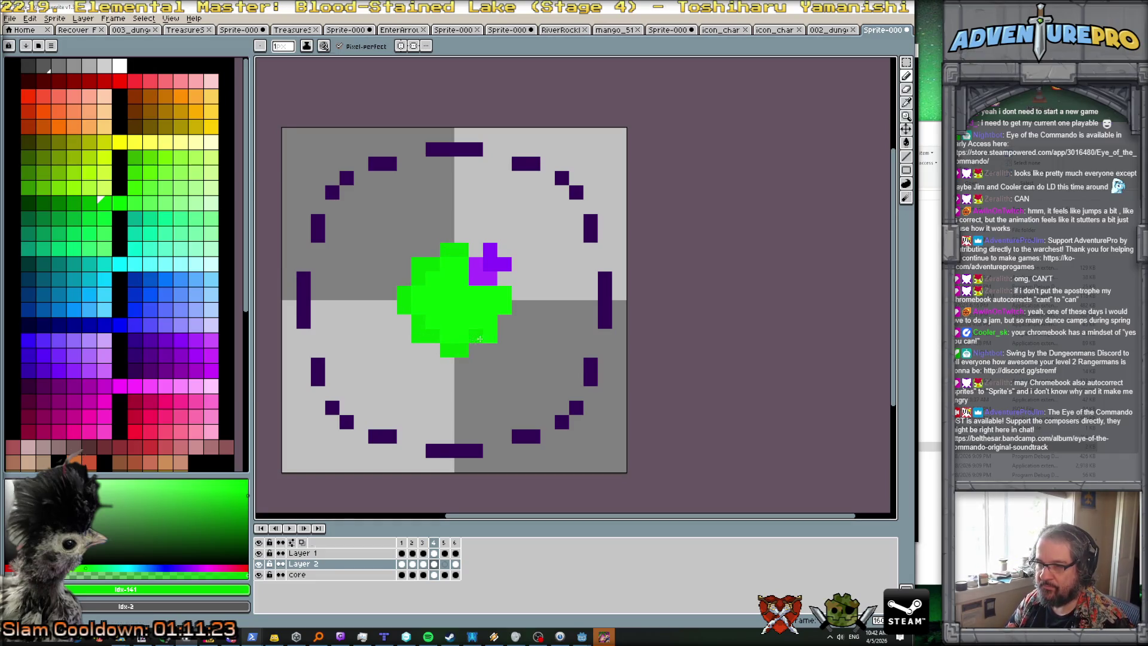
key("Right")
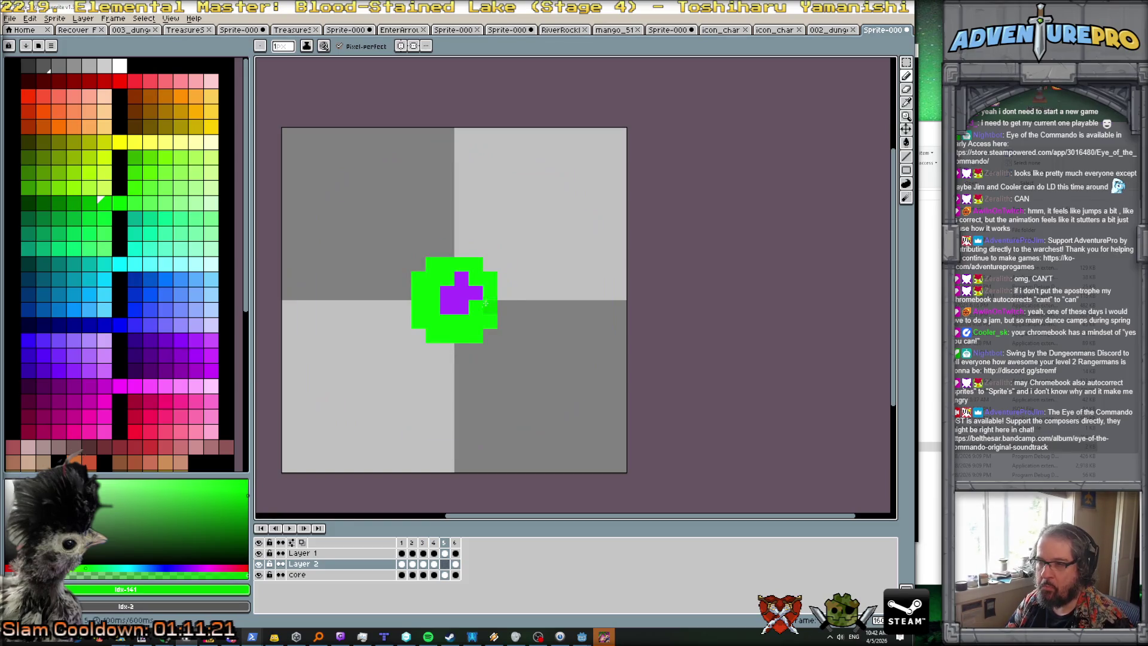
mouse_move(418, 276)
left_mouse_down()
mouse_move(417, 326)
mouse_move(466, 336)
mouse_move(496, 322)
mouse_move(496, 283)
mouse_move(432, 264)
left_mouse_up()
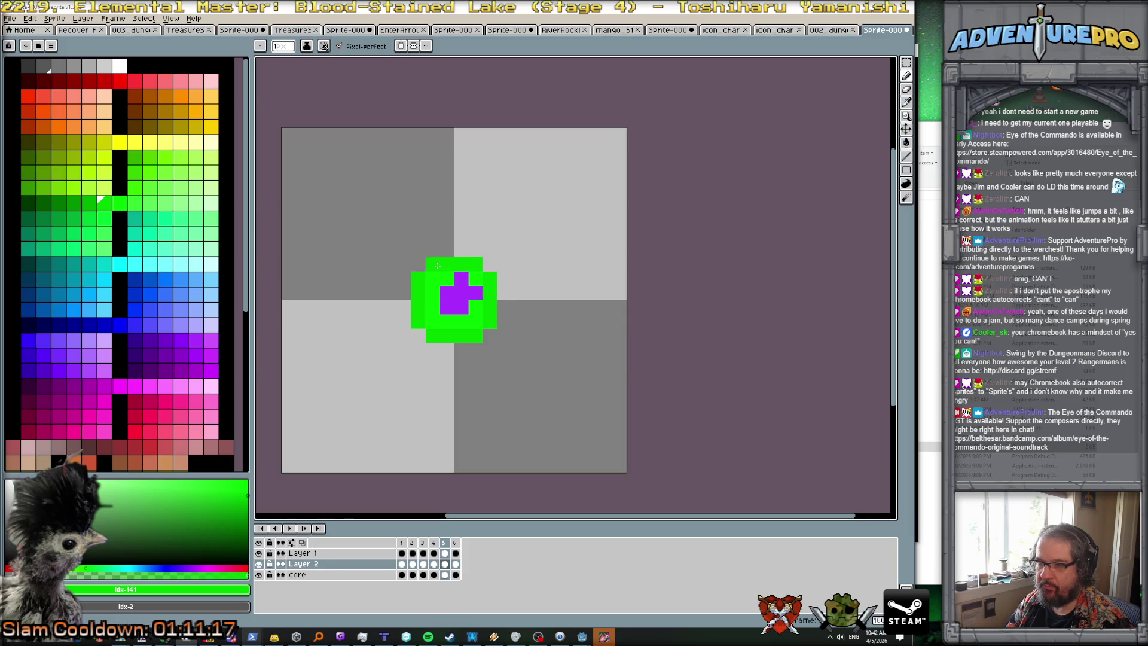
key("Right")
Step: Play the six-frame orb animation to preview the new shading
left_click(289, 528)
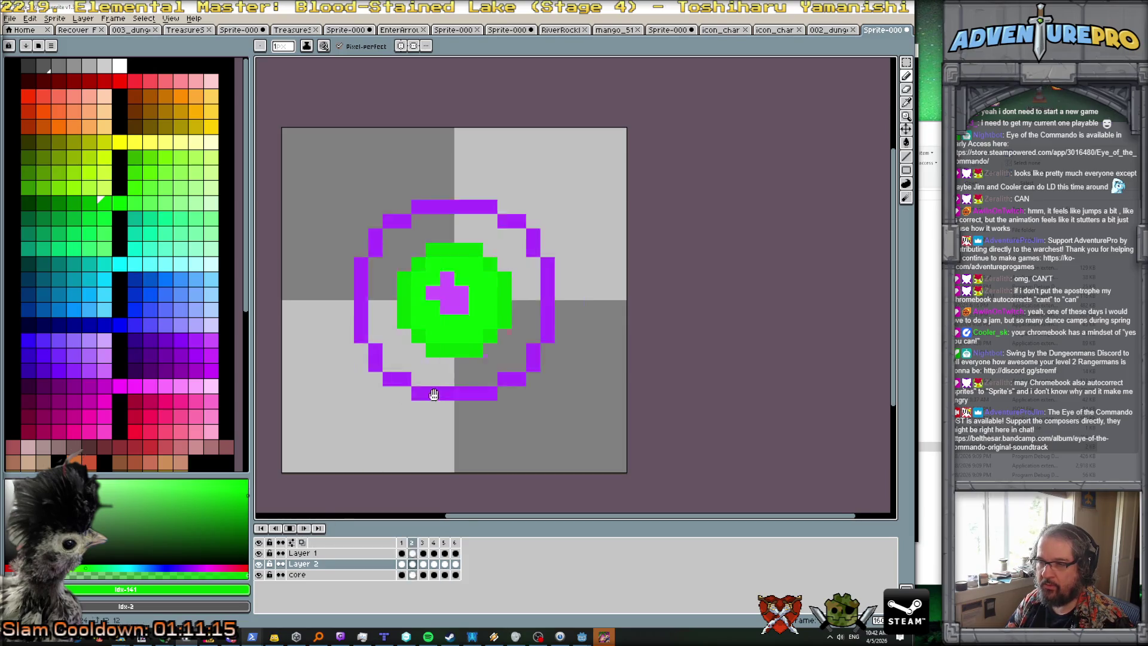
scroll(473, 401, "down", 5)
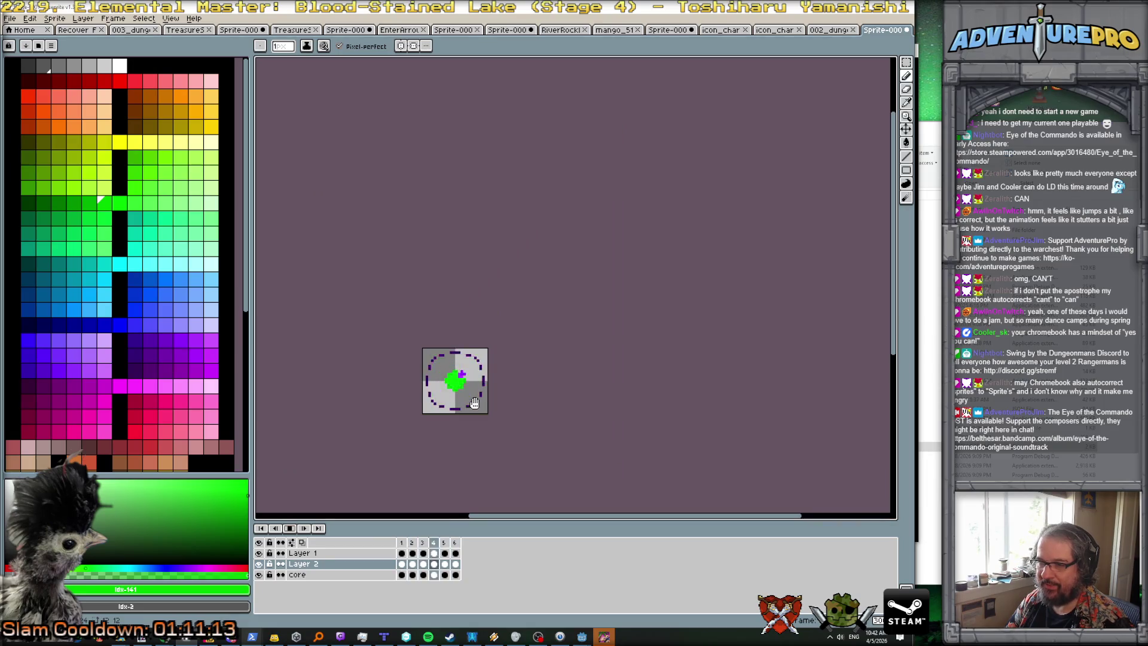
scroll(474, 402, "up", 4)
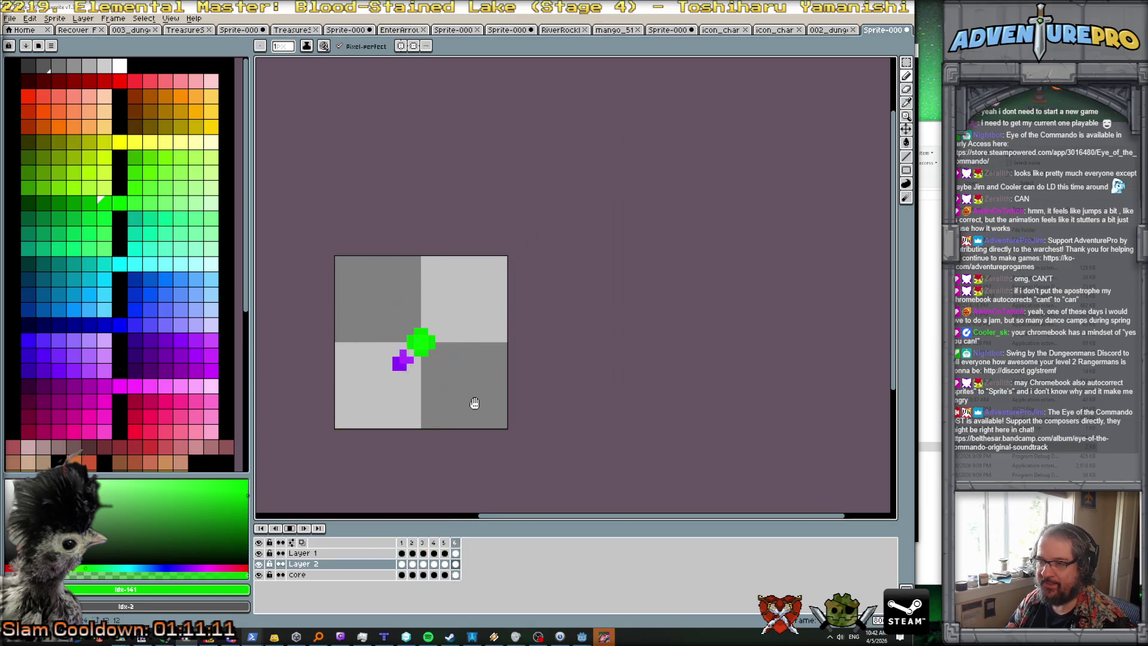
scroll(474, 402, "down", 4)
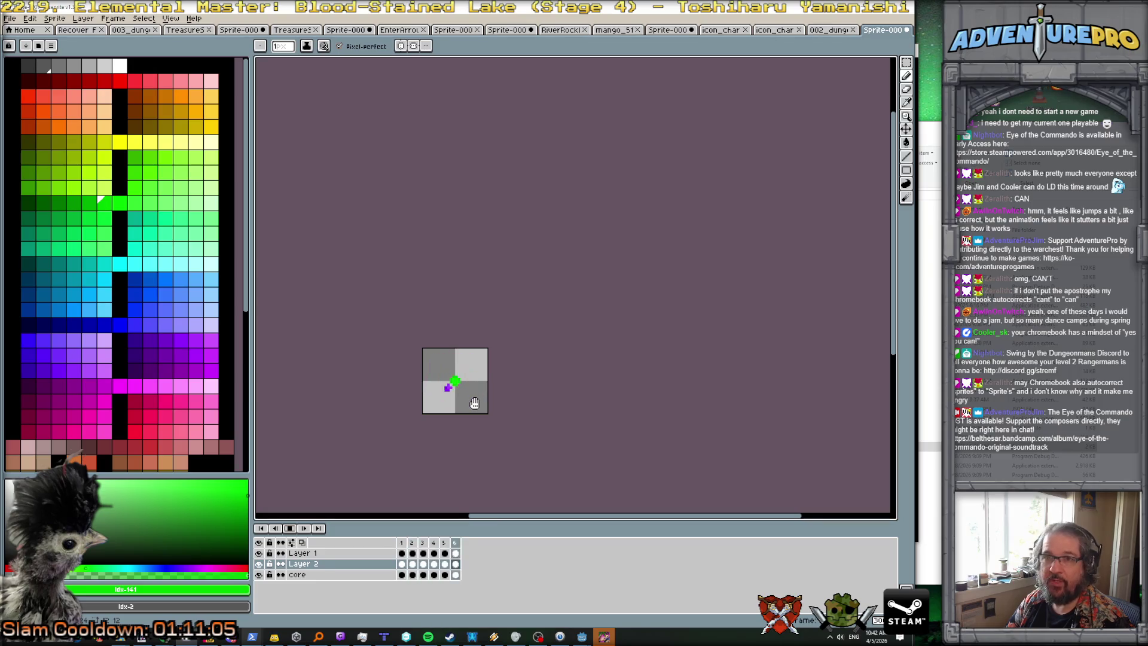
Step: Stop the preview and export the orb frames as a horizontal sprite sheet
left_click(289, 528)
left_click(9, 18)
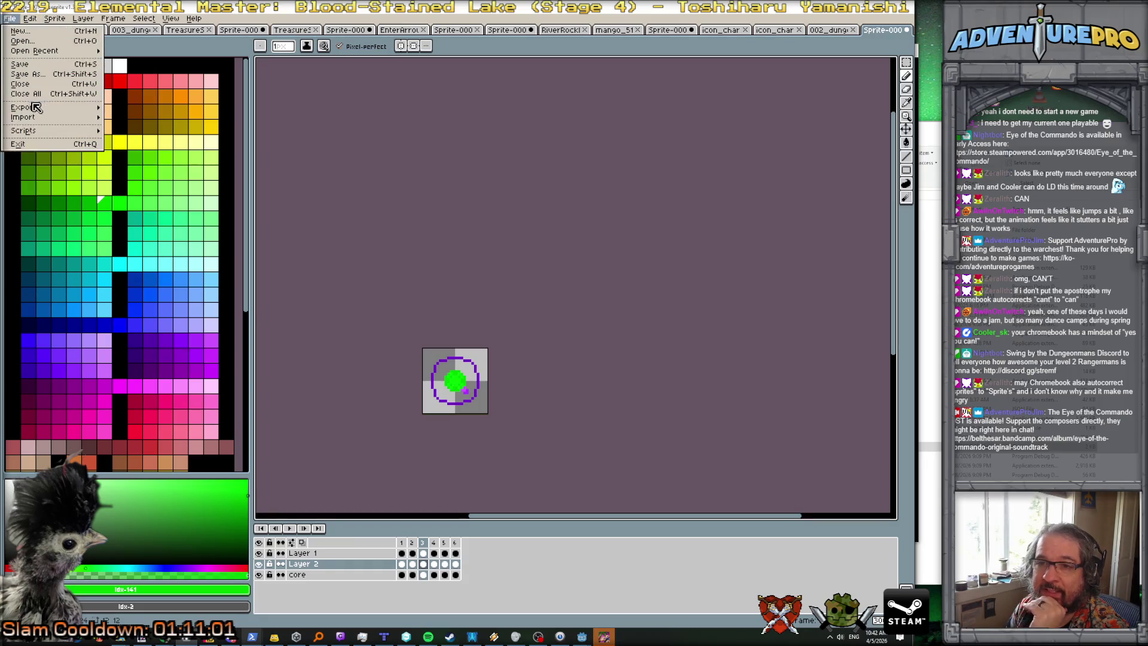
mouse_move(36, 109)
left_click(176, 119)
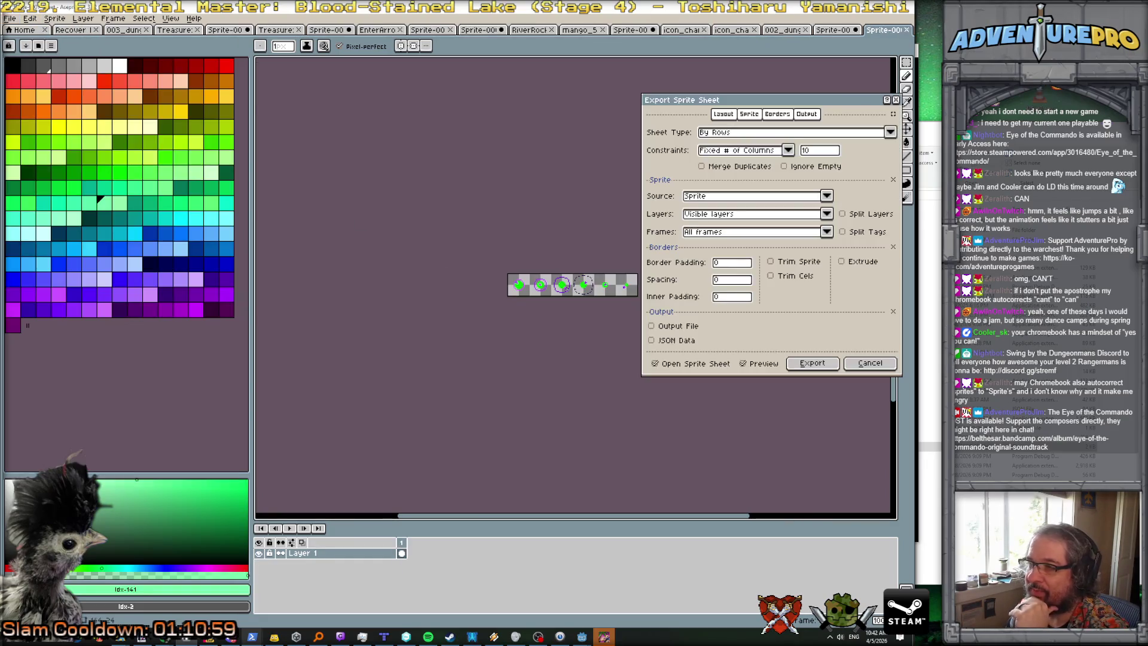
left_click(809, 364)
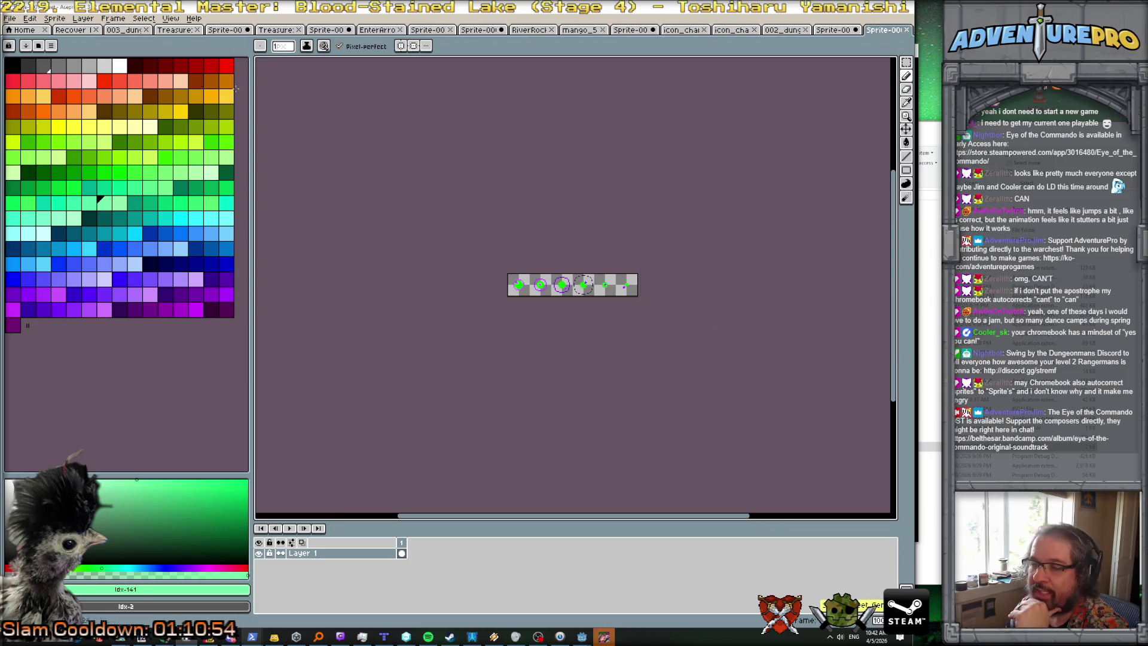
Step: Save the sheet as enemy_projectile_wave_beam.png in textures and close the debug game window
left_click(10, 18)
left_click(27, 74)
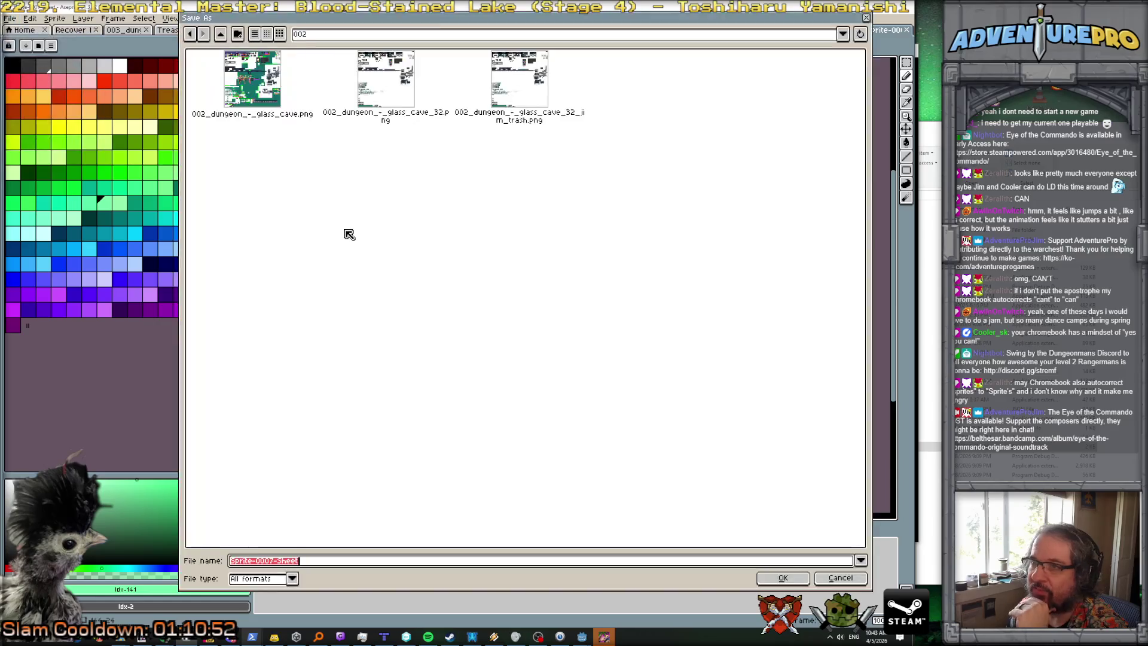
left_click(317, 36)
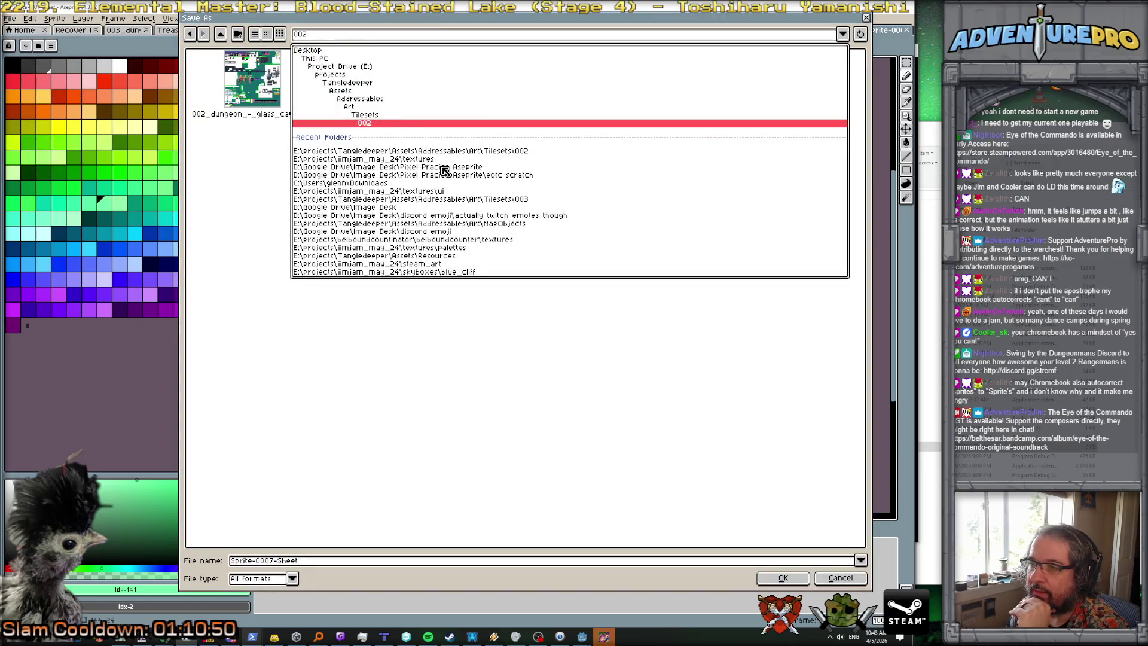
left_click(399, 160)
left_click(315, 562)
left_click_drag(318, 565, 219, 563)
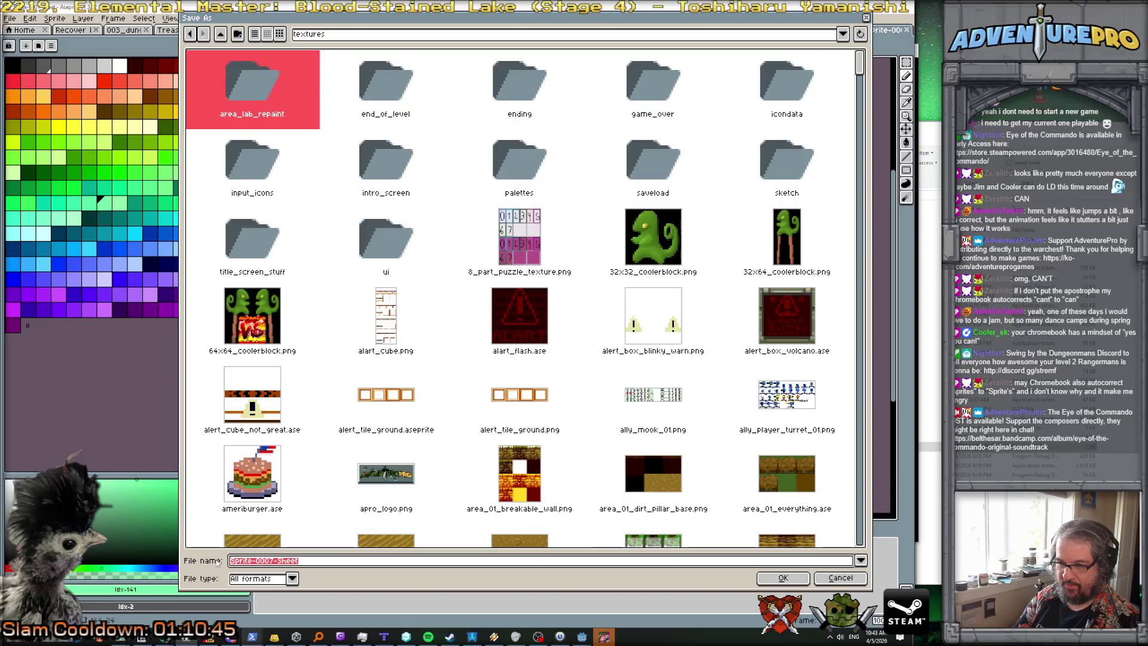
type("enemy_pro")
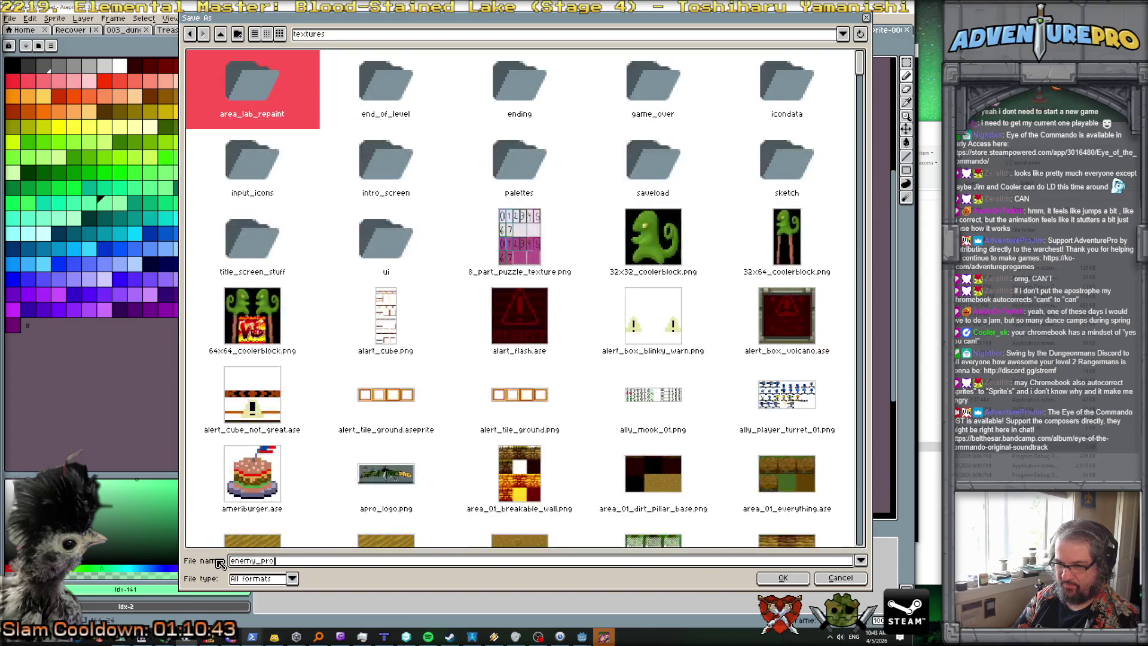
type("av")
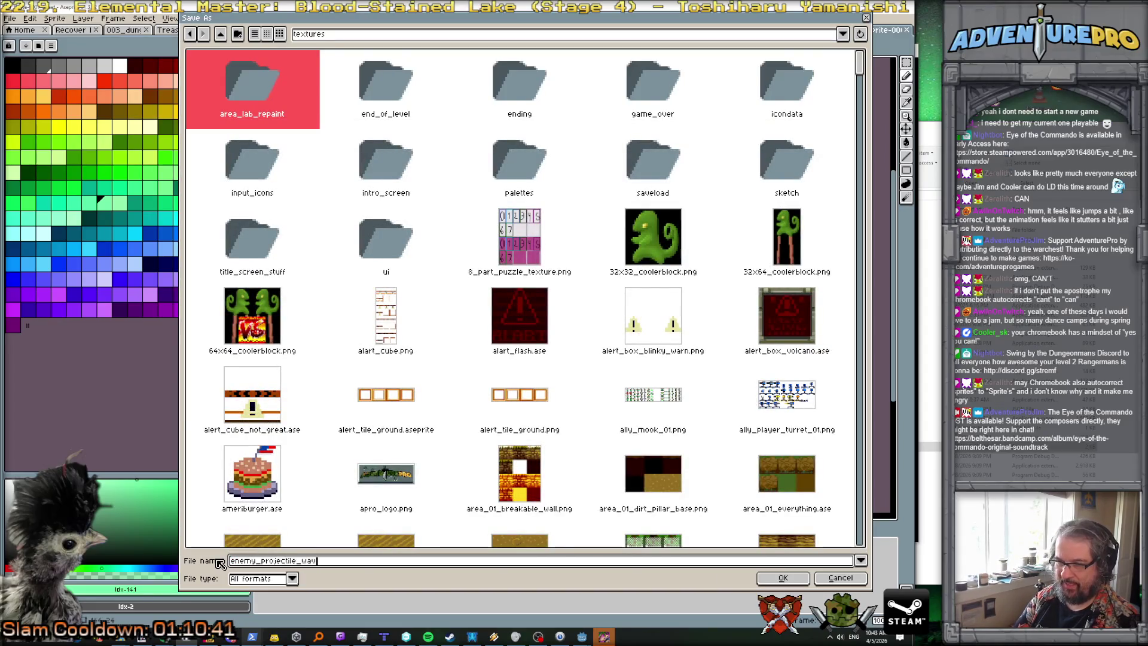
type("png")
key("Return")
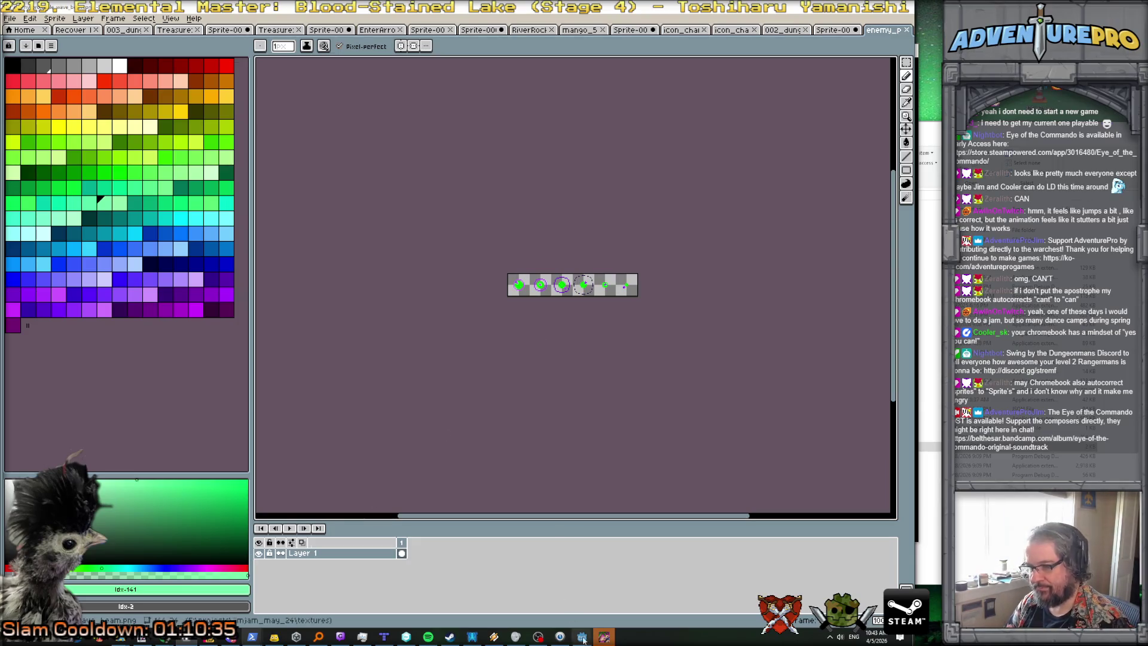
key("alt+Tab")
left_click(909, 52)
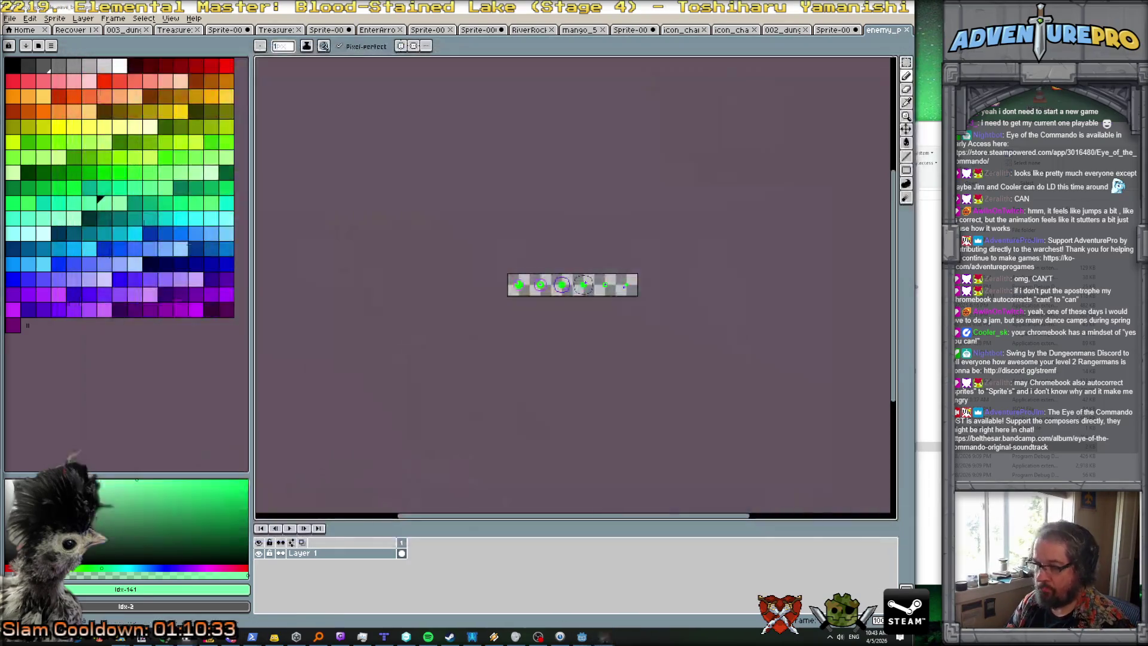
Step: In Godot, select the AnimatedSprite3D node and open its SpriteFrames resource
mouse_move(583, 637)
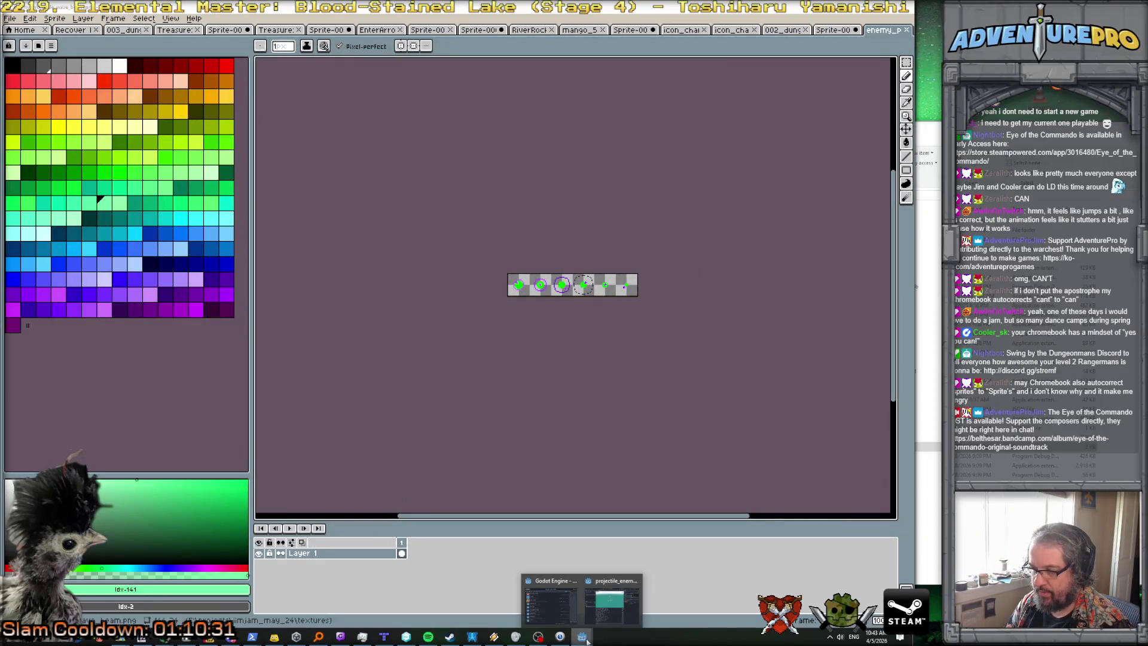
left_click(609, 601)
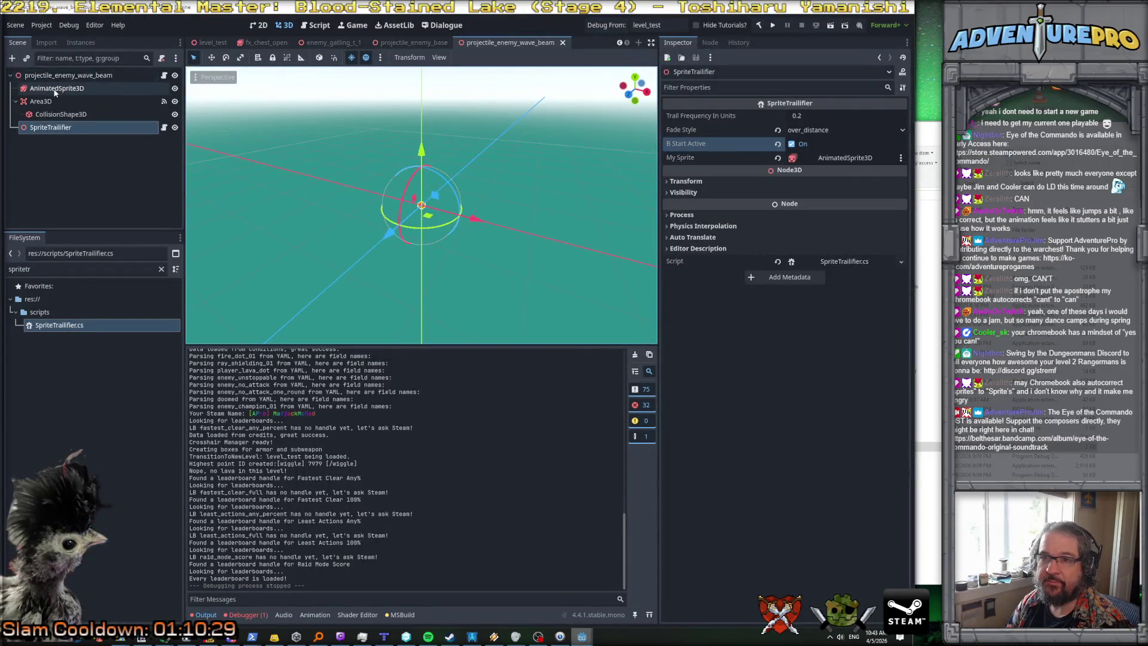
left_click(55, 89)
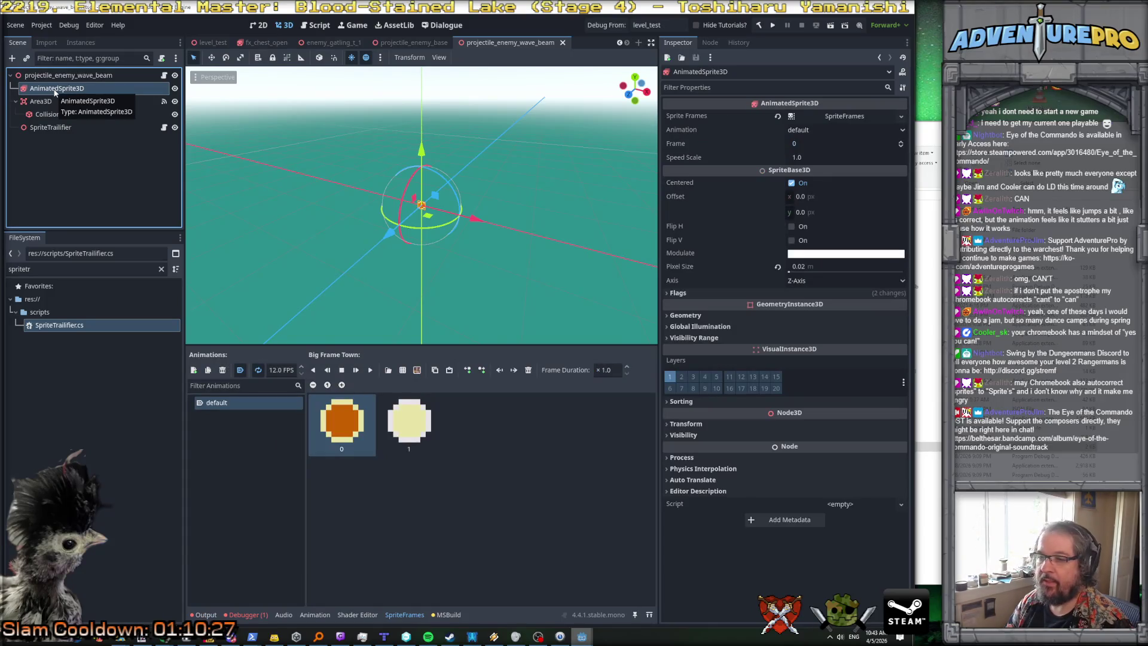
left_click(41, 101)
left_click(57, 88)
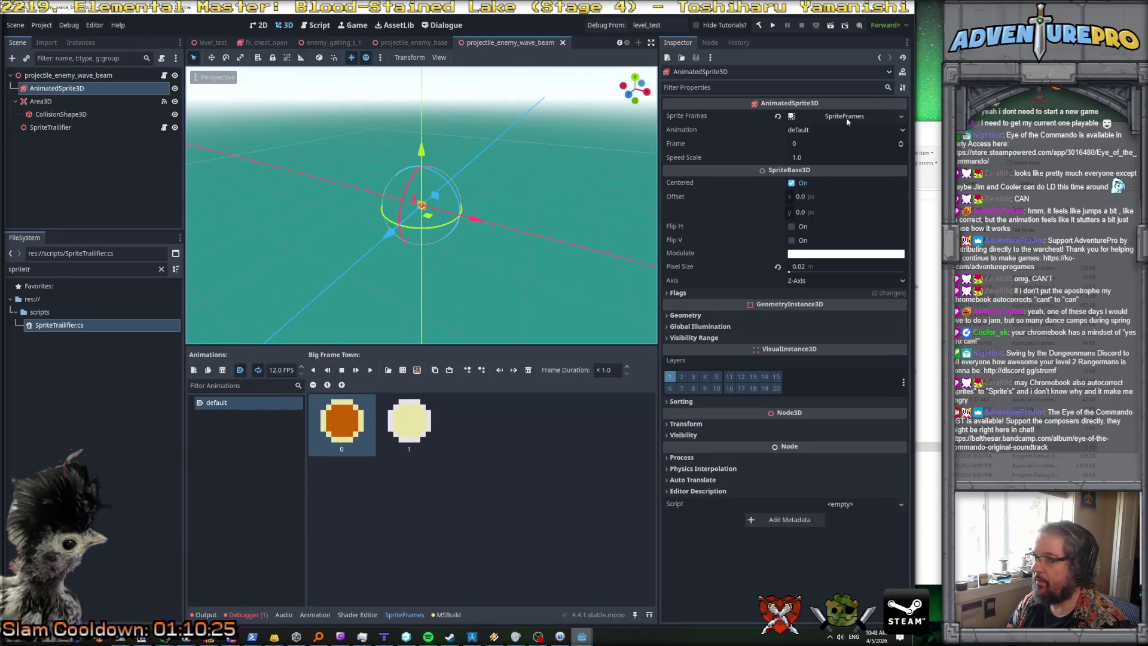
left_click(847, 118)
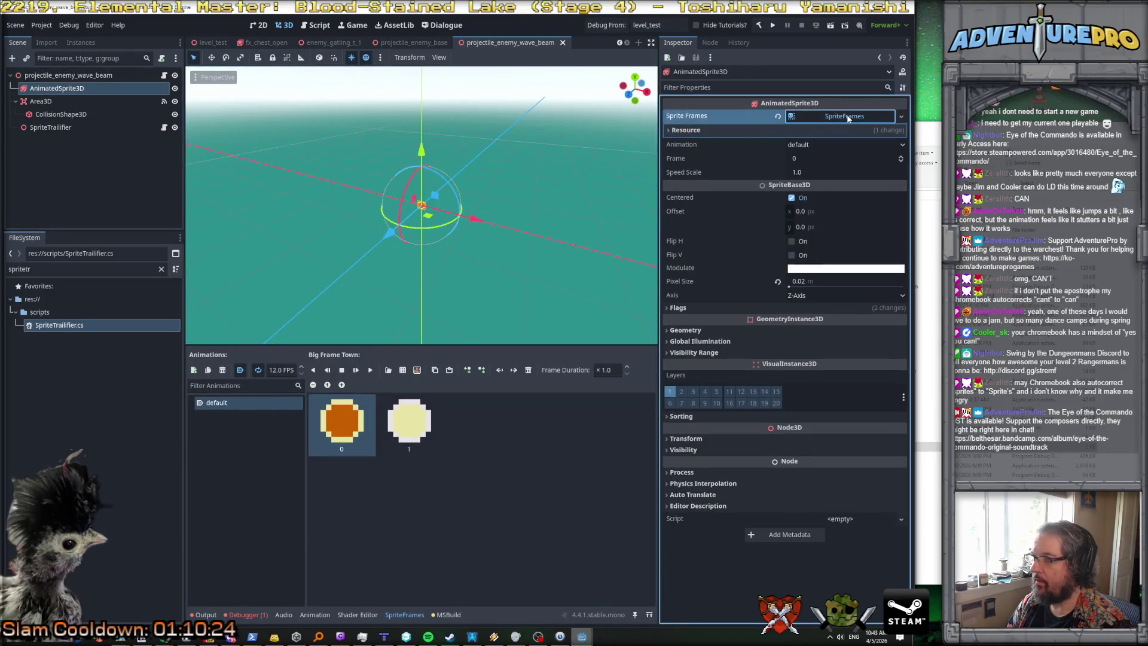
left_click(901, 116)
left_click(419, 375)
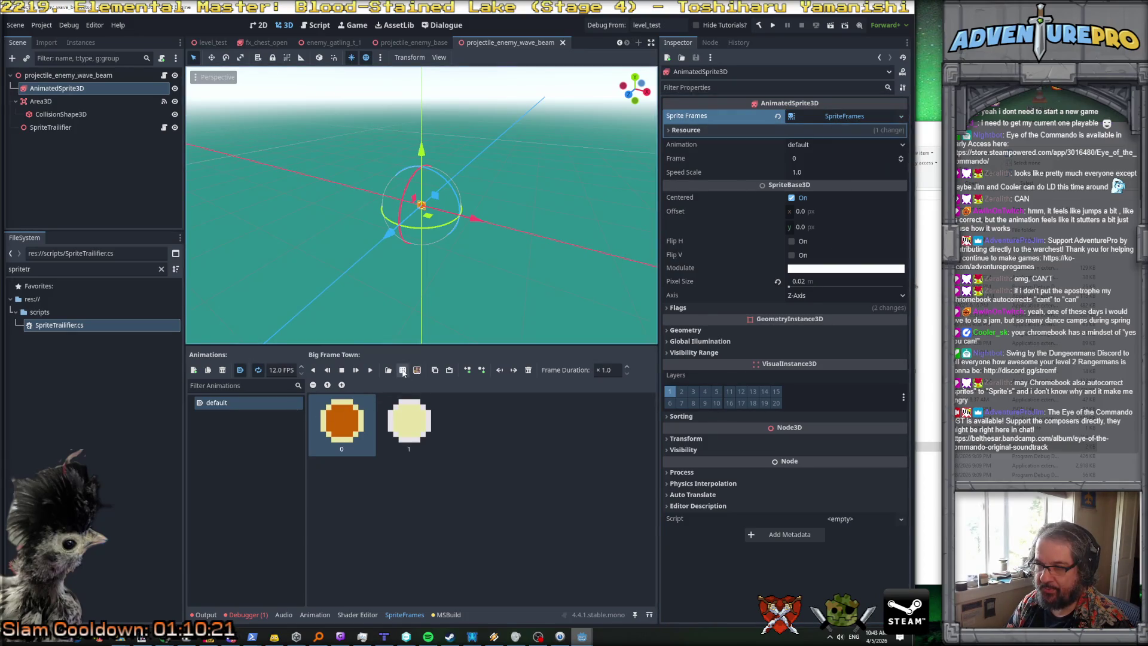
Step: Add all six frames from textures/enemy_projectile_wave_beam.png to the default animation
left_click(400, 371)
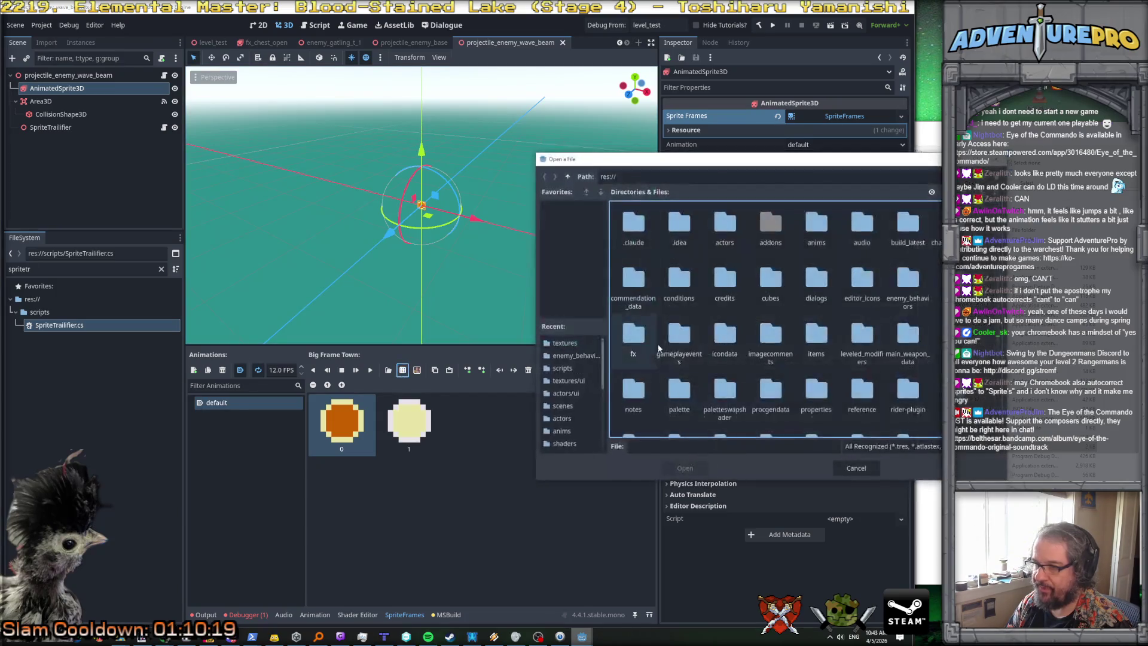
scroll(837, 383, "down", 1)
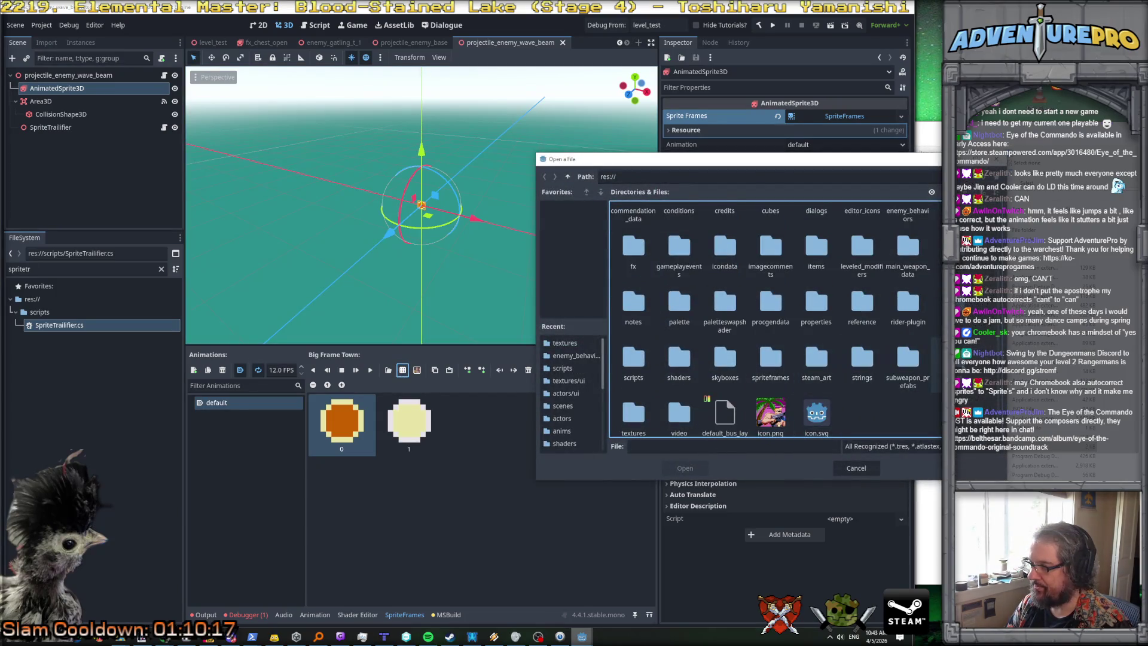
scroll(717, 377, "down", 1)
double_click(633, 404)
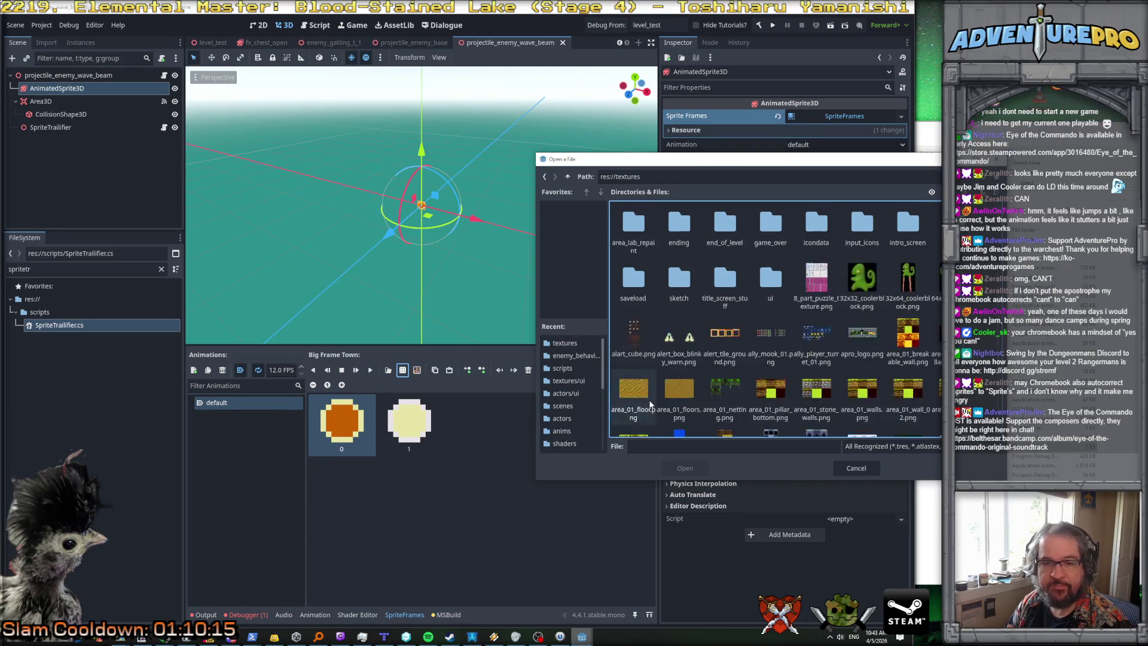
scroll(795, 376, "down", 8)
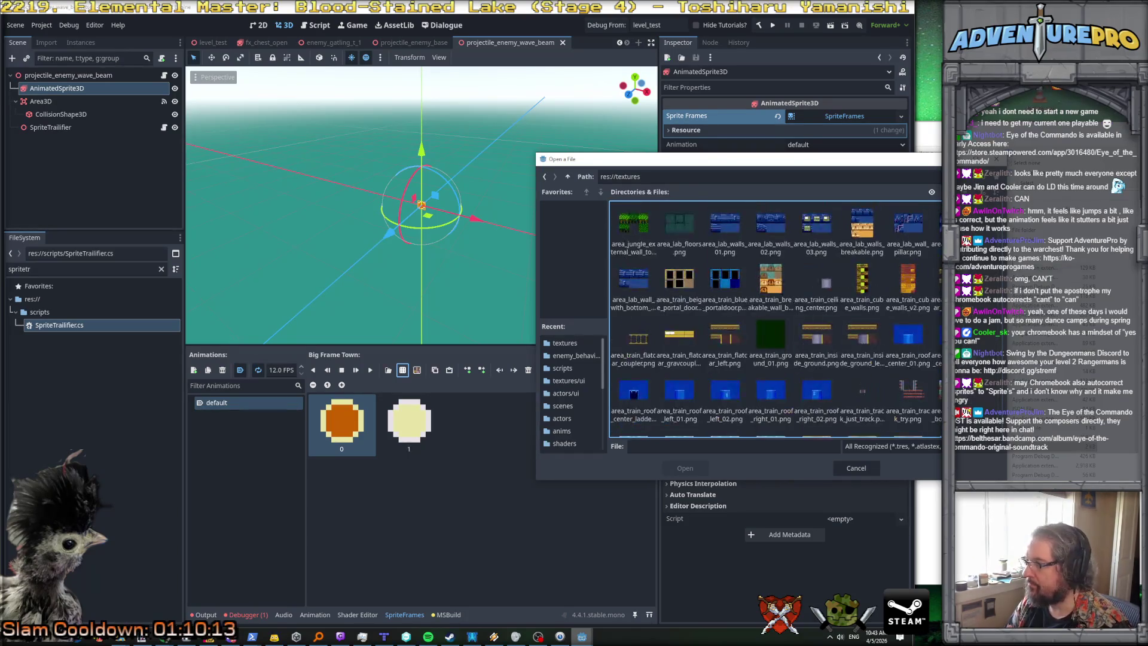
scroll(775, 319, "down", 10)
scroll(883, 294, "up", 10)
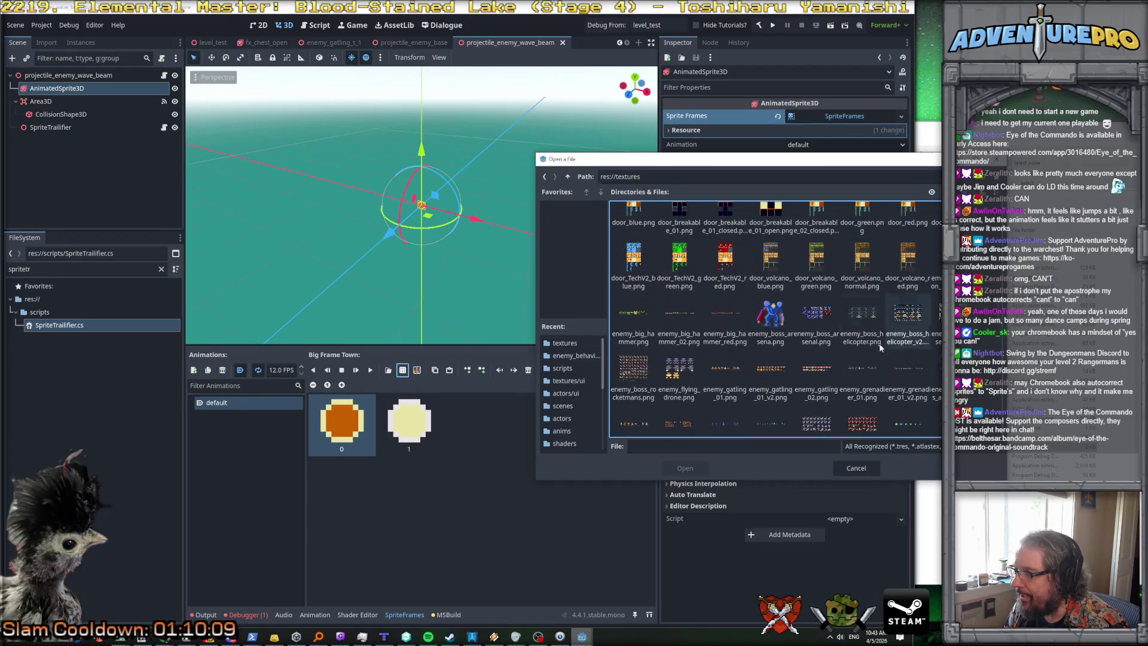
scroll(706, 375, "down", 2)
scroll(705, 374, "down", 1)
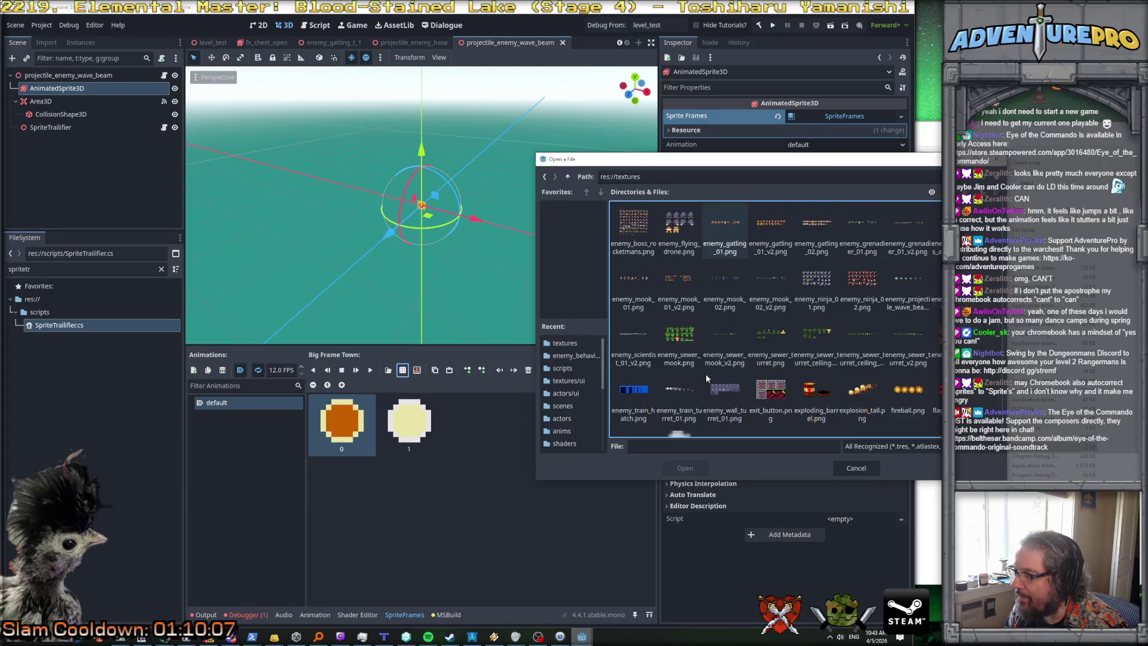
left_click(904, 284)
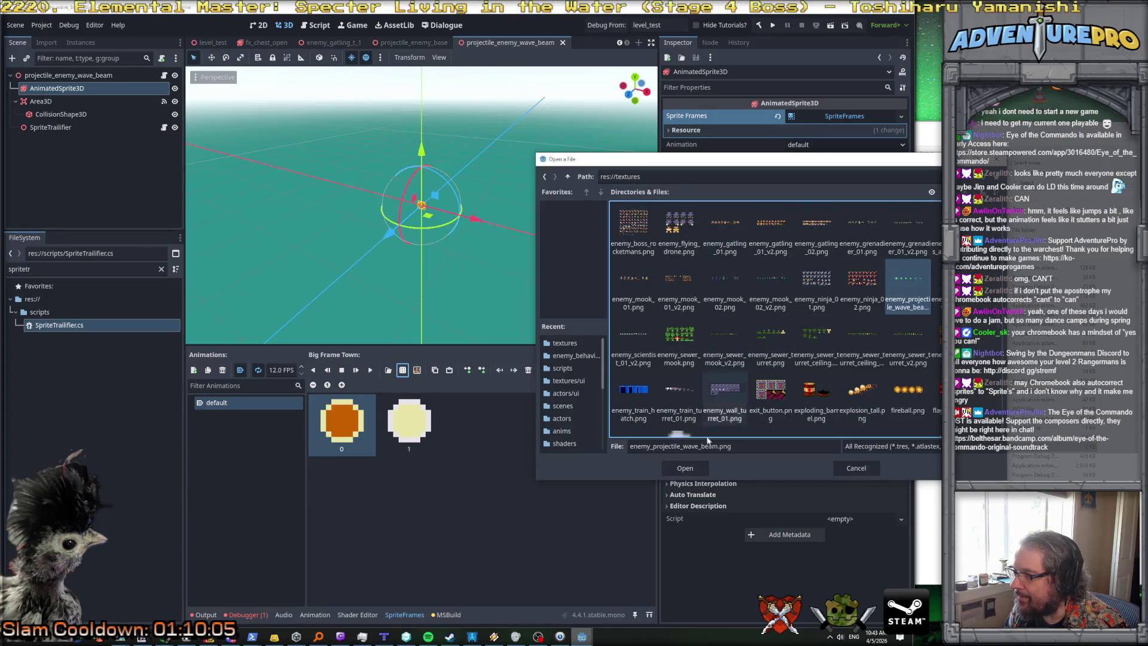
left_click(685, 469)
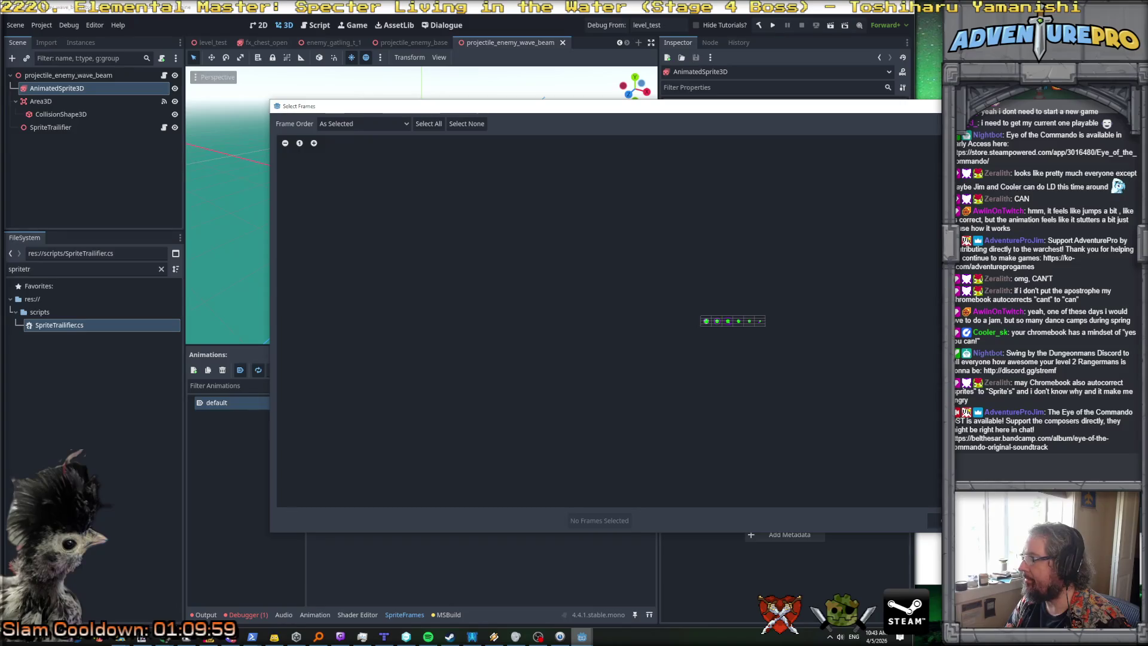
left_click_drag(706, 322, 769, 321)
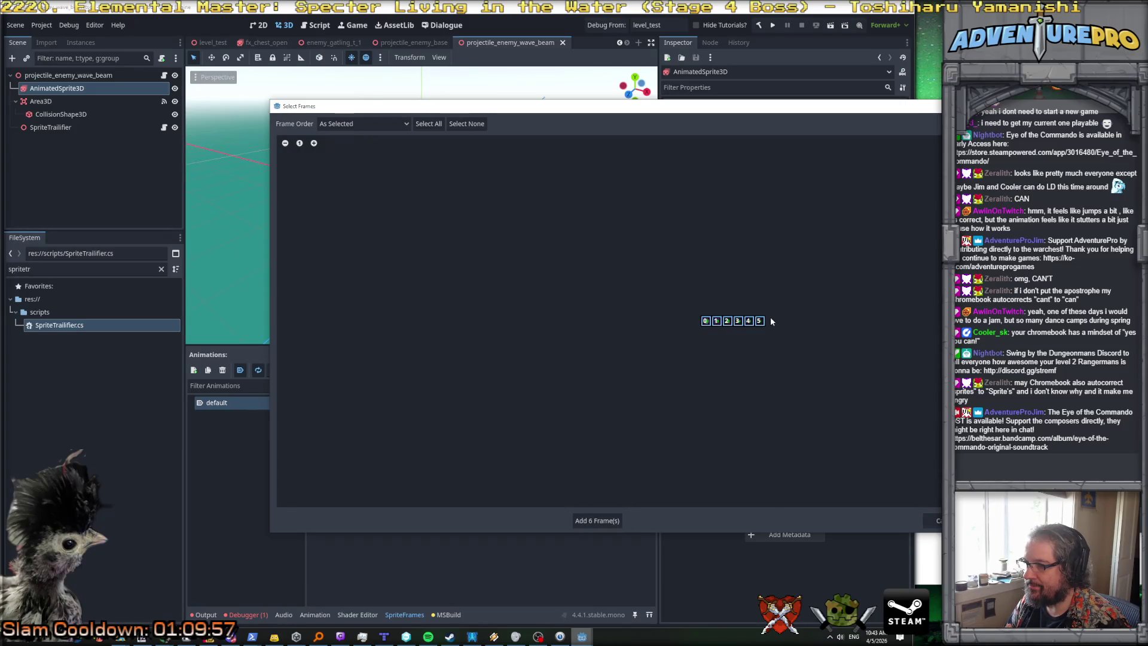
left_click(600, 519)
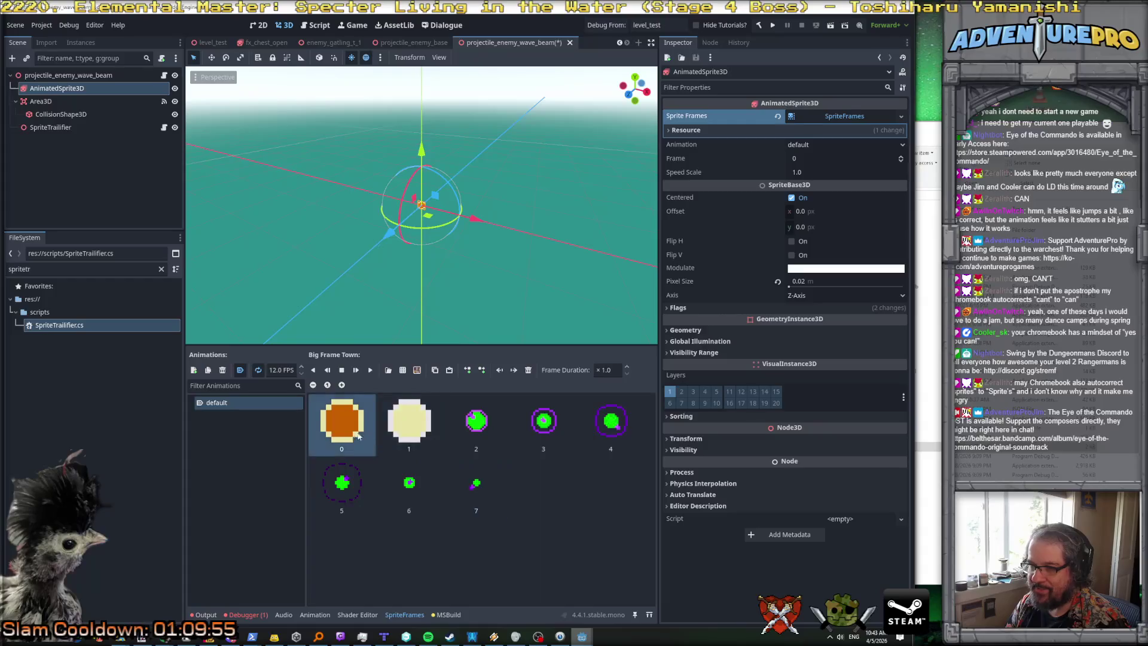
Step: Remove the old orange and yellow frames, preview the orb animation, and save the scene
scroll(417, 250, "up", 2)
scroll(418, 250, "up", 5)
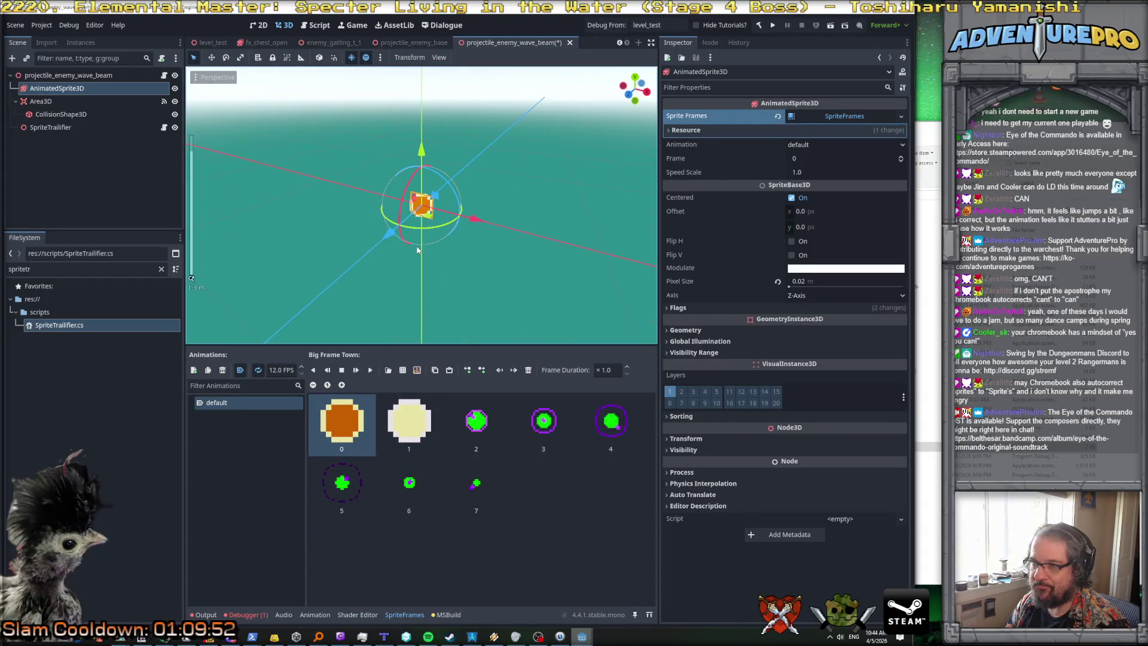
key("Delete")
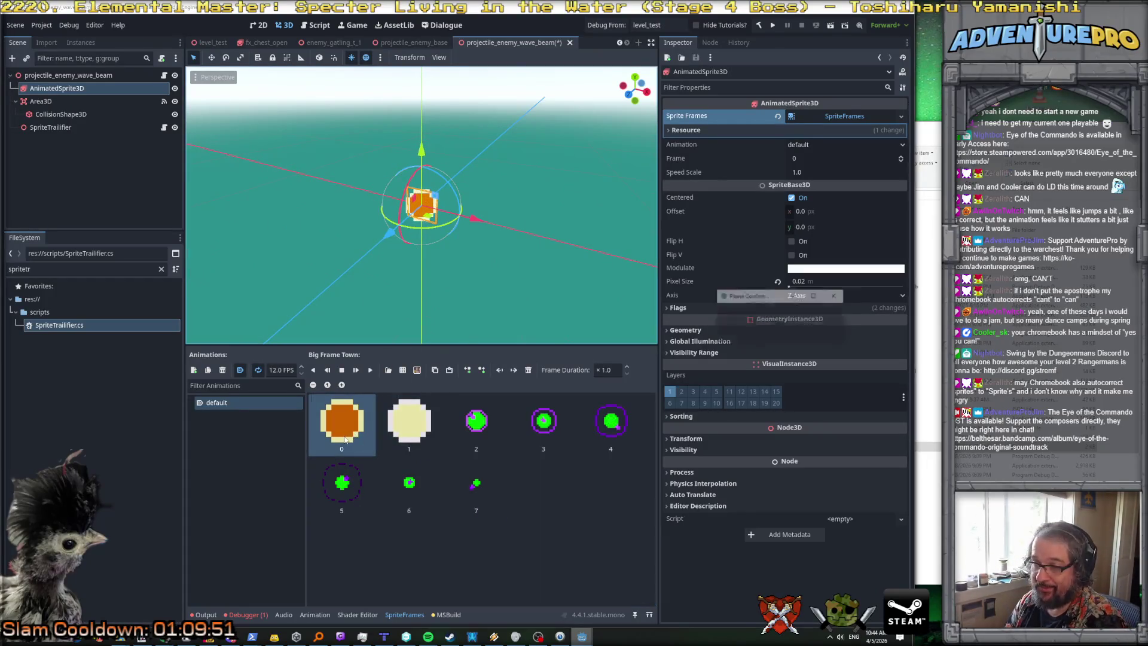
left_click(807, 331)
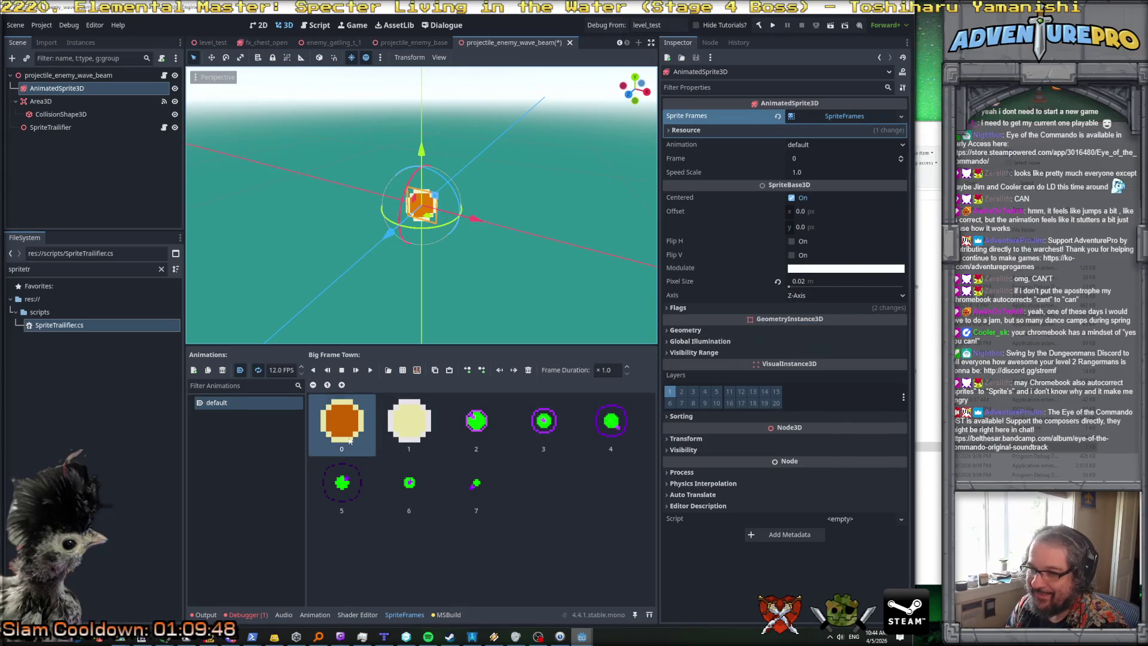
key("Delete")
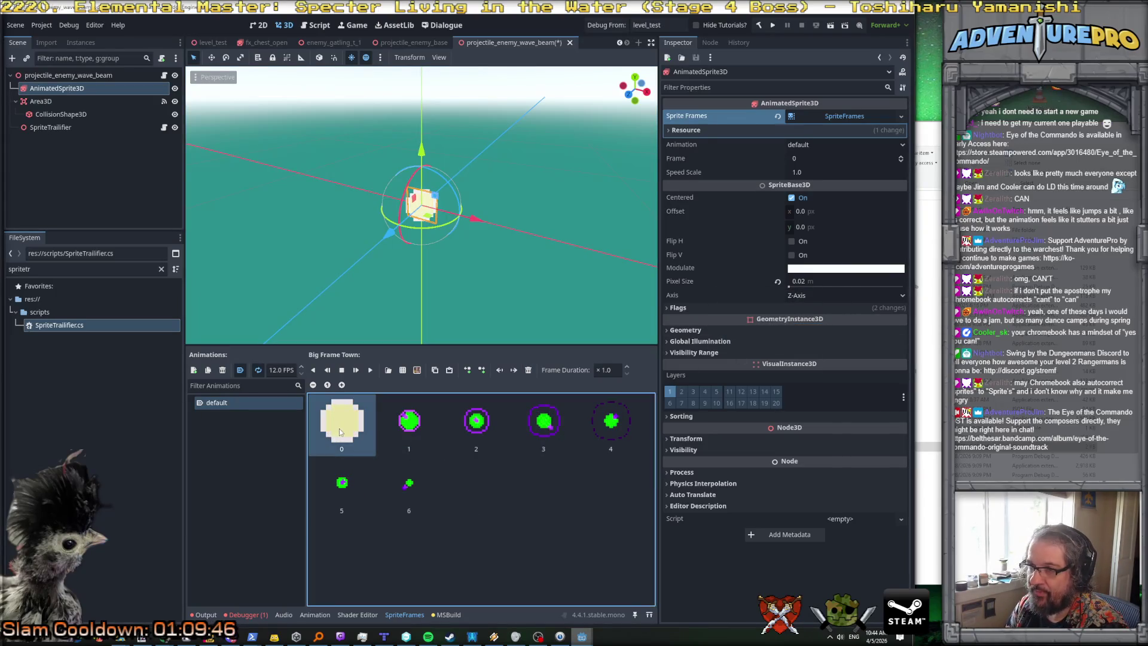
key("Delete")
left_click(370, 371)
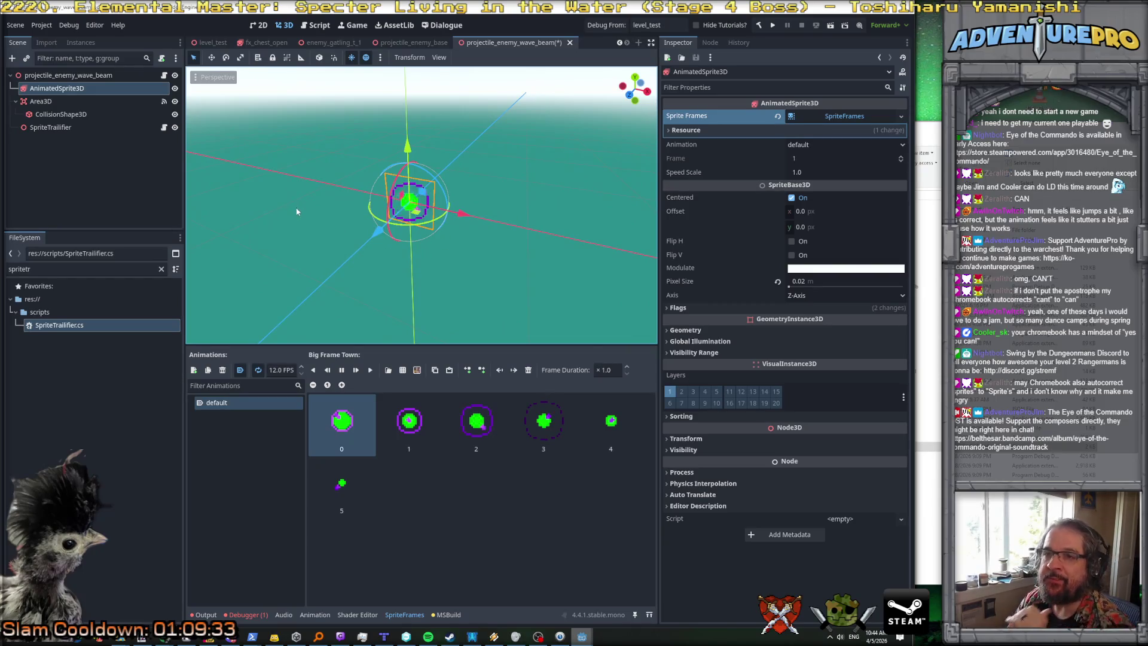
key("ctrl+s")
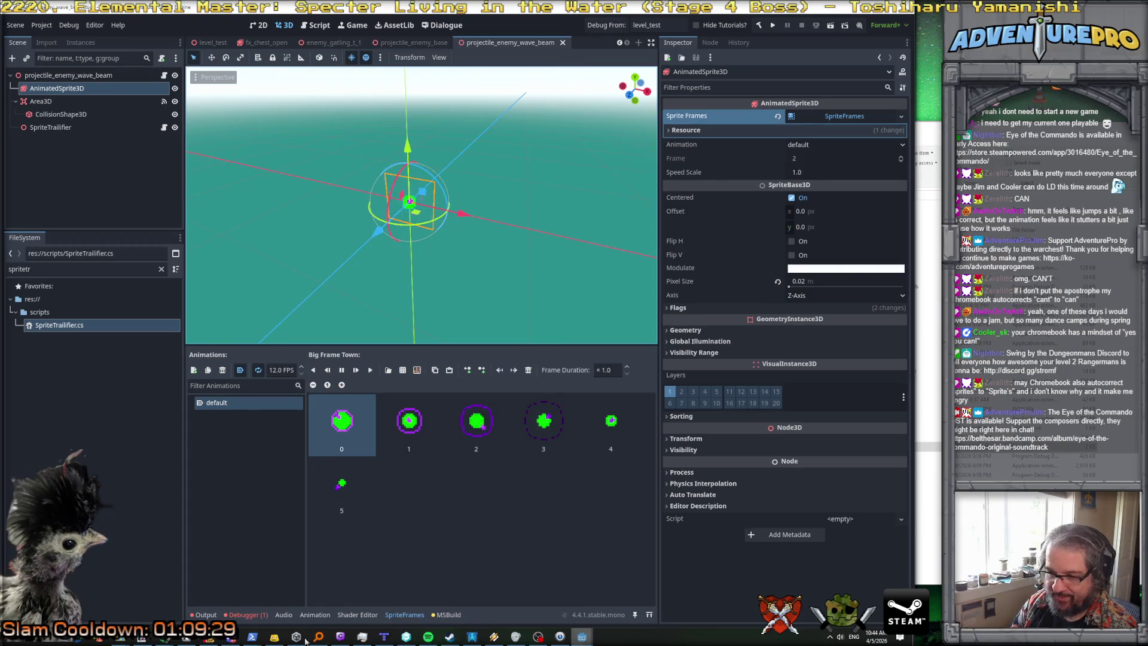
left_click(218, 640)
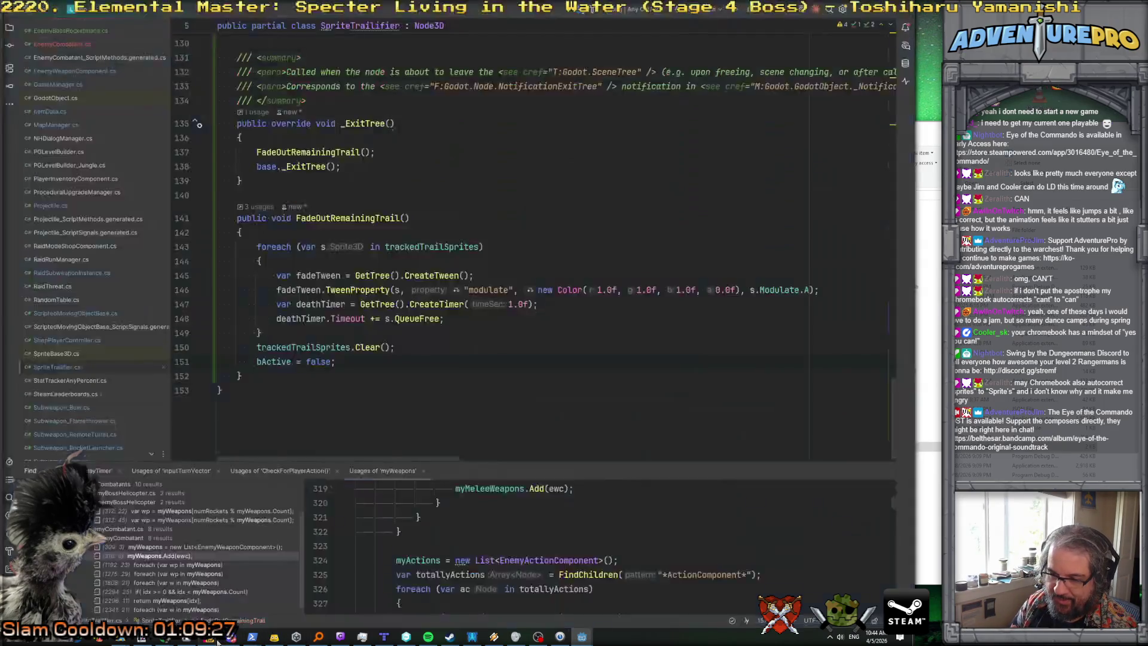
Step: Add a line s.Scale = new Vector3(mod, mod, mod); after s.Modulate = mod;
scroll(440, 301, "up", 6)
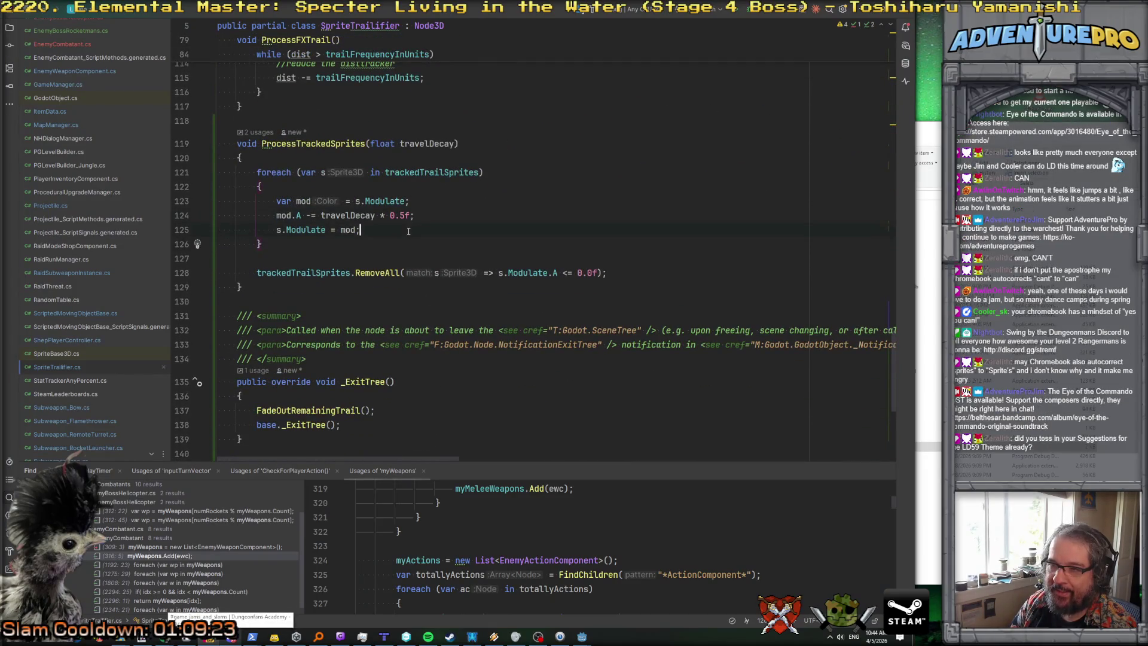
key("Up")
key("Up")
key("Up")
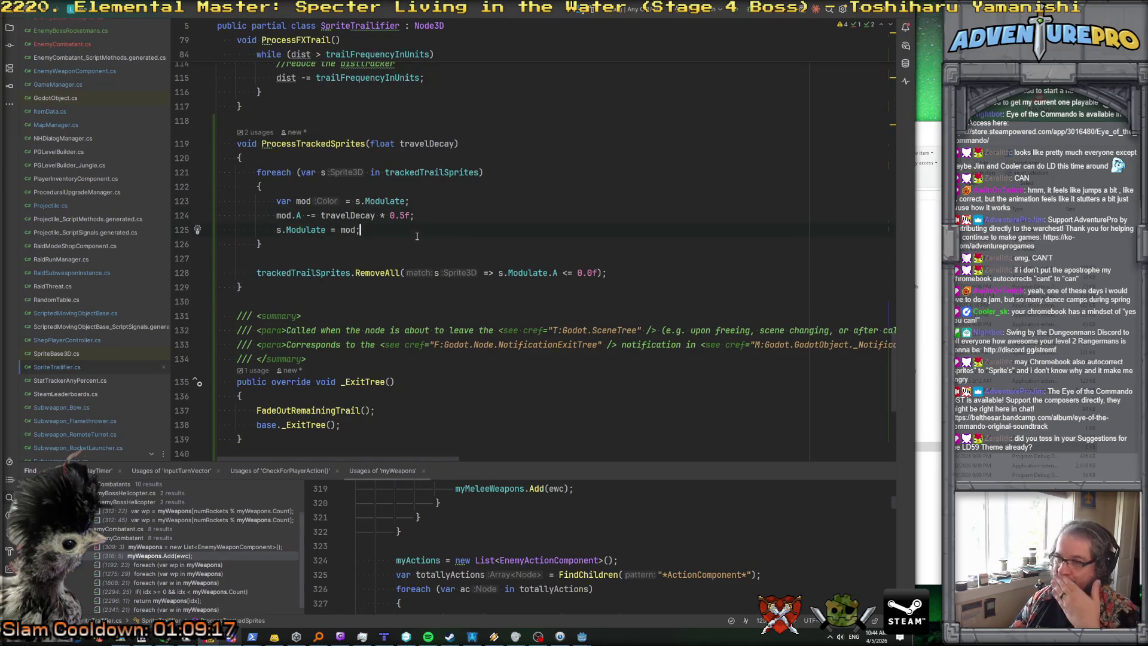
key("Return")
type("s.Scale = ")
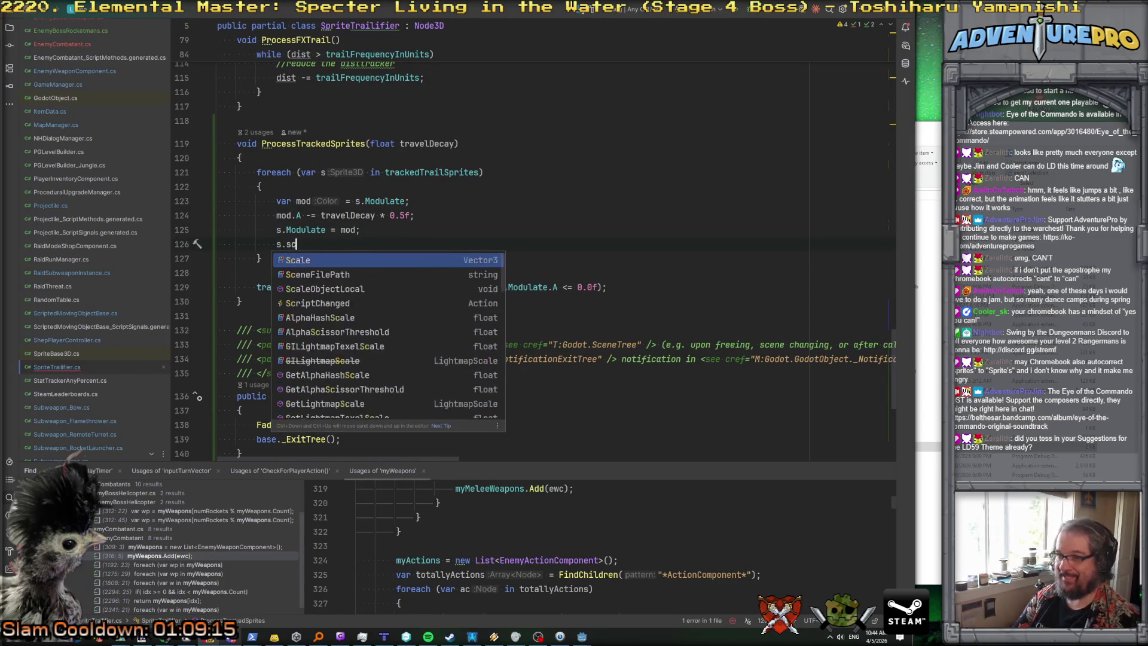
type("new ")
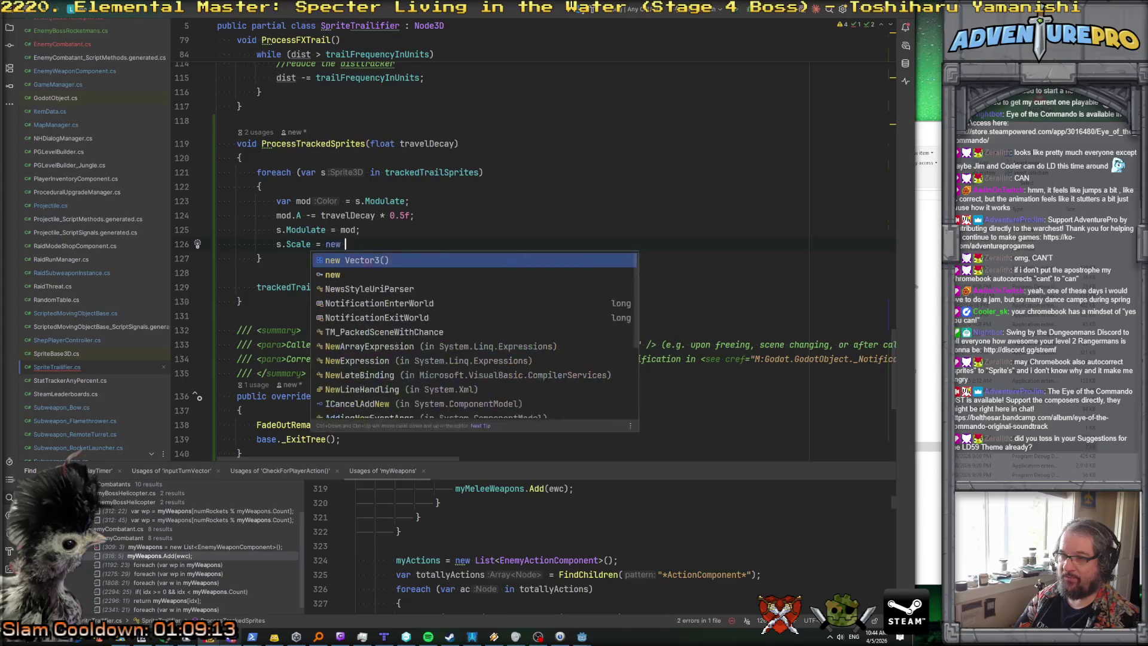
type("Vector3(mod, modm")
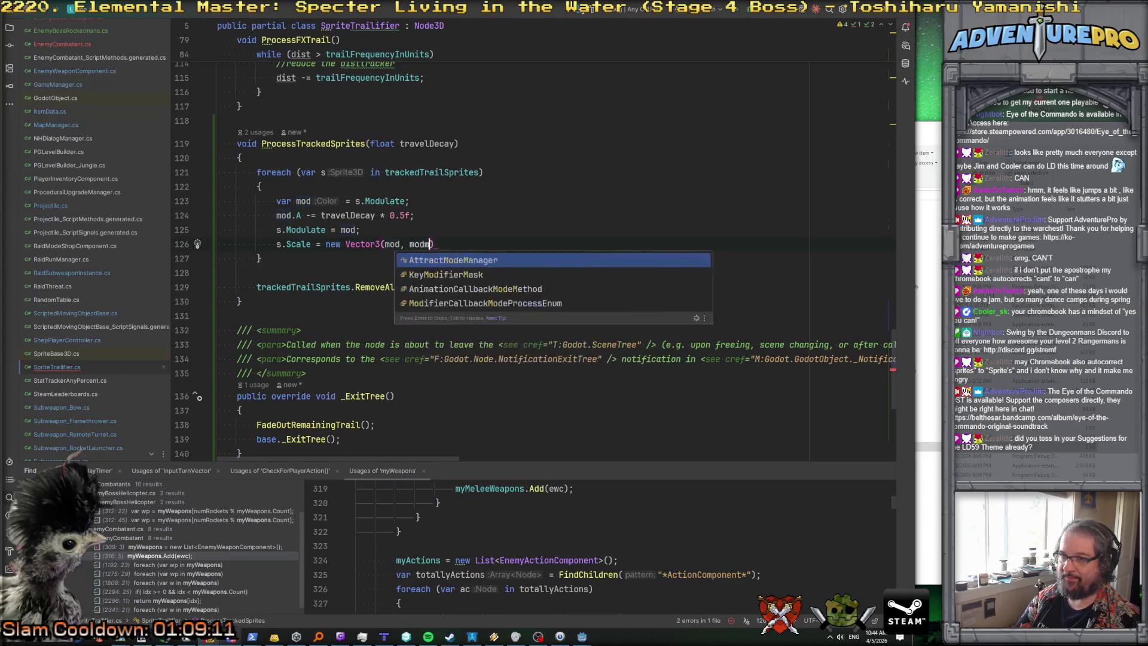
key("BackSpace")
type(", mod);")
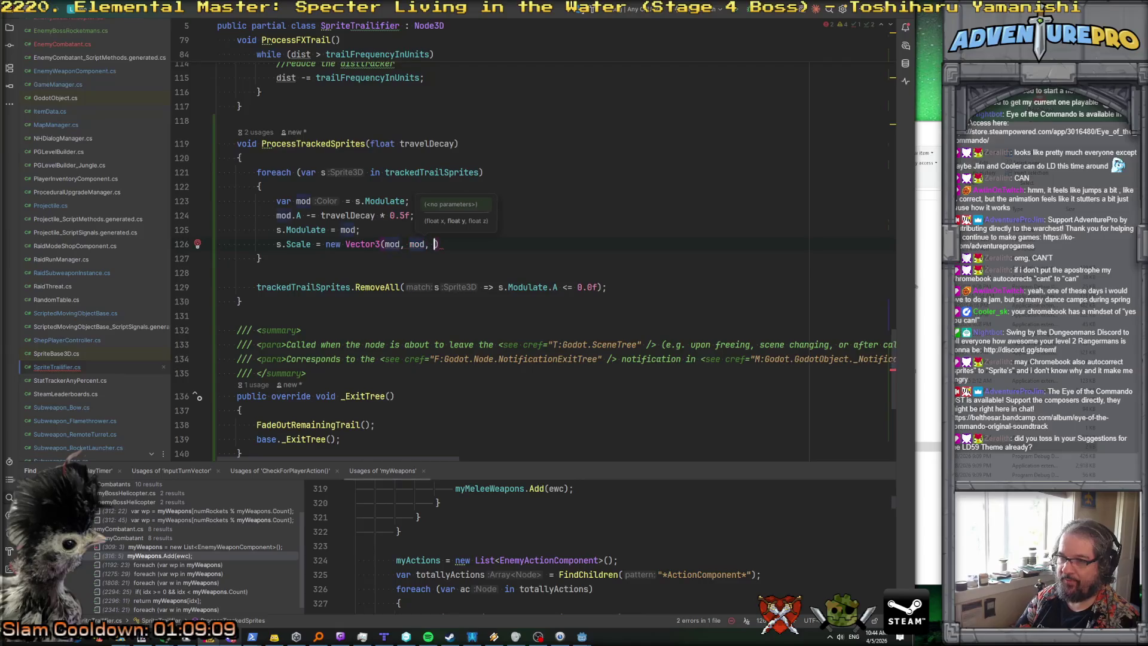
Step: Change the scale components to mod.A so the sprite shrinks with its alpha
key("Up")
left_click(217, 244)
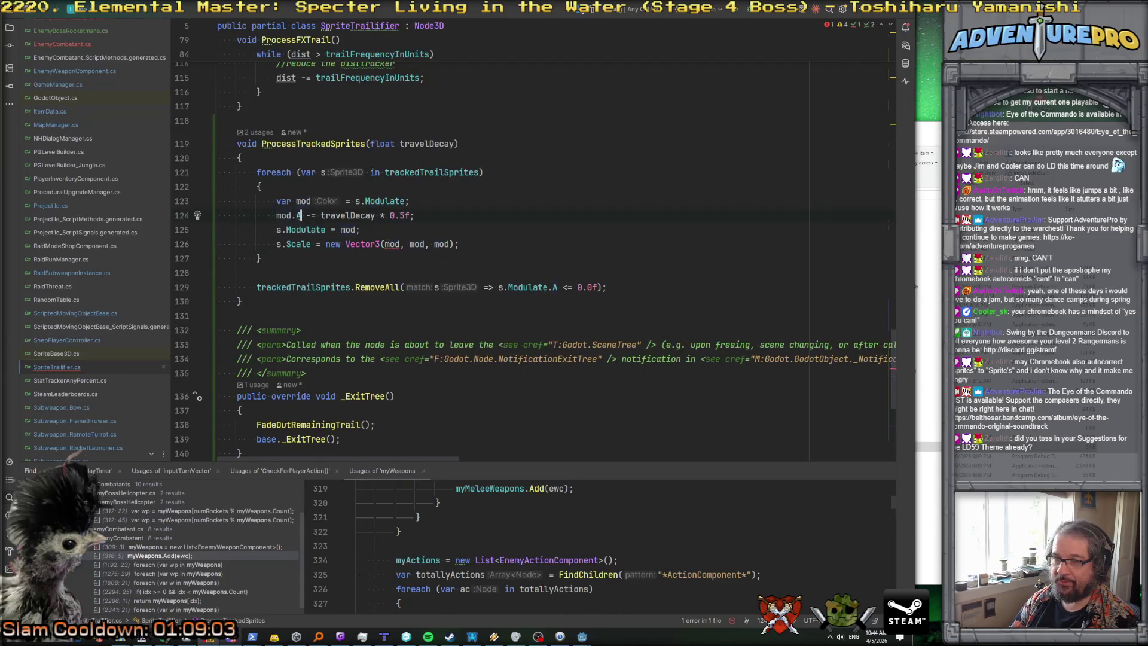
type(".A")
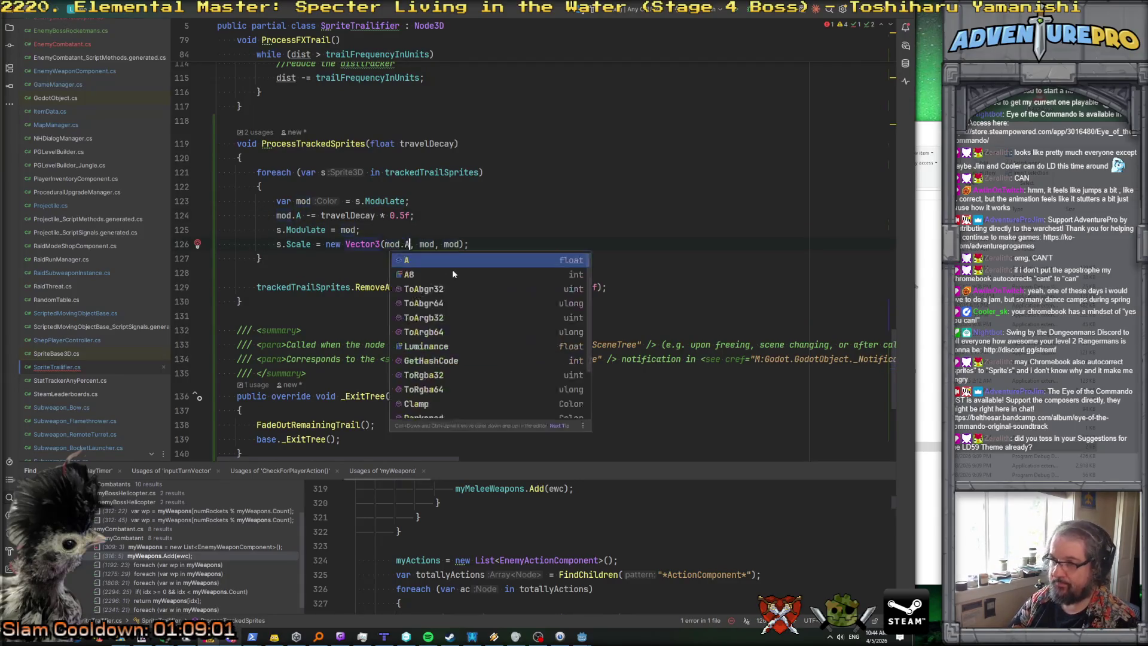
key("Left")
key("Left")
key("Left")
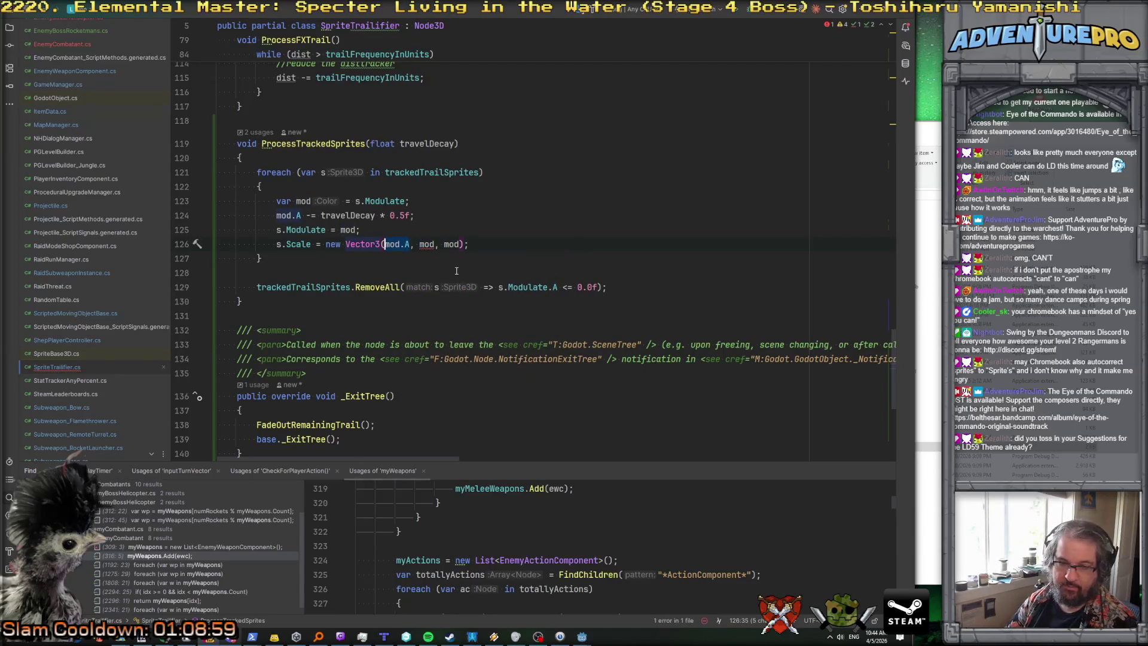
type(".A")
key("Right")
key("Right")
key("Right")
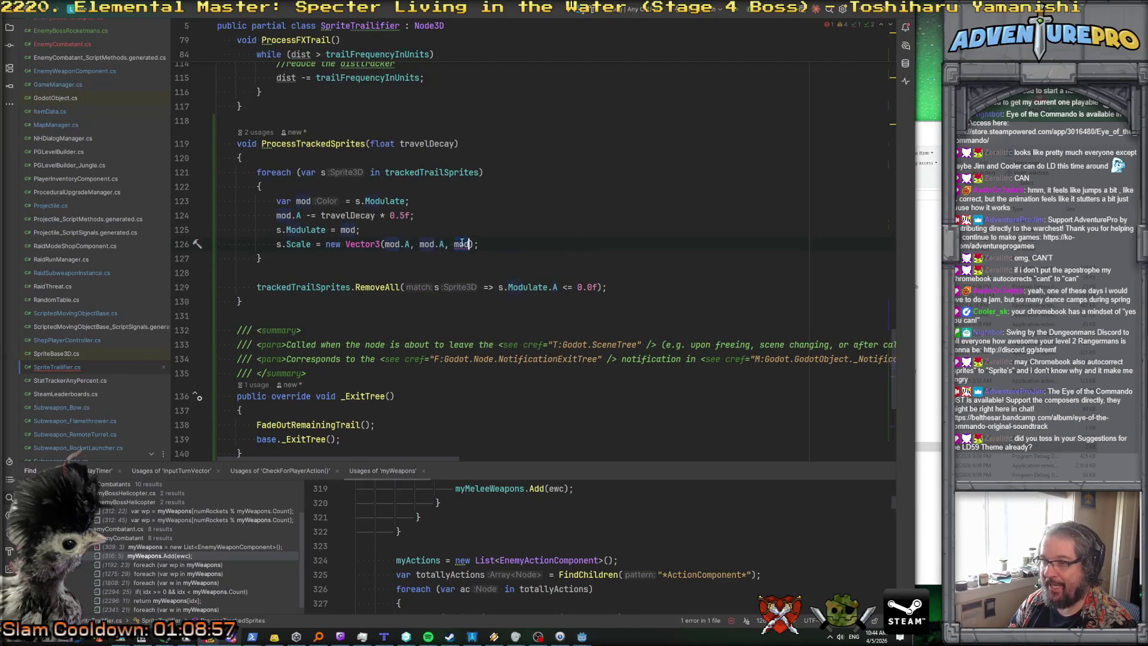
left_click(483, 228)
key("shift+Down")
scroll(483, 228, "down", 6)
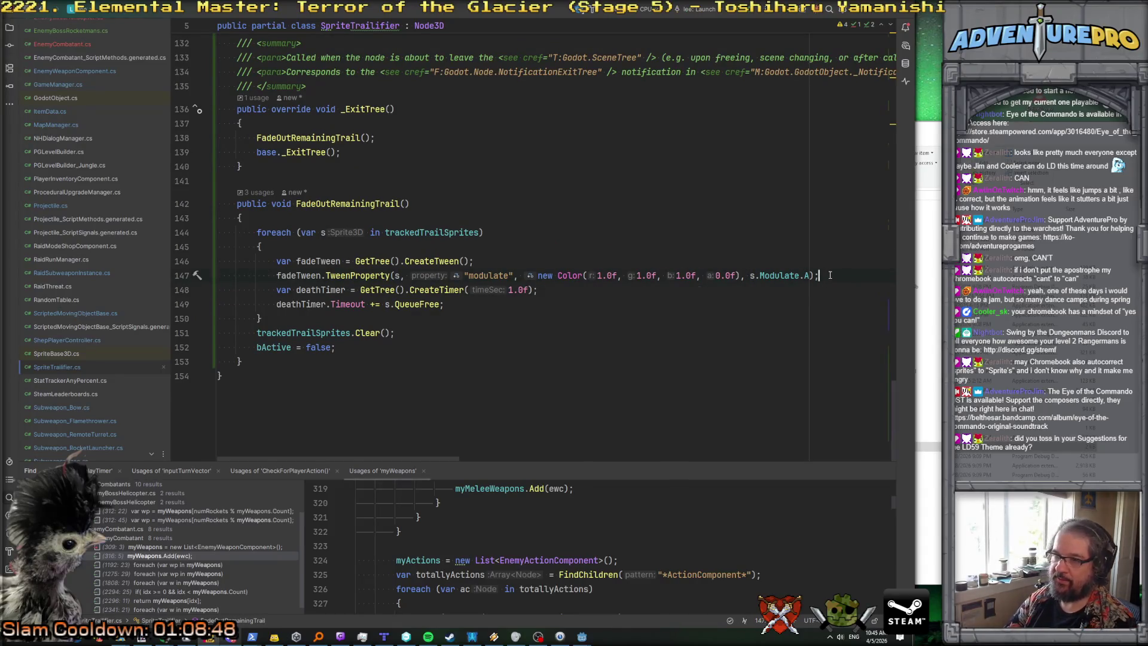
Step: Duplicate the modulate tween call in FadeOutRemainingTrail and change it to tween scale to 0
key("Return")
key("Tab")
key("Down")
type("fadeTween.TweenProperty(s, \"modulate\", new Color(1.0f, 1.0f, 1.0f, 0.0f), s.Modulate.A);")
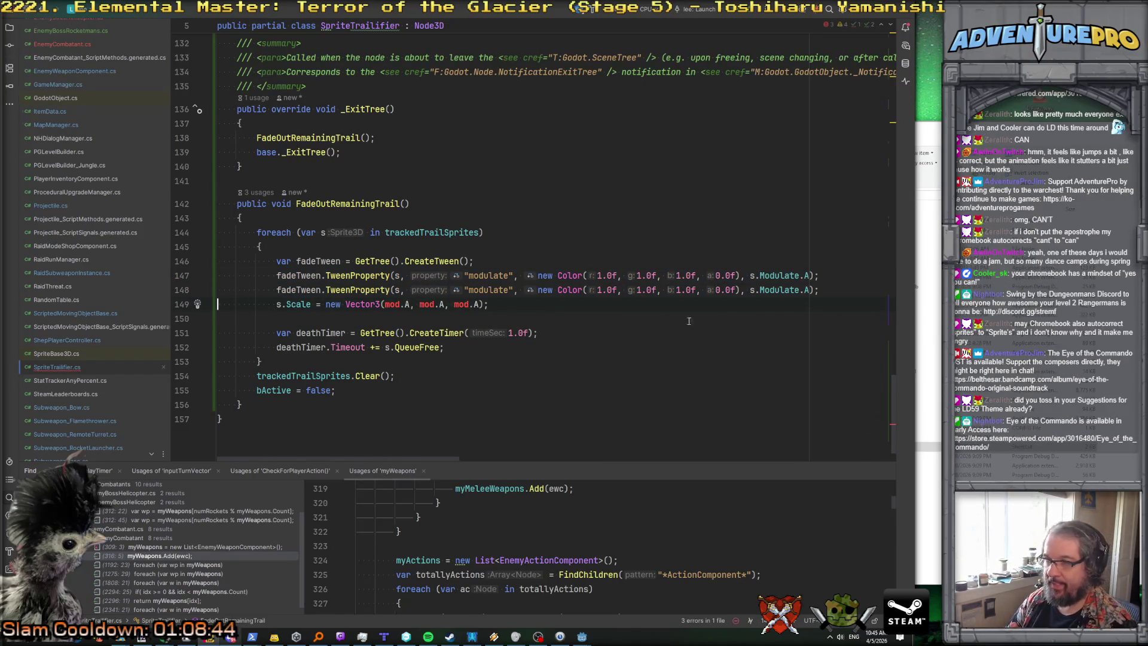
left_click(740, 291, "shift")
type("0")
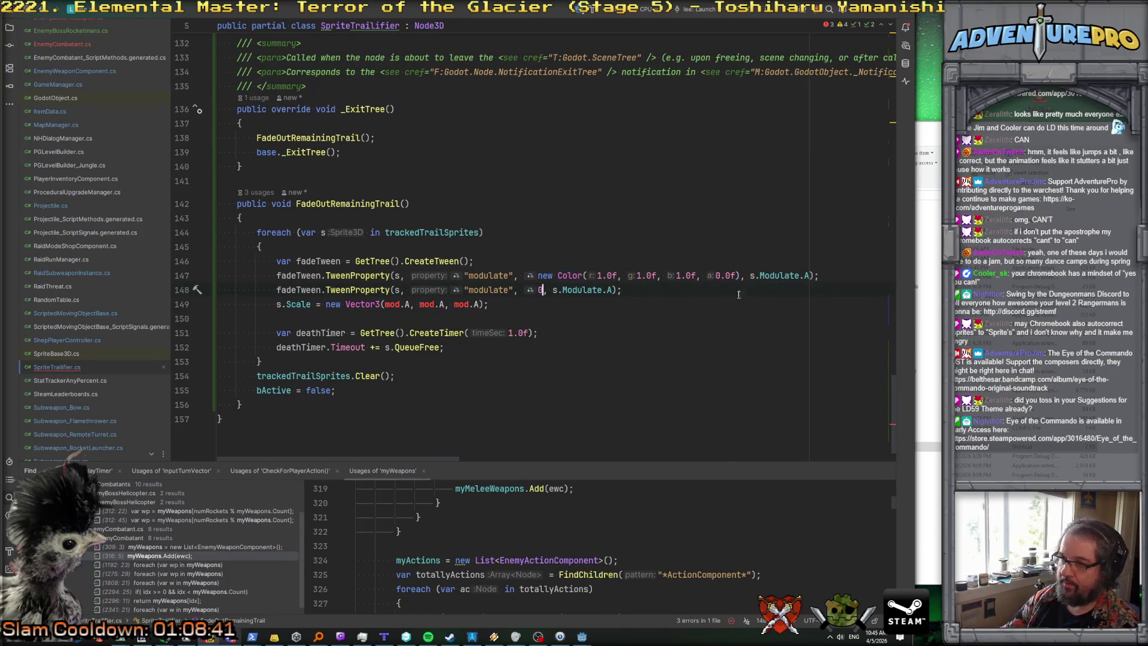
double_click(488, 290)
type("scale")
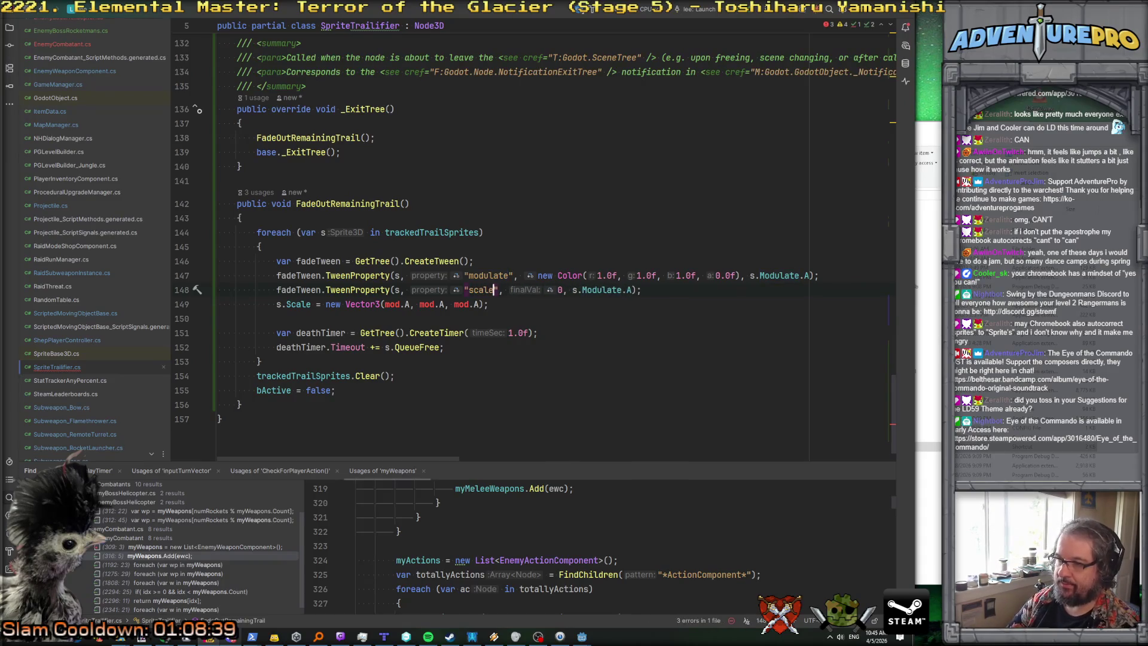
Step: Delete the stray pasted scale statement, chain the scale tween with Parallel(), and return to Godot
left_click(533, 309)
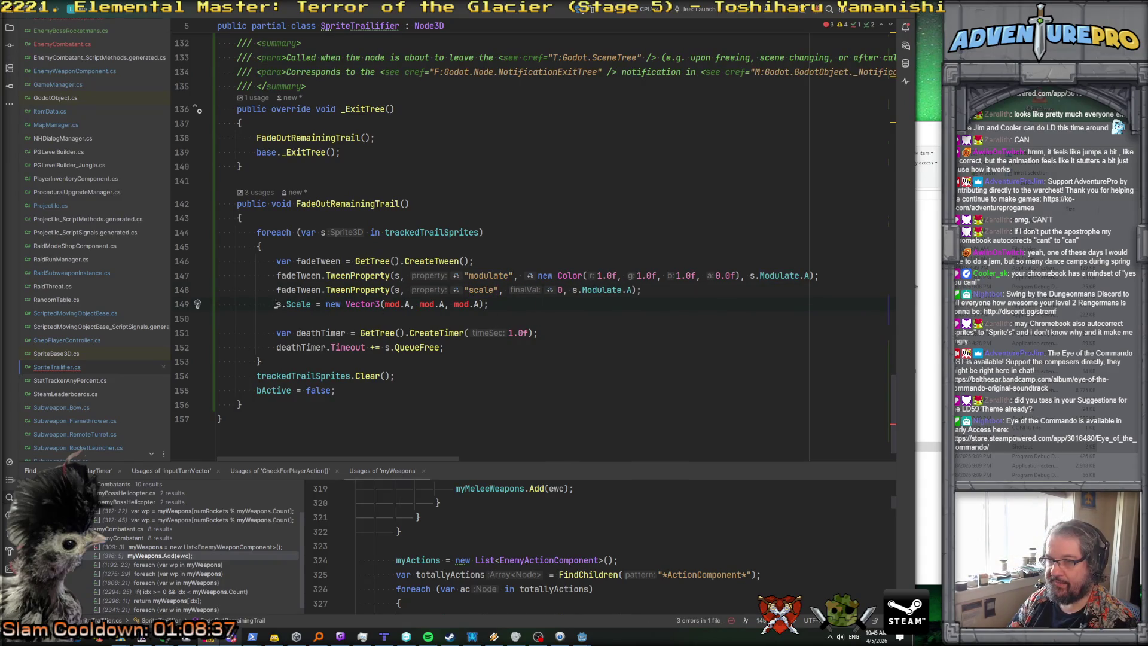
left_click_drag(378, 303, 508, 302)
key("BackSpace")
key("ctrl+y")
key("ctrl+y")
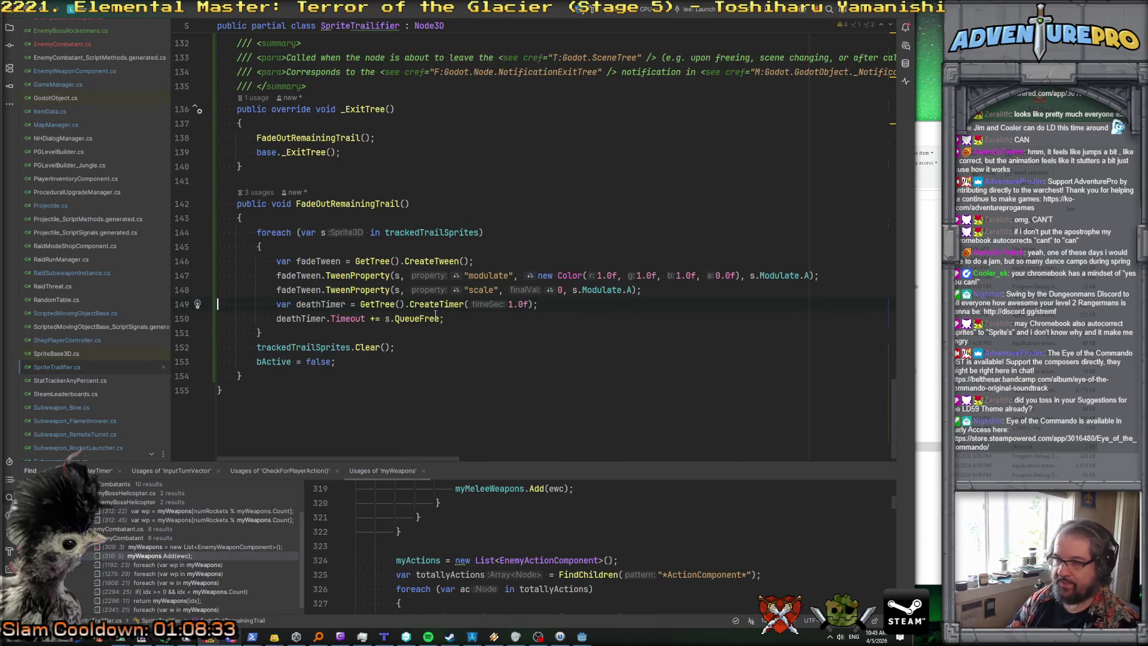
type("Parallel")
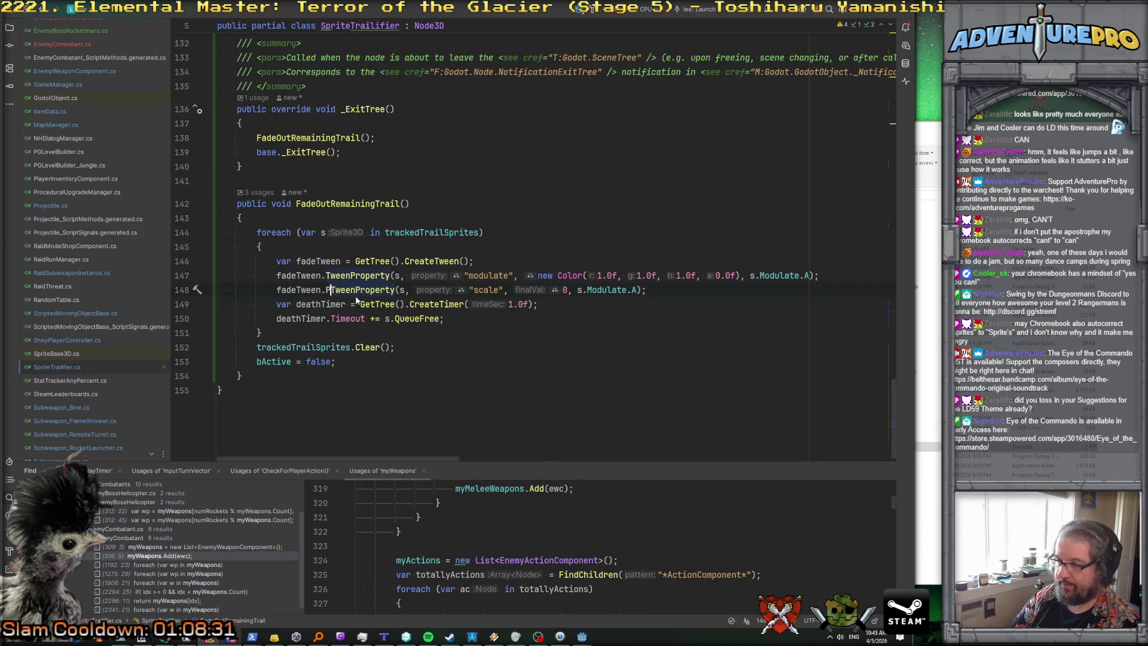
type("().")
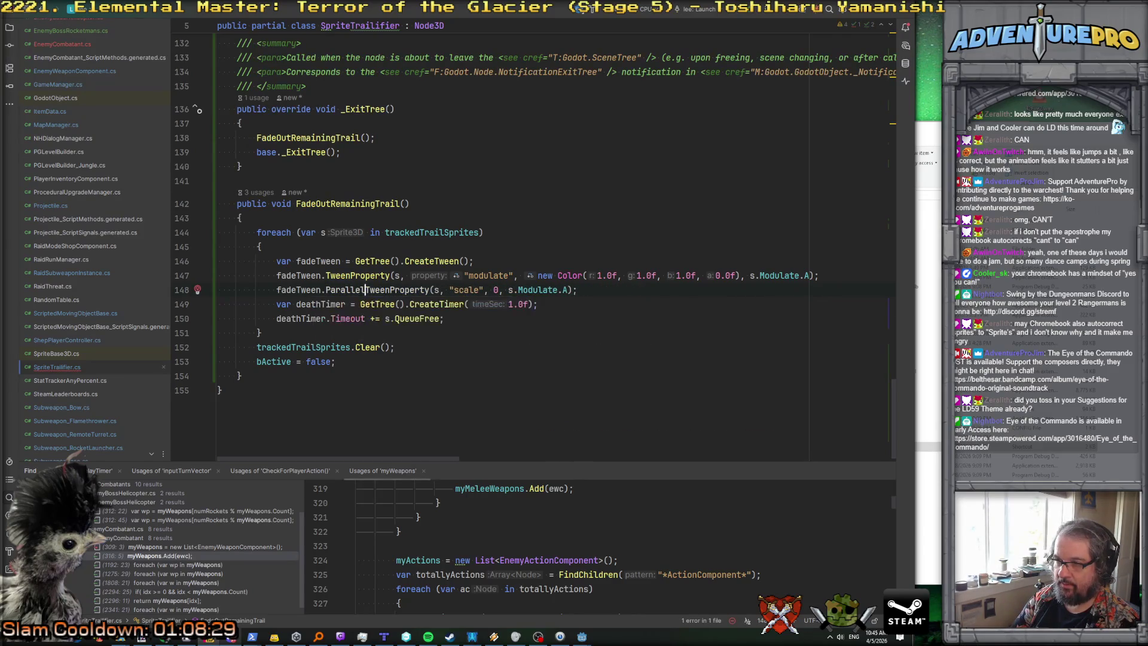
left_click(587, 247)
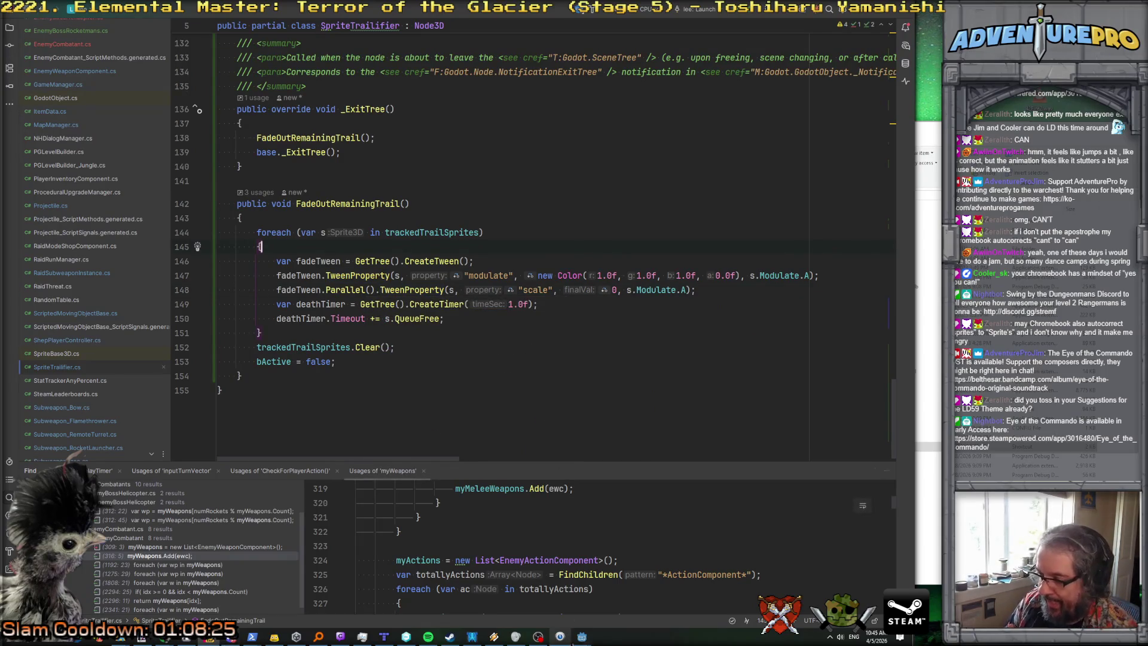
mouse_move(581, 636)
left_click(603, 606)
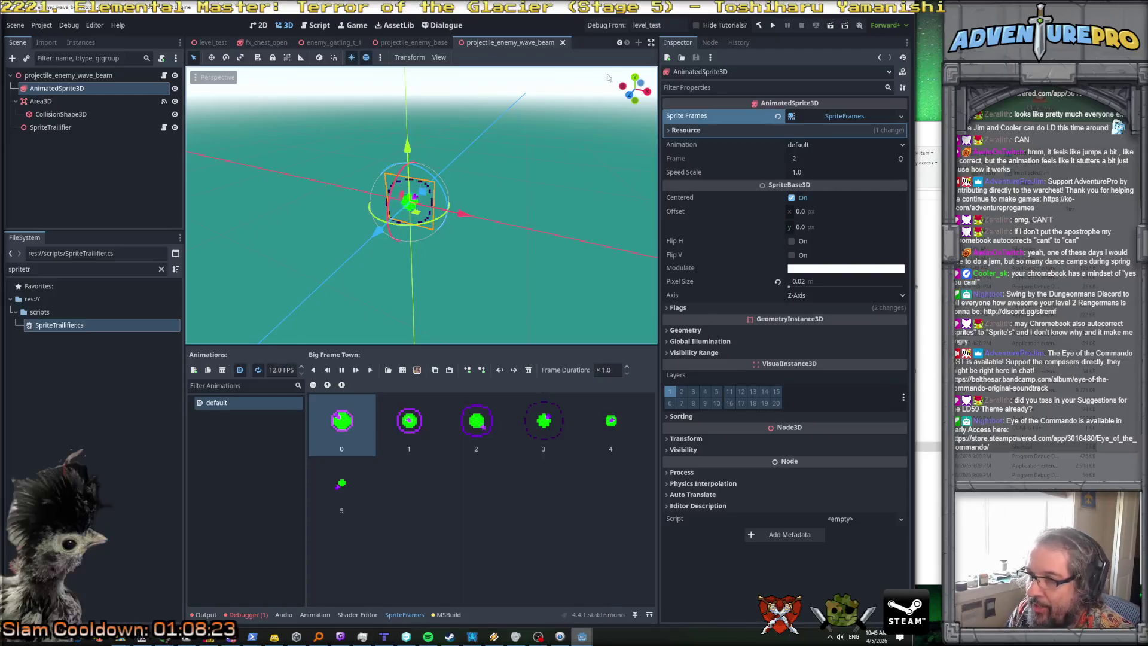
Step: Save the projectile scene and launch the game's debug build
left_click(611, 25)
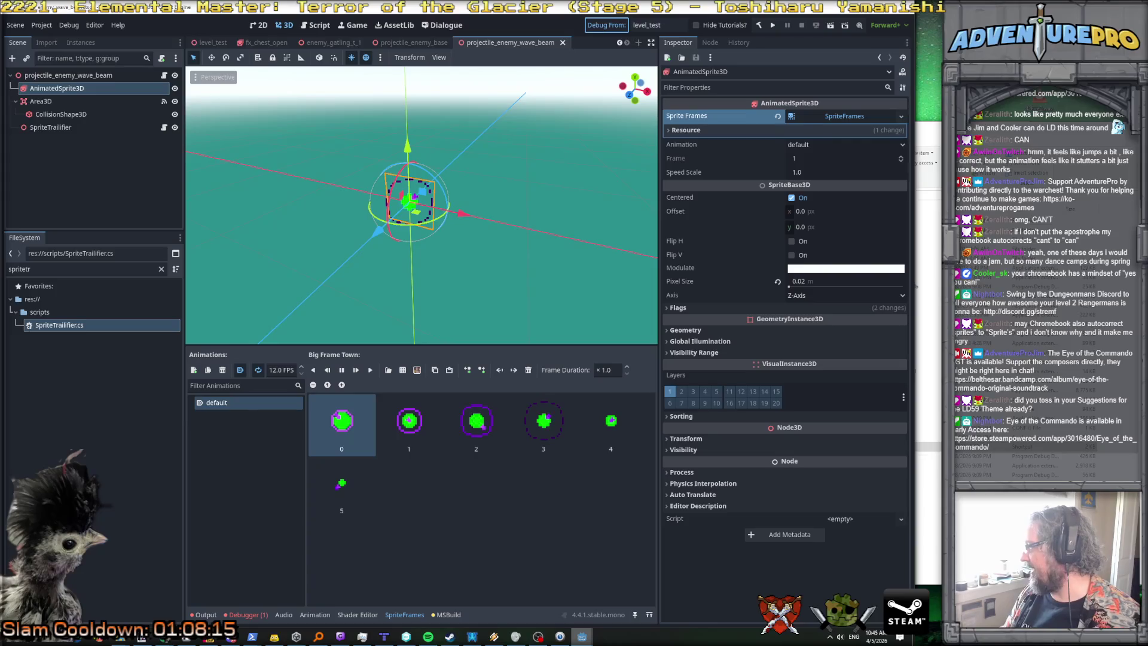
key("ctrl+s")
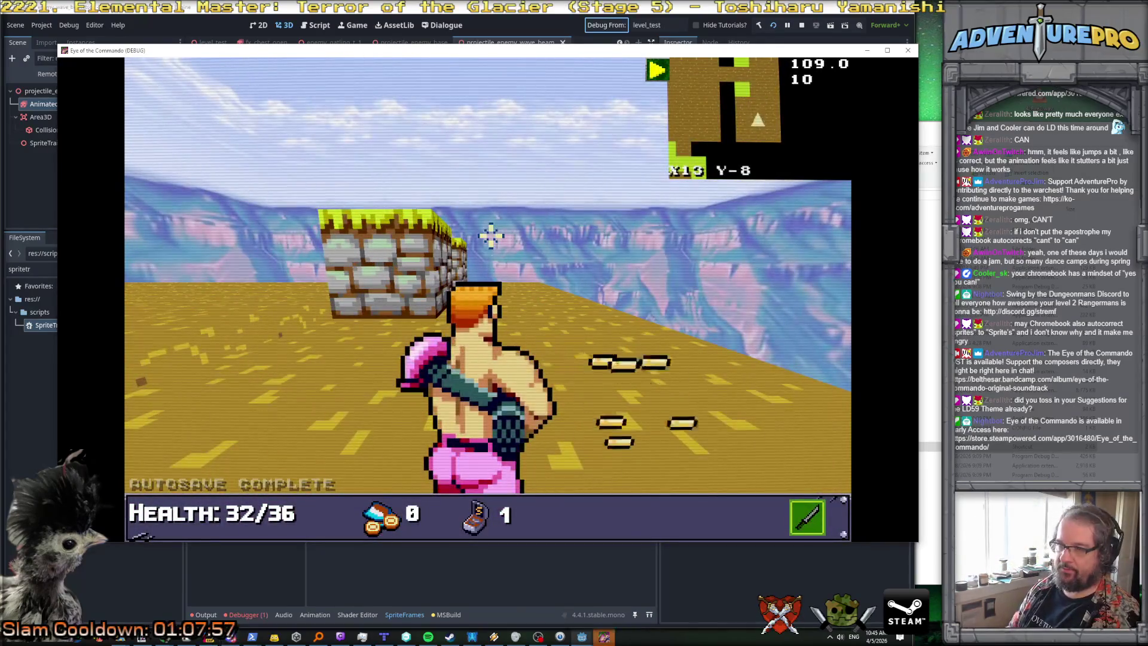
Step: Walk the player through the stone corridor and advance toward the enemy soldier
key("Left")
key("Up")
key("Up")
key("Up")
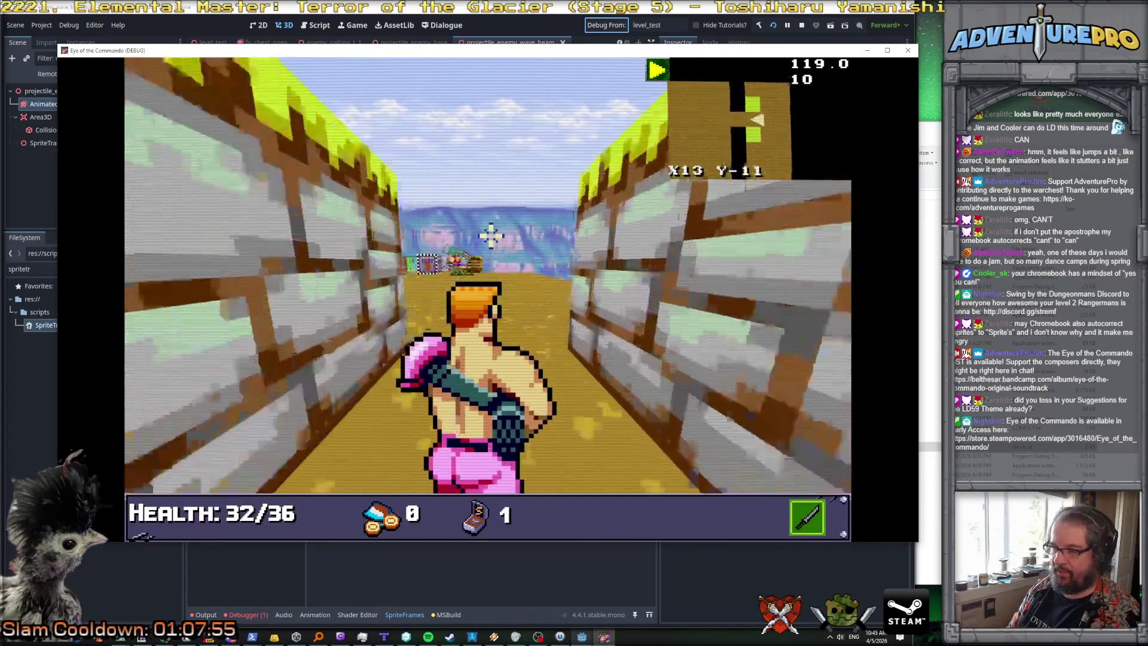
key("Left")
key("Up")
key("Up")
key("Up")
key("Up")
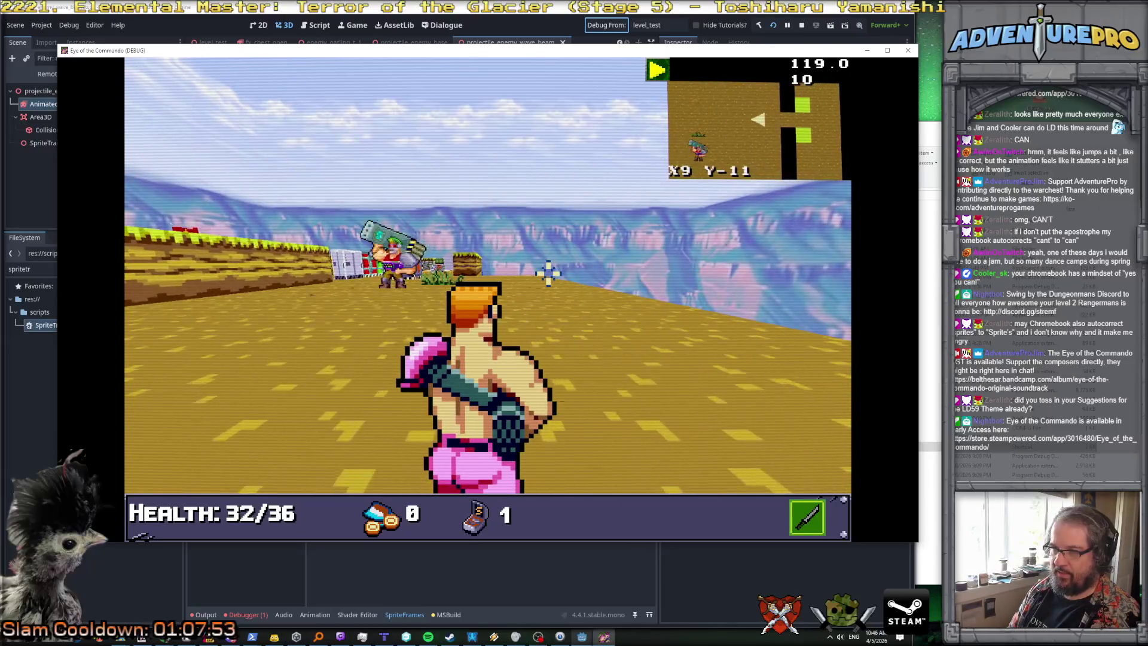
key("Left")
key("Up")
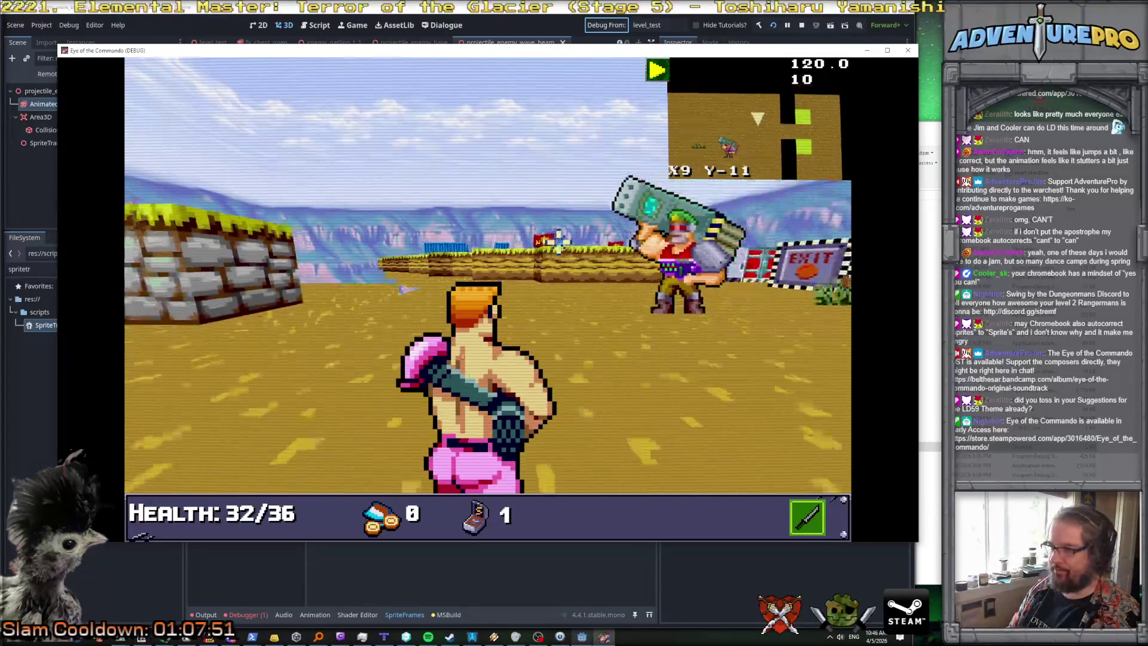
key("Right")
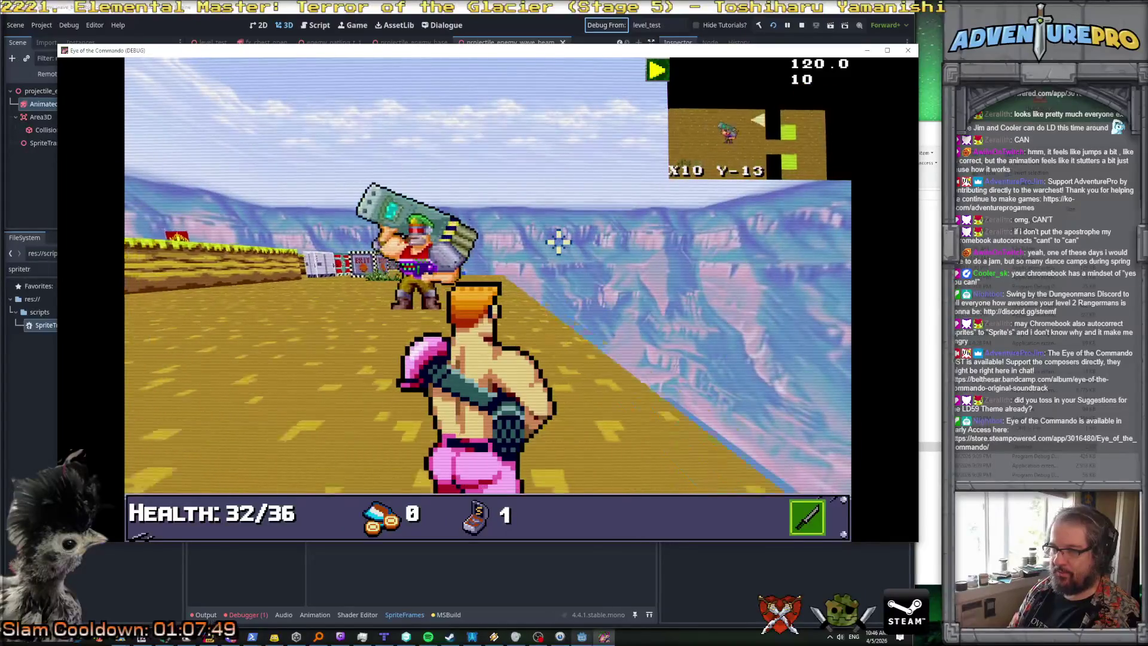
key("Up")
key("Right")
key("Up")
key("Up")
key("Up")
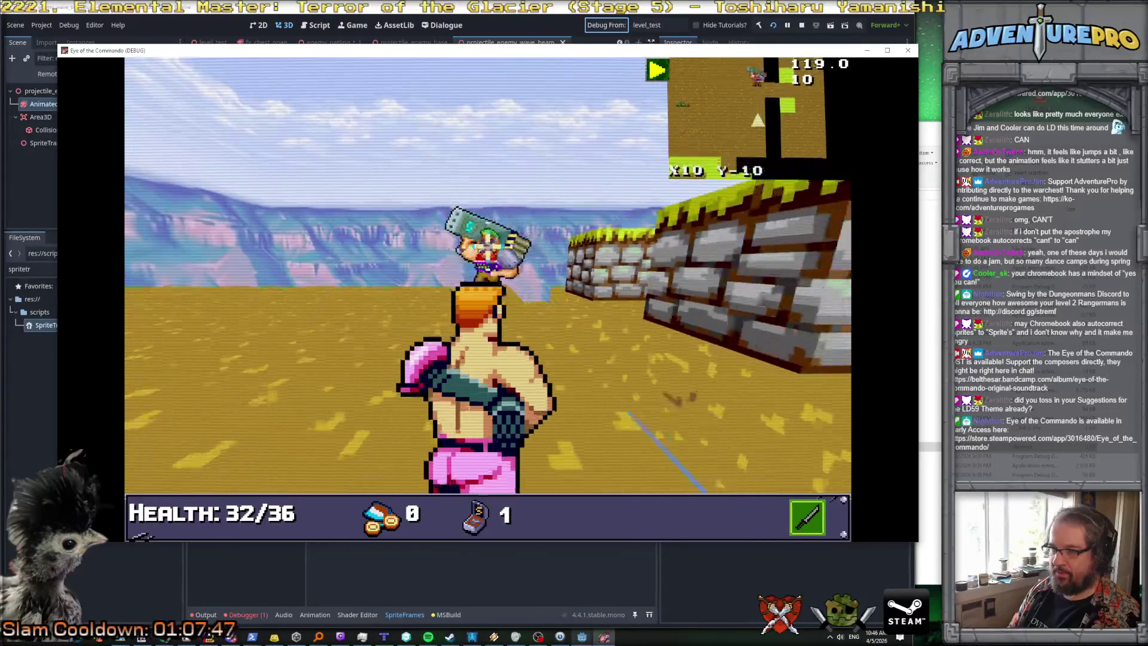
Step: Move back and forth near the soldier while watching its orb shots and trails
key("a")
key("Right")
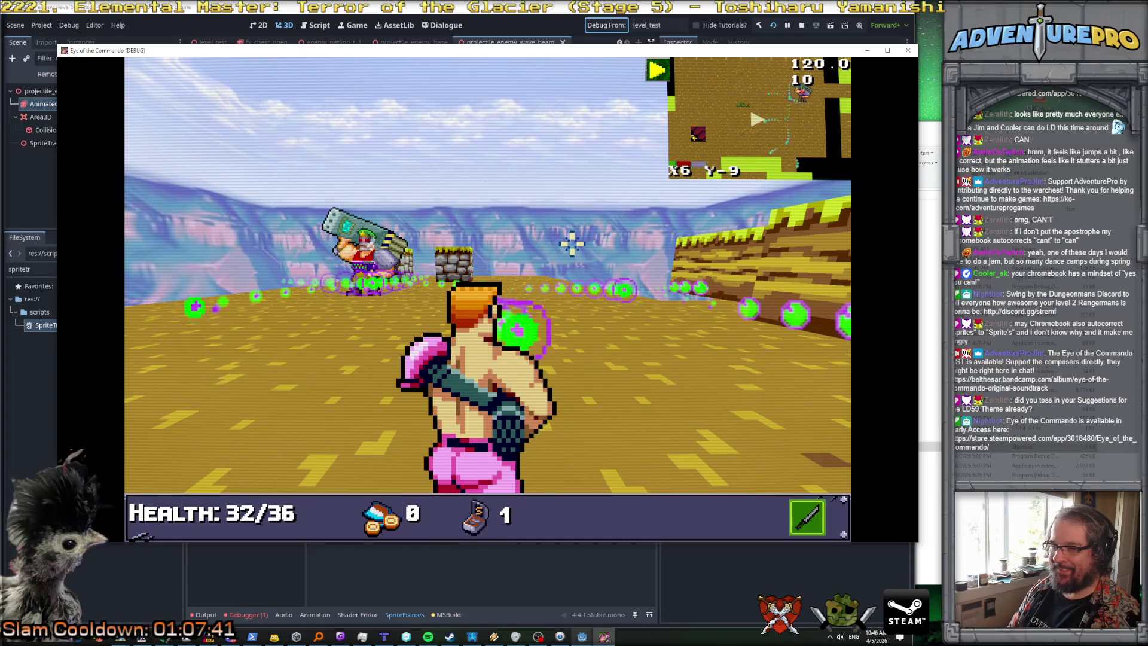
key("s")
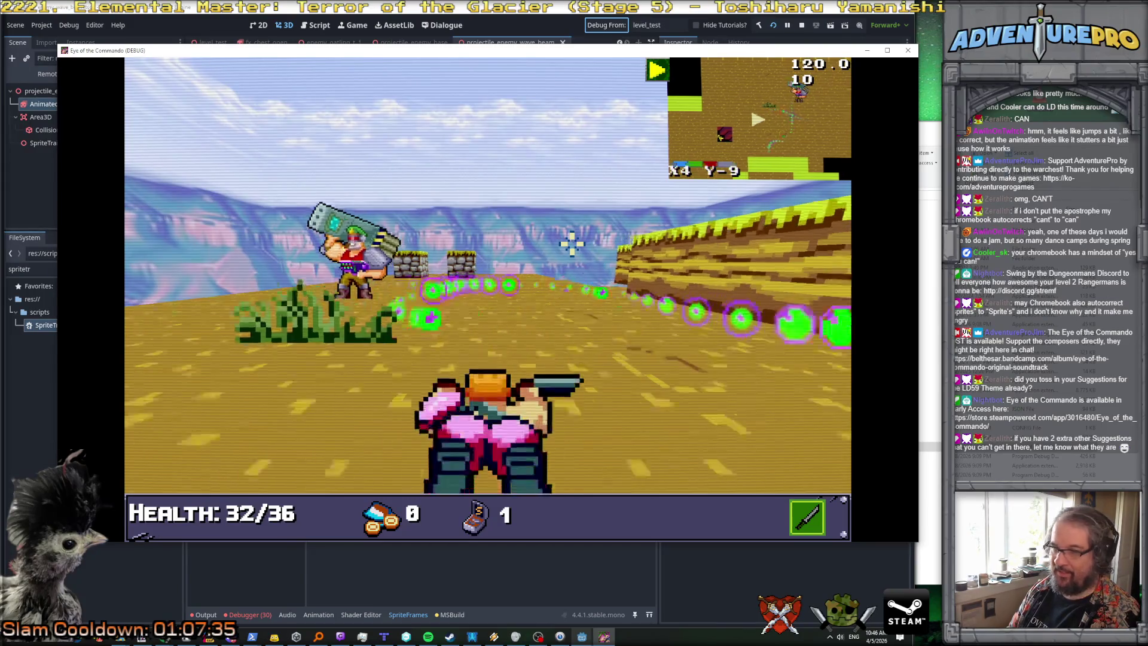
key("w")
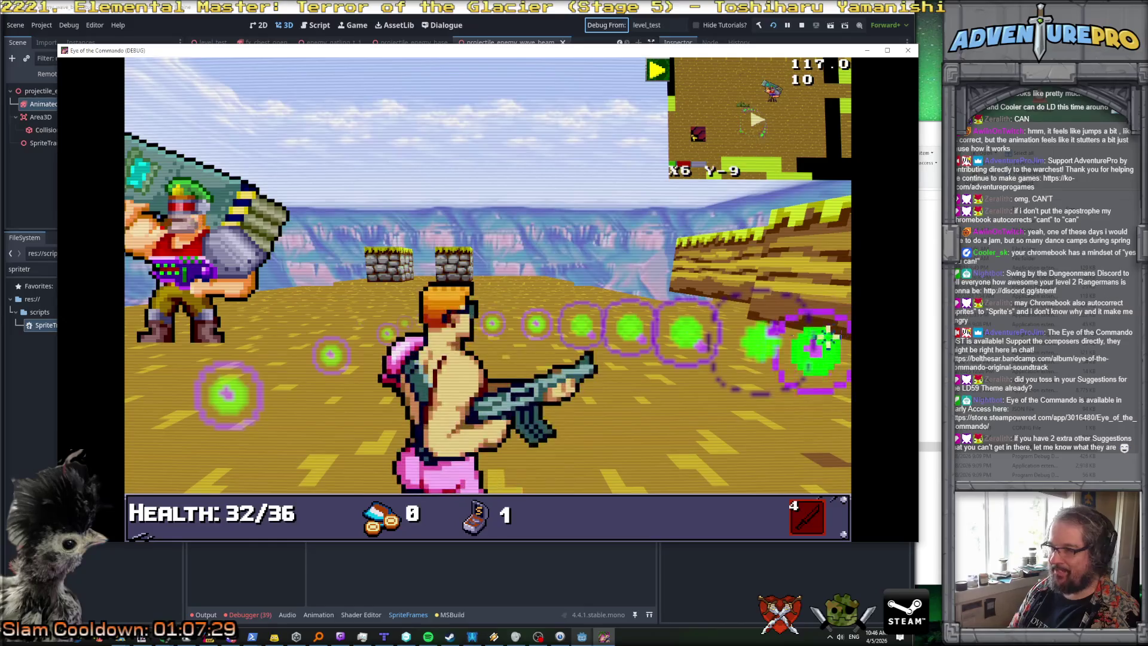
key("s")
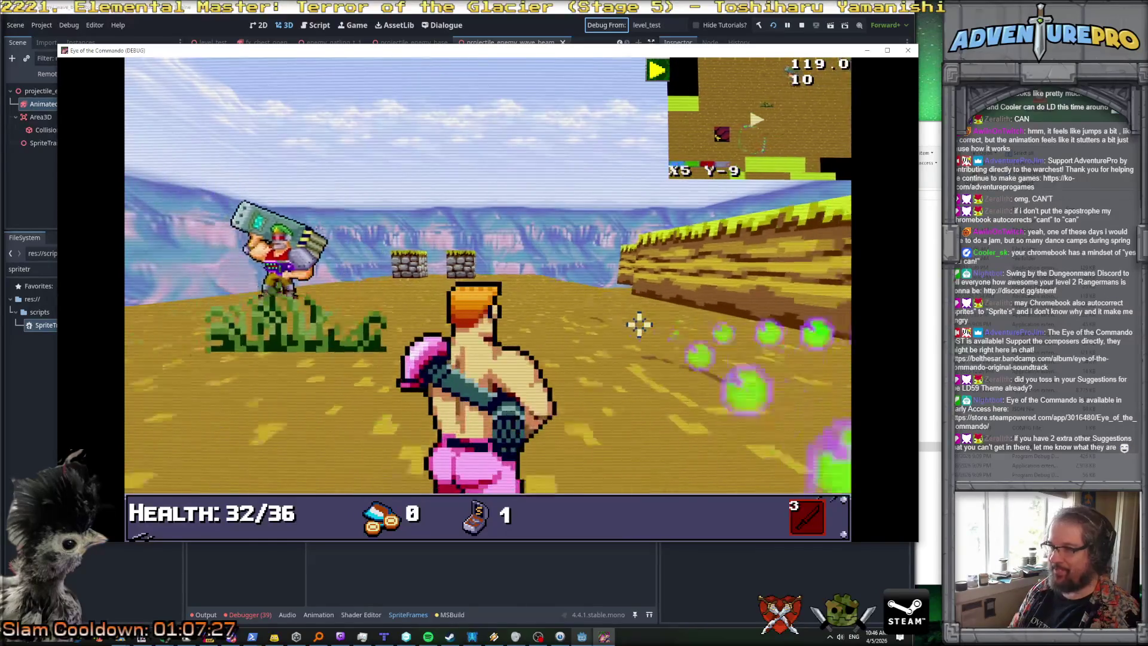
key("a")
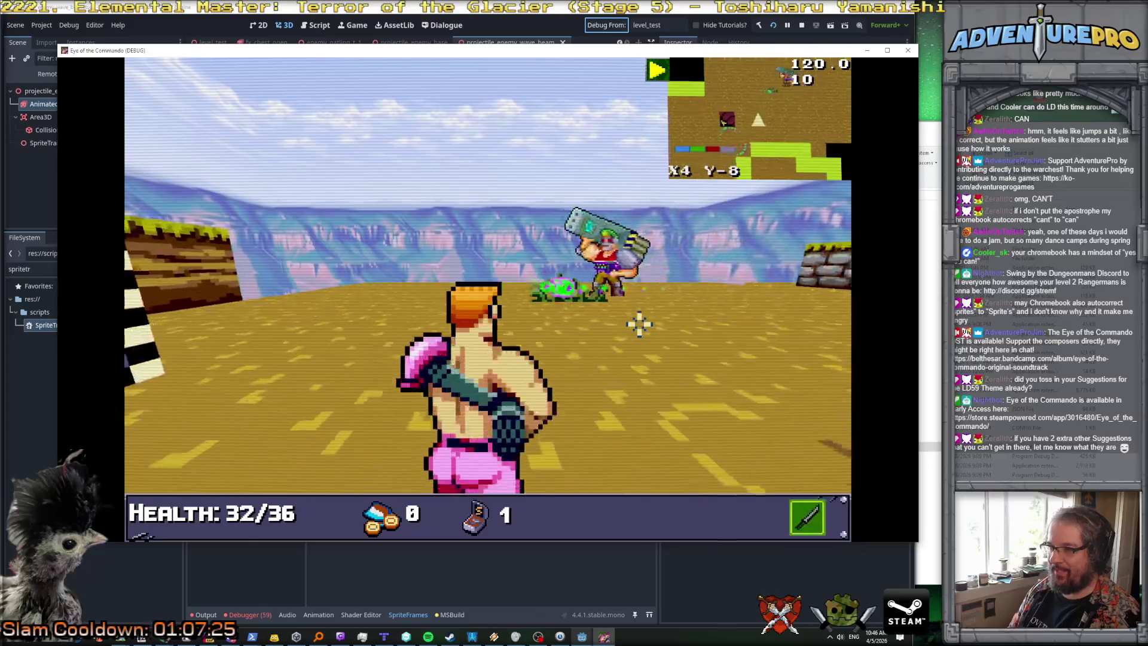
key("w")
key("a")
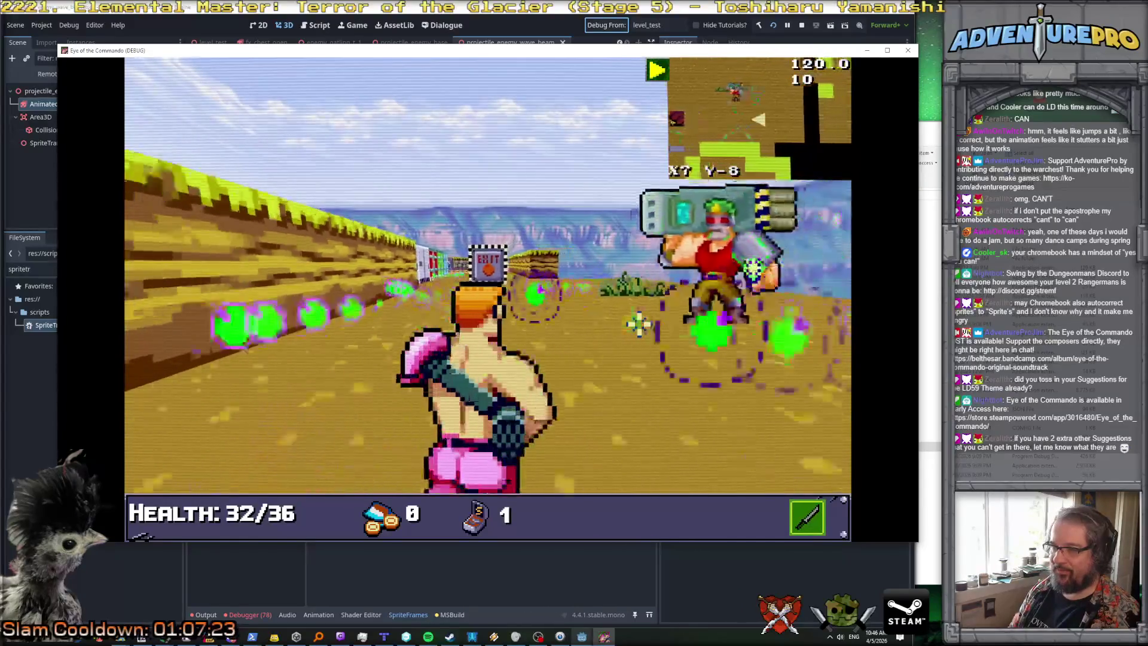
key("d")
key("w")
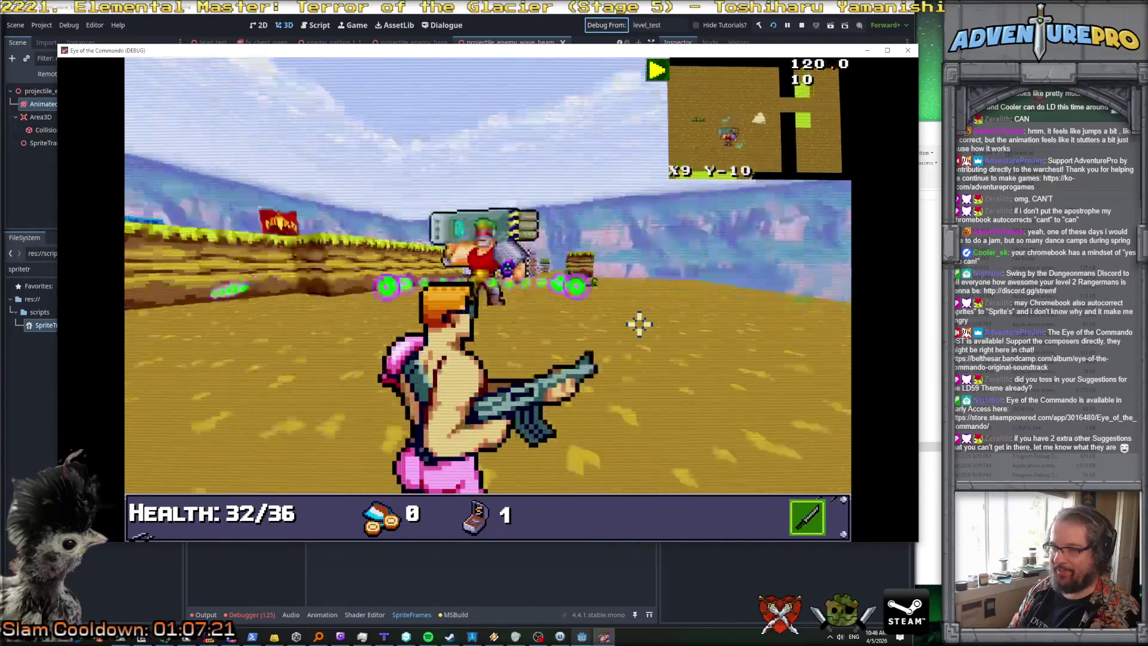
Step: Strafe side to side near the wall, dodging the incoming green orbs
key("a")
key("w")
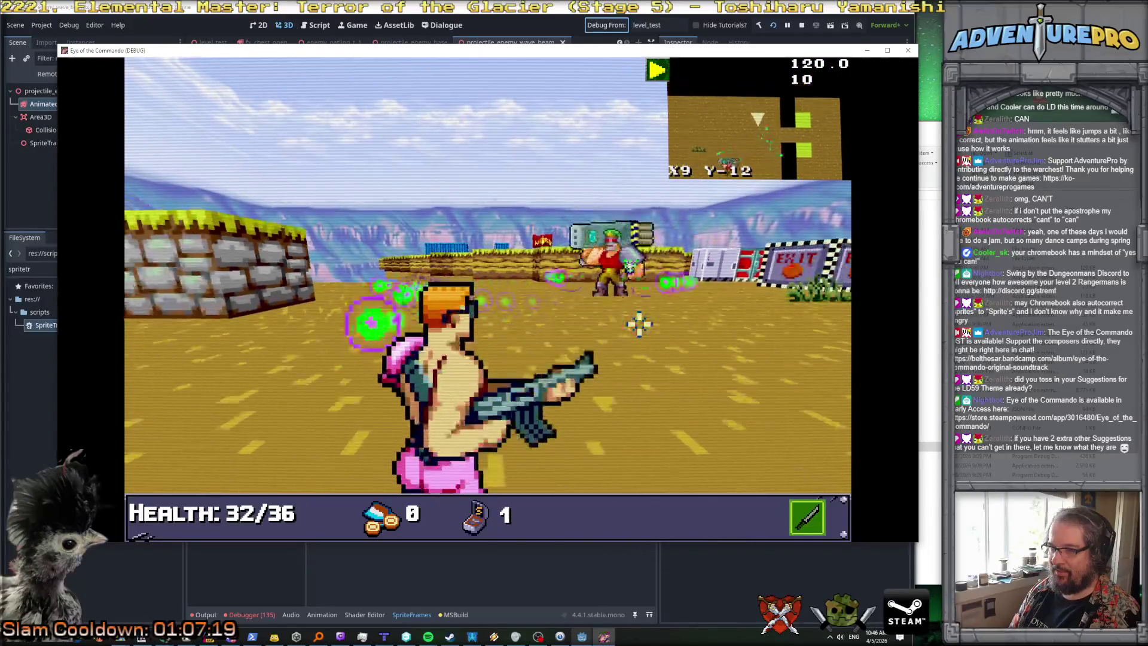
key("d")
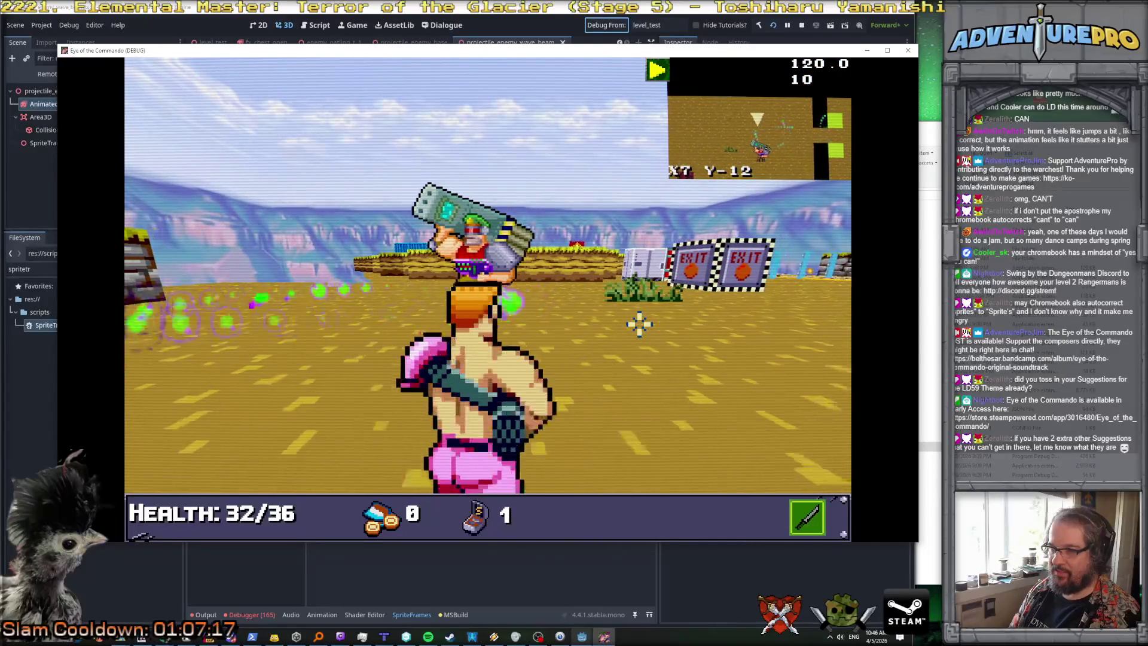
key("d")
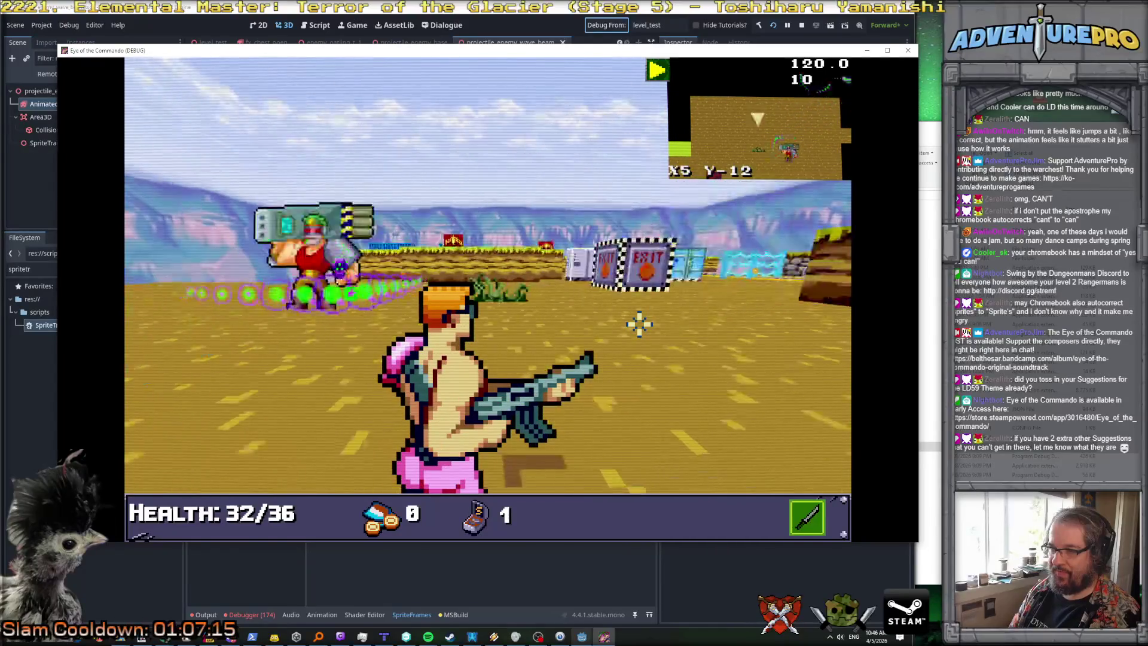
key("a")
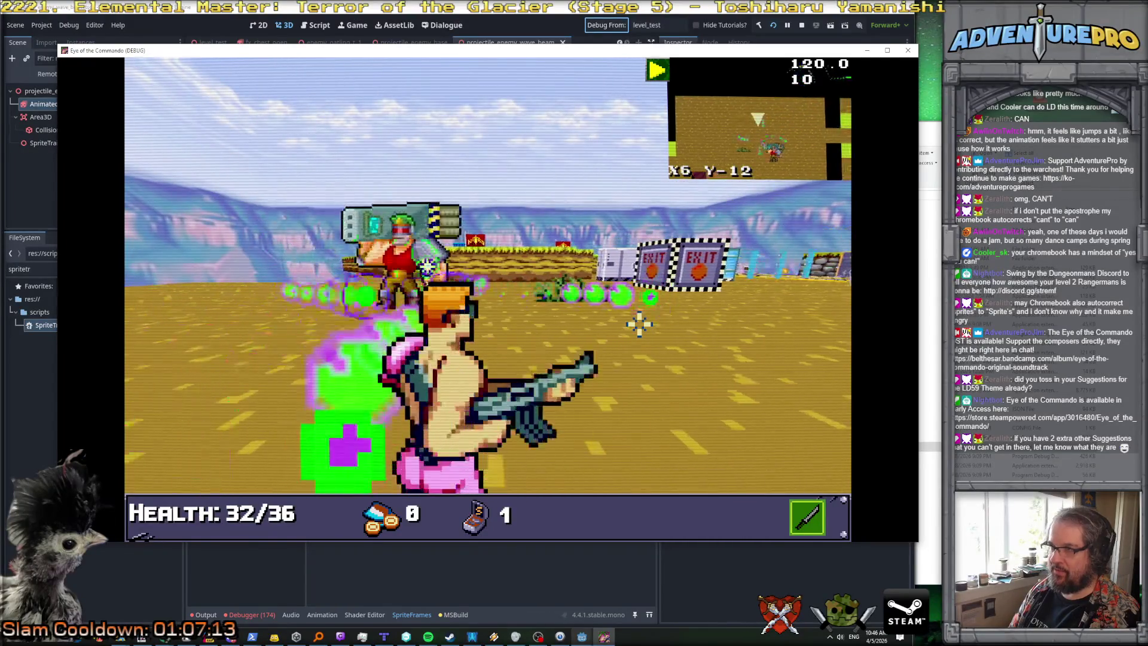
key("a")
key("Left")
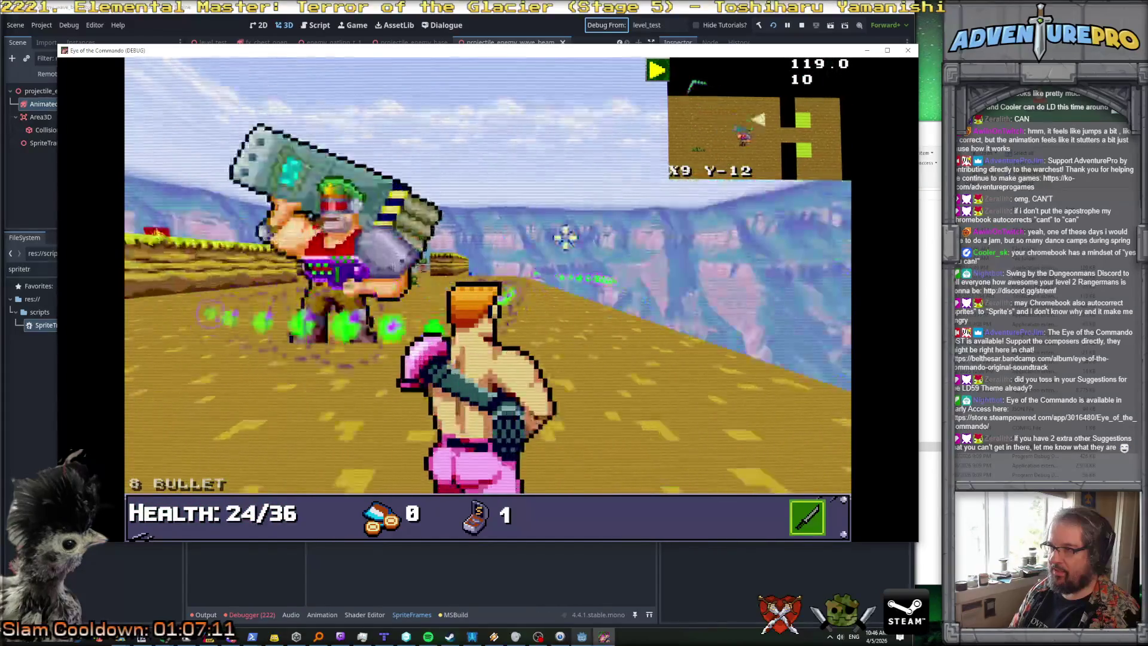
key("a")
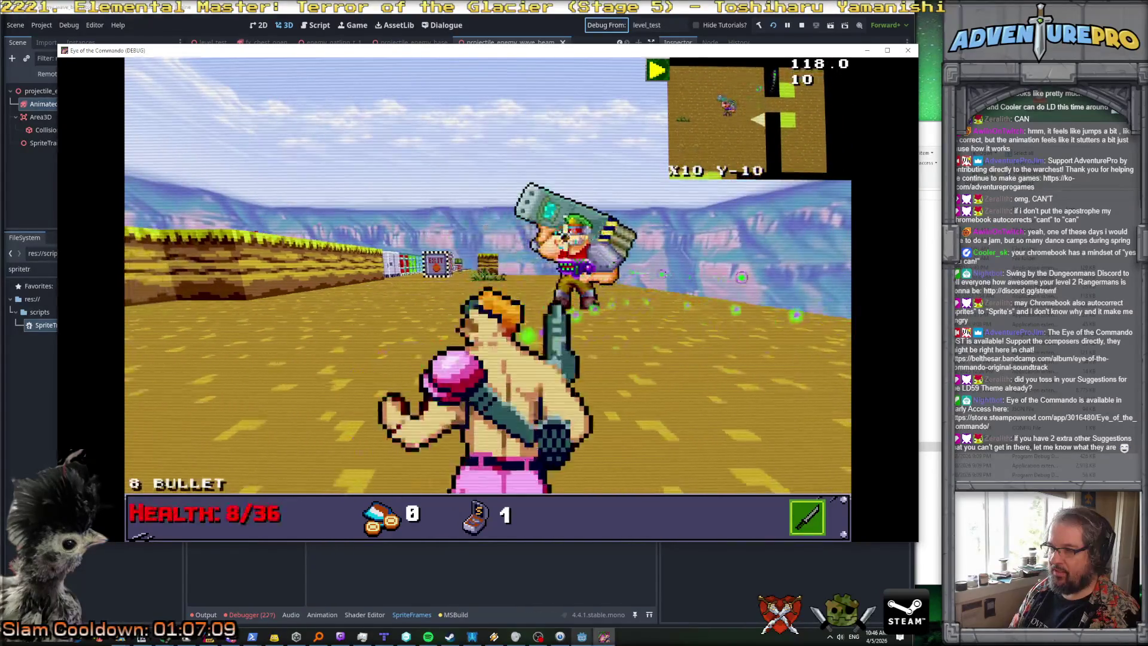
key("a")
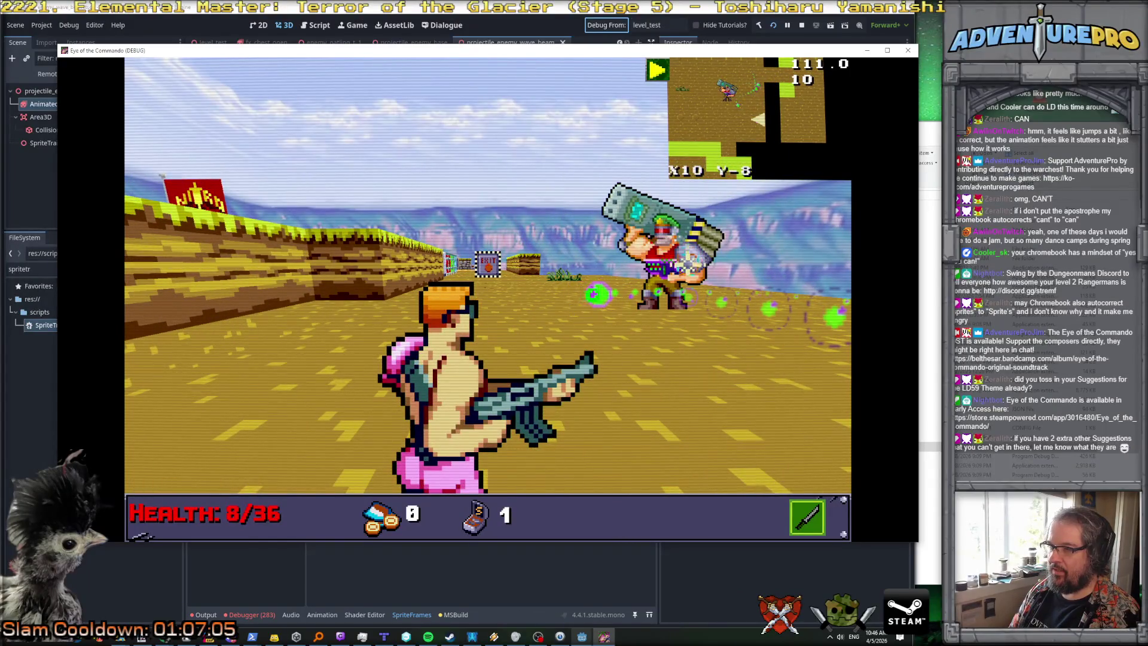
key("Right")
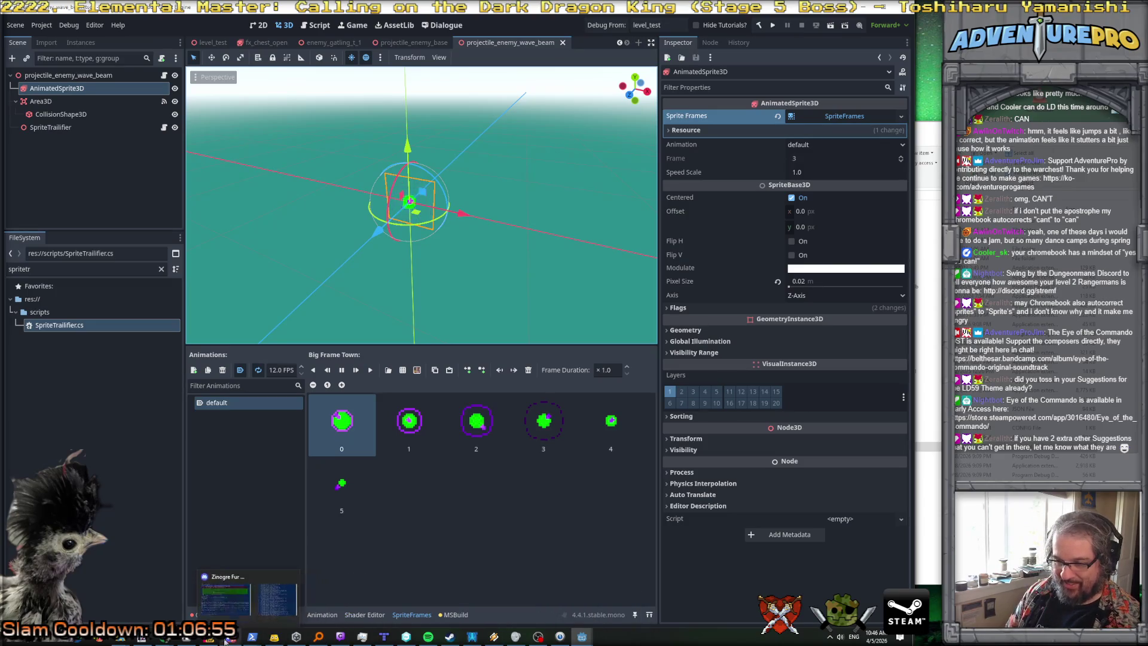
Step: In SpriteTrailifier.cs, set newSprite.TextureFilter to Nearest after the Texture assignment
left_click(251, 638)
scroll(509, 287, "up", 15)
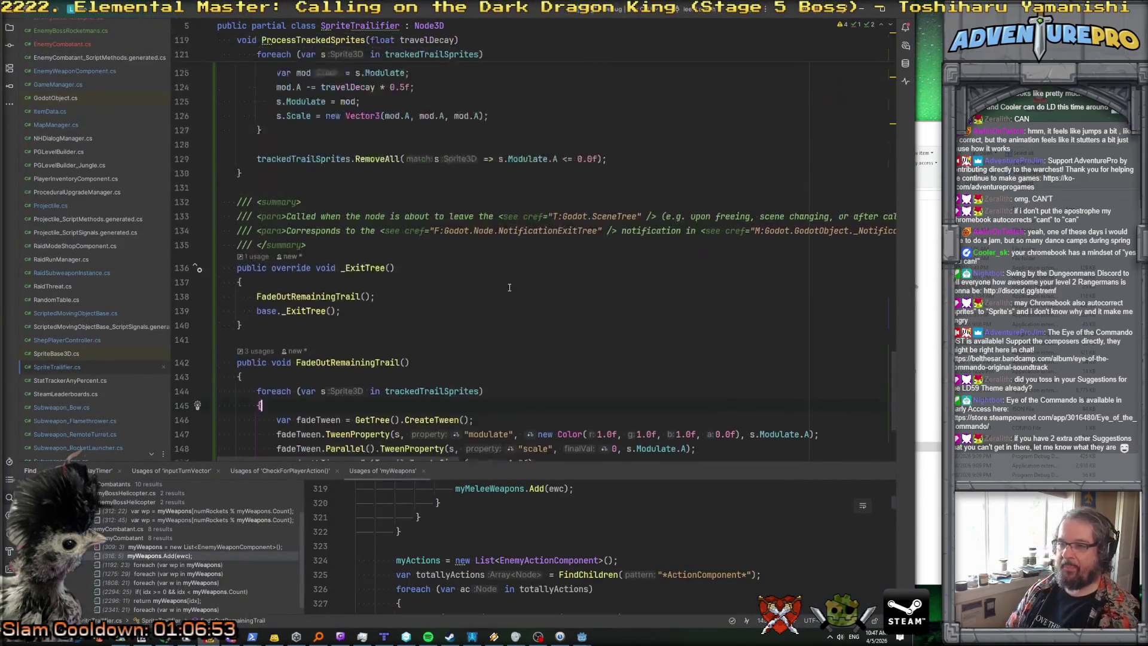
scroll(509, 288, "down", 4)
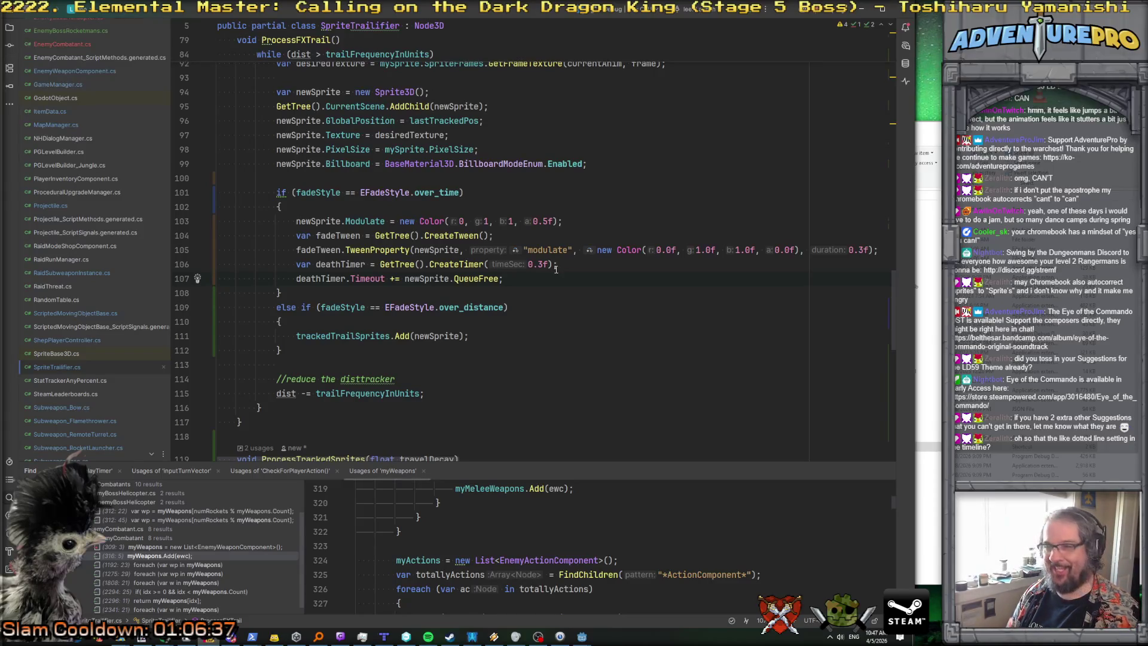
scroll(583, 265, "up", 4)
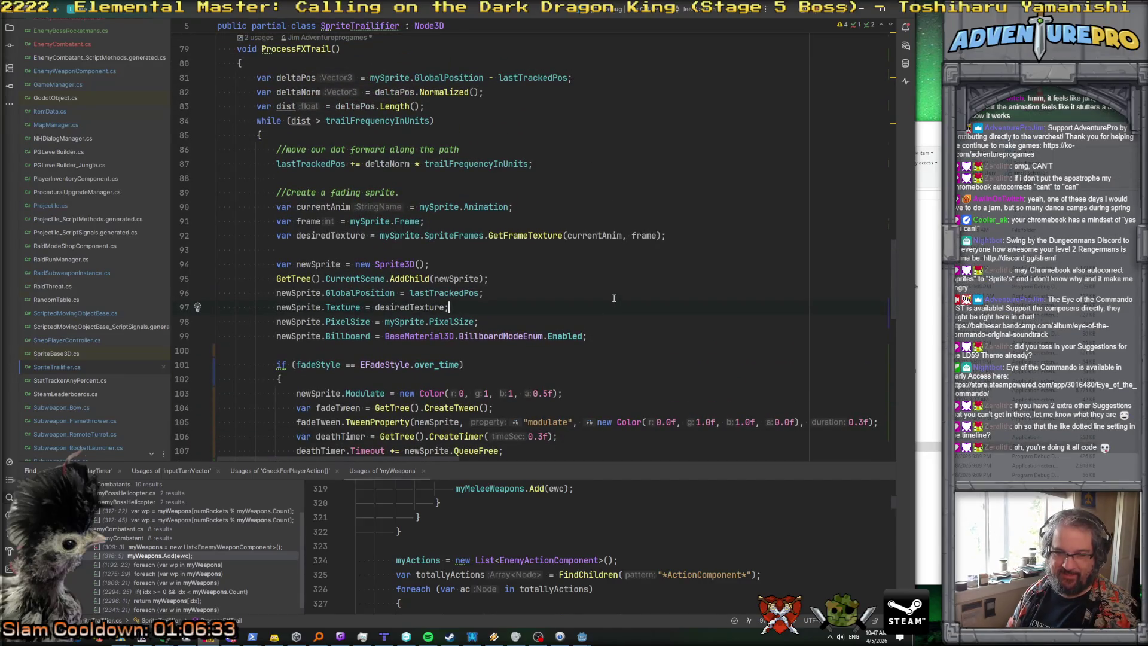
key("Return")
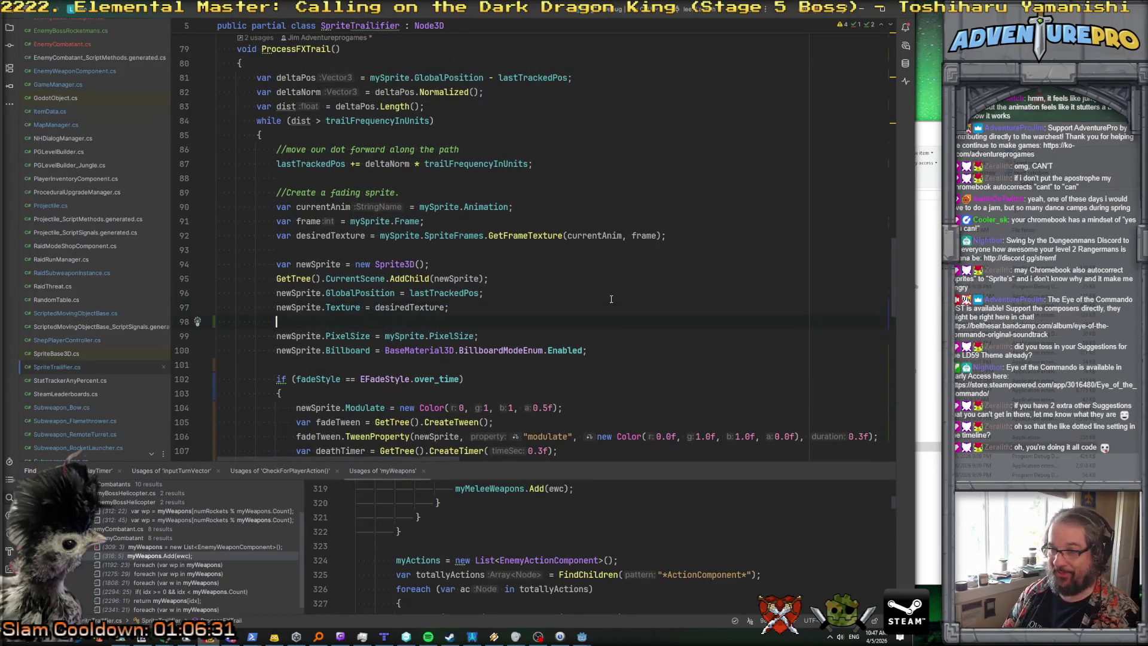
type("newSpo  .")
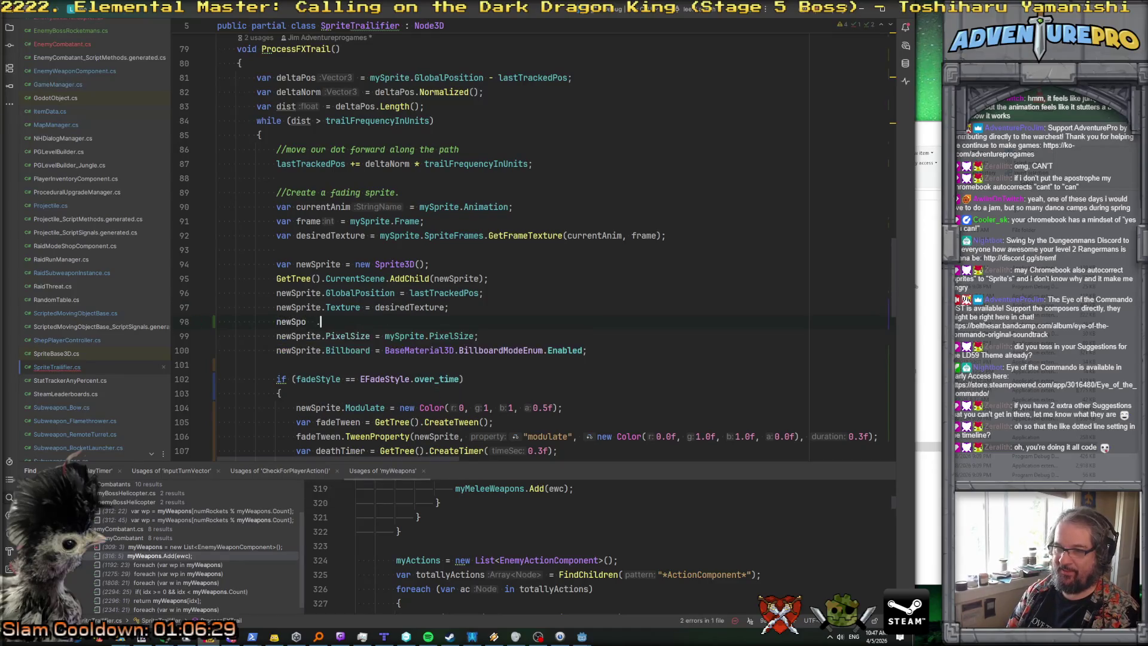
type("ite.")
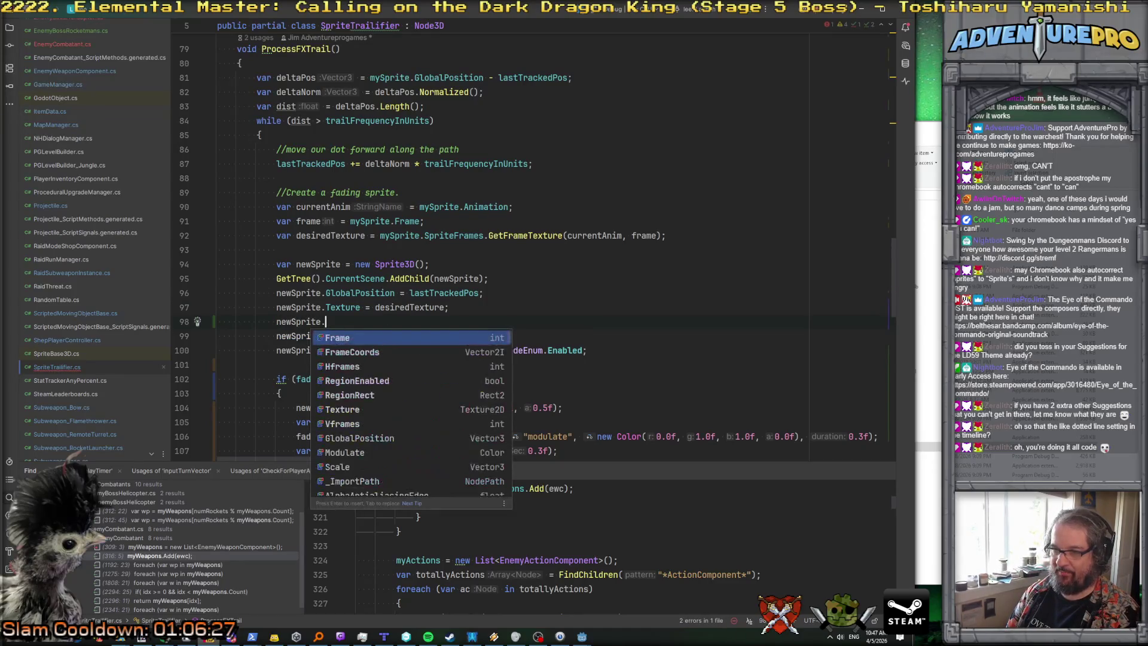
type("filte")
key("Return")
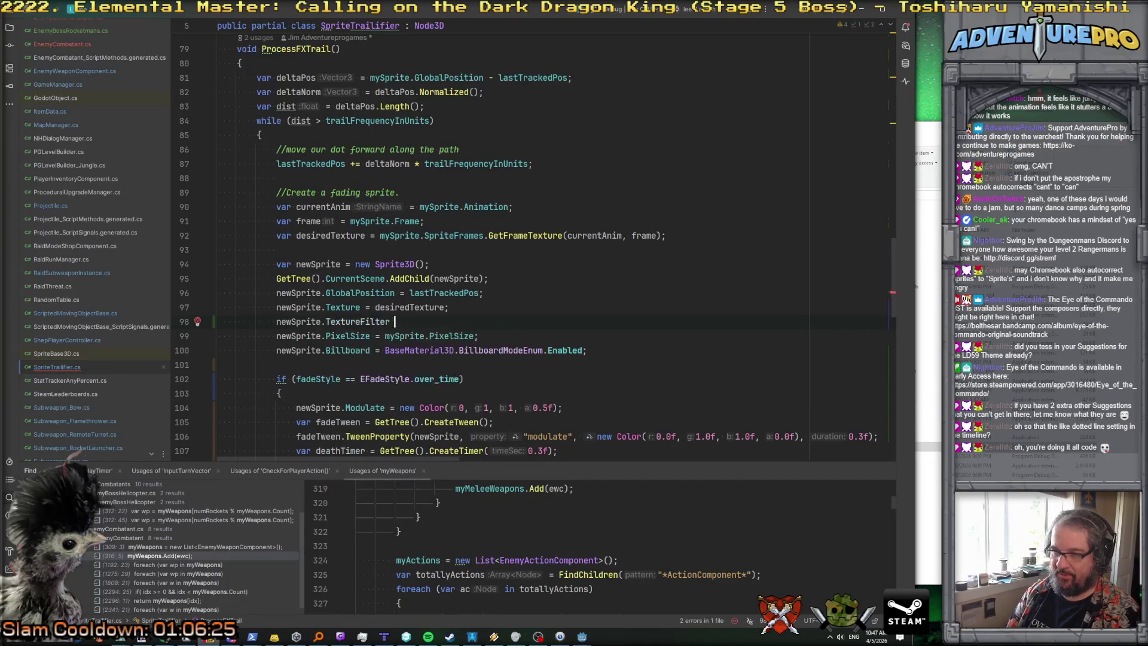
type("=")
key("Down")
key("Down")
key("Down")
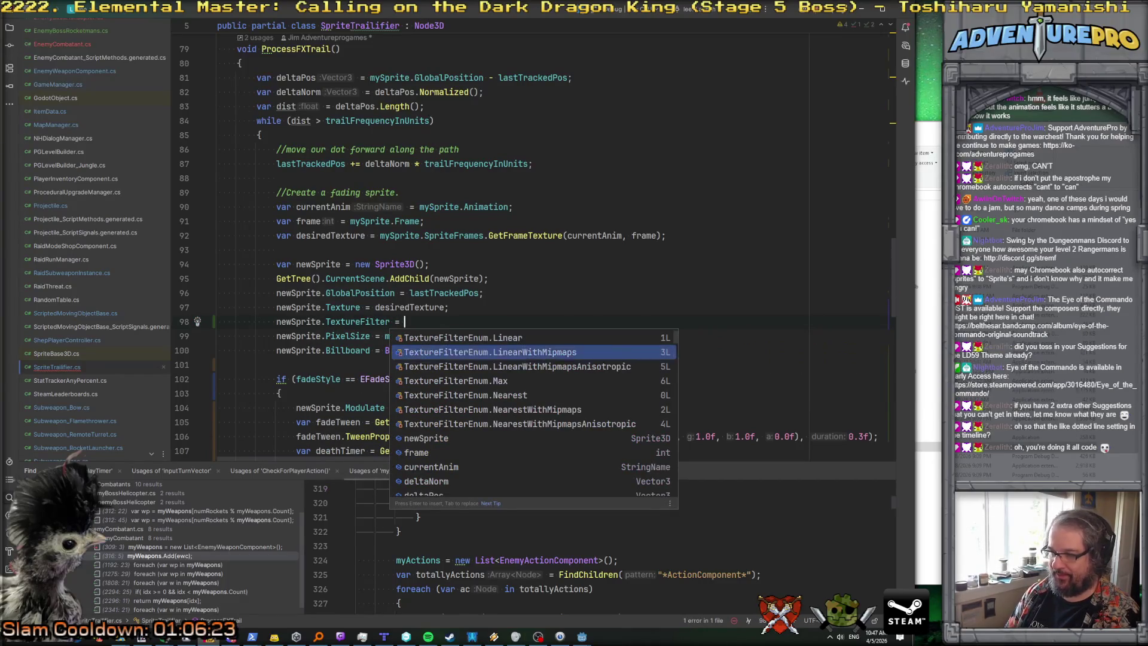
key("Return")
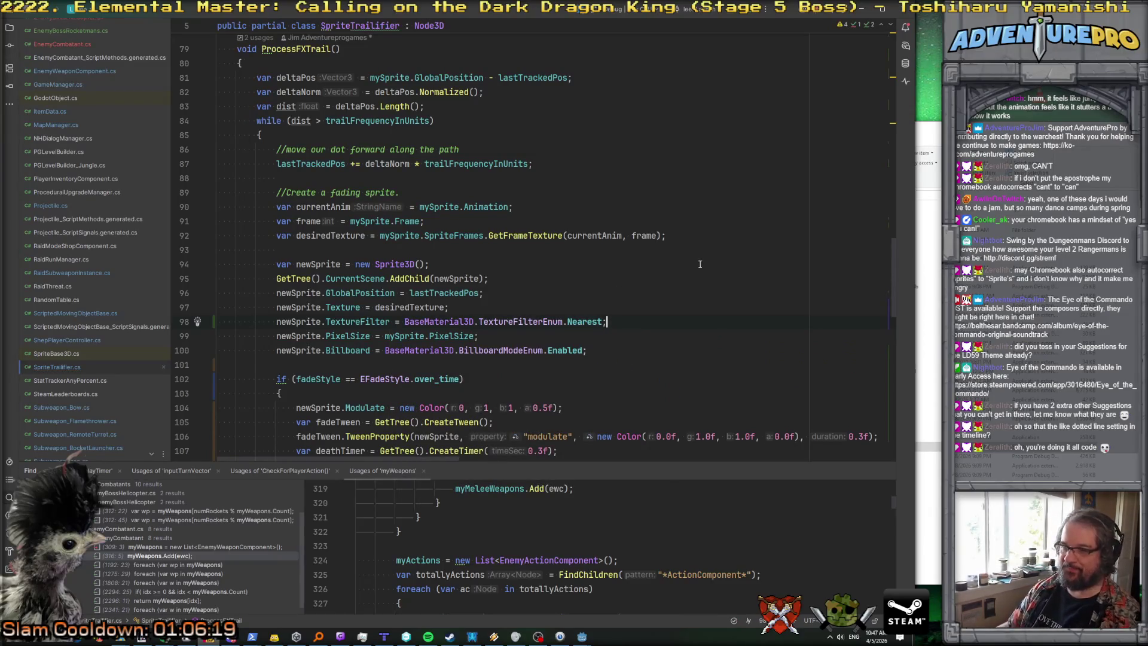
Step: Review the cyan Color(0, 1, 1, 0.5f) starting fade colour values further down the script
scroll(660, 290, "down", 3)
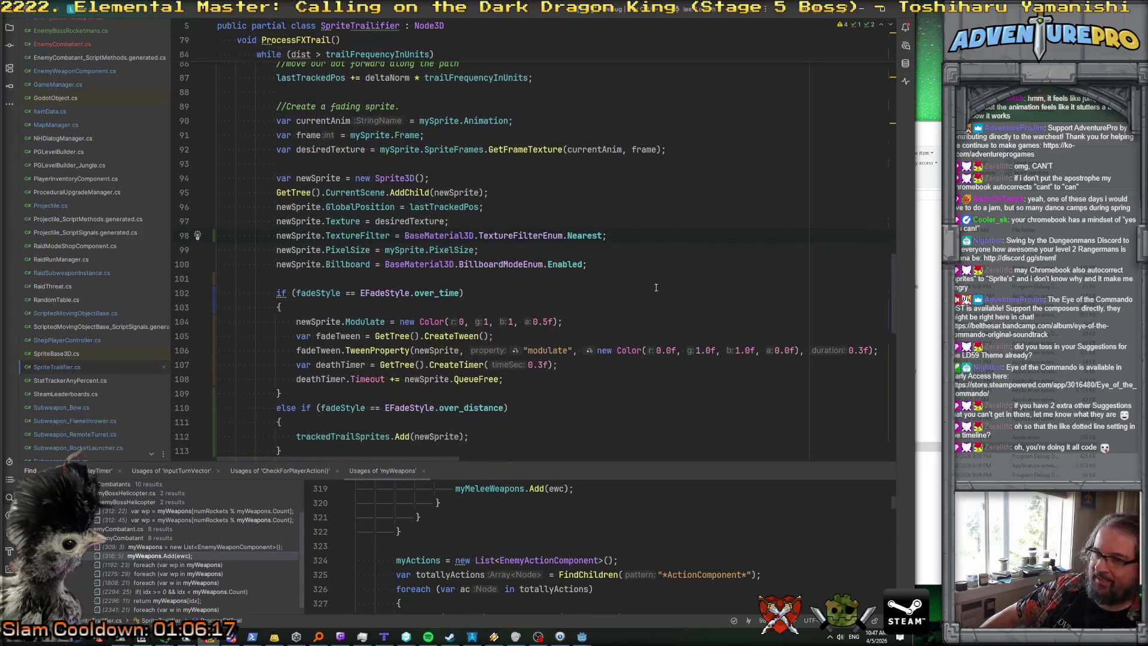
scroll(656, 288, "down", 1)
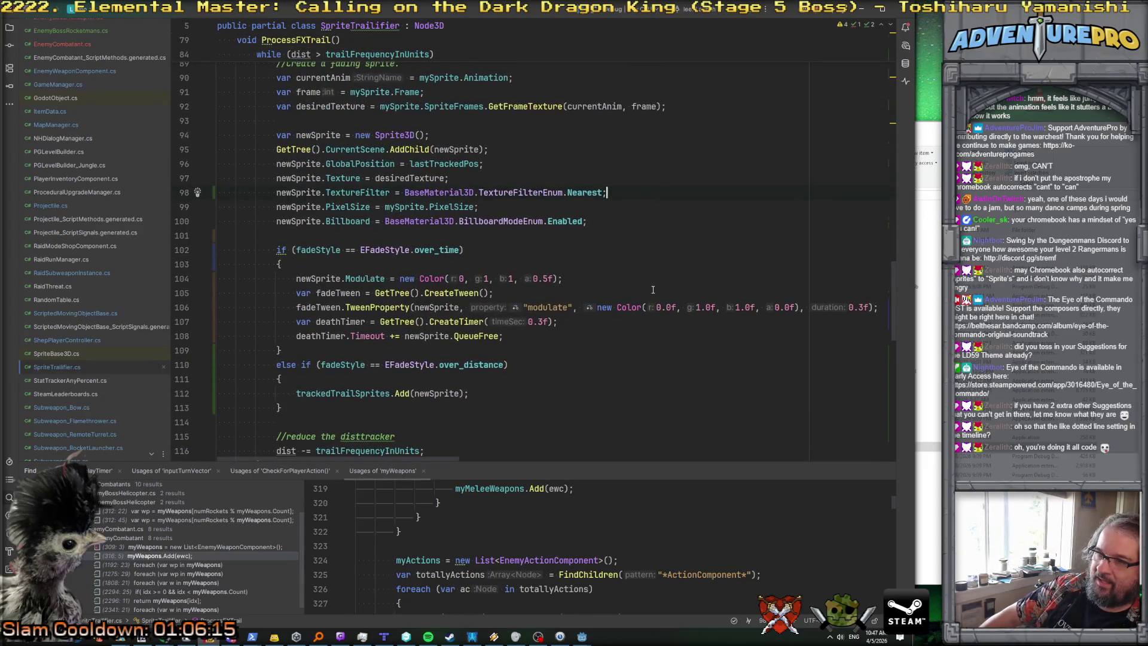
left_click(517, 278)
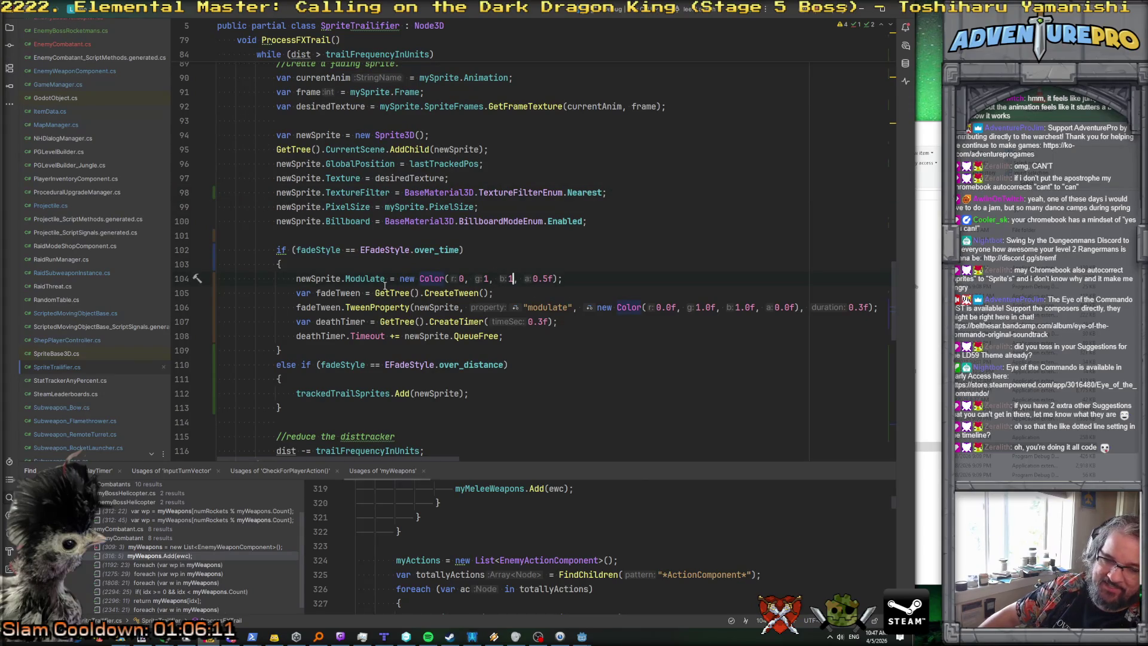
scroll(539, 277, "down", 3)
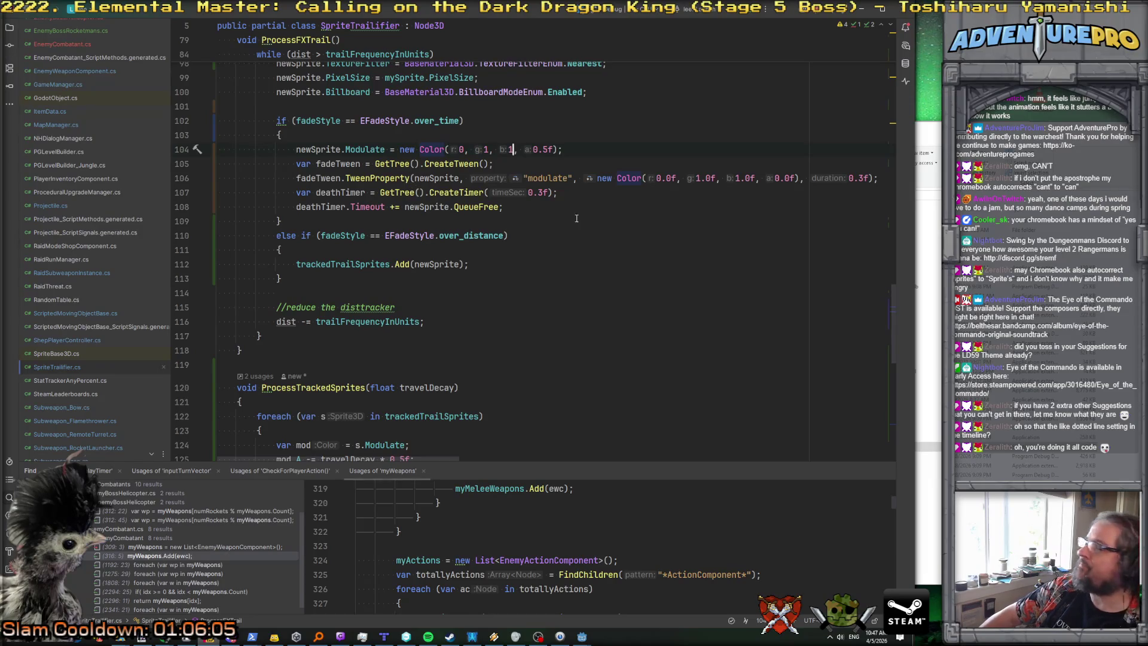
scroll(604, 201, "up", 20)
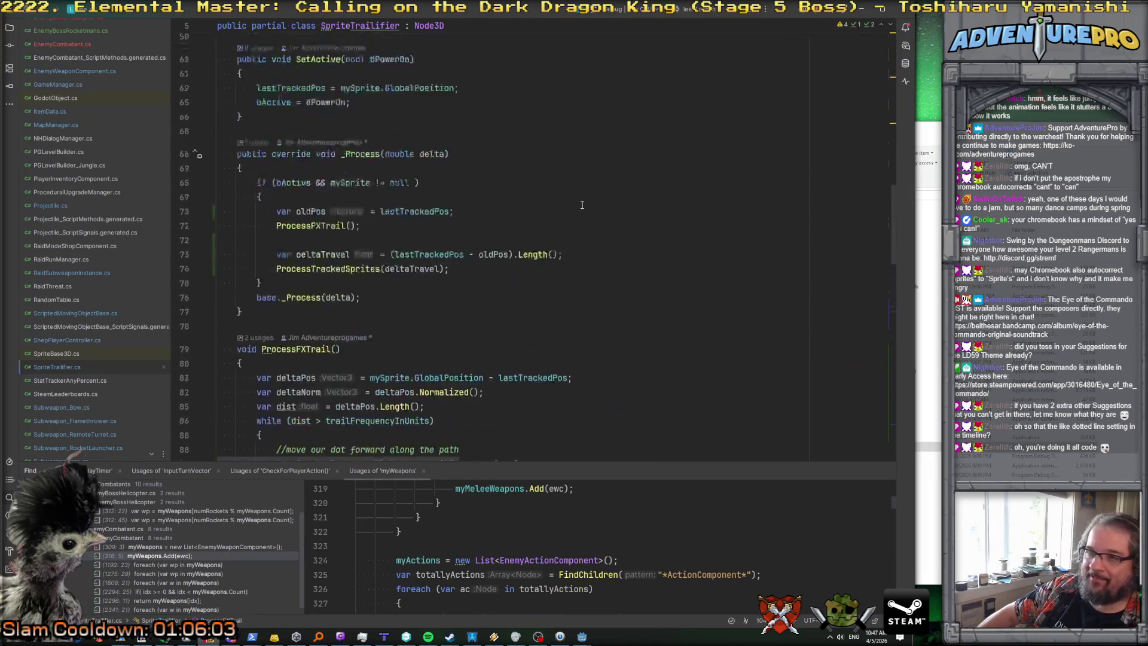
scroll(568, 206, "down", 2)
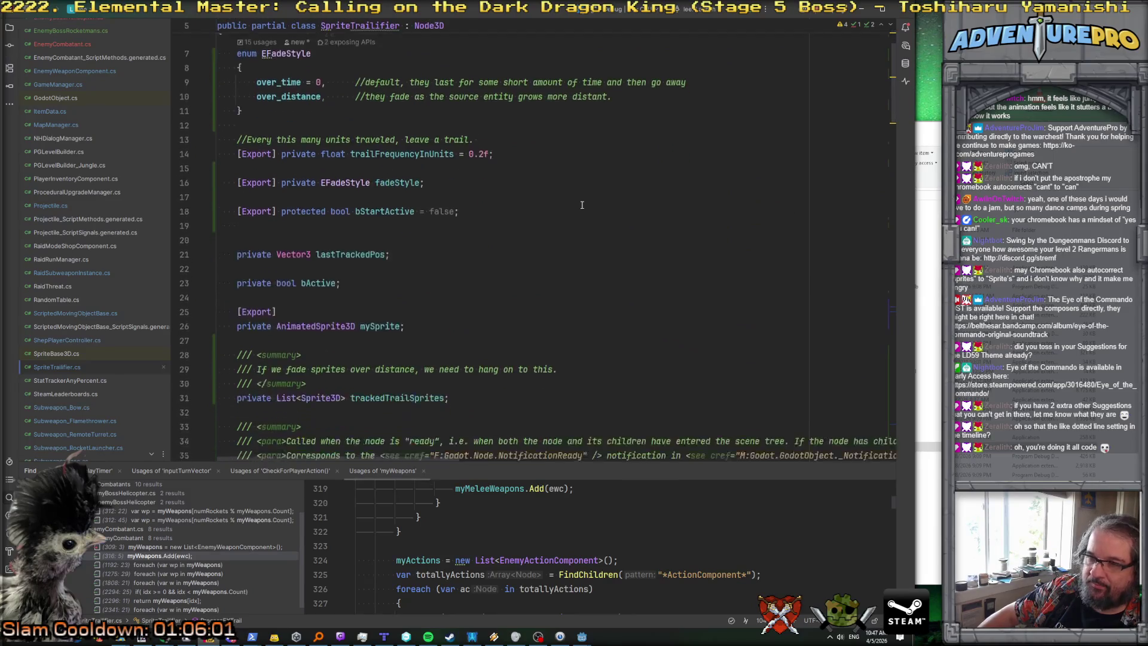
Step: Add [Export] protected Color trailColor = new Color(0, 1, 1, 0.5f) below bStartActive
left_click(546, 203)
key("Return")
key("Return")
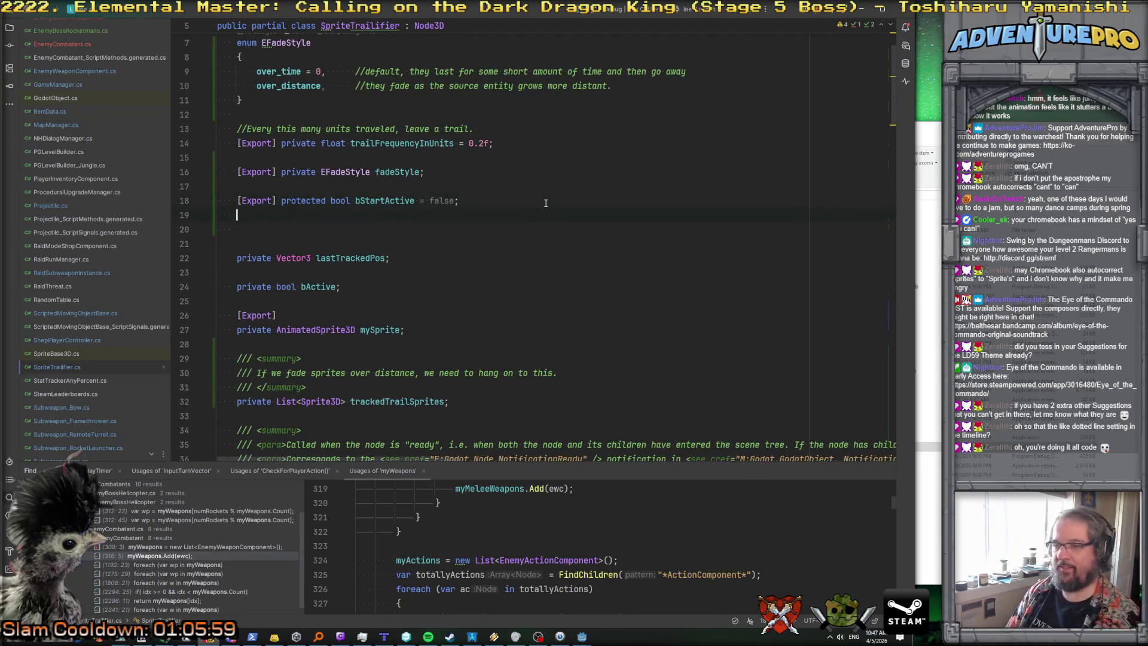
type("[Ex")
key("Return")
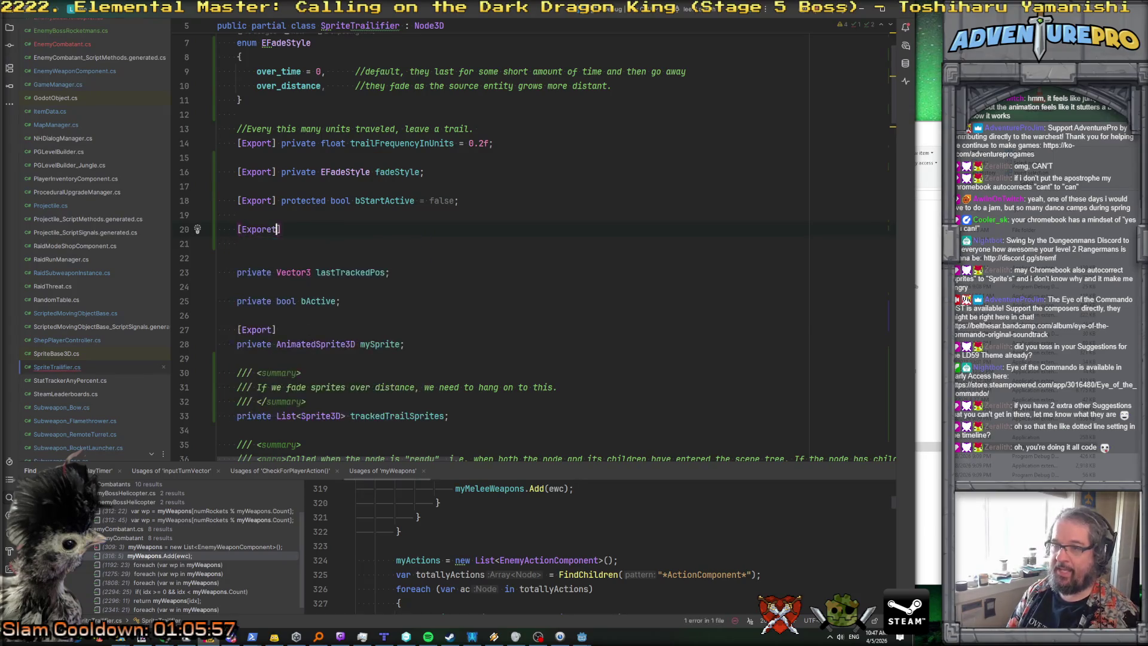
type("pr")
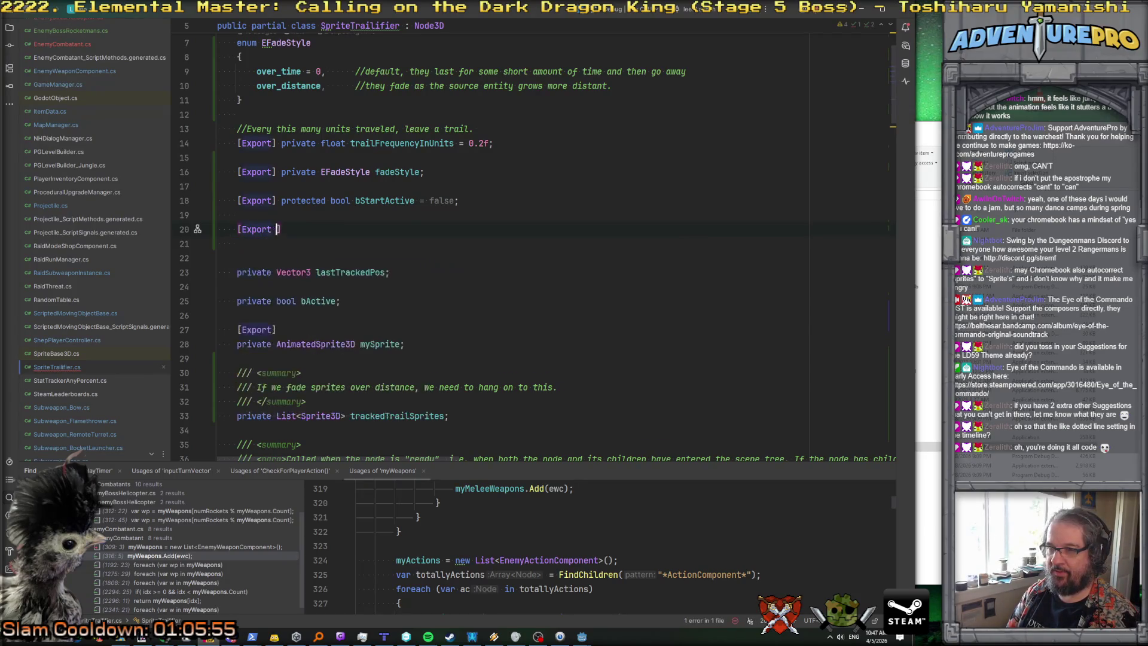
key("BackSpace")
key("BackSpace")
key("BackSpace")
type("protected ")
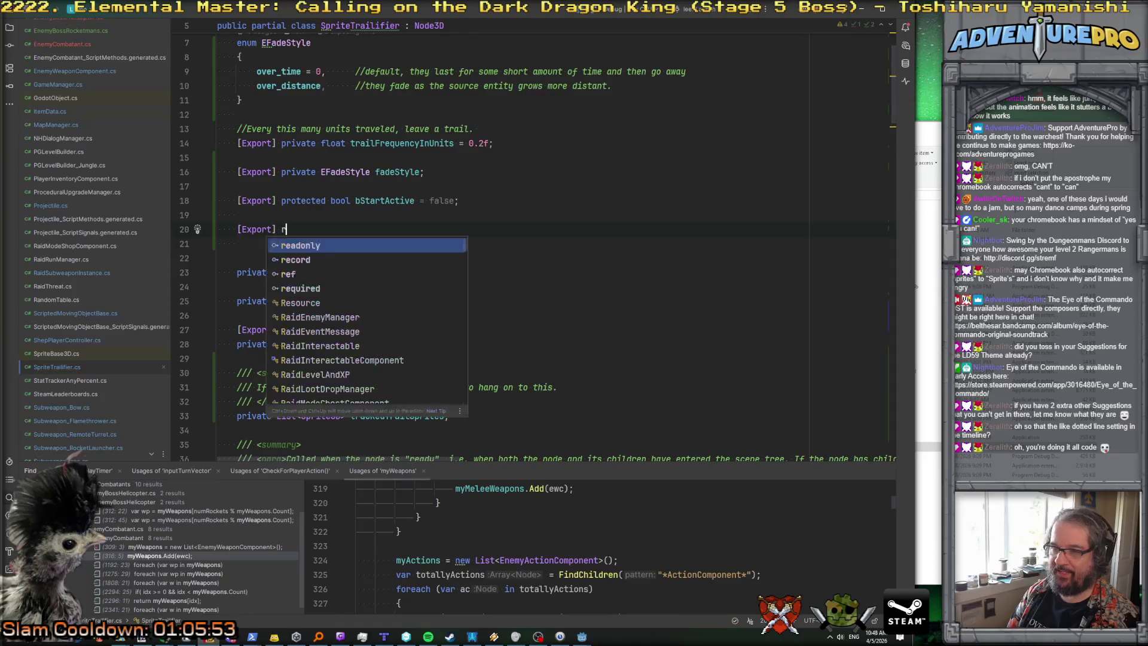
type("Col")
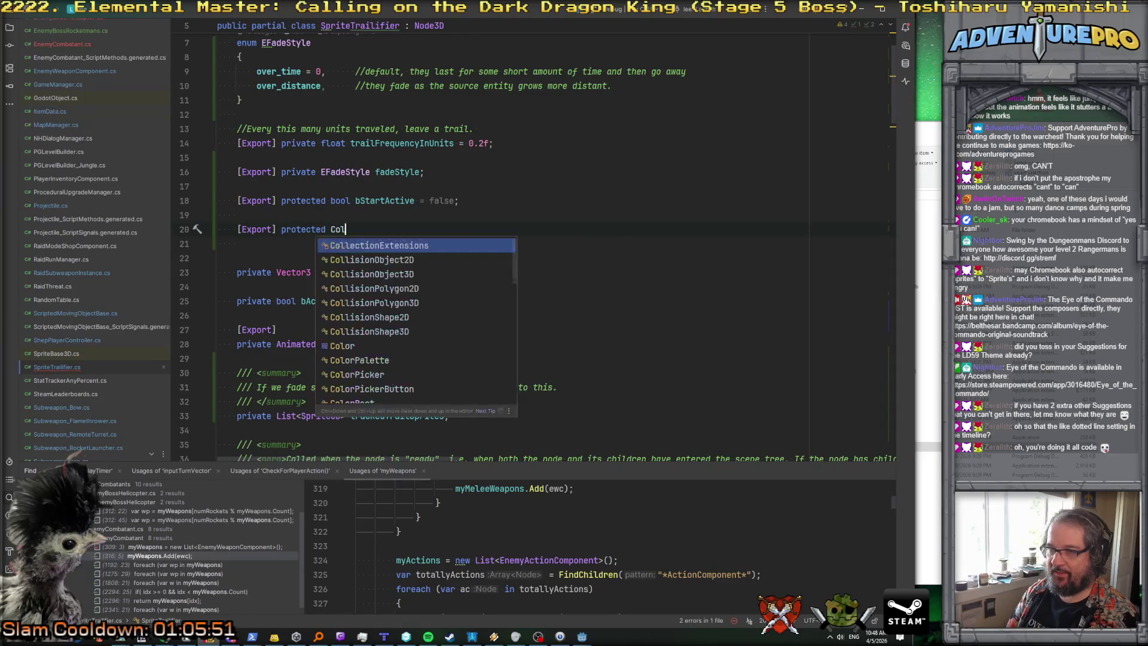
type("or trai")
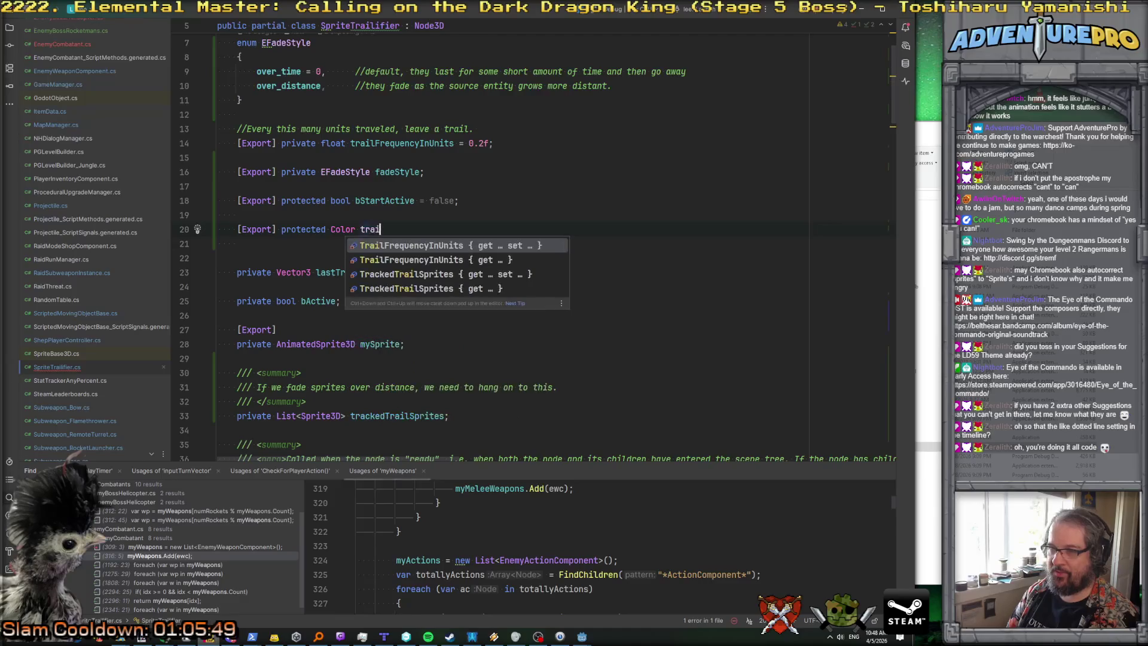
type("lColor = new ")
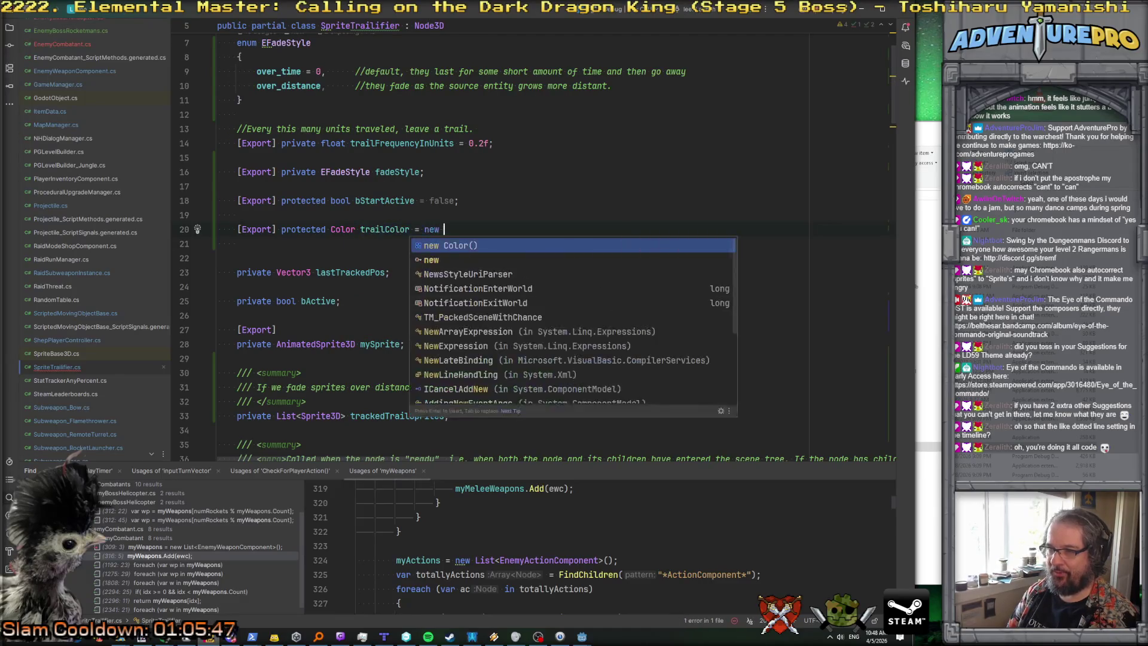
type("Color(0, 1, 1,")
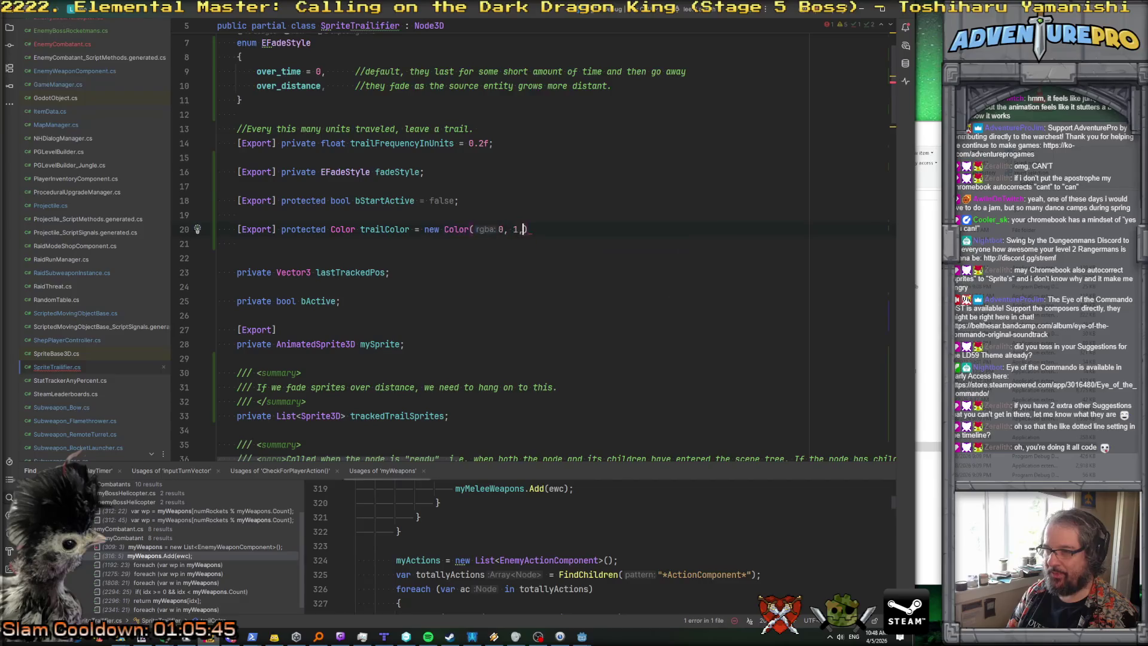
type(" 0")
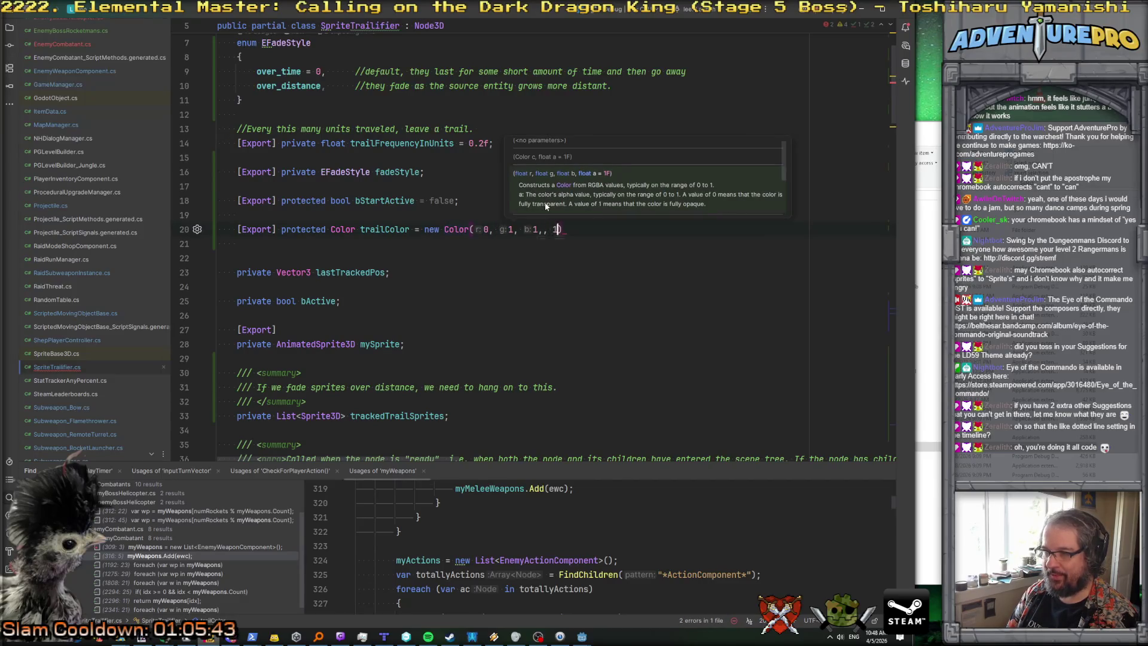
type(".5f);")
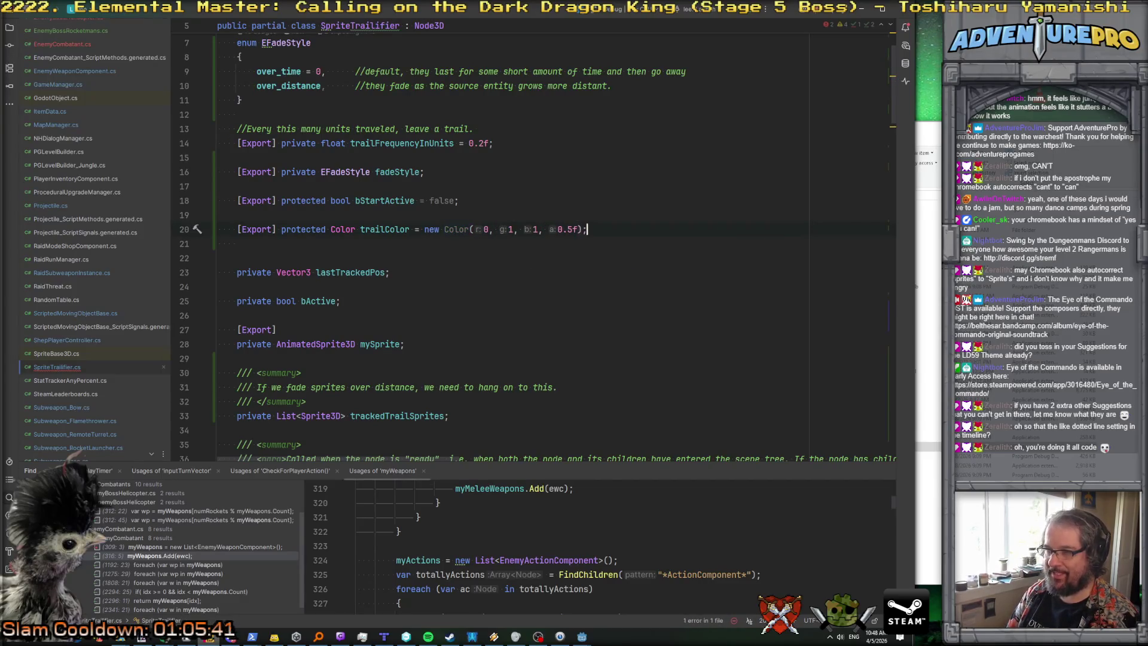
Step: Replace the hard-coded cyan Modulate colour on line 106 with trailColor
key("ctrl+f")
double_click(382, 229)
key("ctrl+d")
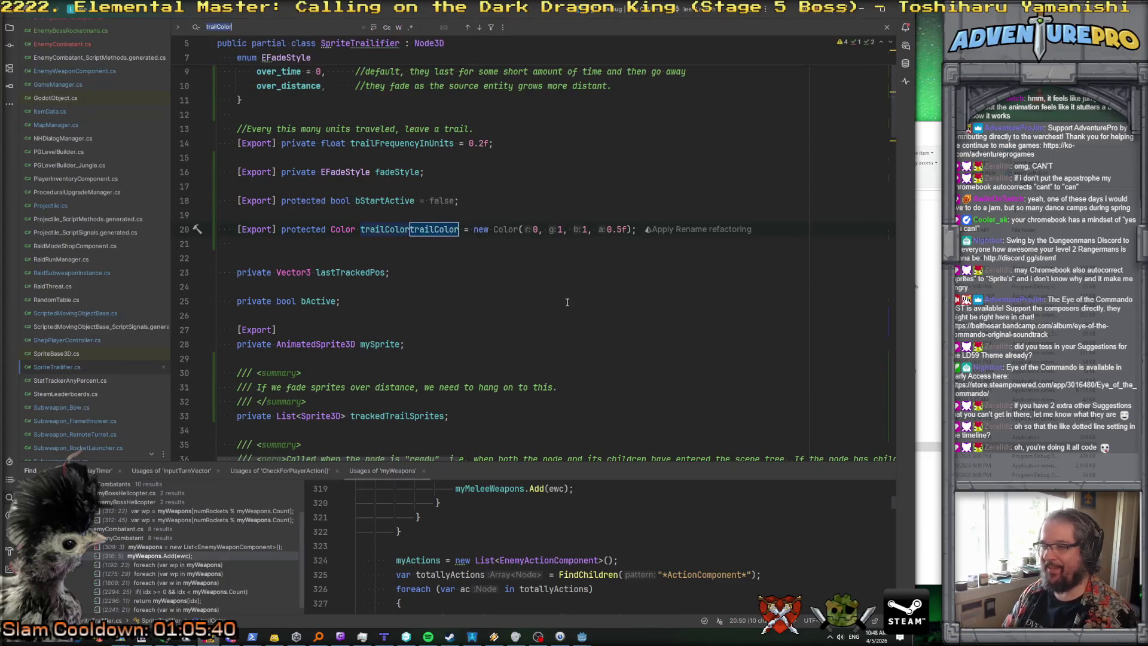
left_click(414, 220)
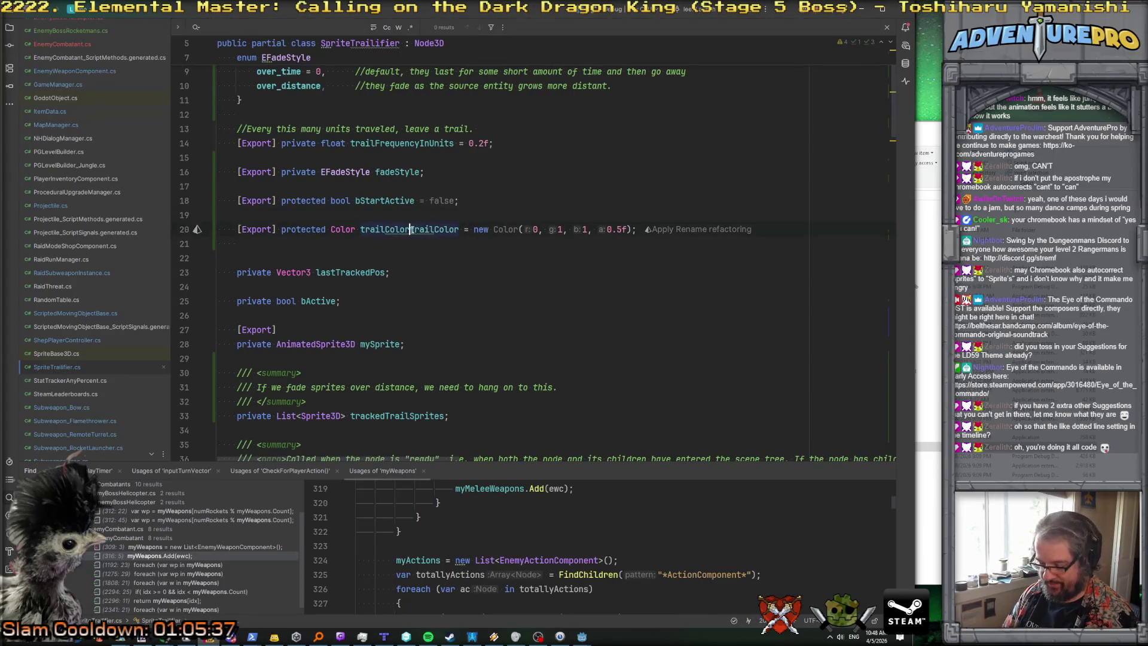
key("ctrl+z")
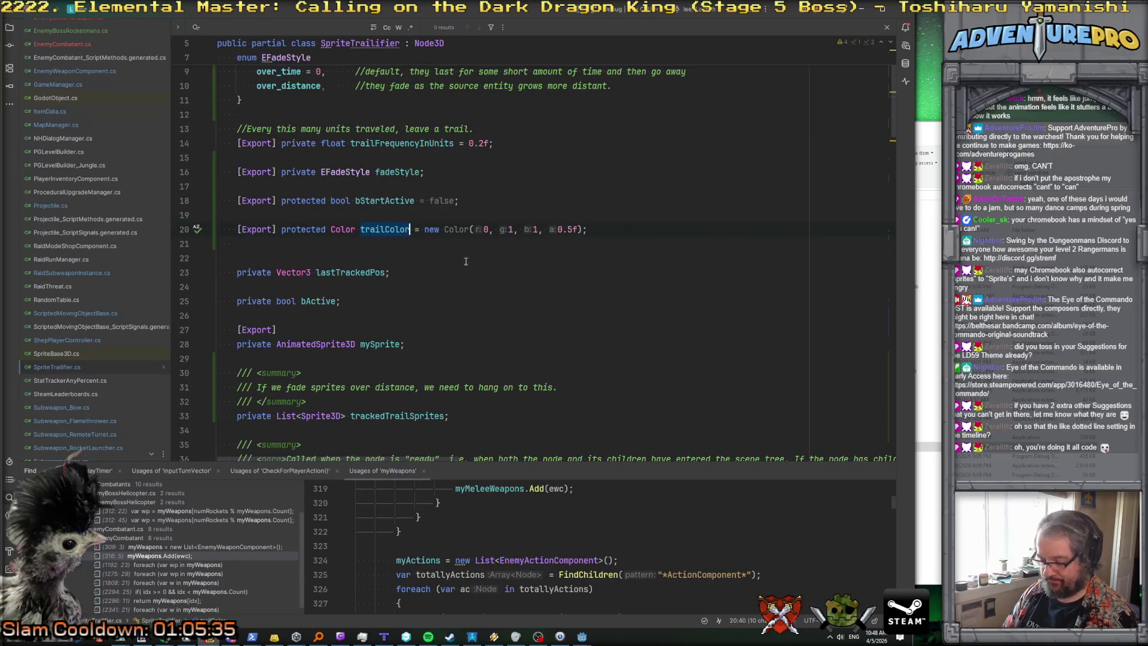
scroll(543, 292, "down", 20)
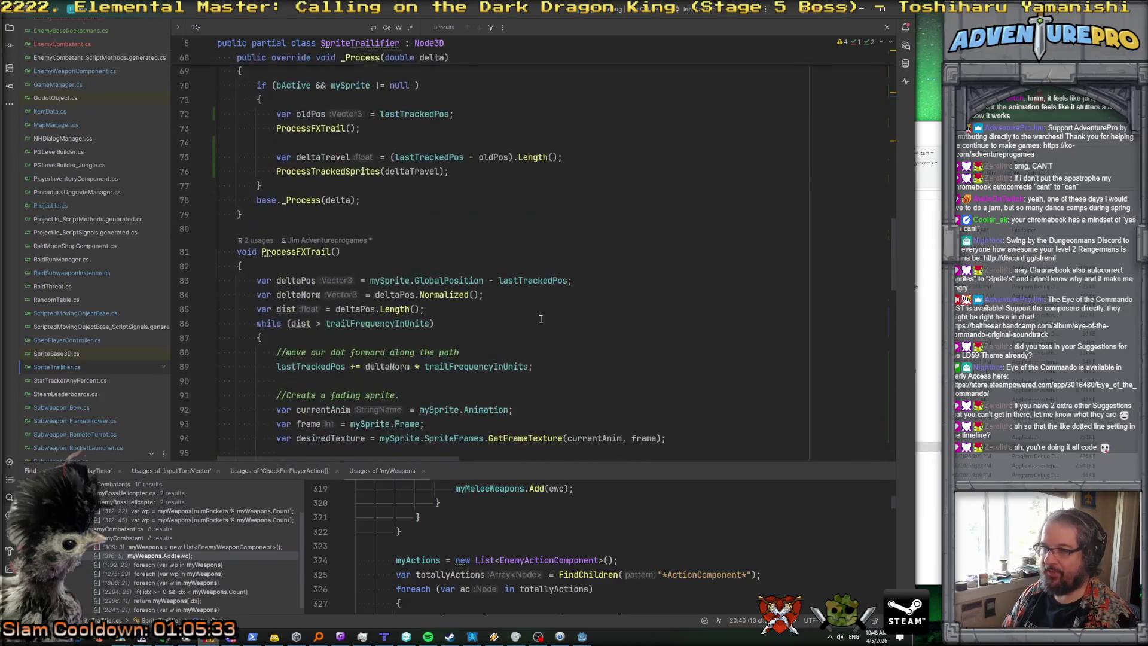
scroll(505, 260, "down", 3)
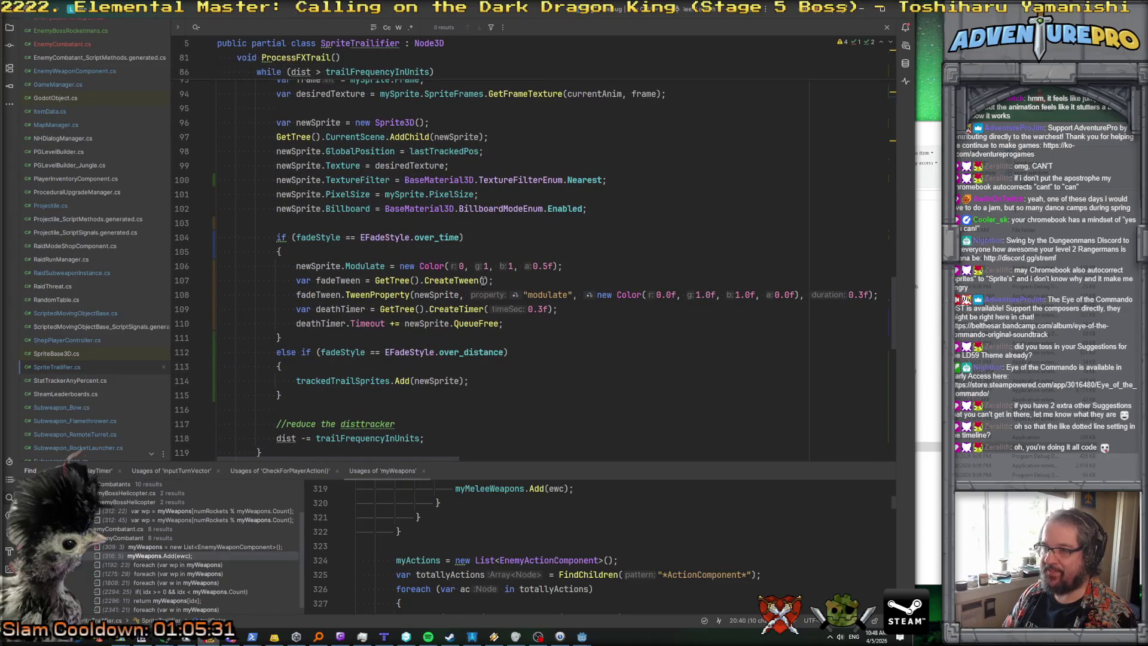
left_click_drag(396, 266, 565, 265)
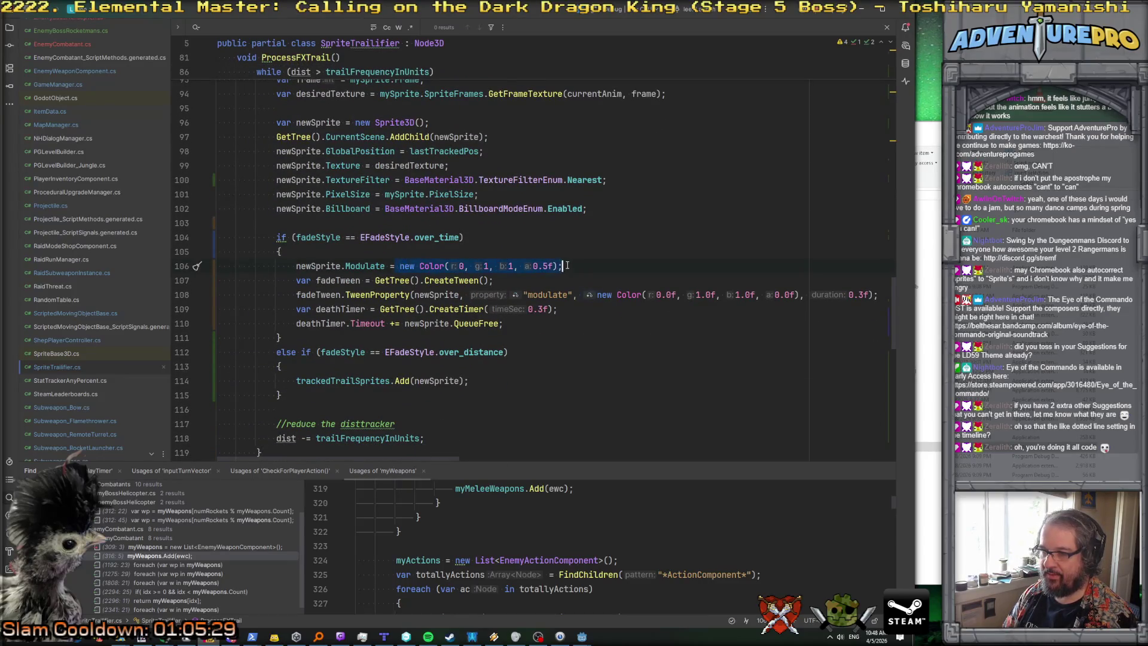
type("trailColor")
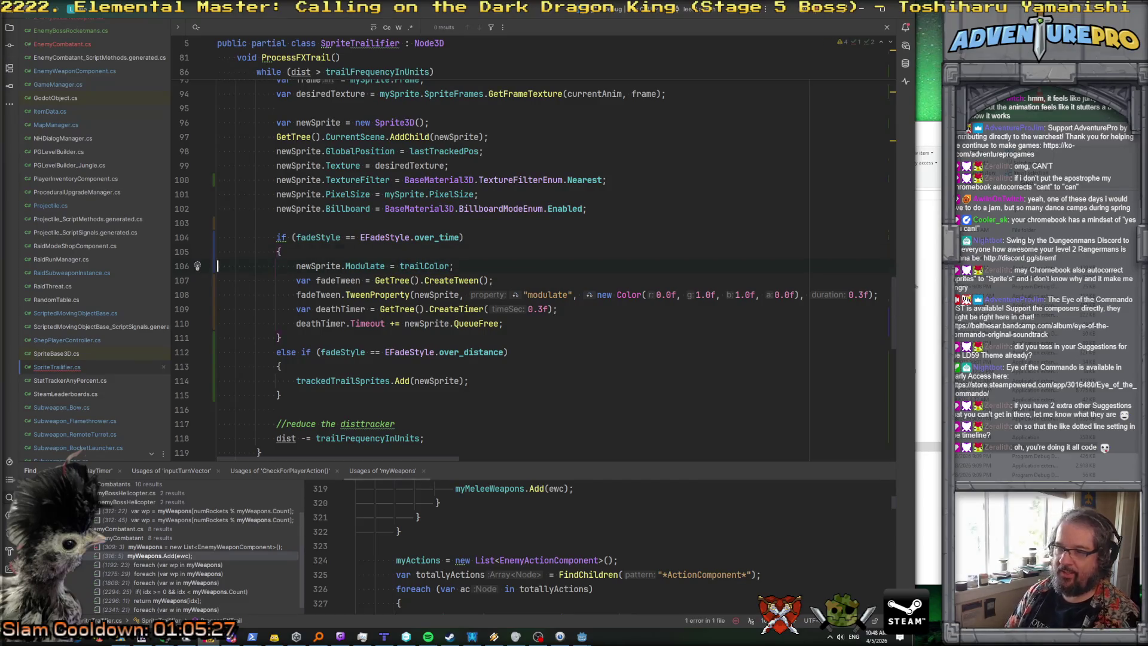
Step: Move the Modulate = trailColor line above the fade-style check, then return to Godot
key("Home")
key("Home")
key("shift+Down")
key("ctrl+c")
key("Up")
key("Up")
key("Up")
key("ctrl+v")
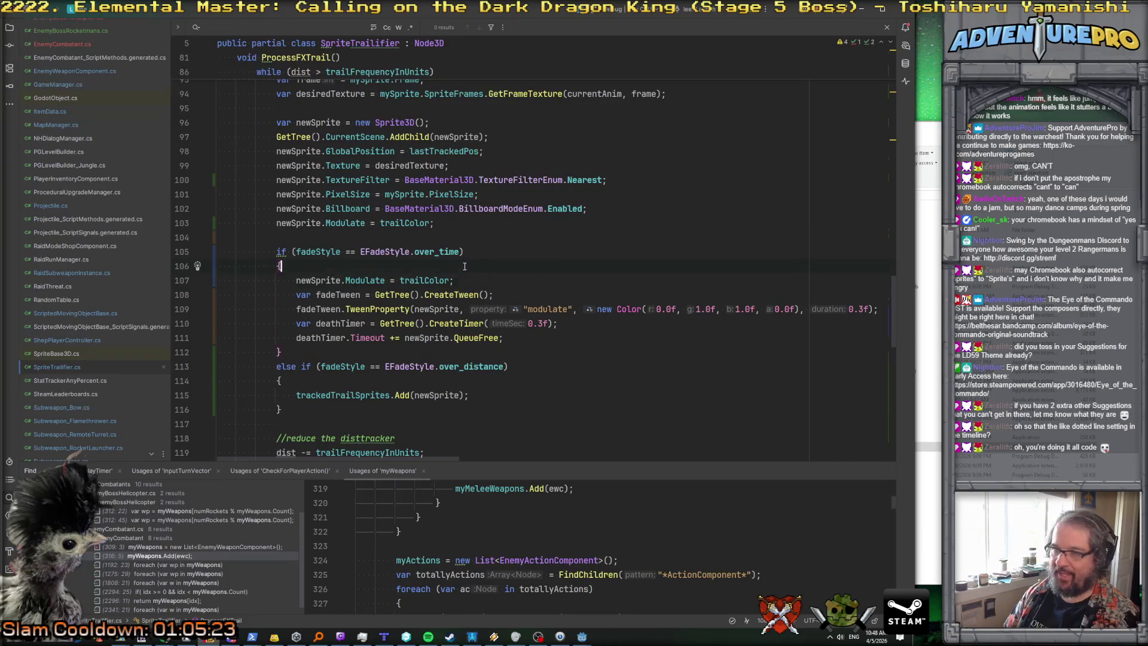
key("ctrl+x")
scroll(464, 266, "up", 5)
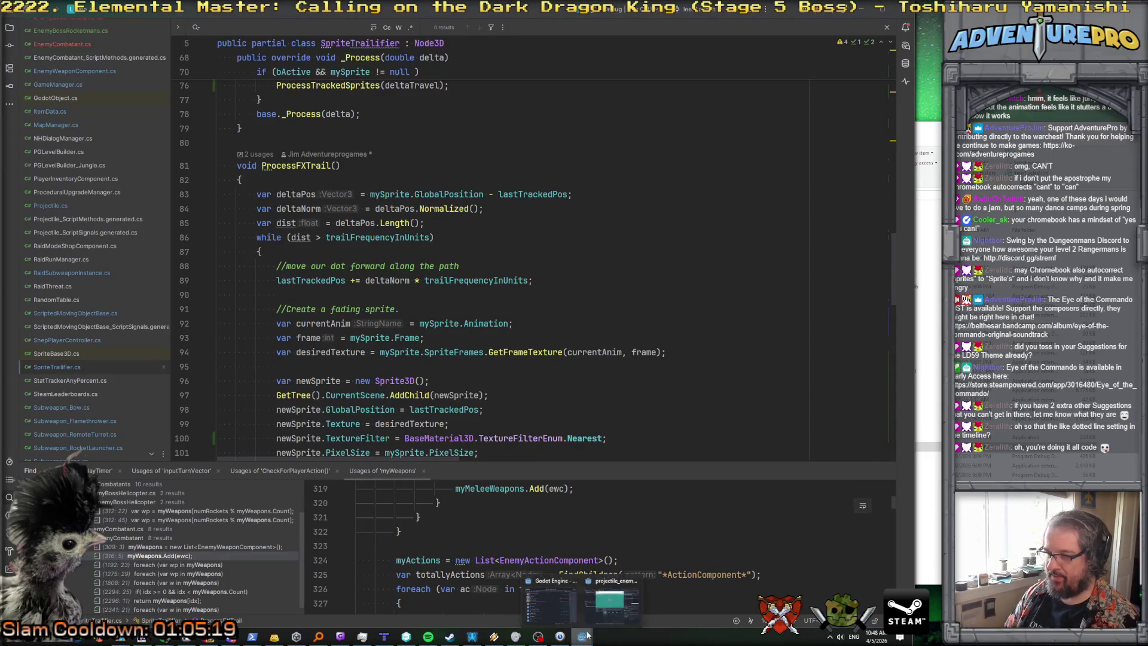
left_click(611, 602)
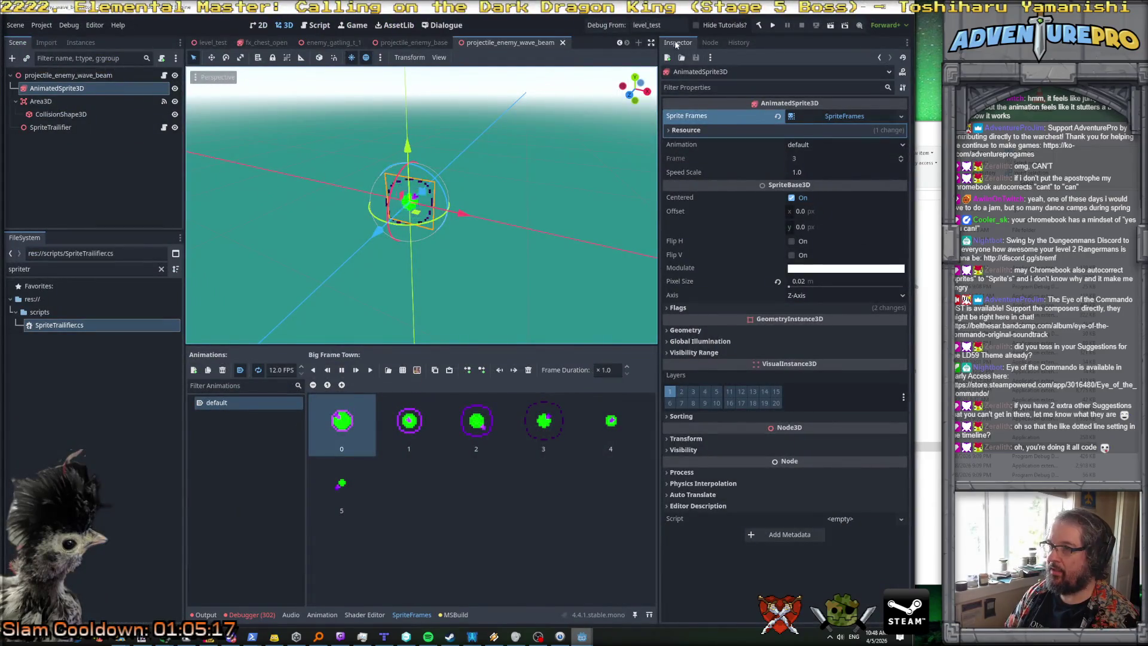
Step: Rebuild the project and set SpriteTrailifier's Trail Color to opaque purple #9500e4
left_click(758, 26)
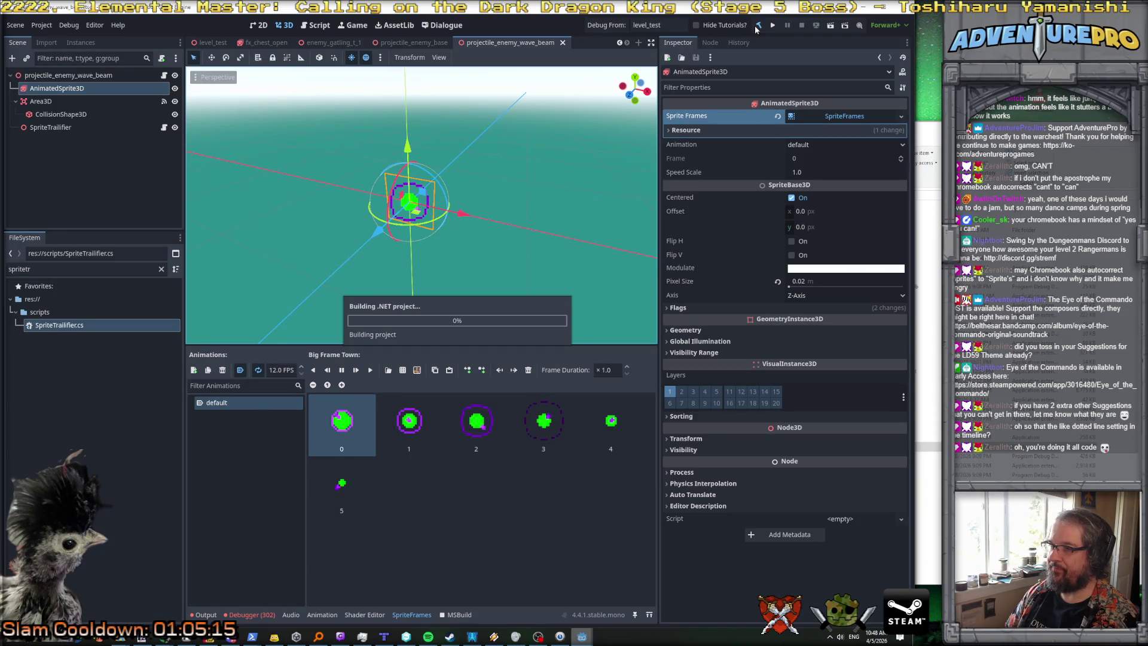
left_click(59, 128)
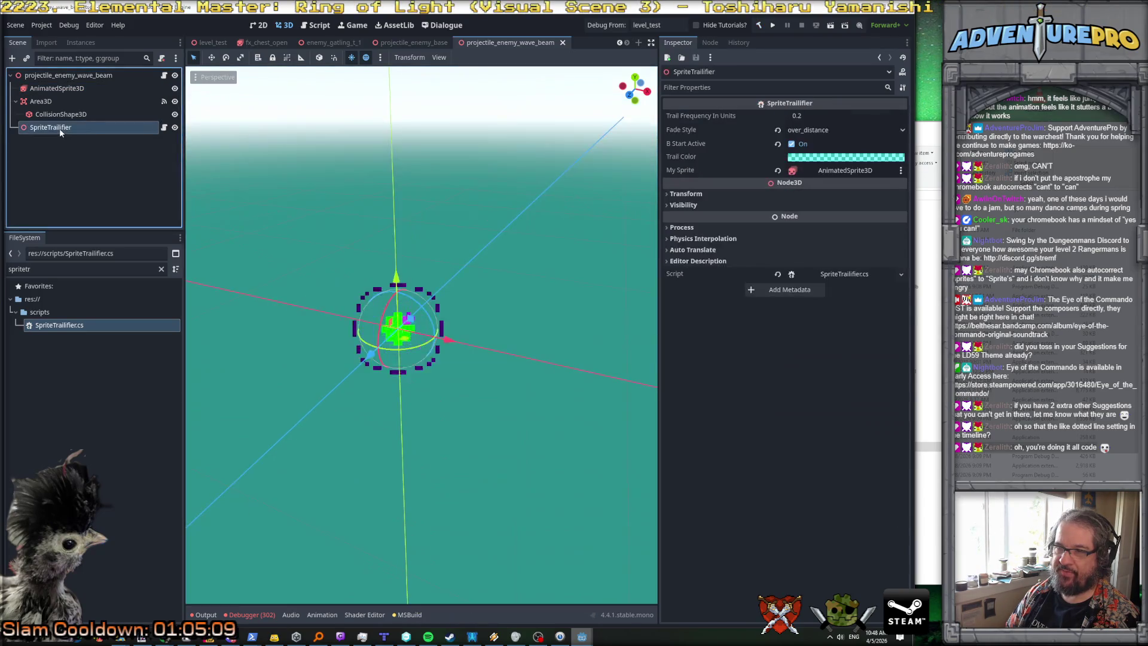
left_click(825, 157)
left_click(825, 336)
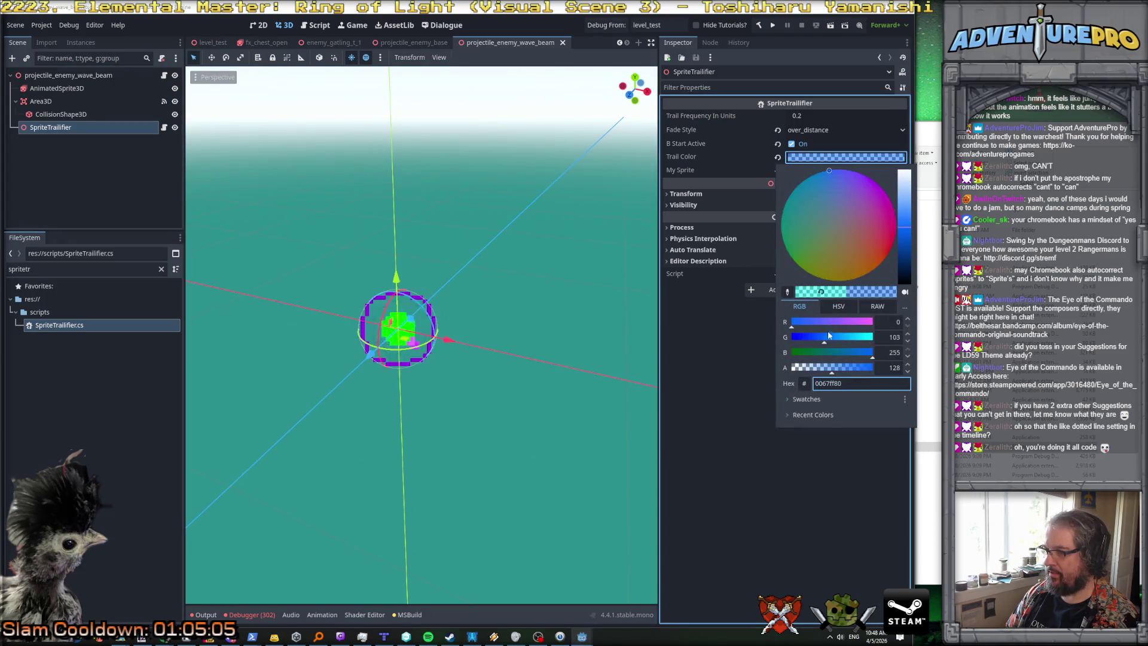
left_click(886, 195)
left_click(907, 245)
left_click_drag(907, 245, 909, 252)
left_click_drag(831, 367, 886, 354)
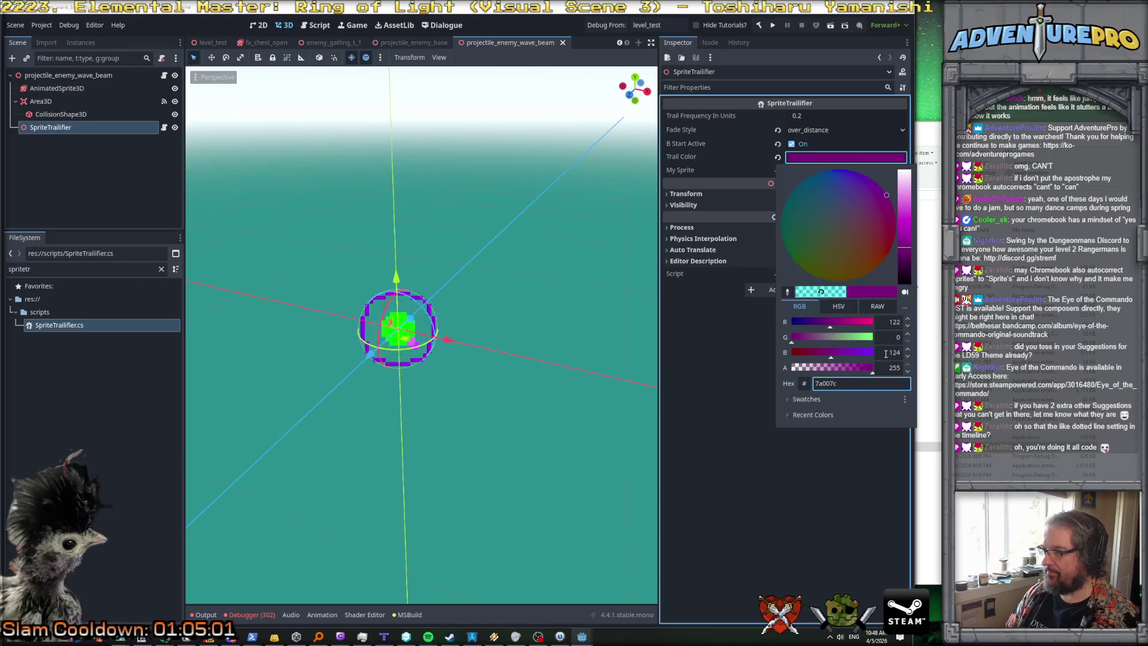
left_click_drag(907, 258, 910, 221)
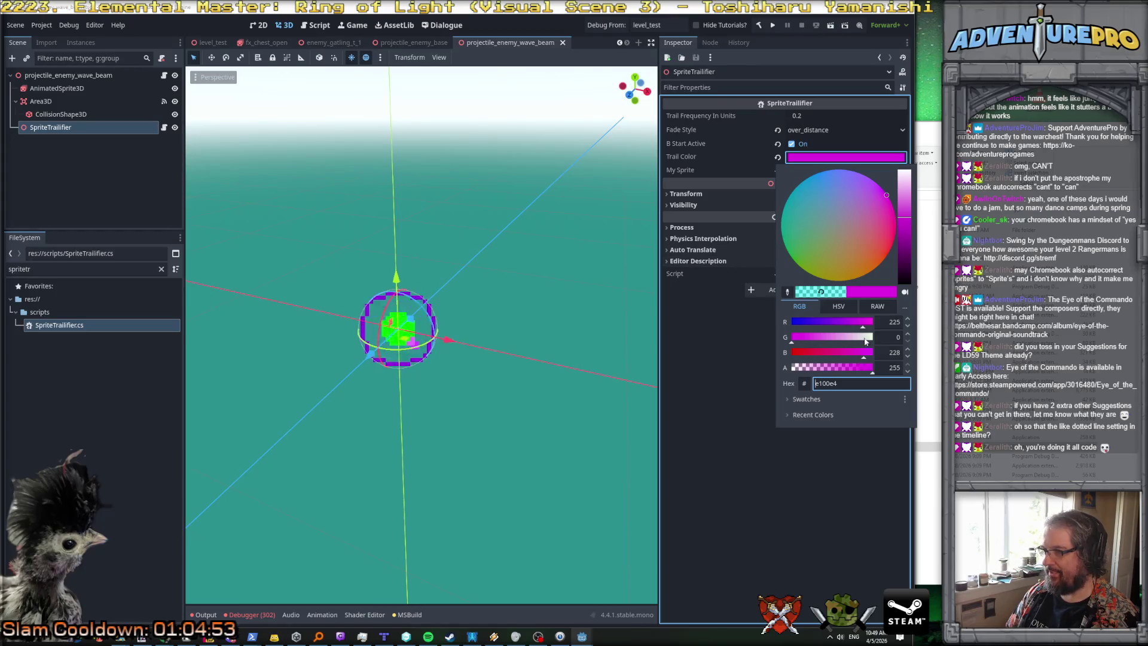
left_click_drag(854, 329, 842, 324)
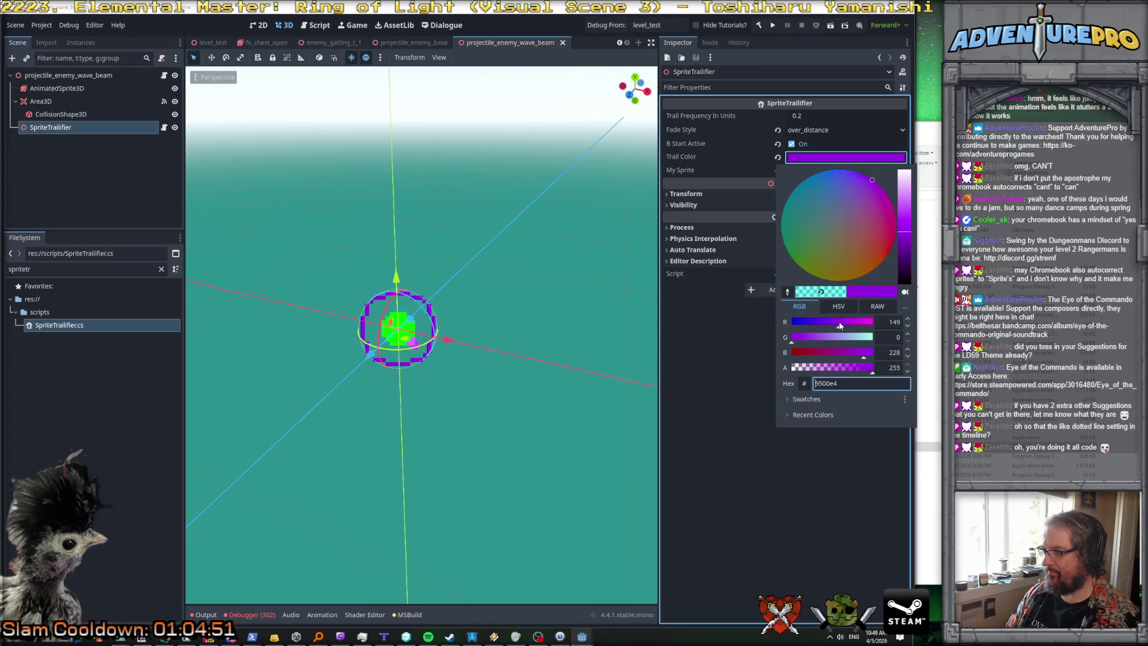
left_click(687, 167)
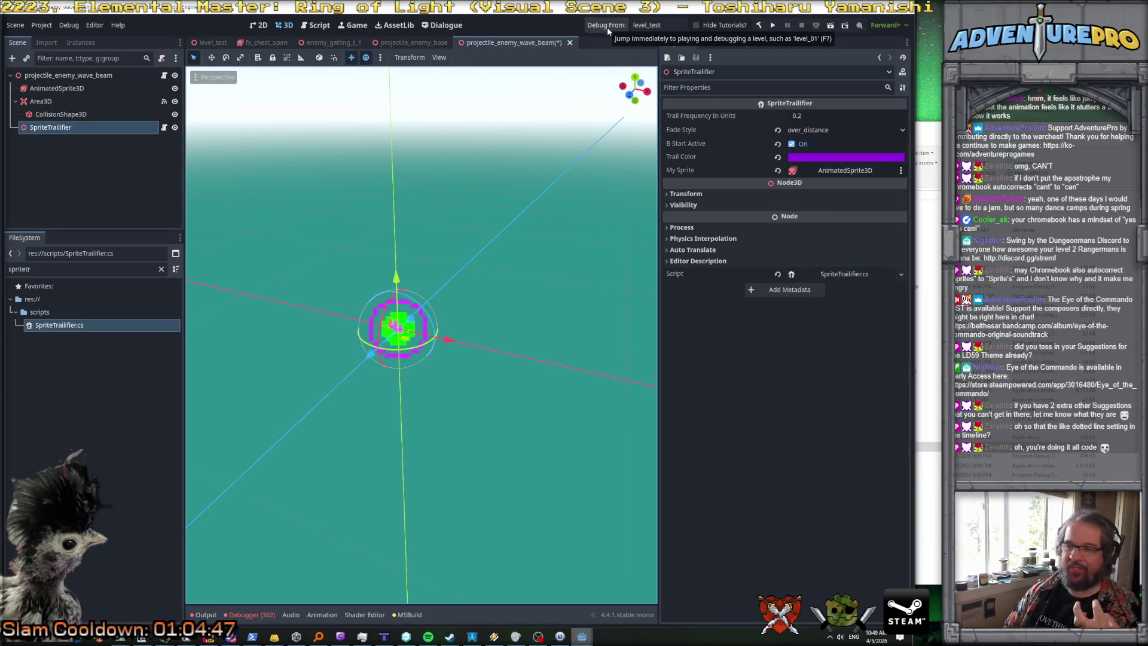
Step: Save the scene, launch the test level, and walk out to watch the orbs' purple trails
key("ctrl+s")
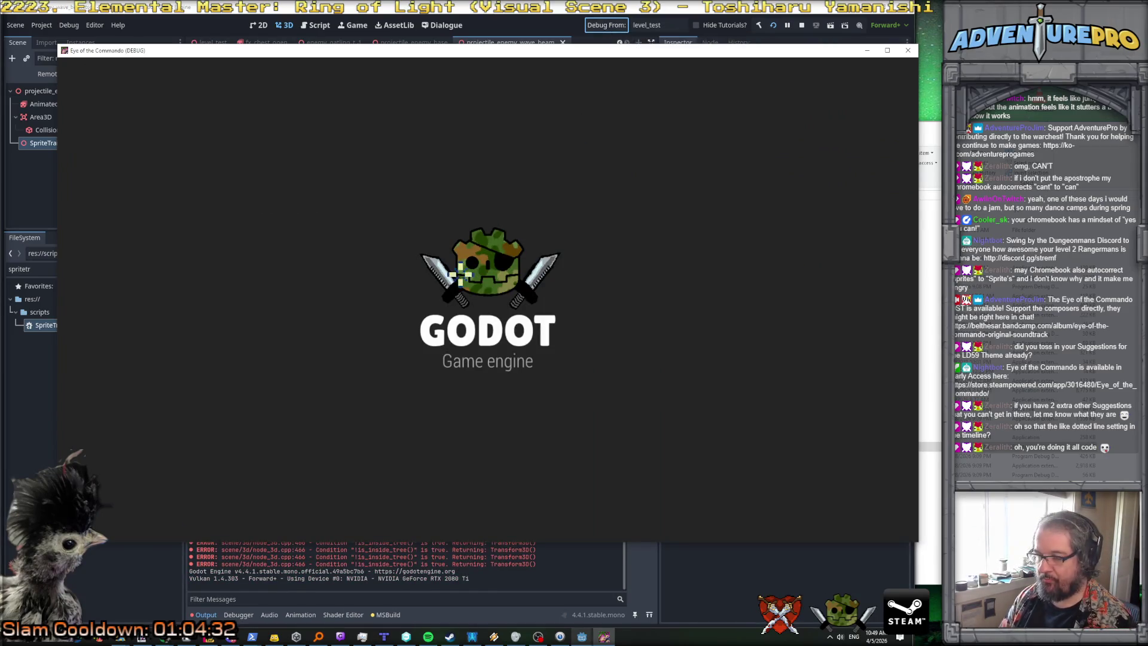
key("w")
key("w")
key("w")
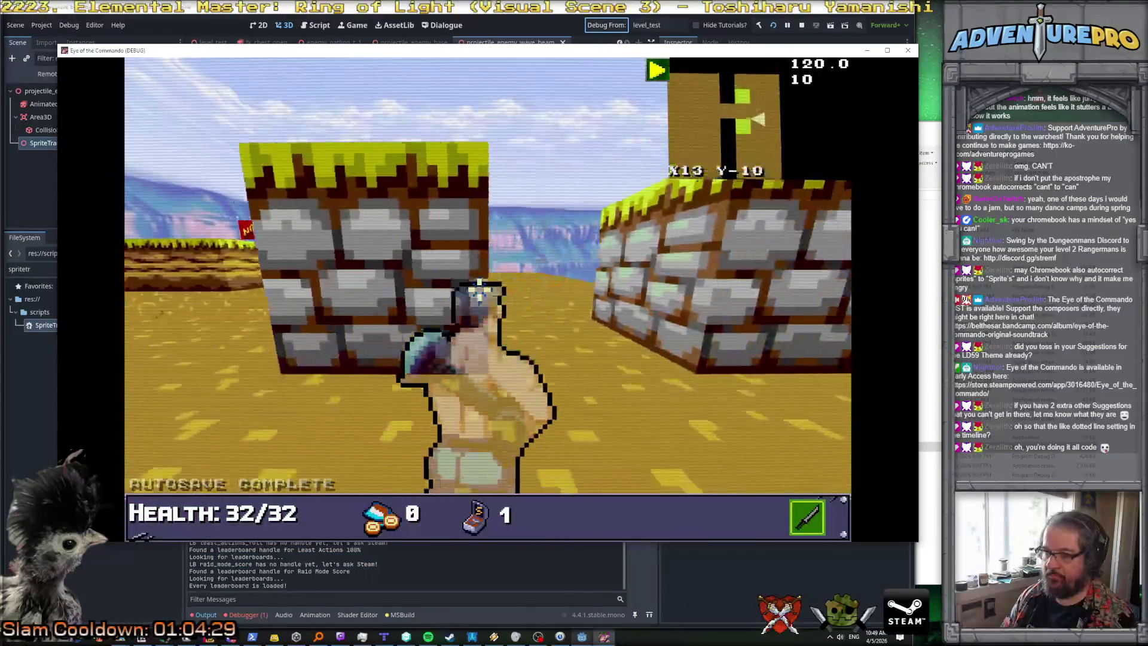
key("w")
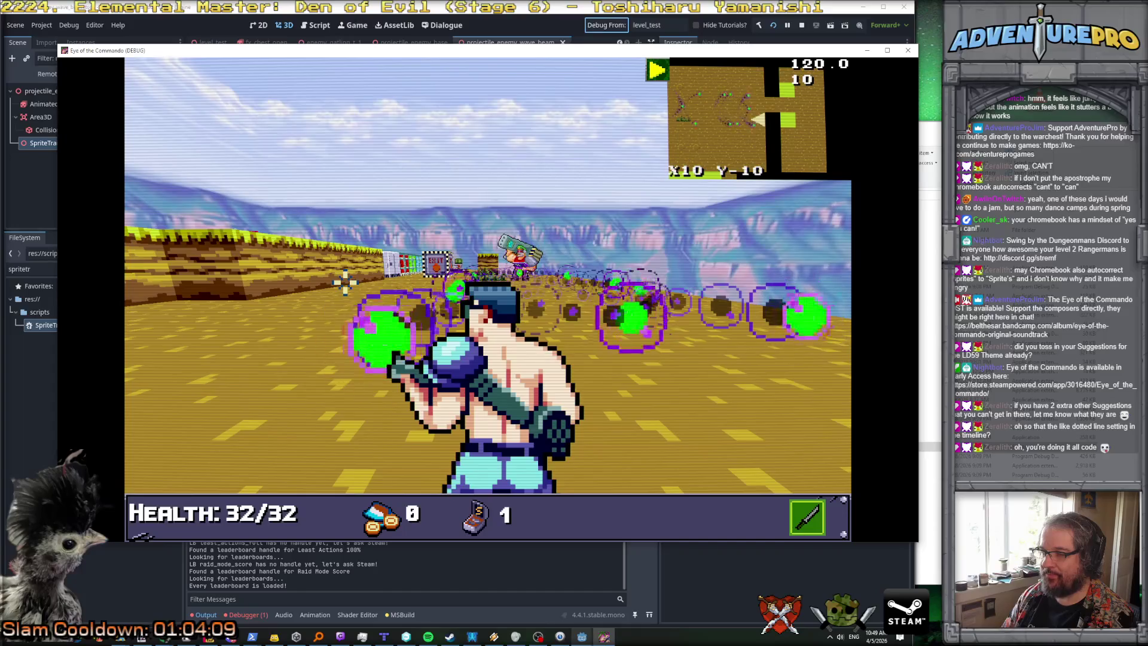
key("Right")
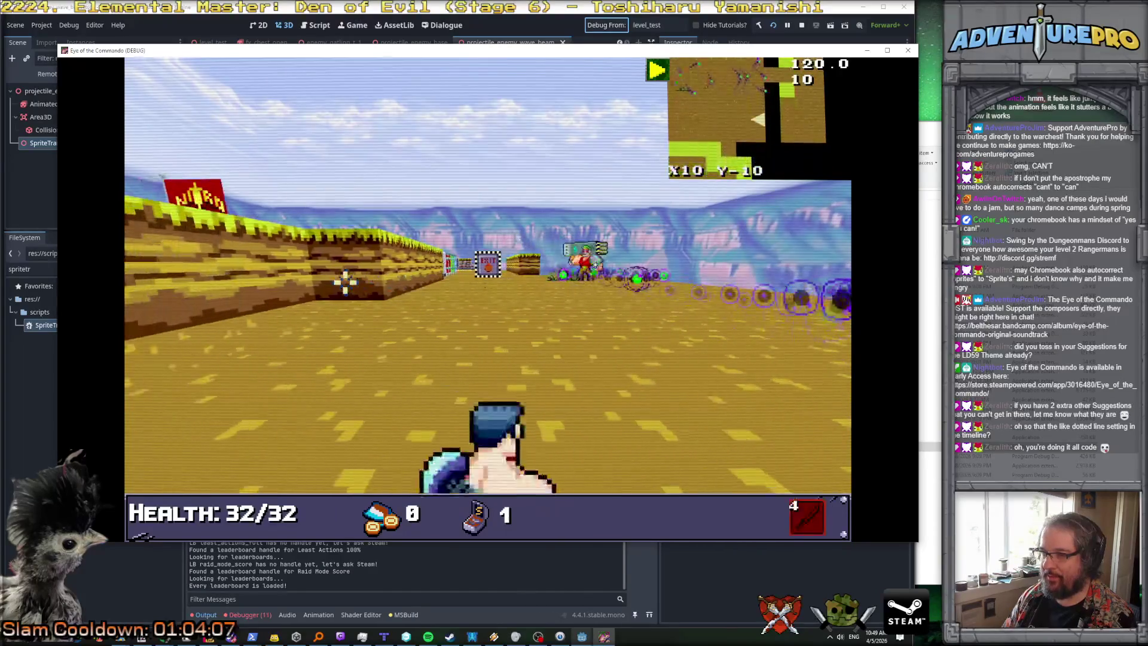
key("Left")
key("Up")
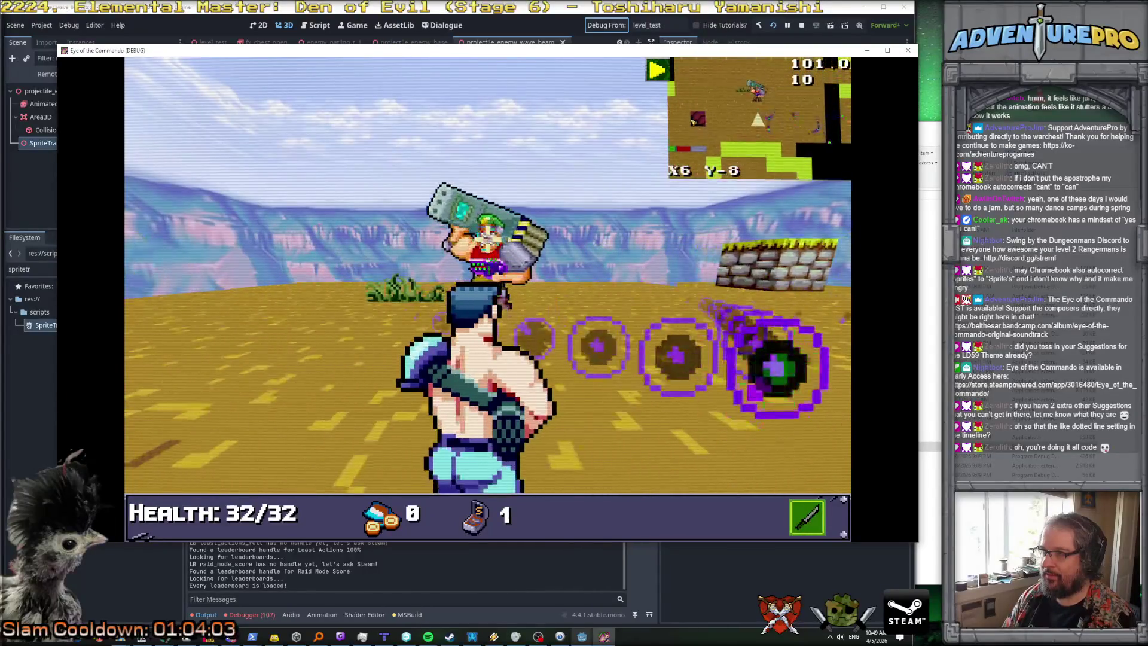
key("Right")
key("Down")
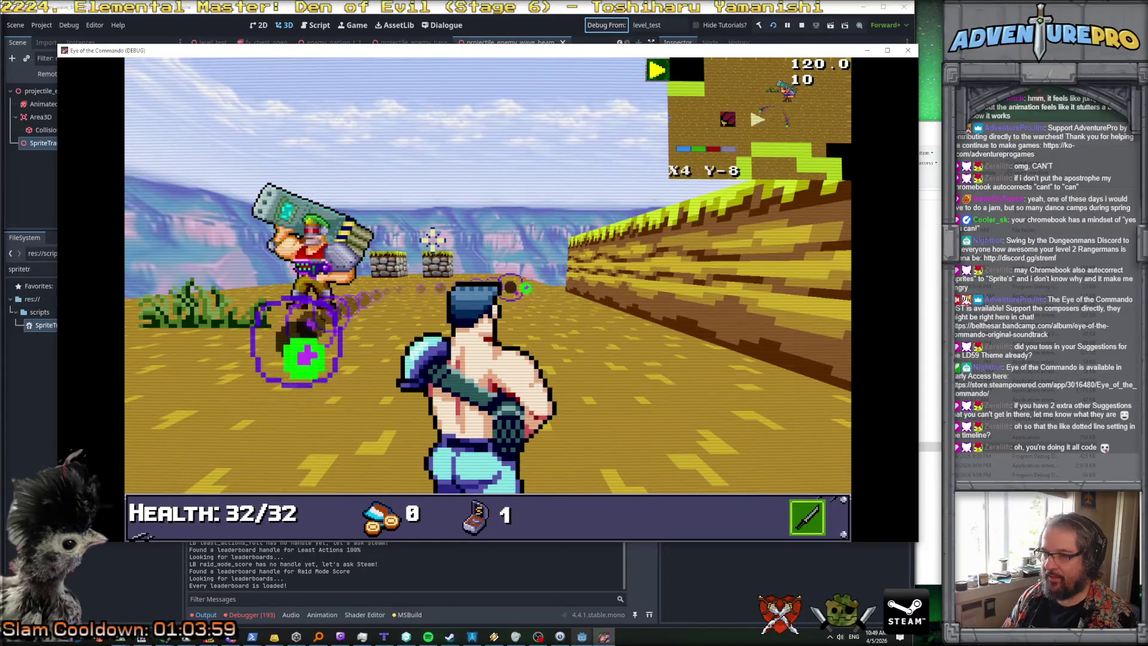
key("x")
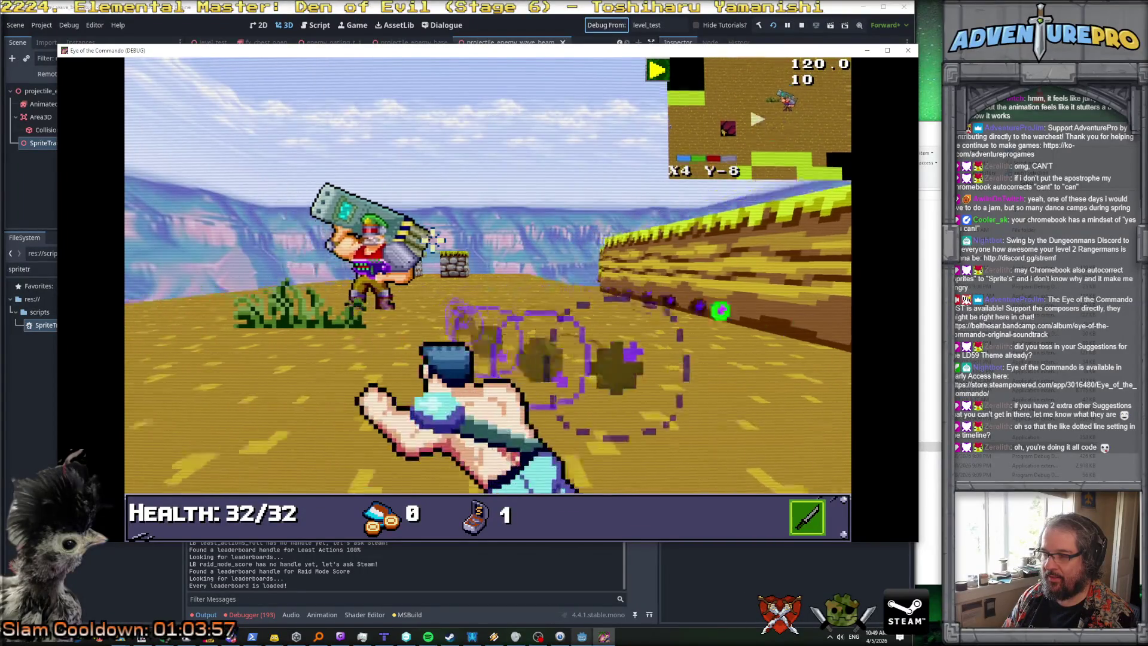
key("Down")
key("Down")
key("Left")
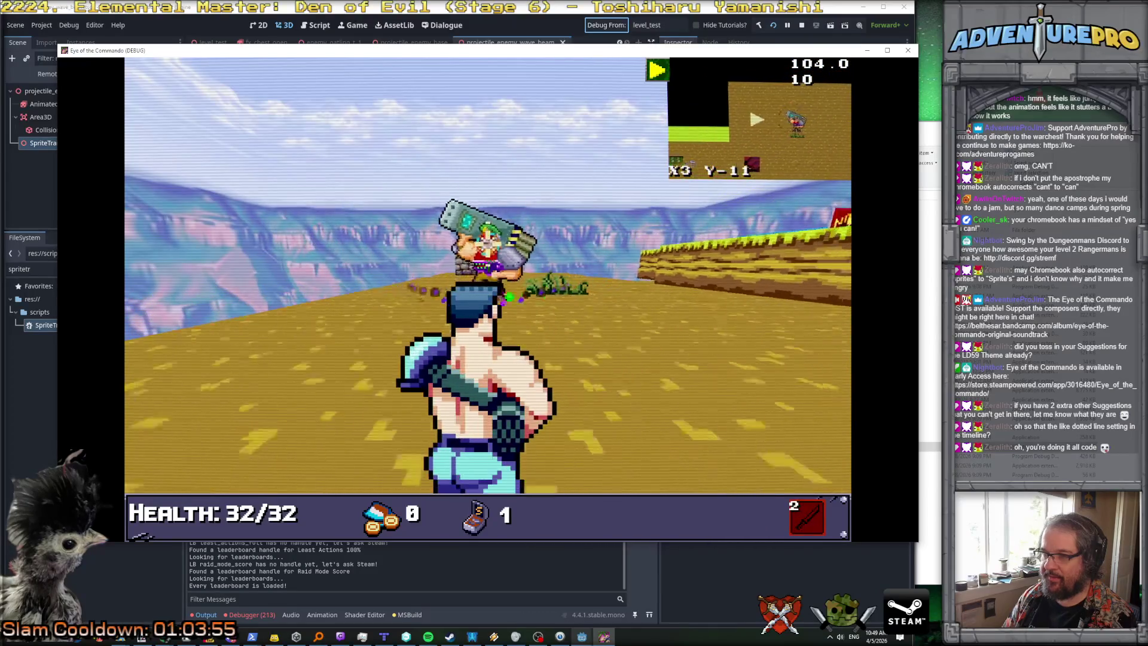
key("Up")
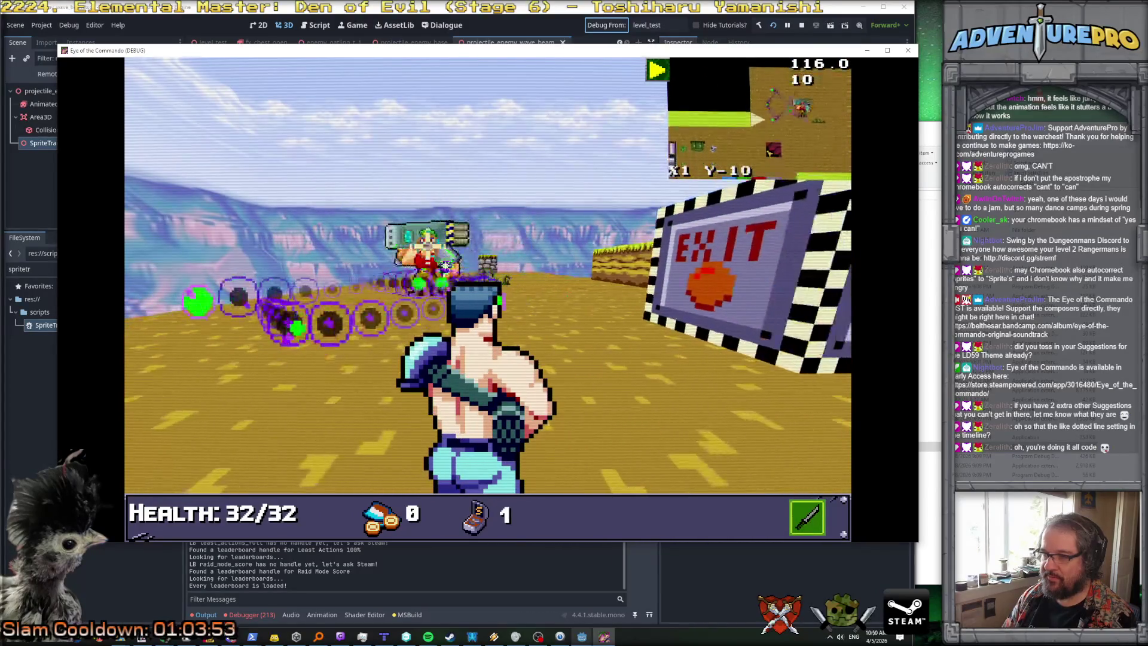
key("Left")
key("Up")
key("Right")
key("Up")
key("Left")
key("Up")
key("Left")
key("Up")
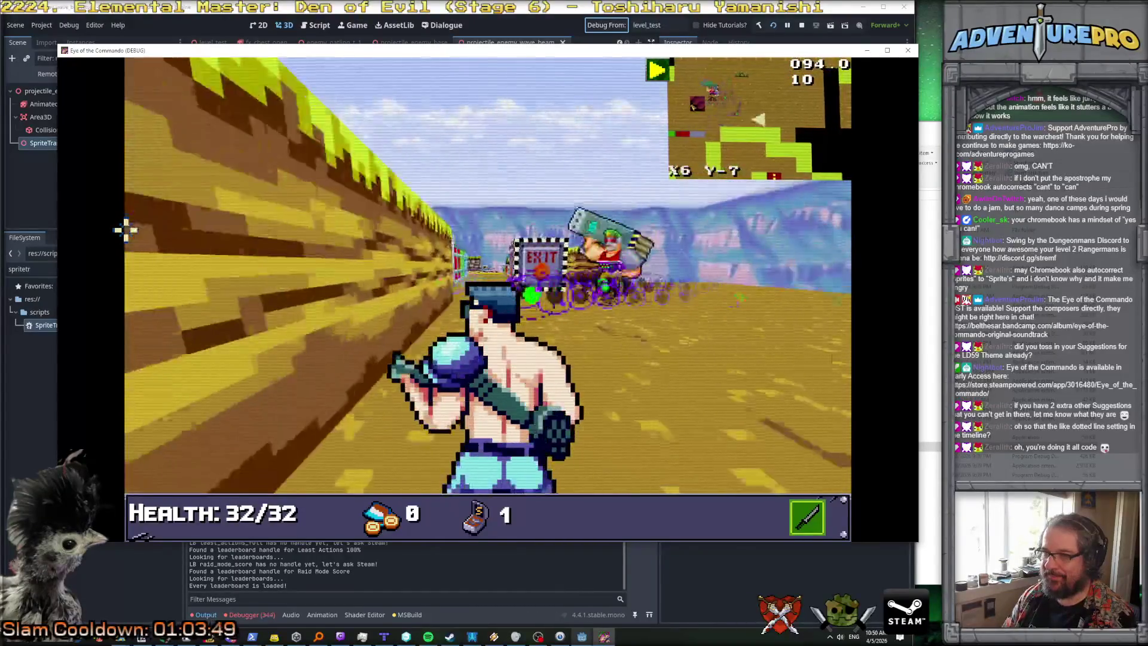
key("Up")
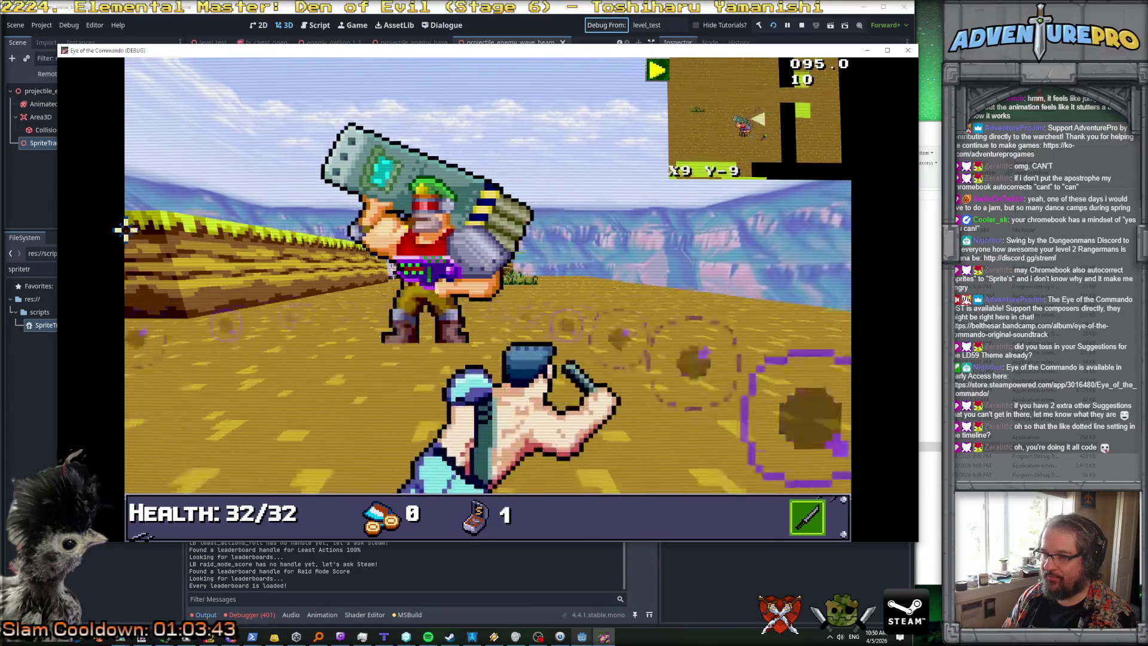
key("Up")
key("Left")
key("Up")
key("Up")
key("Up")
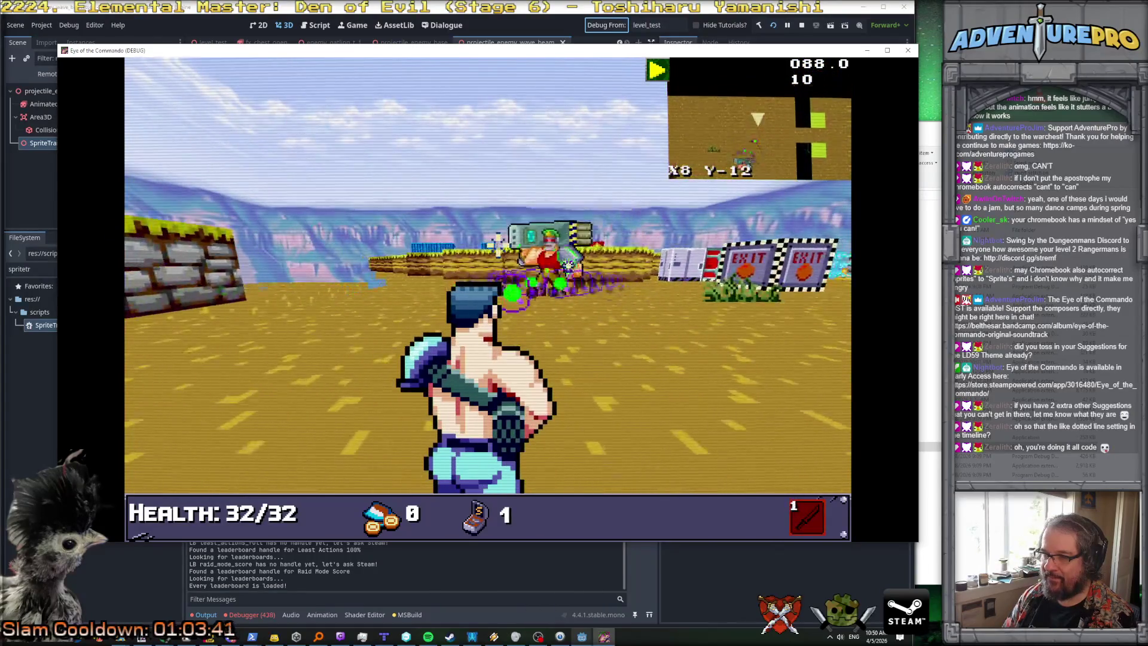
key("Up")
key("Right")
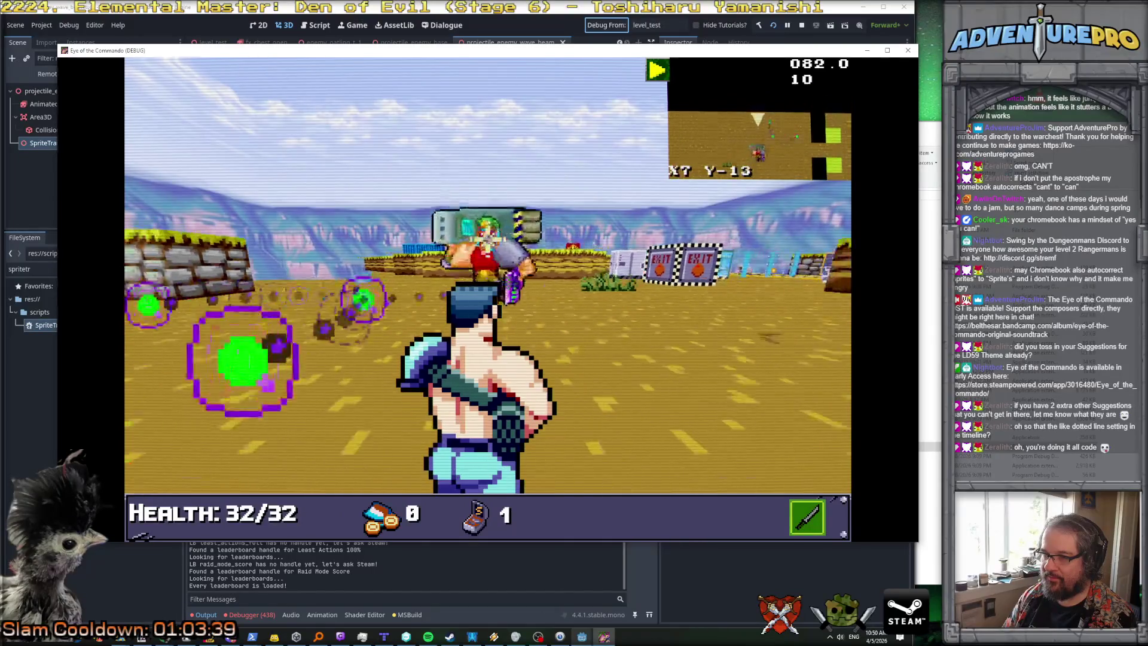
key("Left")
key("Up")
key("Up")
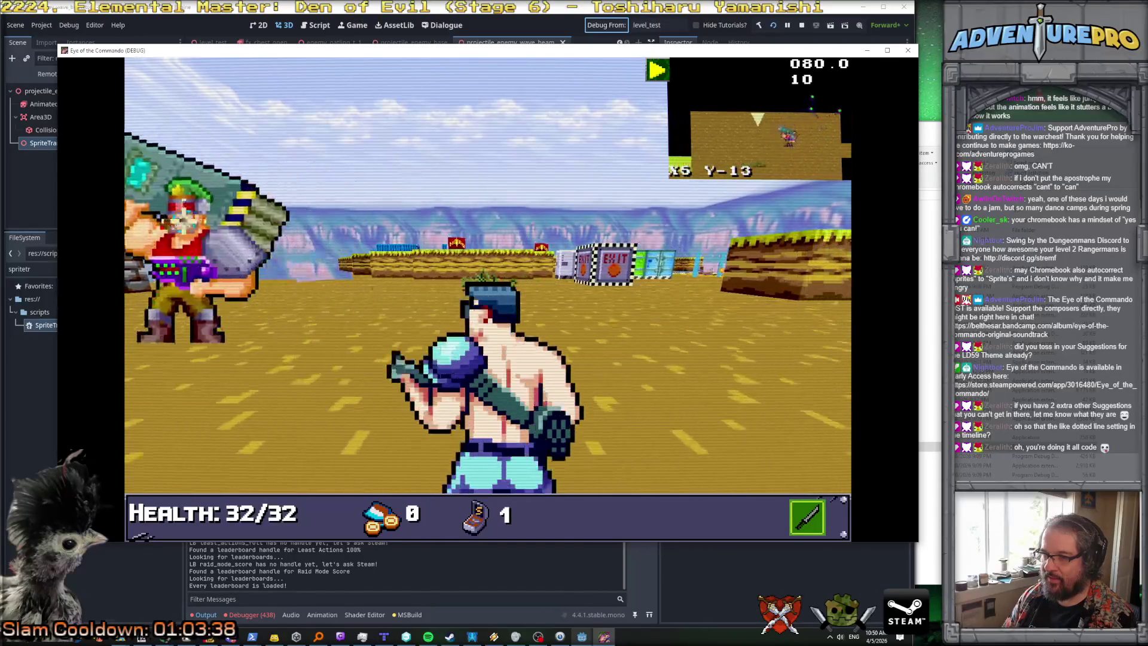
key("Down")
key("space")
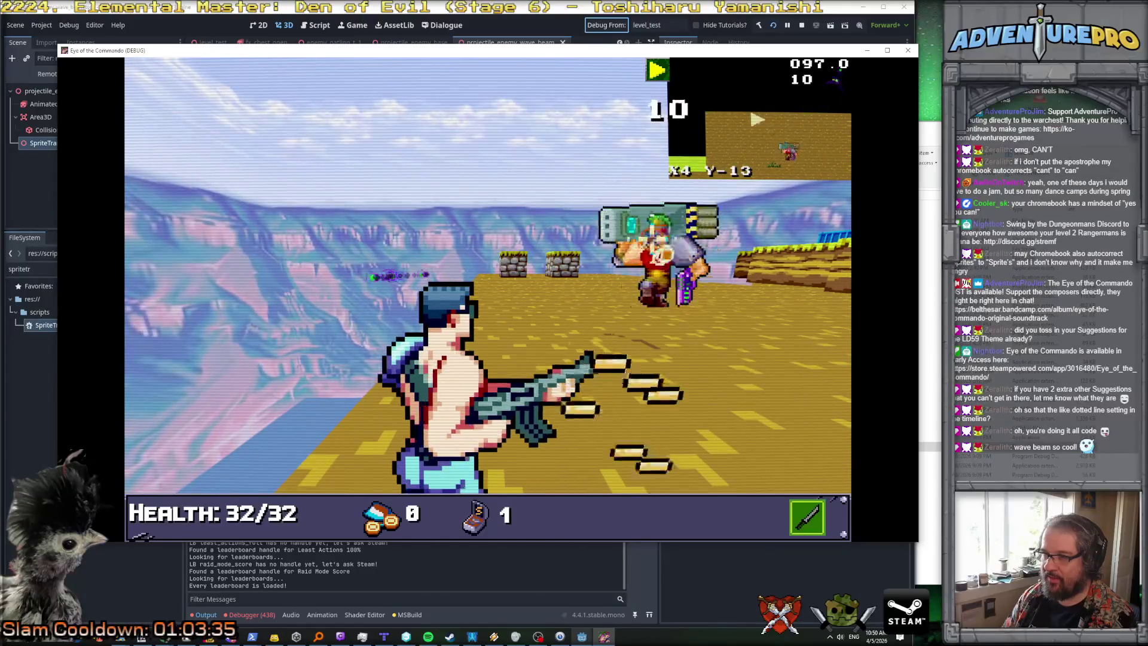
key("Down")
key("space")
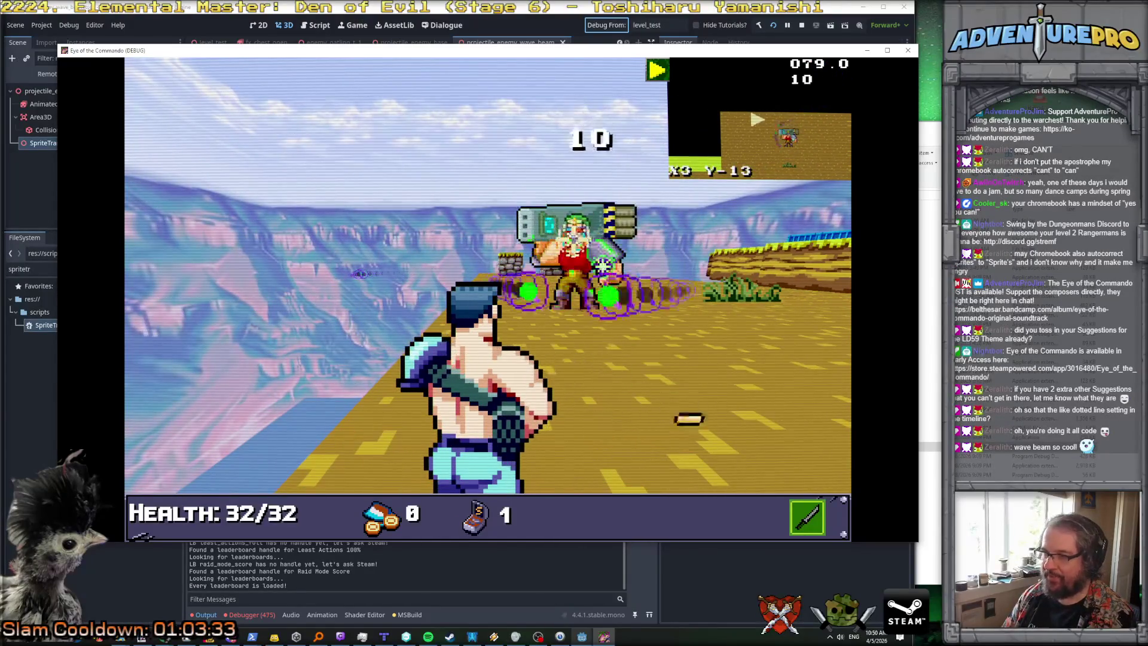
key("Down")
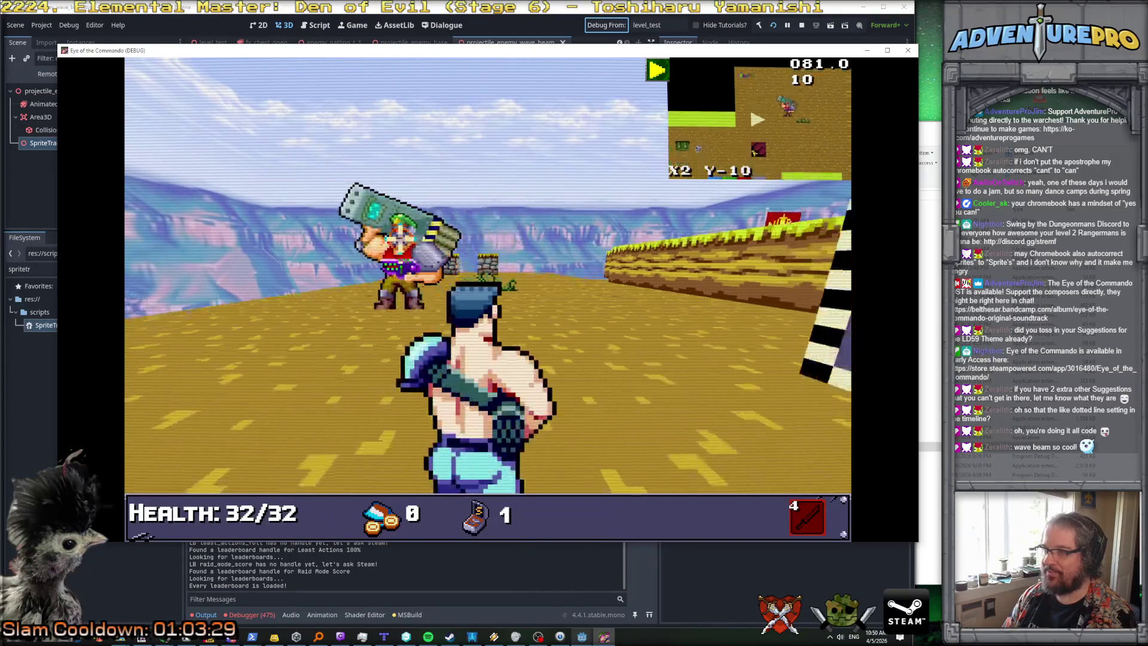
key("Left")
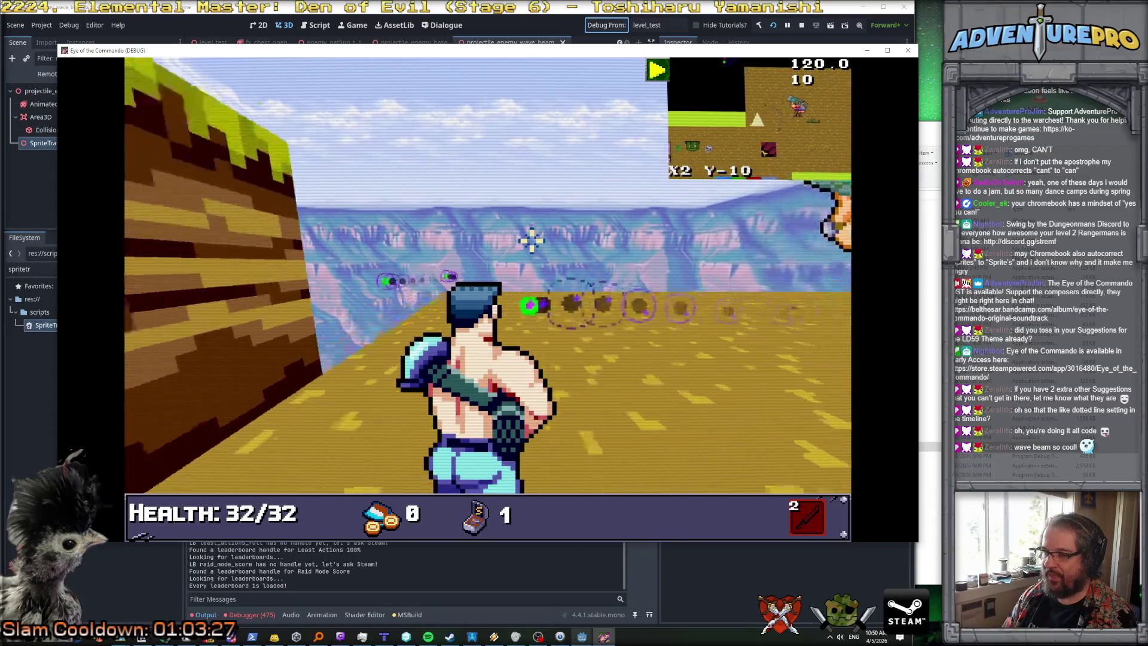
key("Down")
key("Down")
key("Down")
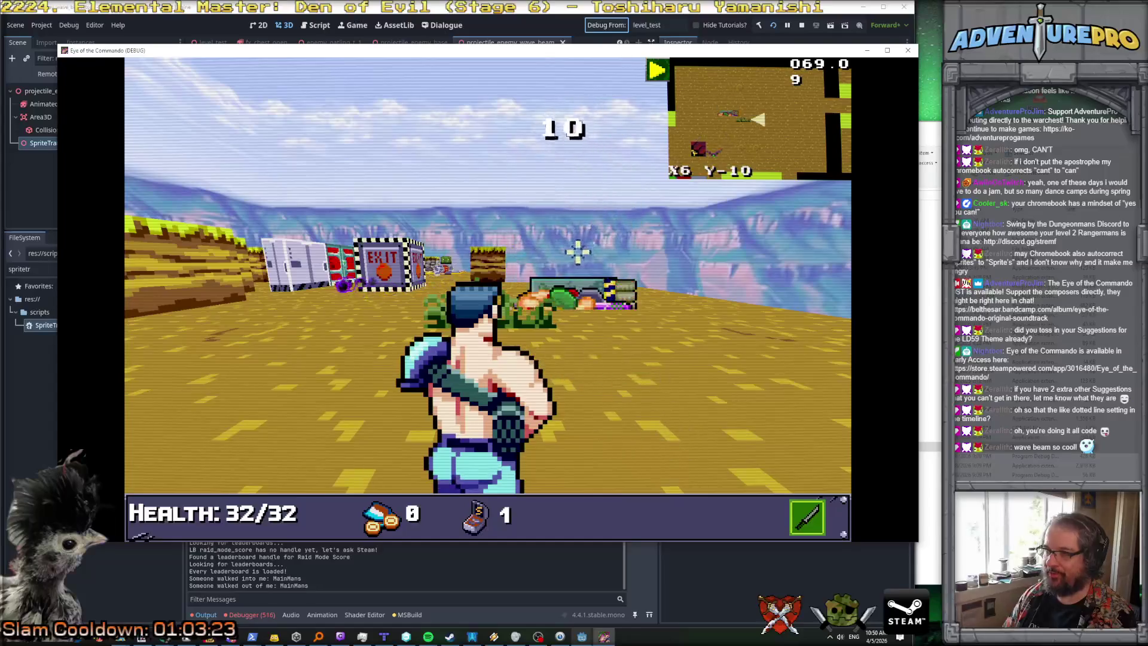
key("Up")
key("Up")
key("Right")
key("Left")
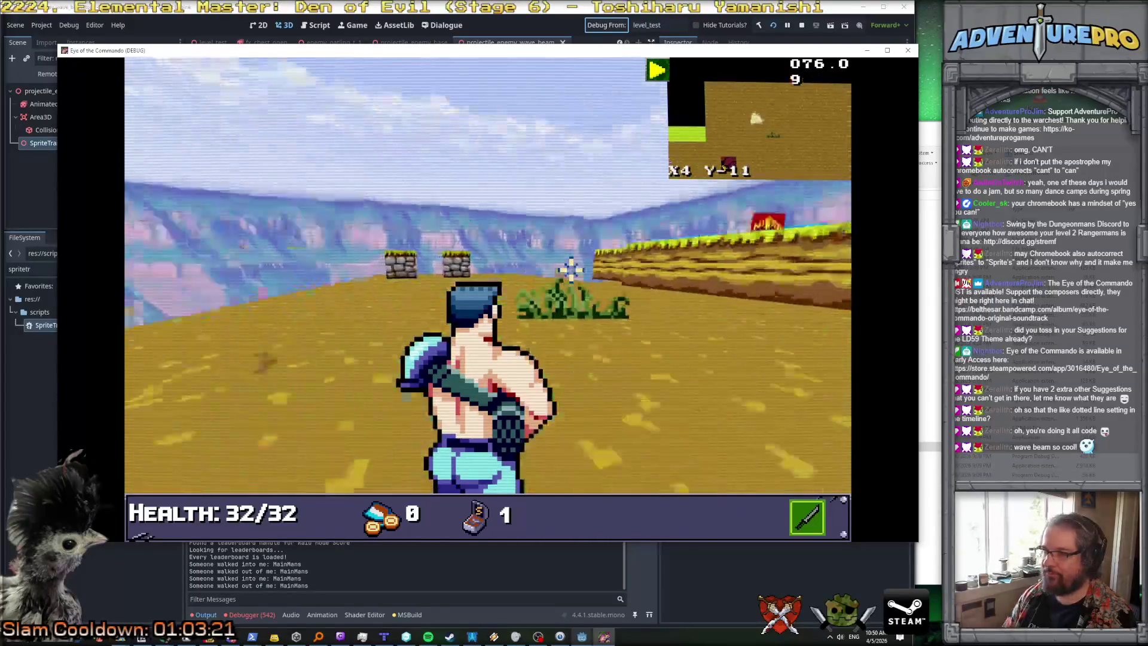
key("Right")
key("Up")
key("Right")
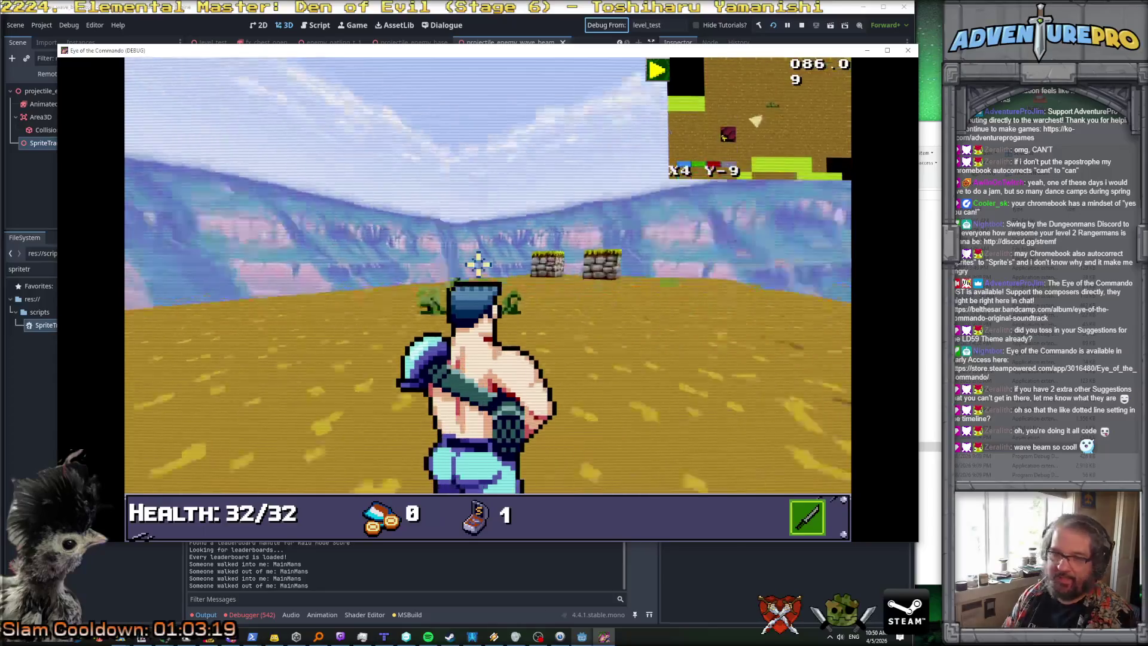
key("Right")
key("Left")
key("Left")
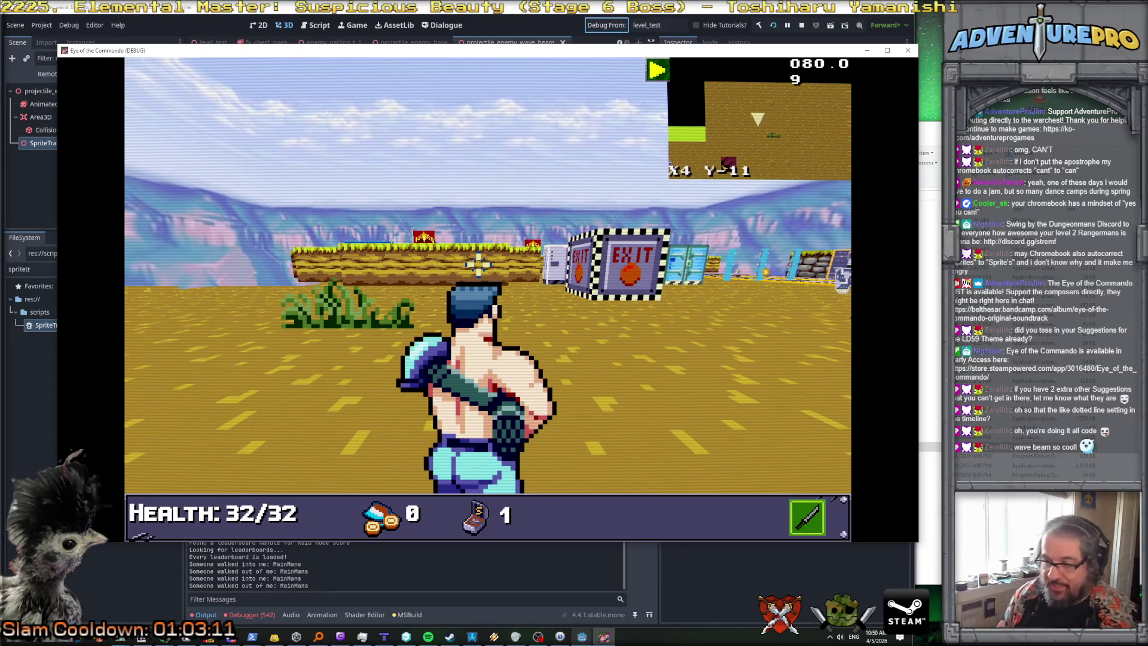
mouse_move(186, 636)
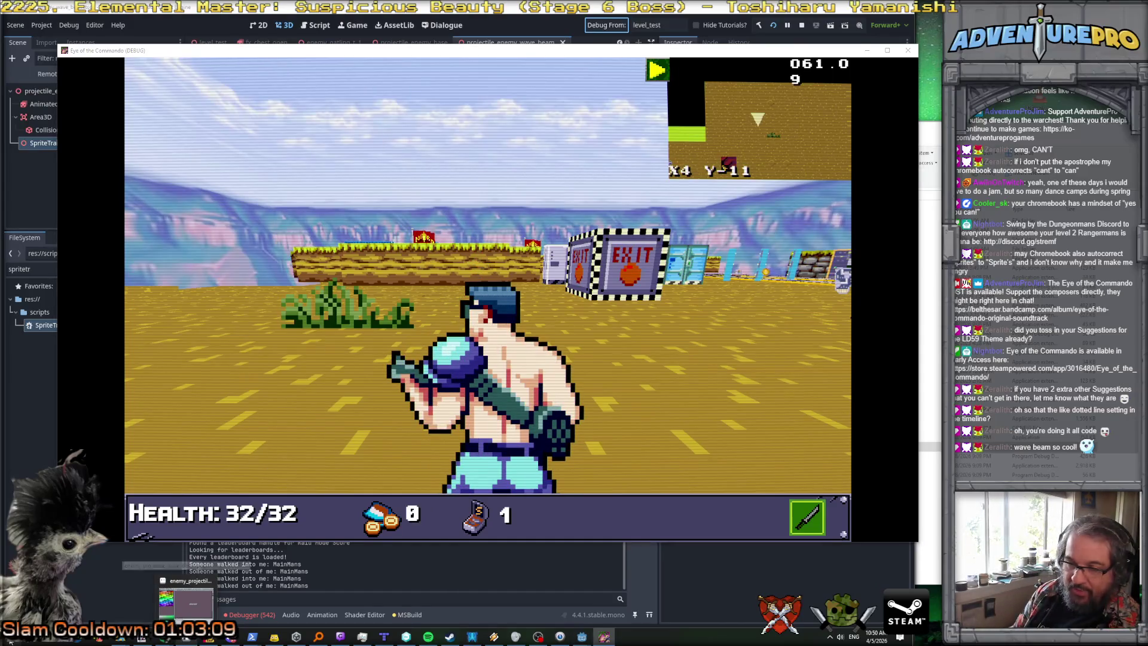
Step: Launch Notepad++ from the Start menu and centre the notes window
key("super")
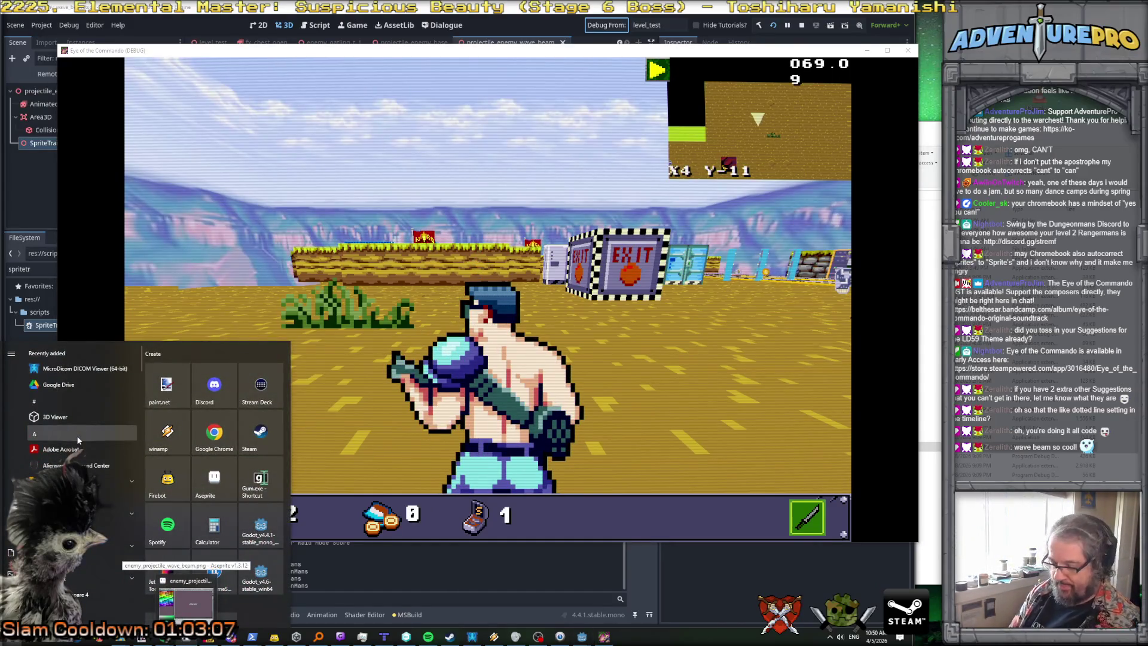
type("notep")
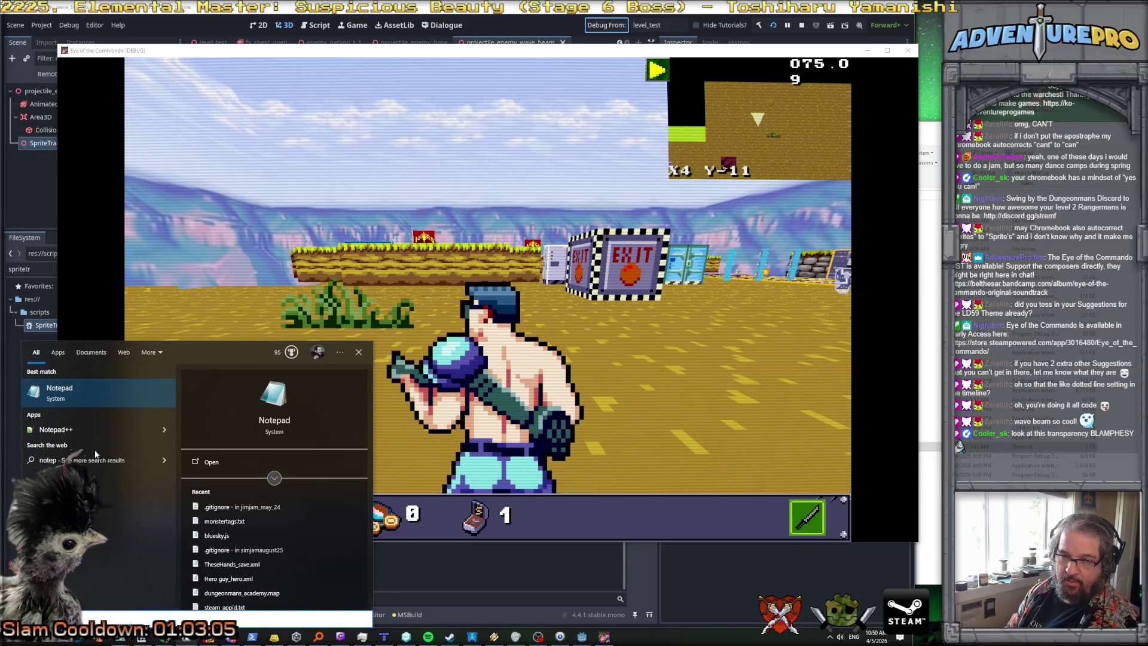
left_click(65, 434)
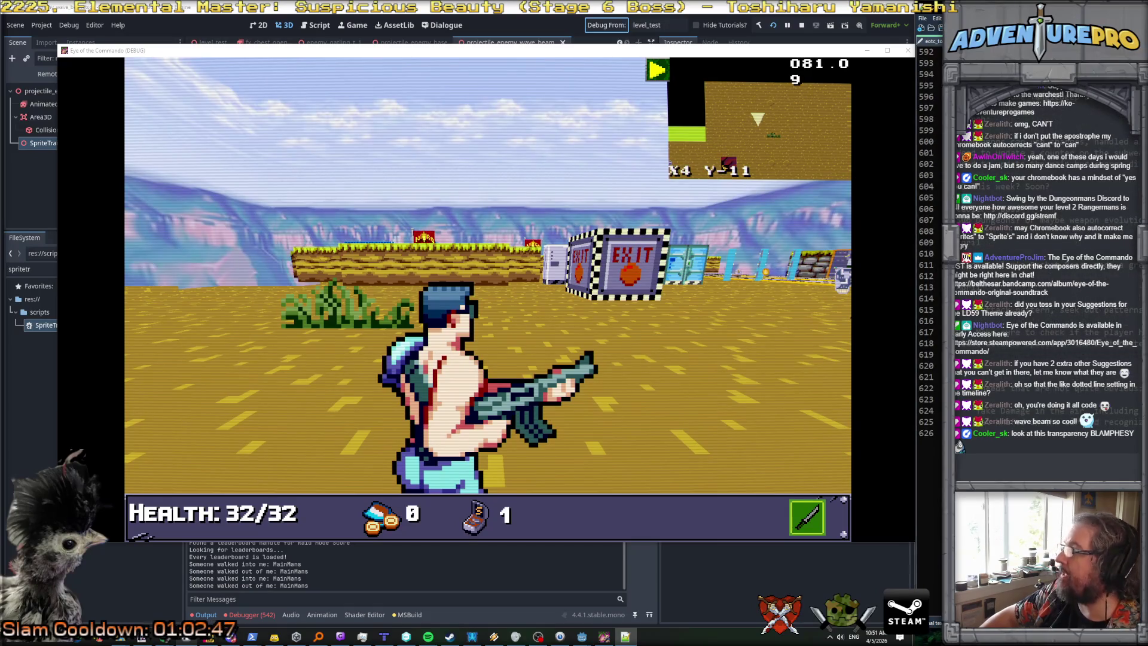
left_click_drag(1147, 5, 625, 73)
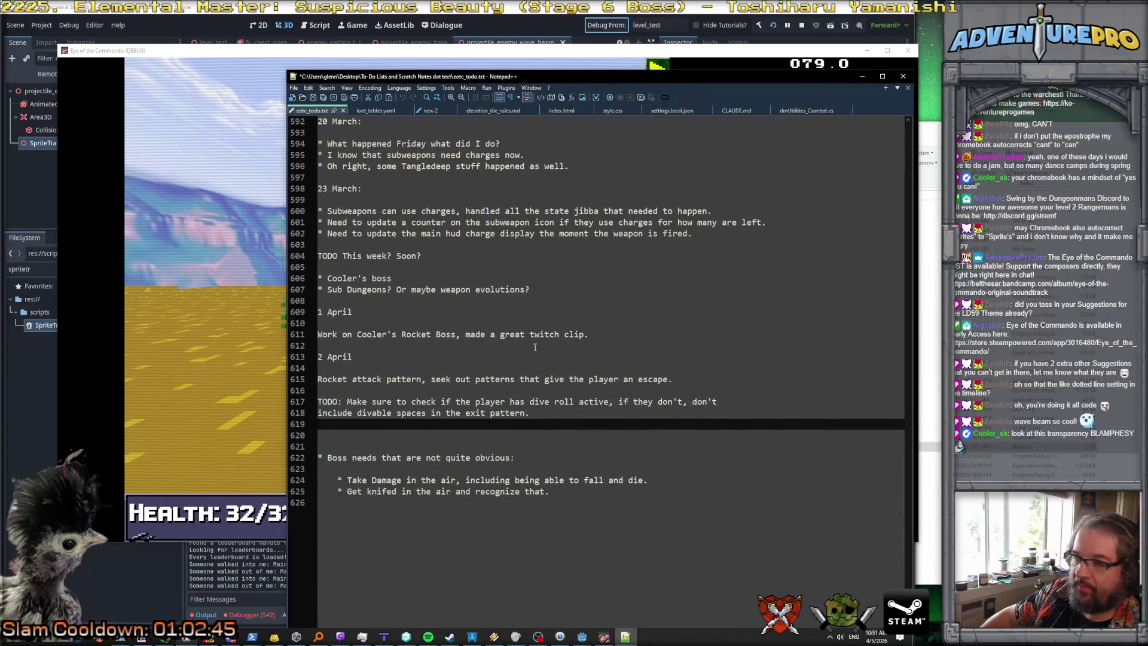
Step: Log April entries for the wave beam, new sprite trailer, and rocket attack dive-roll checks
key("Return")
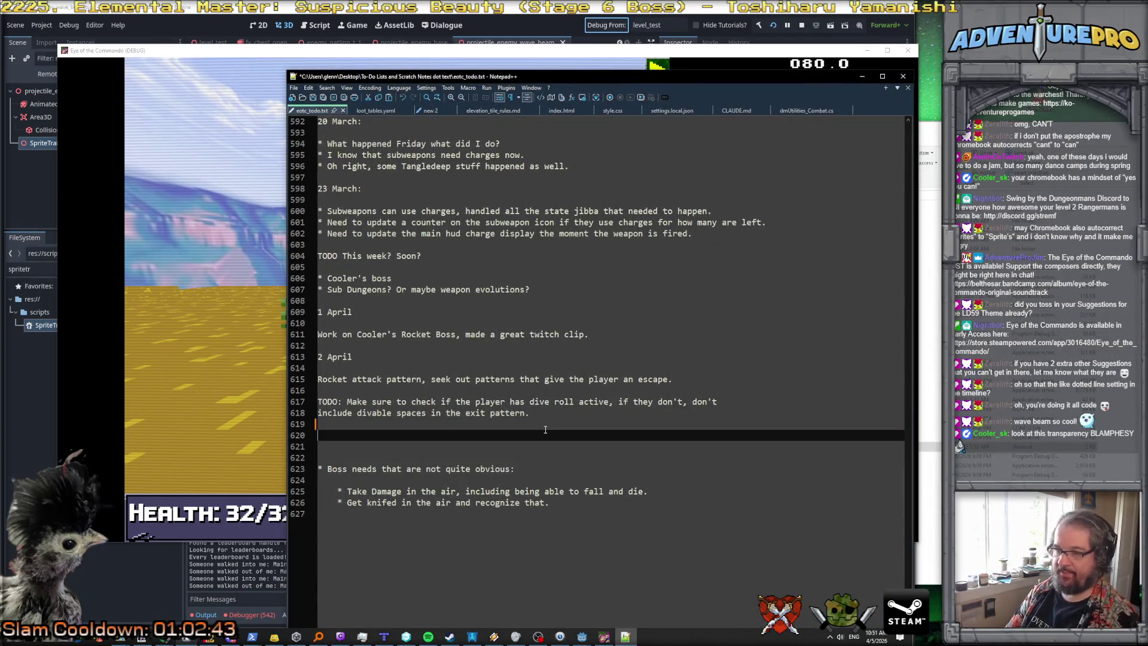
type("5April:")
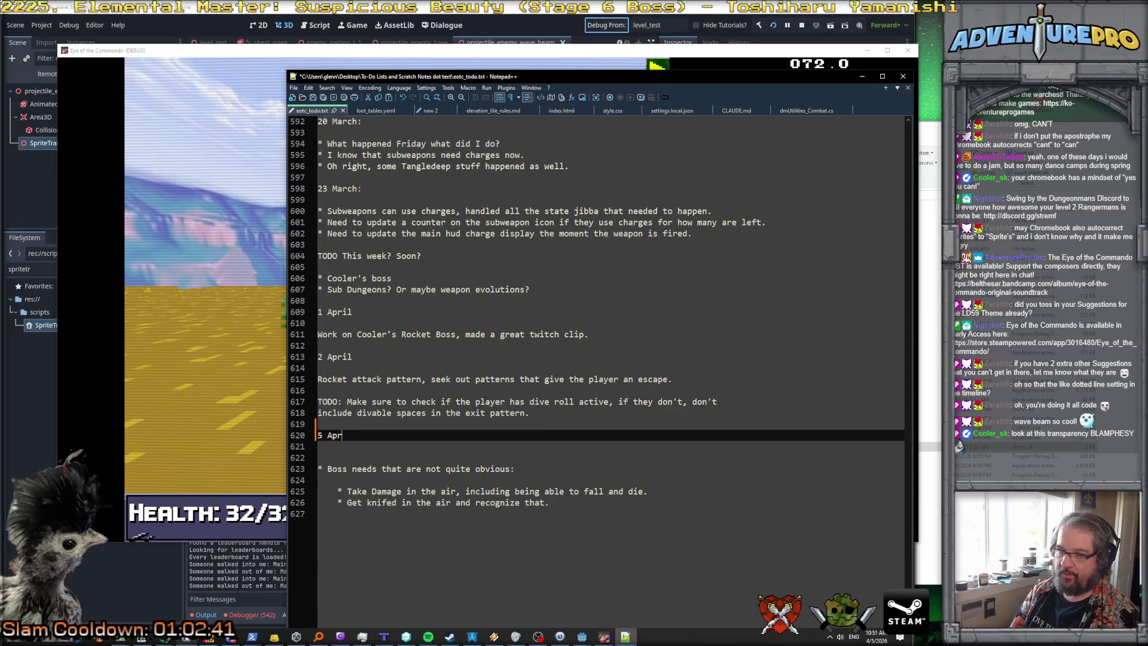
key("BackSpace")
key("Return")
key("Return")
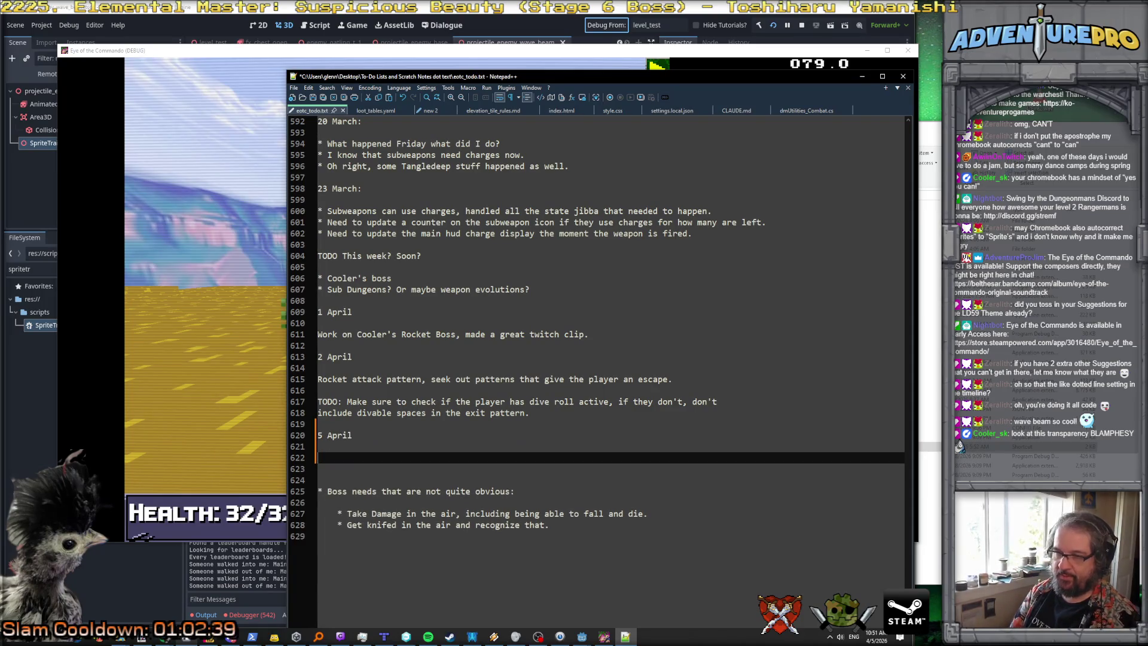
type("beam goin'")
key("Return")
type("n")
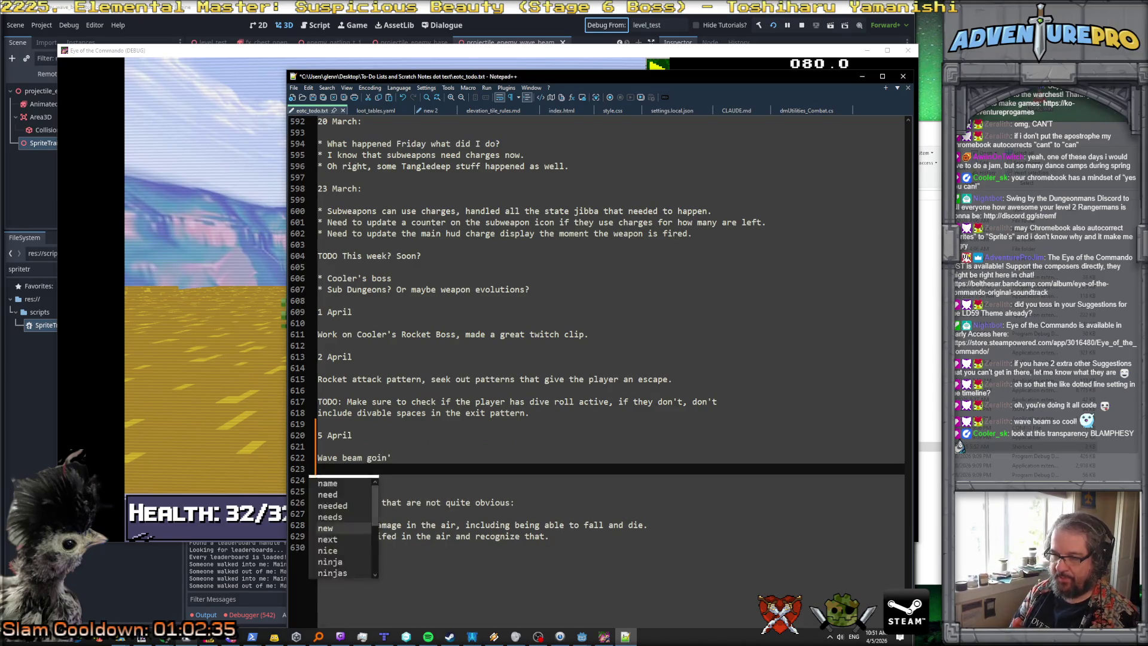
type("ew sprite, new srtp")
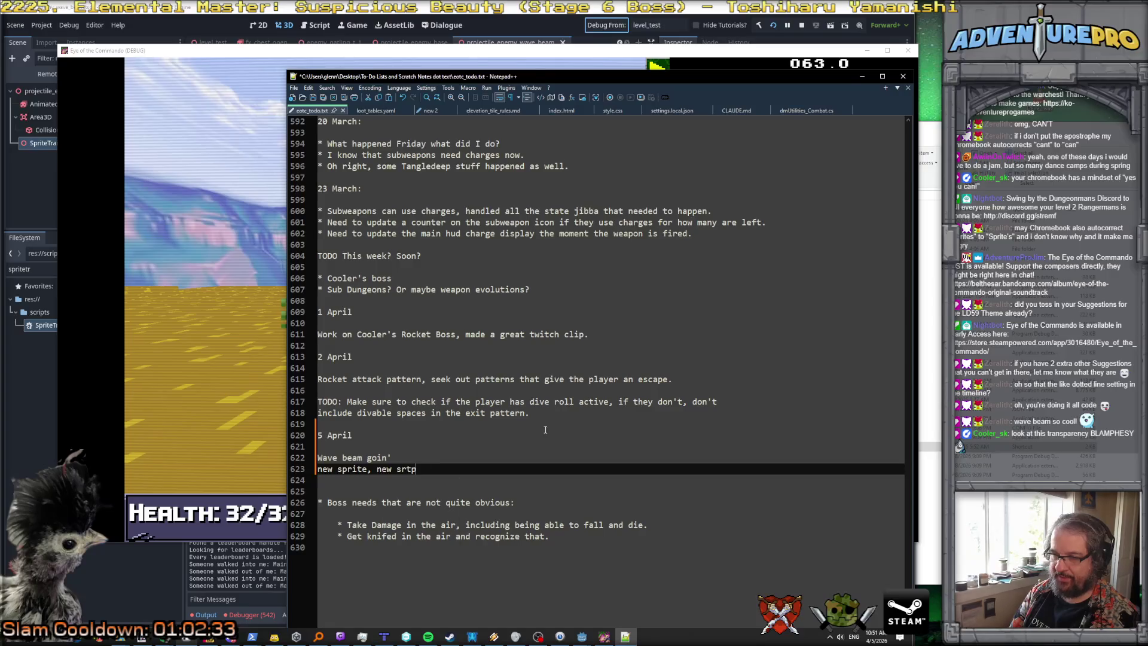
key("BackSpace")
key("BackSpace")
key("BackSpace")
type("prite ")
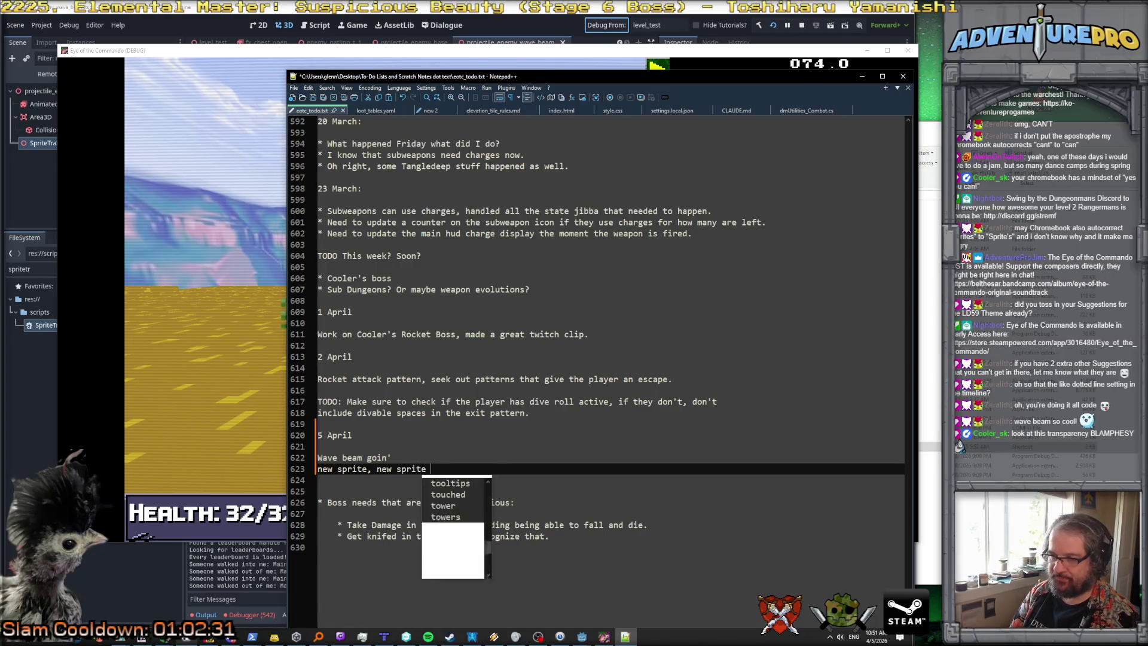
type("trailer wave beam style")
key("Return")
type("rocket attack checks dive roll active, also checks holes in the ground and marks them as not vali")
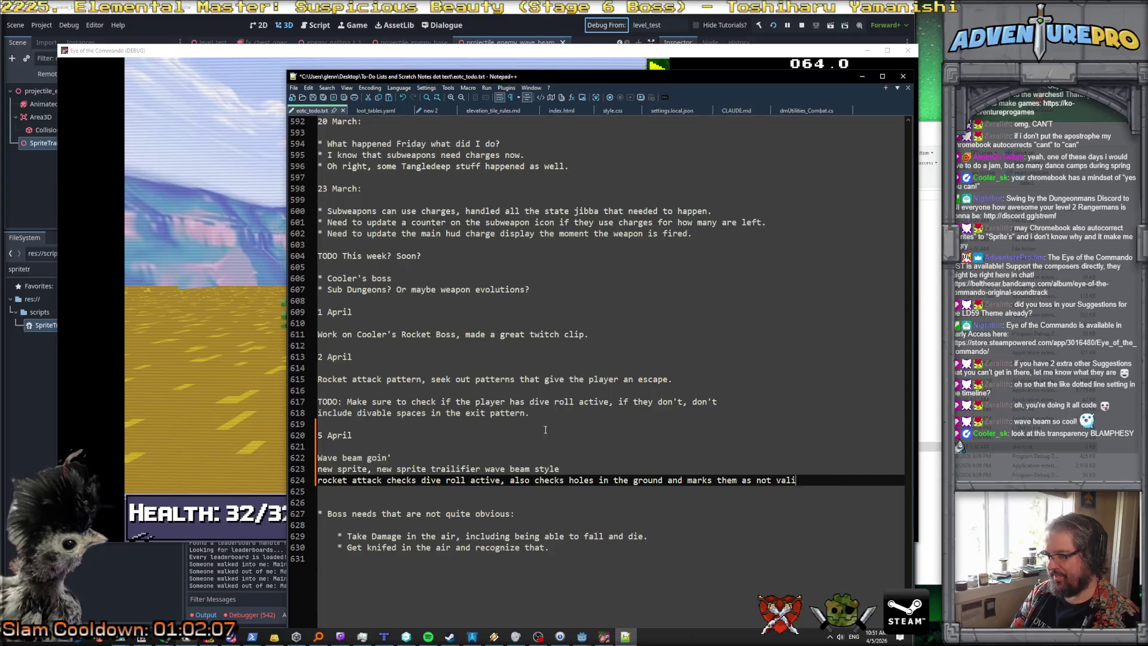
type("d for escape.")
Step: Add the rocketjump duplication fix note, save eotc_todo.txt, and close the game window
key("Return")
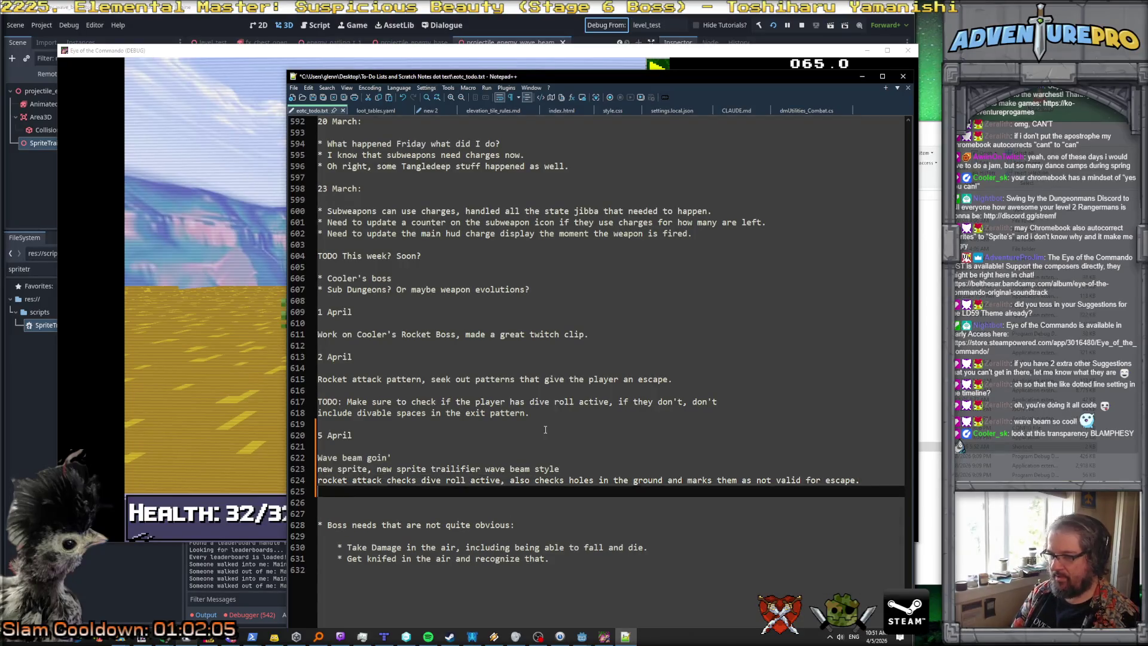
type("fixed bug with ")
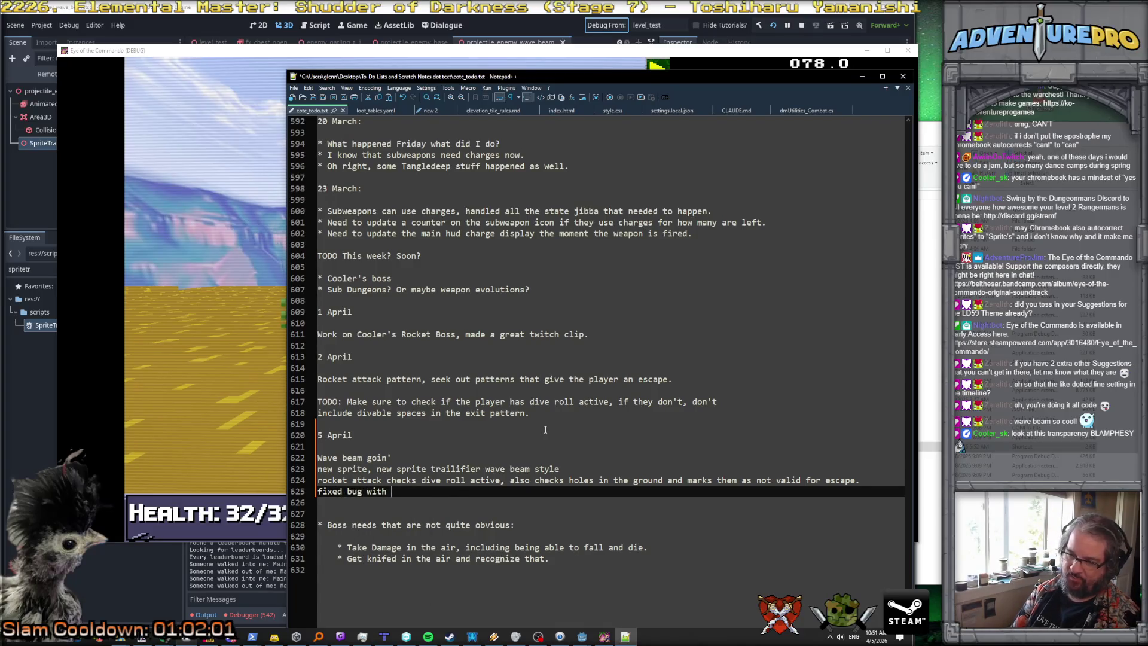
type("rocketjump duplicatin")
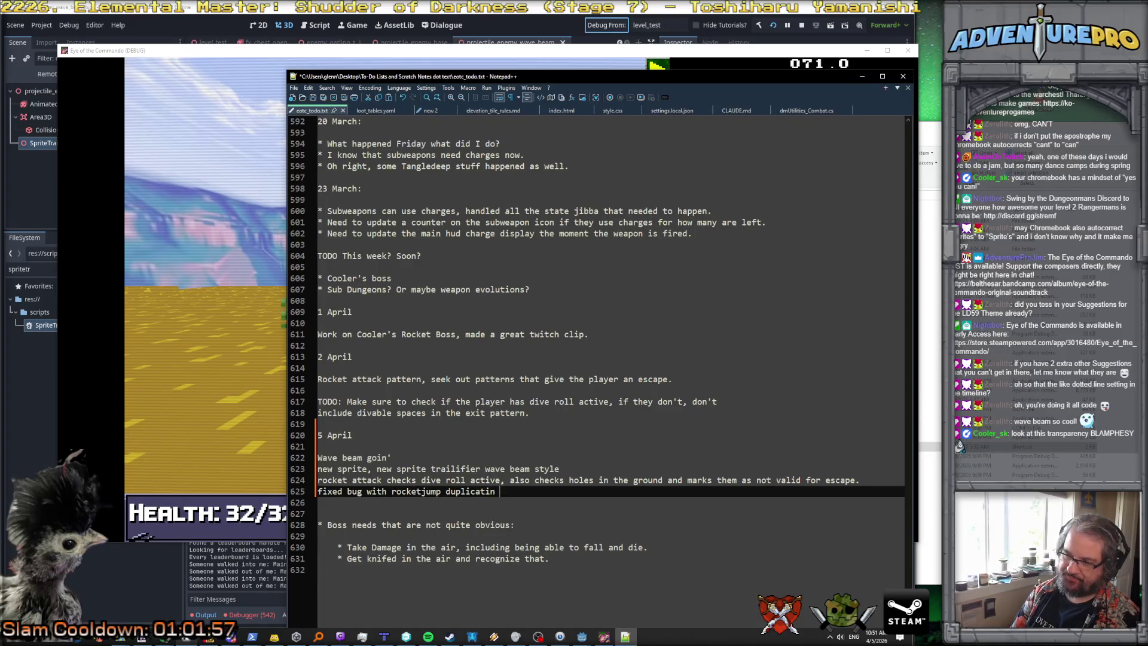
key("BackSpace")
type("gif the playert ")
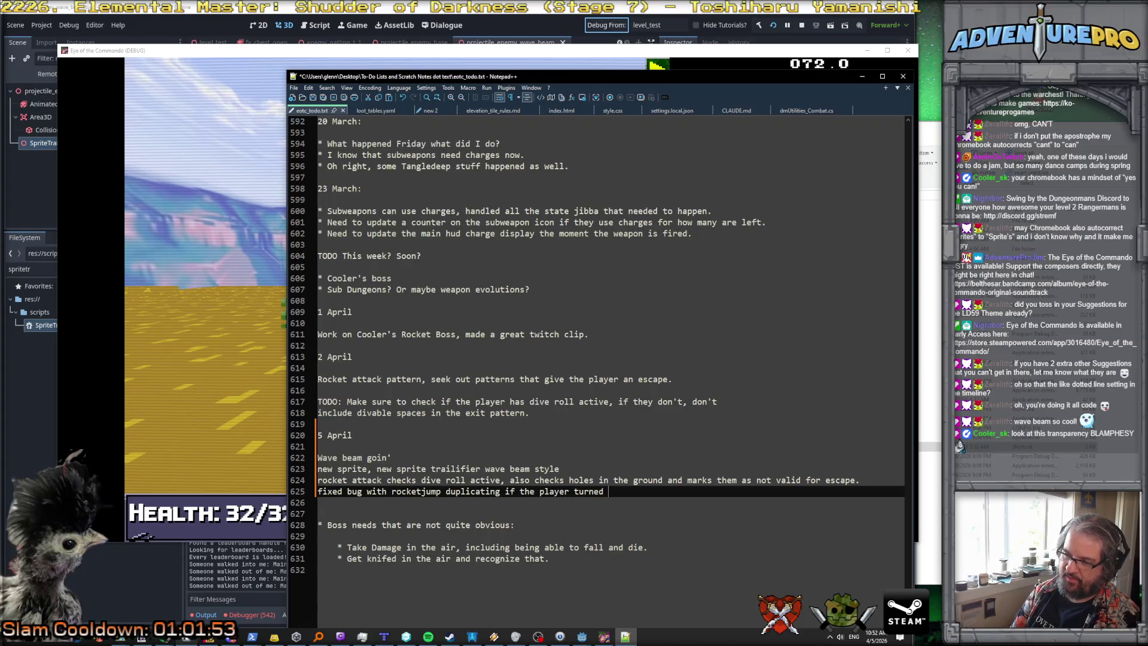
type(" at the right ")
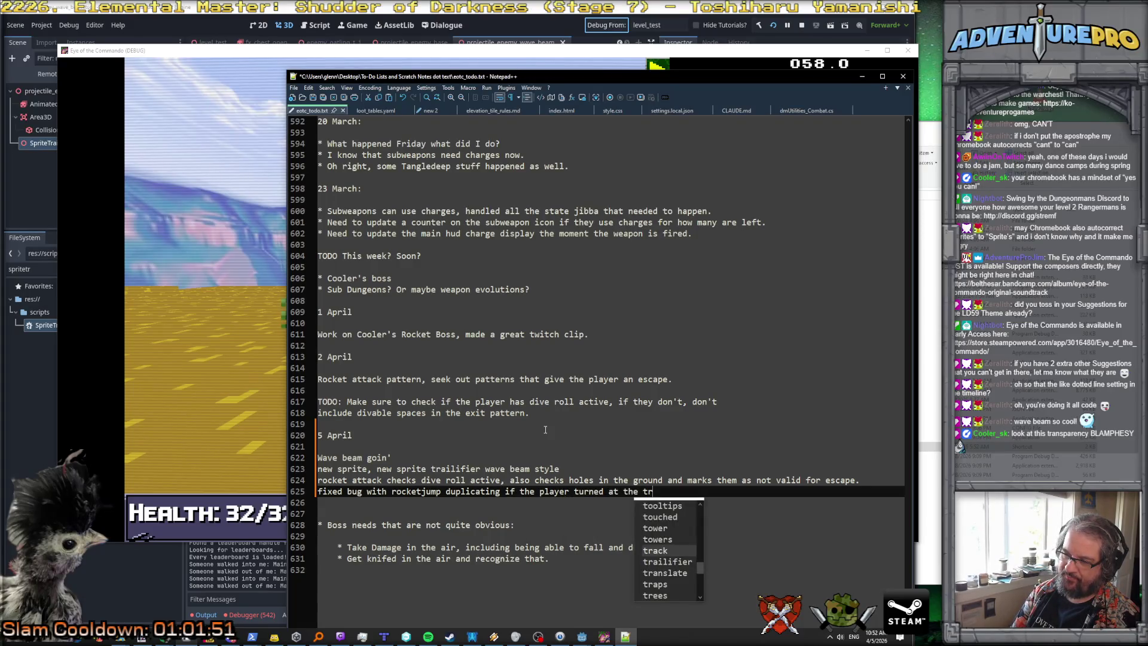
type("time.")
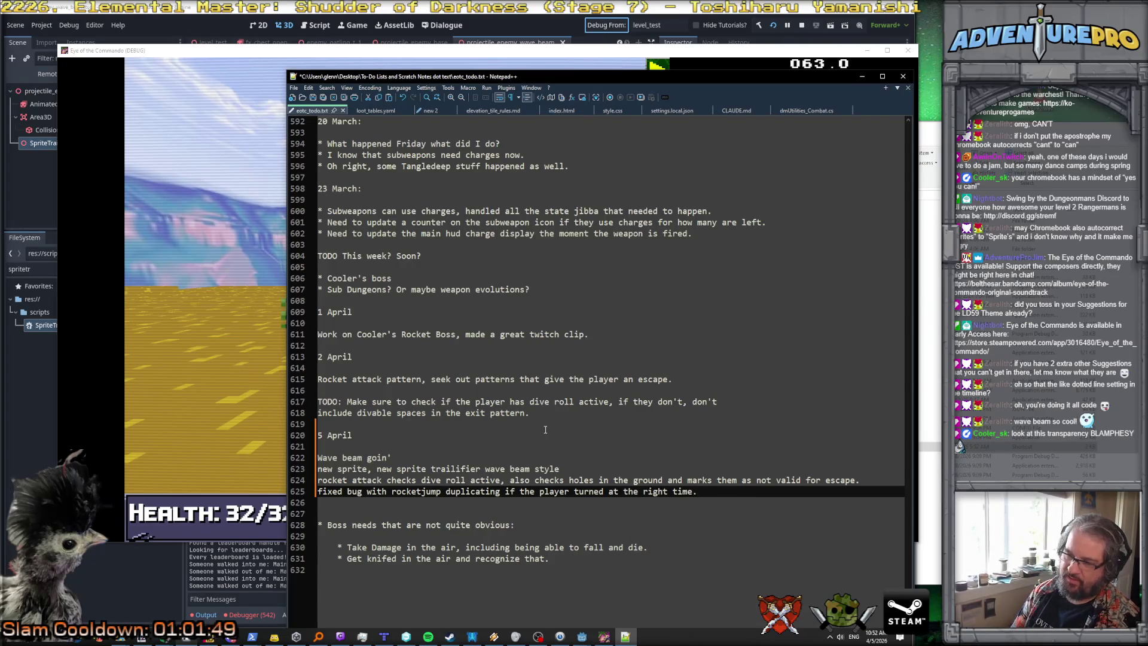
key("Down")
key("Down")
key("Up")
key("Up")
key("Down")
key("Down")
key("ctrl+s")
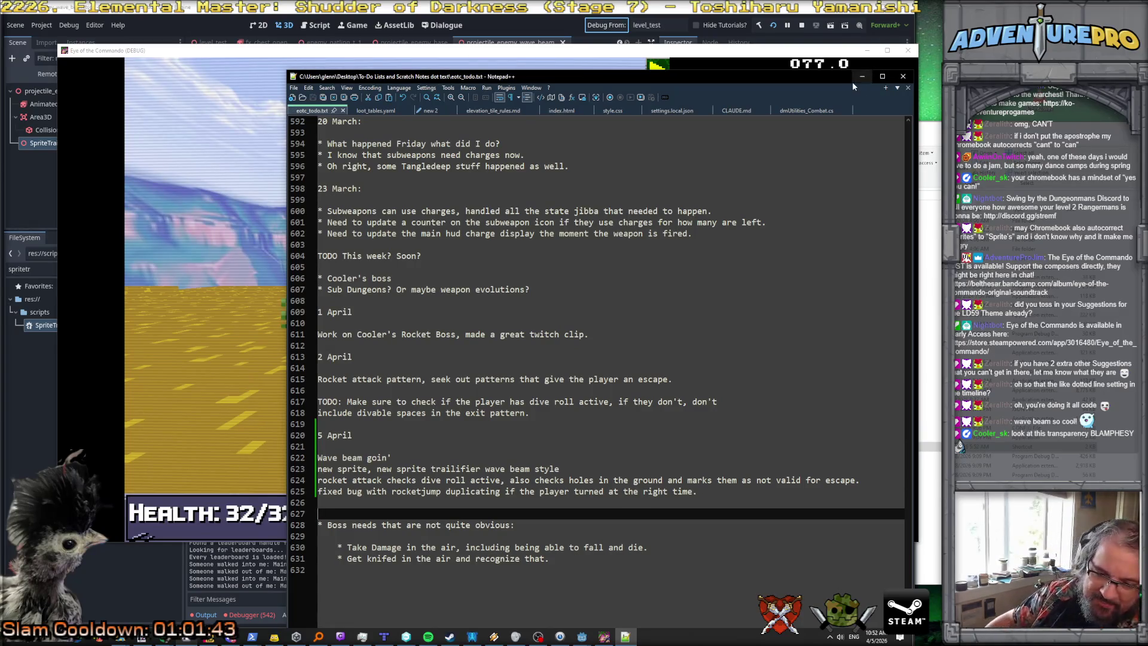
left_click(802, 25)
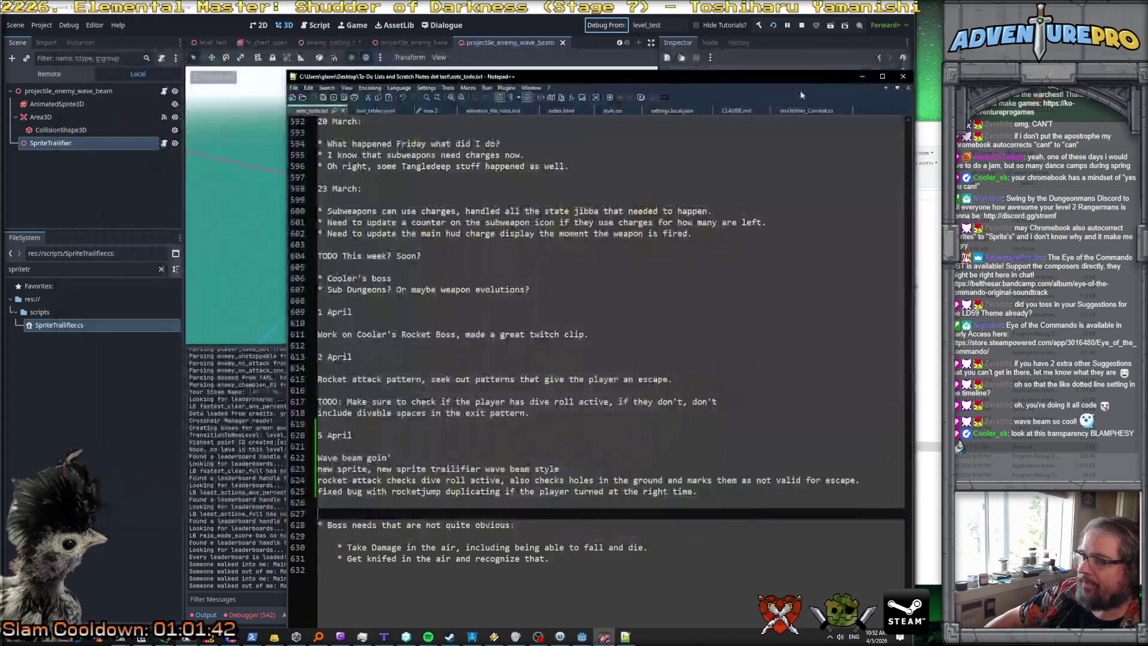
Step: Relaunch Eye of the Commando from the Godot editor and equip the gun
left_click(863, 78)
key("F5")
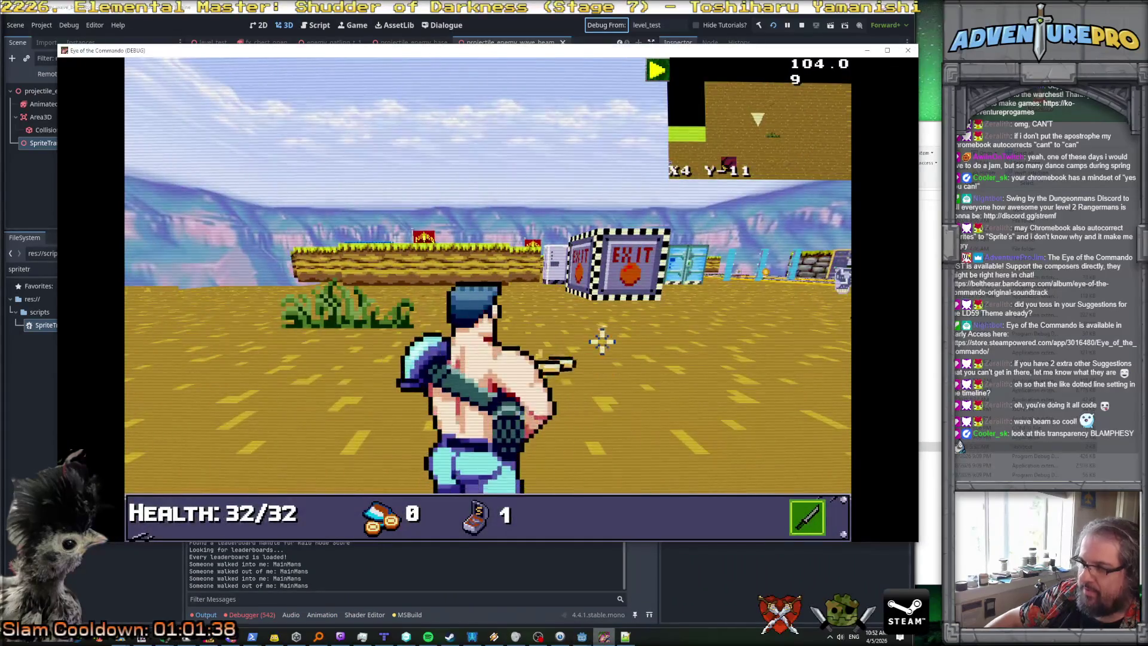
key("2")
Step: Walk the player back and forth between the stone blocks and the EXIT blocks
key("Left")
key("Right")
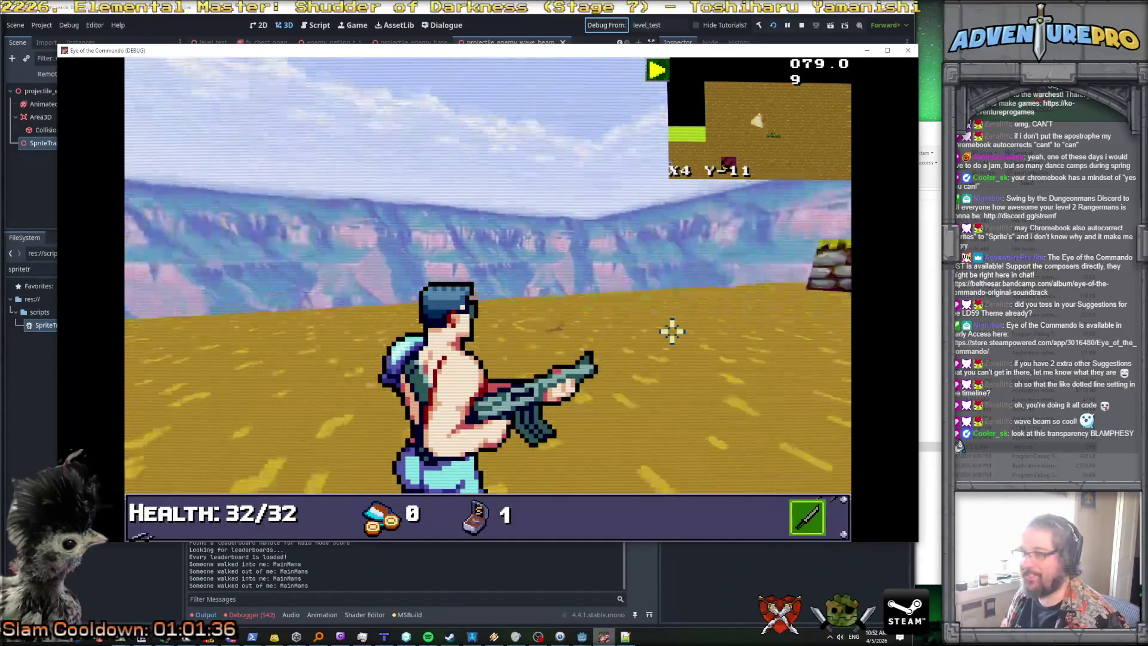
key("Up")
key("Left")
key("Up")
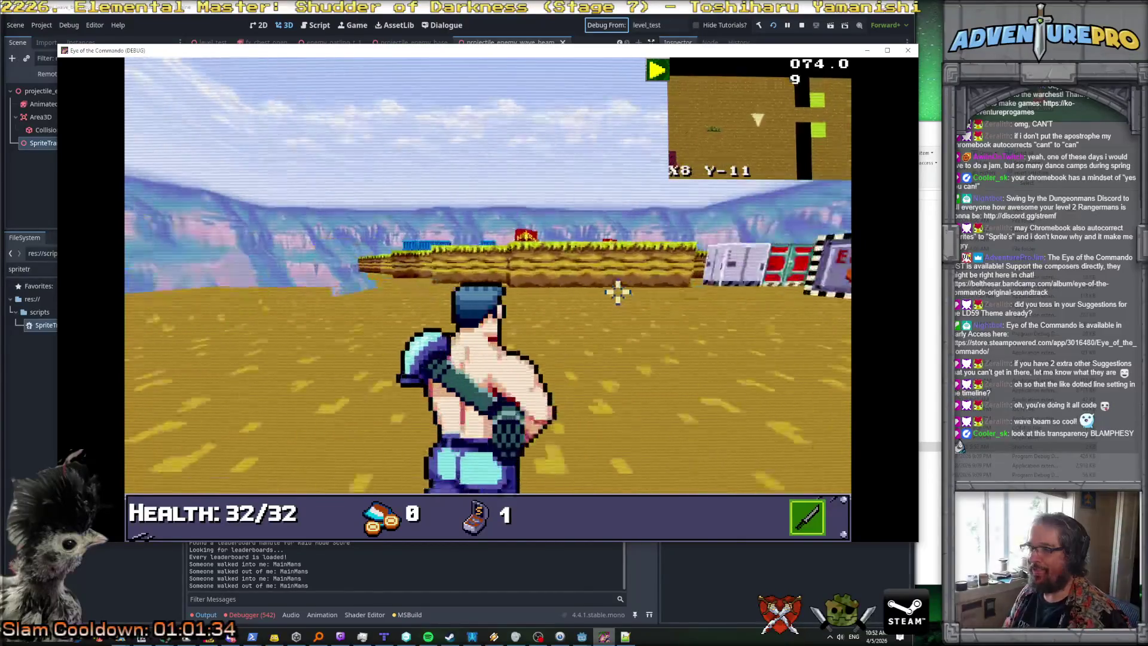
key("Up")
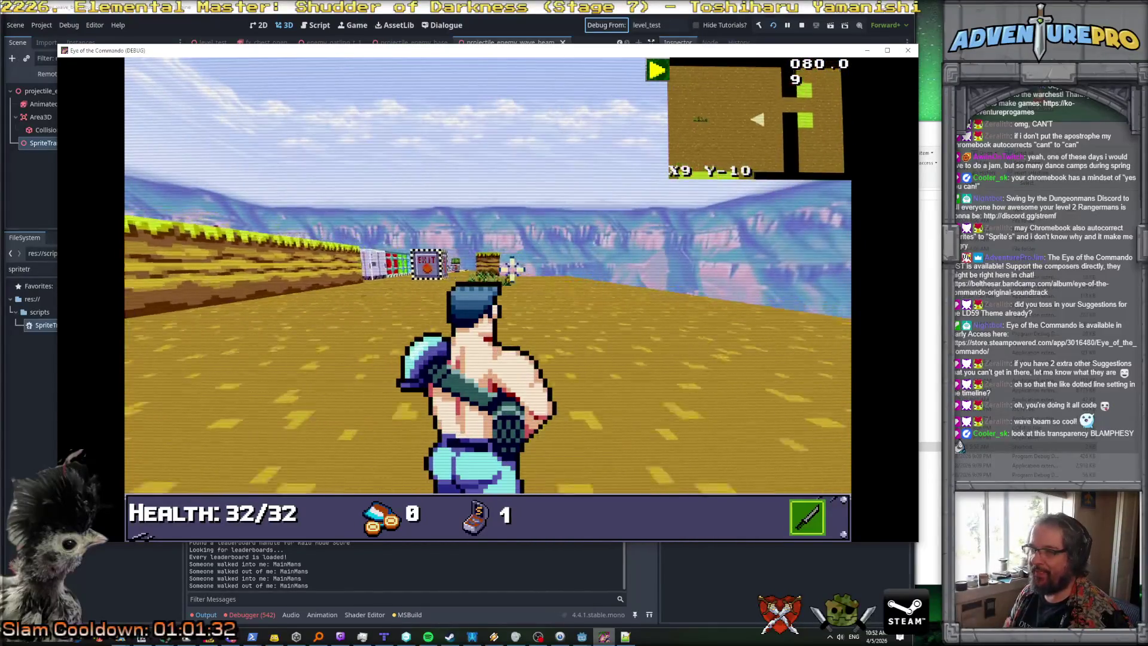
key("Left")
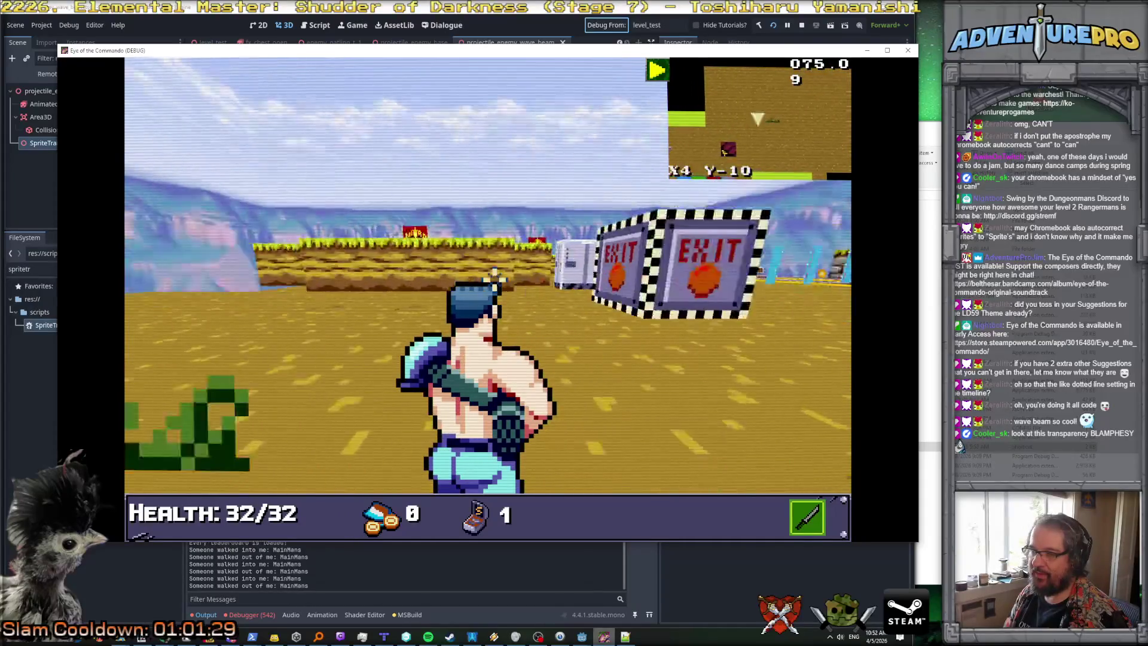
key("Up")
key("Up")
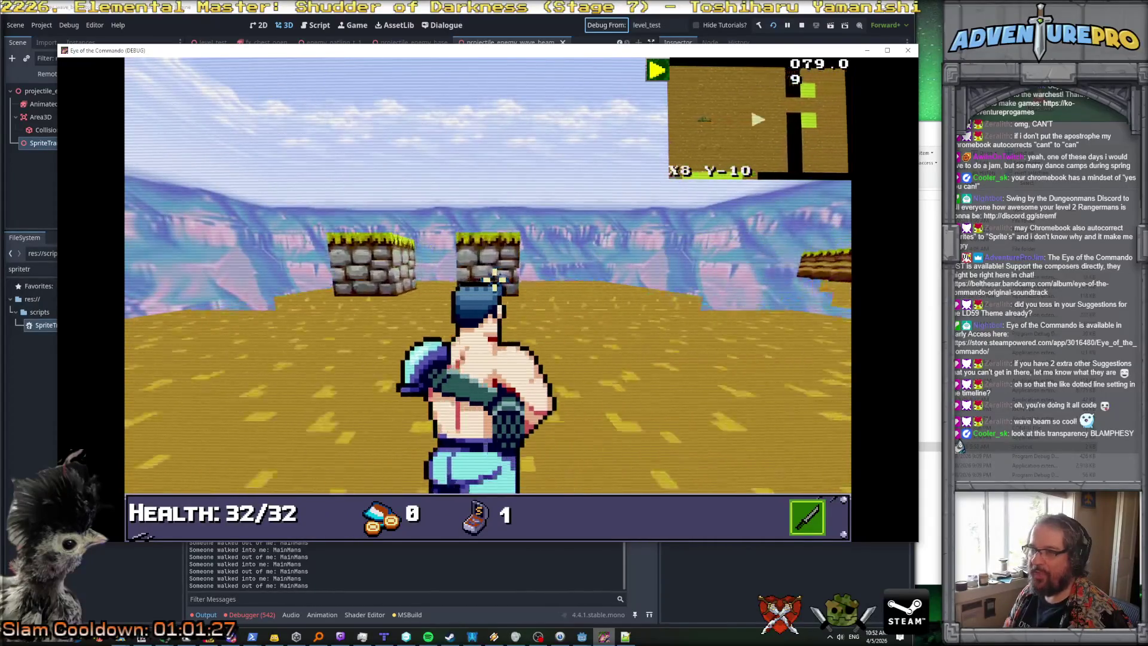
key("Left")
key("Left")
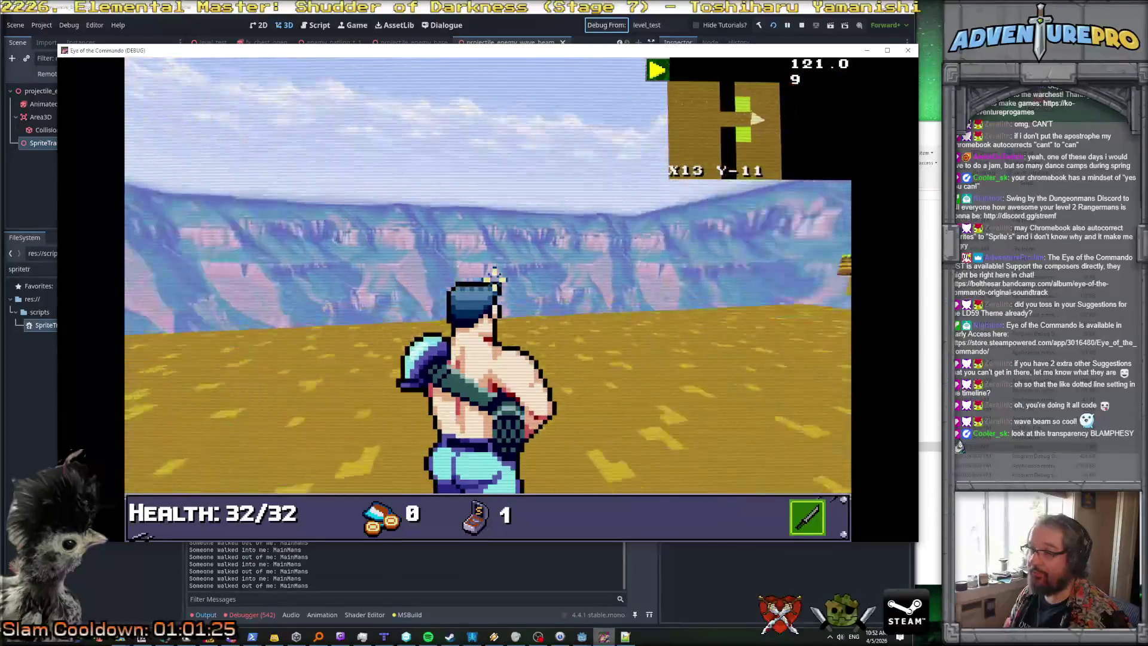
key("Up")
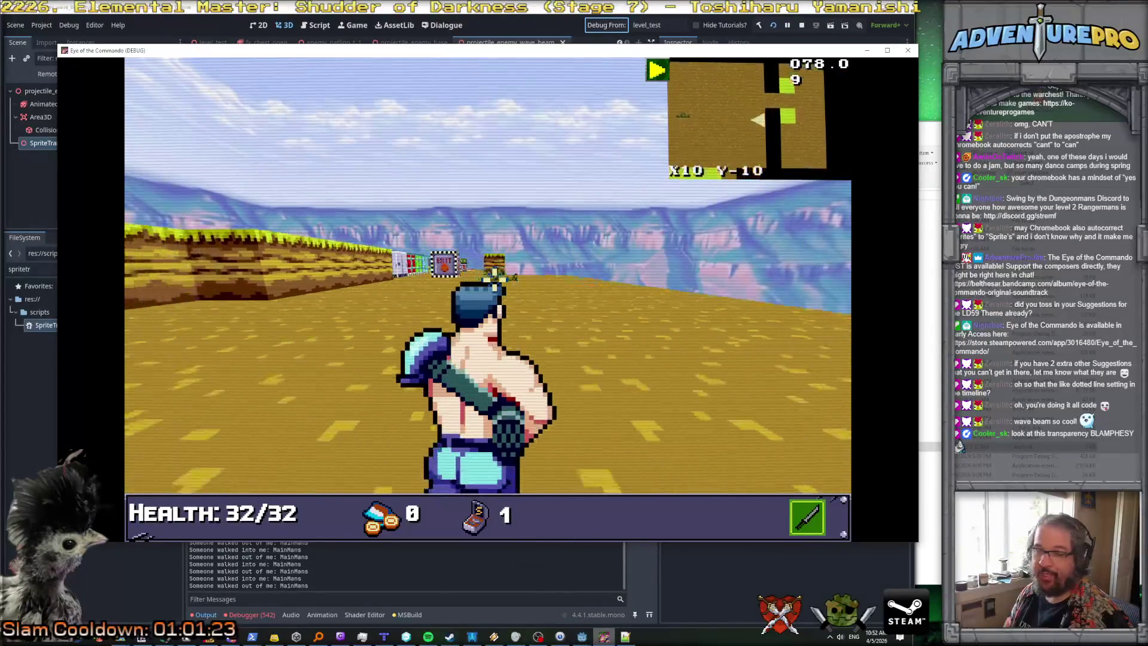
key("Up")
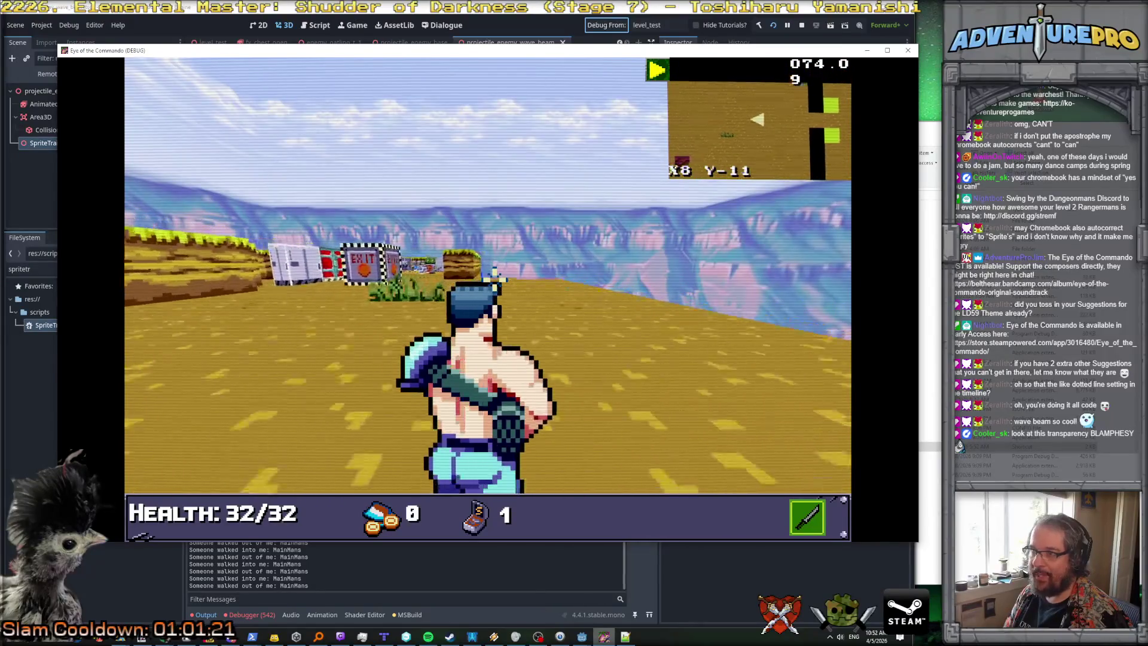
Step: Keep roaming the test field past the stone blocks, then open the in-game command console
key("Left")
key("Up")
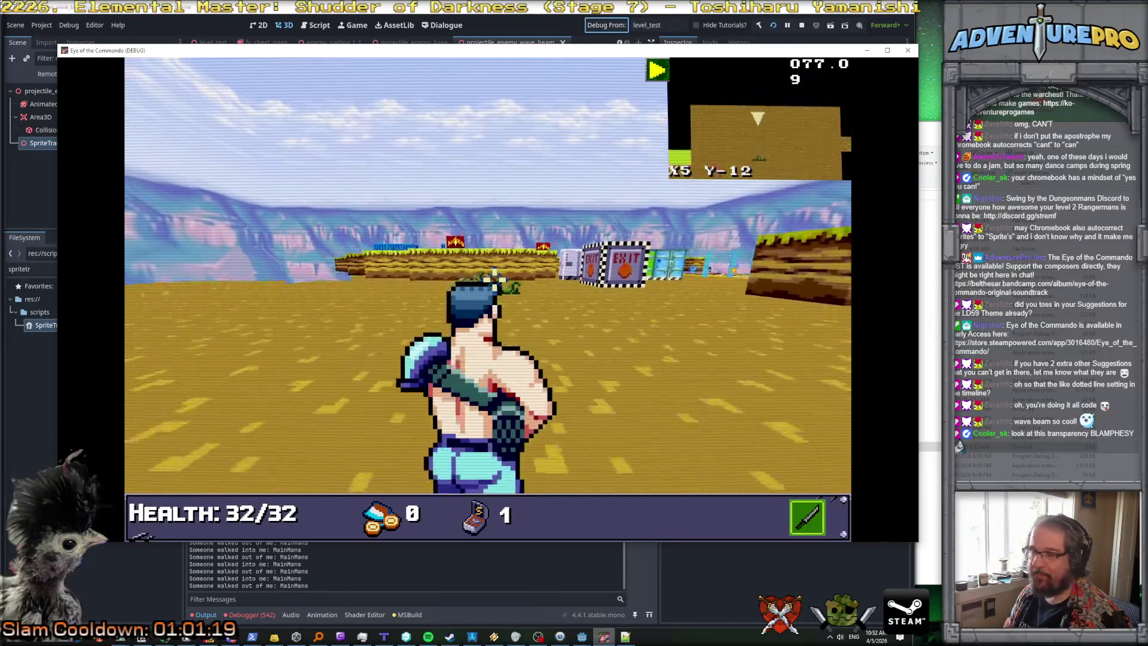
key("Up")
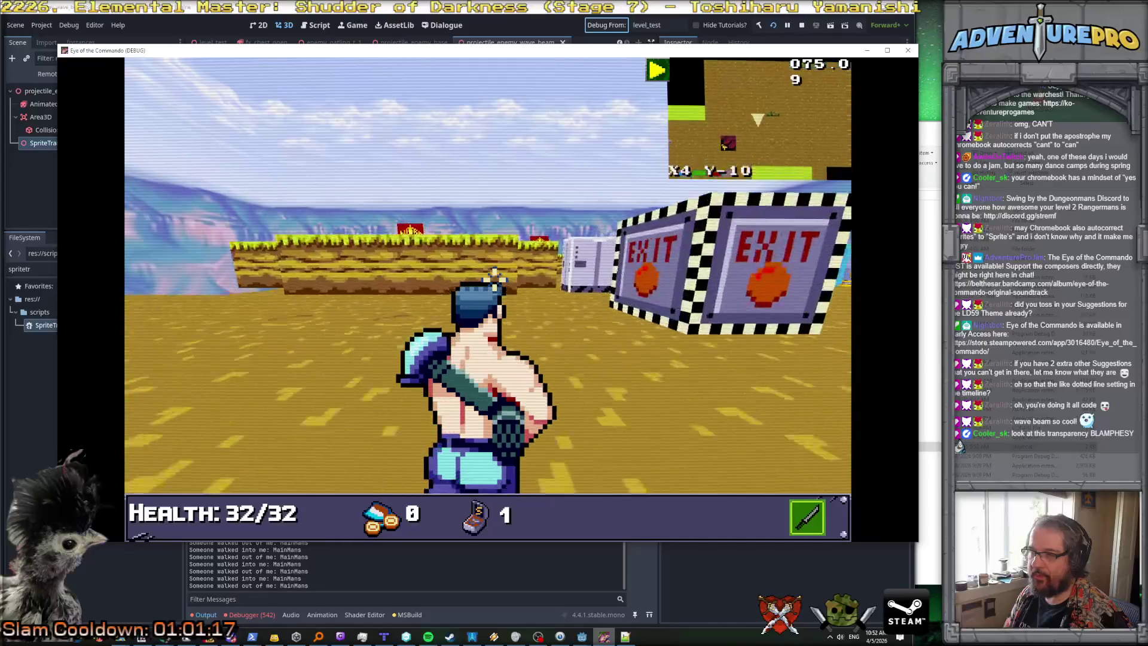
key("Left")
key("Up")
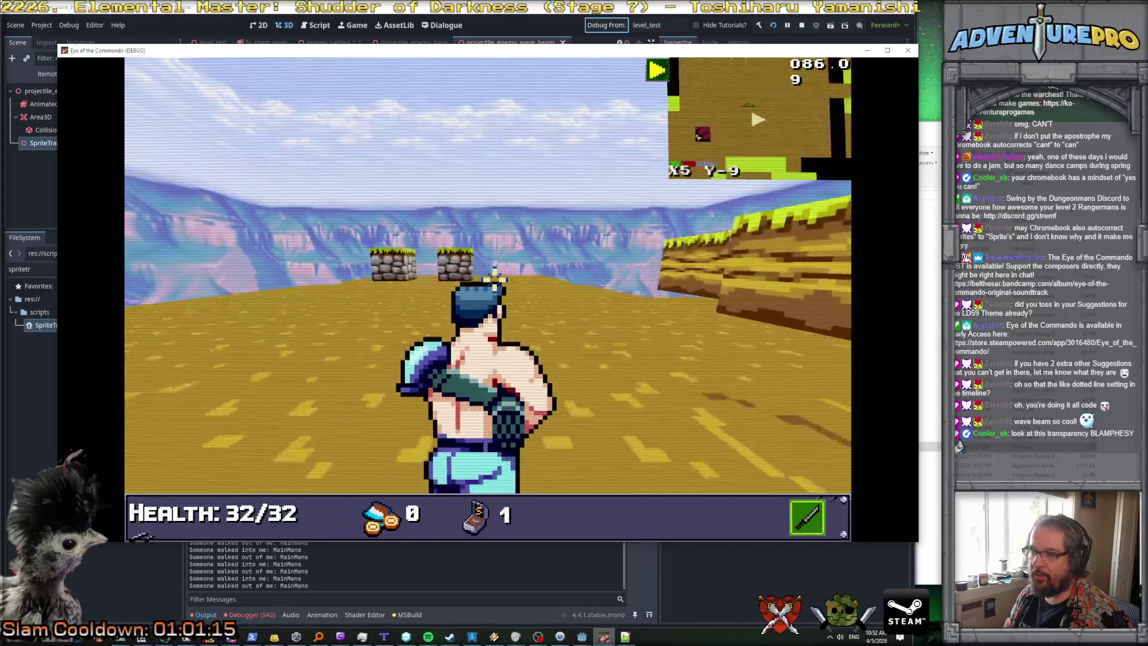
key("Up")
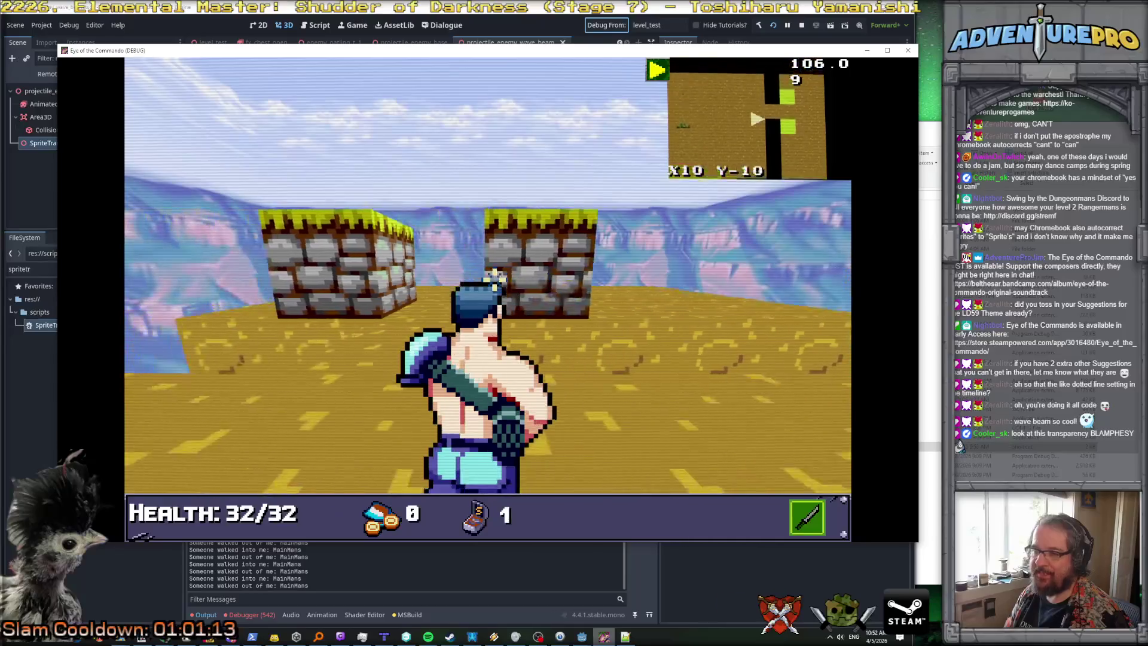
key("Left")
key("Up")
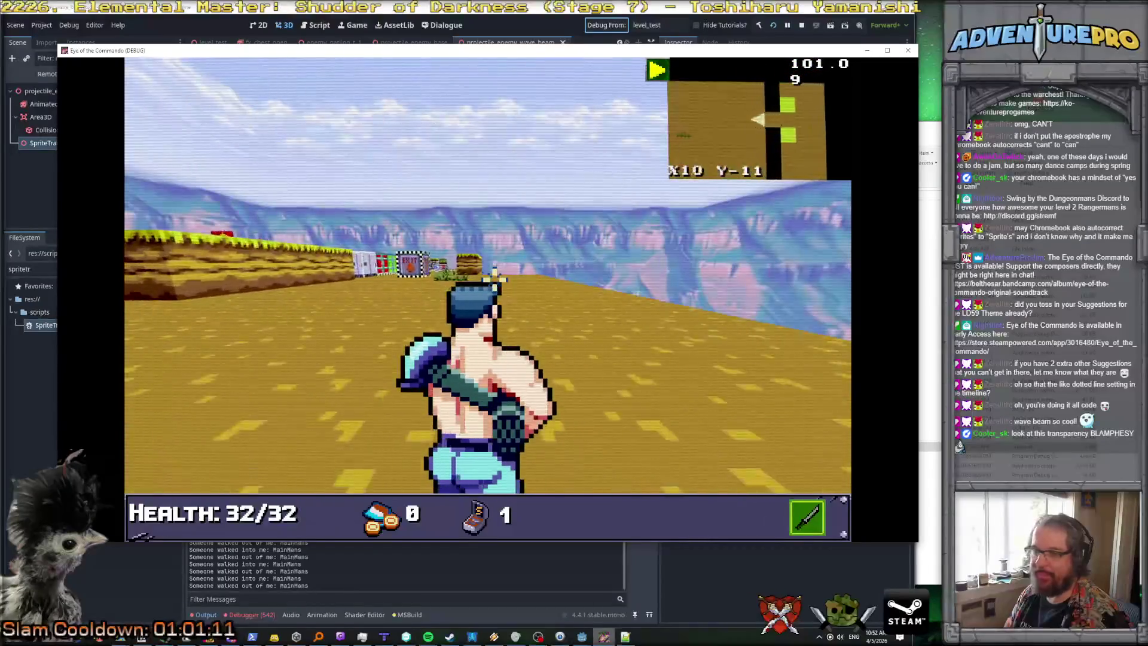
key("grave")
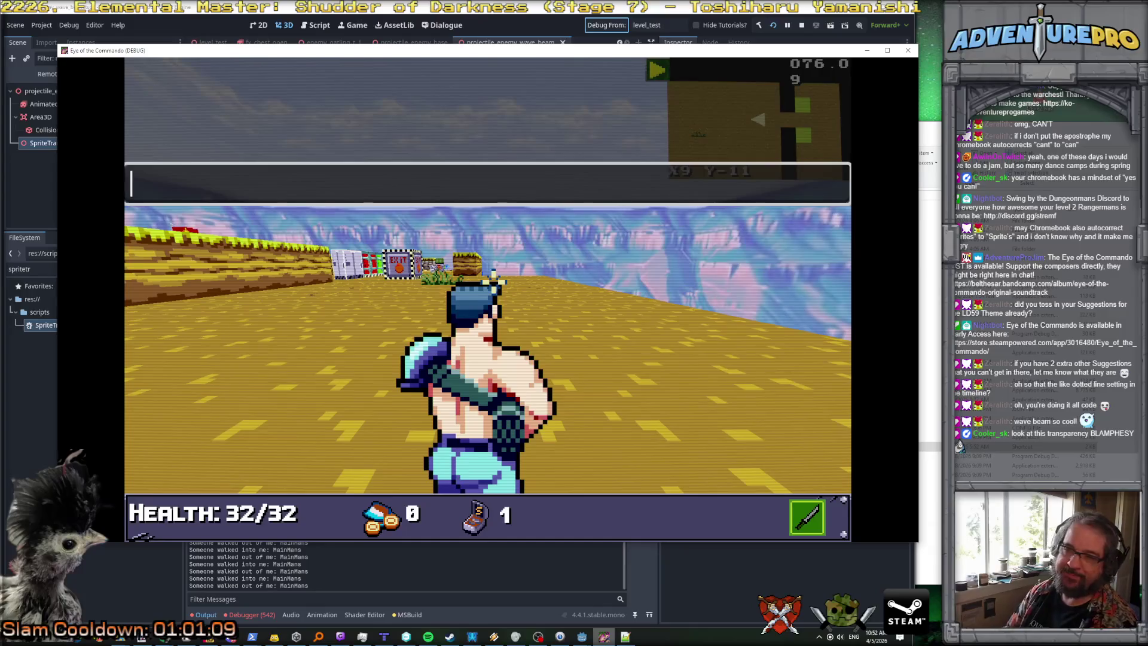
Step: Submit the SPAWN ENEMY_BOSS_ROCKETMANS command, then recall, edit and resubmit it
type("spawn e")
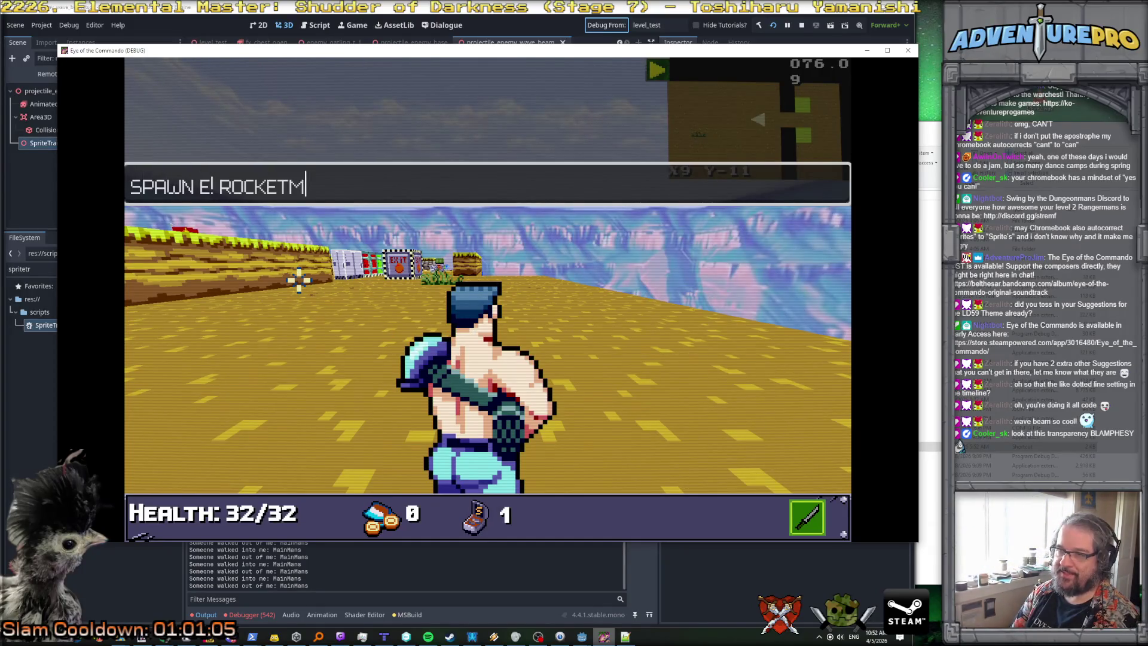
type("ans")
key("Return")
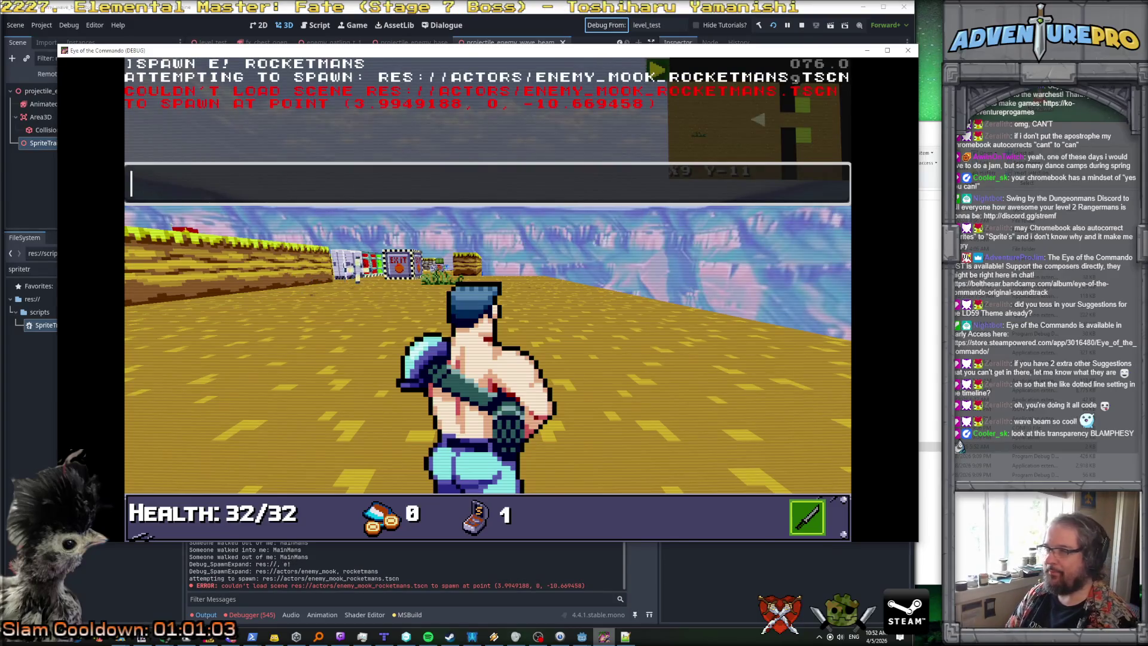
key("Up")
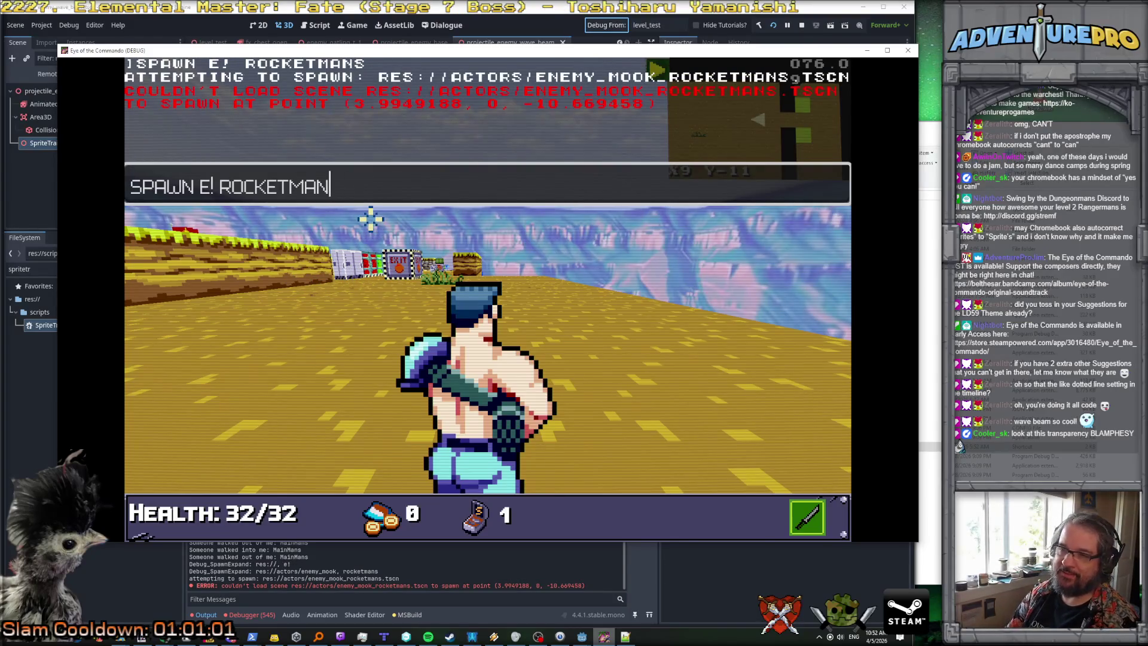
key("BackSpace")
key("BackSpace")
key("BackSpace")
type("my")
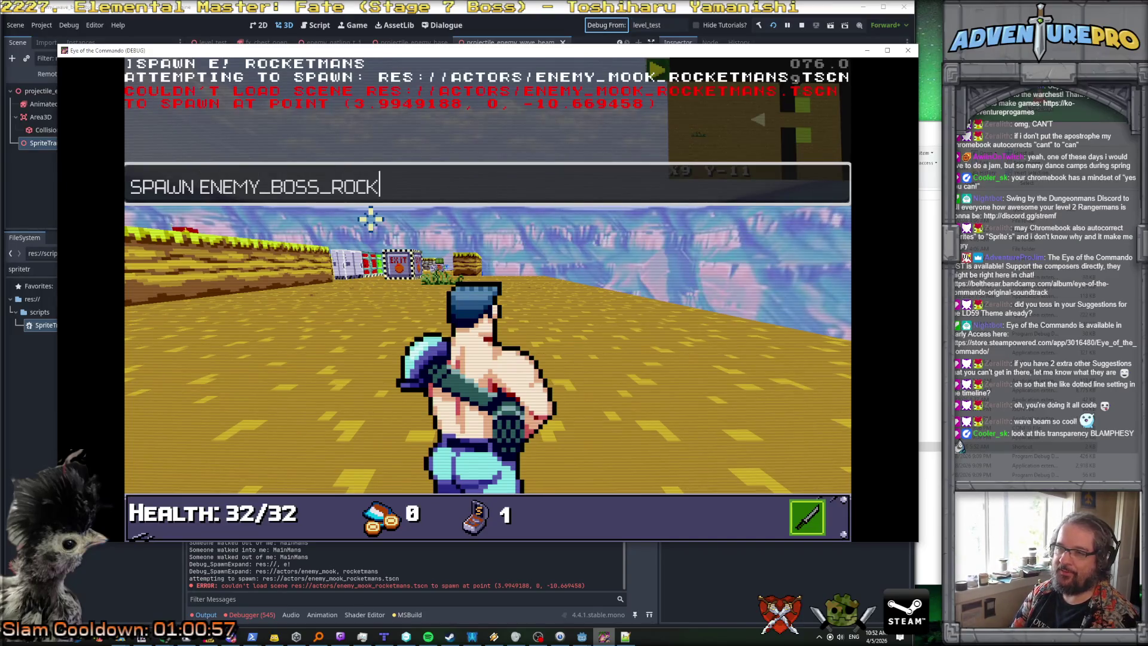
type("s")
key("Return")
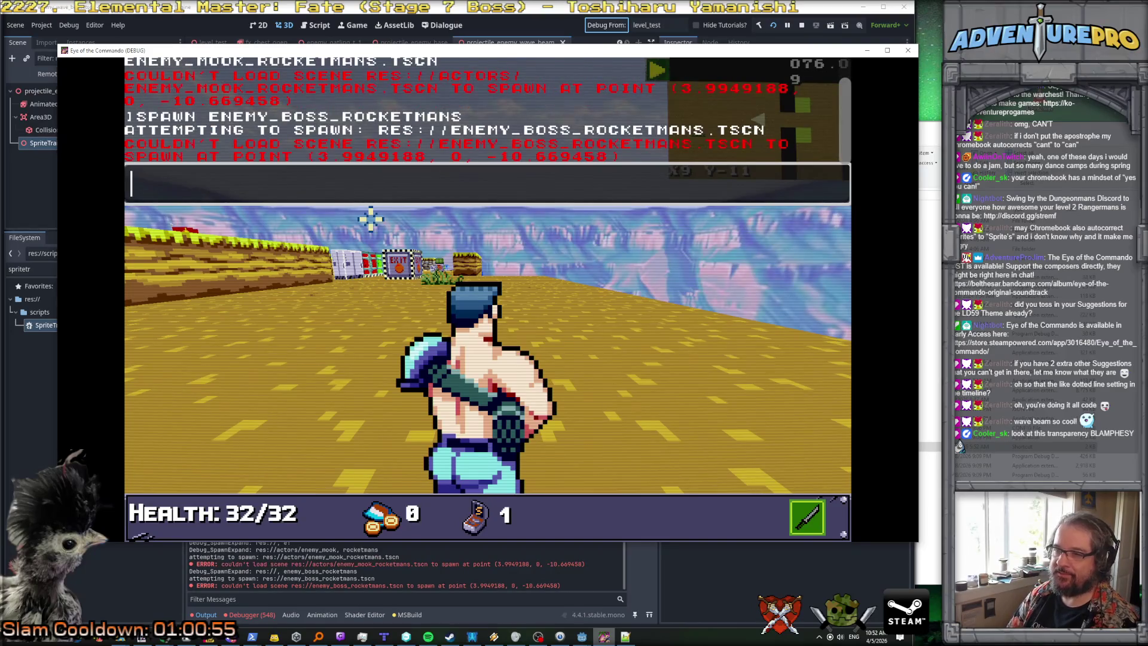
Step: Recall the boss spawn command from history and resubmit it, then return to the editor
key("Up")
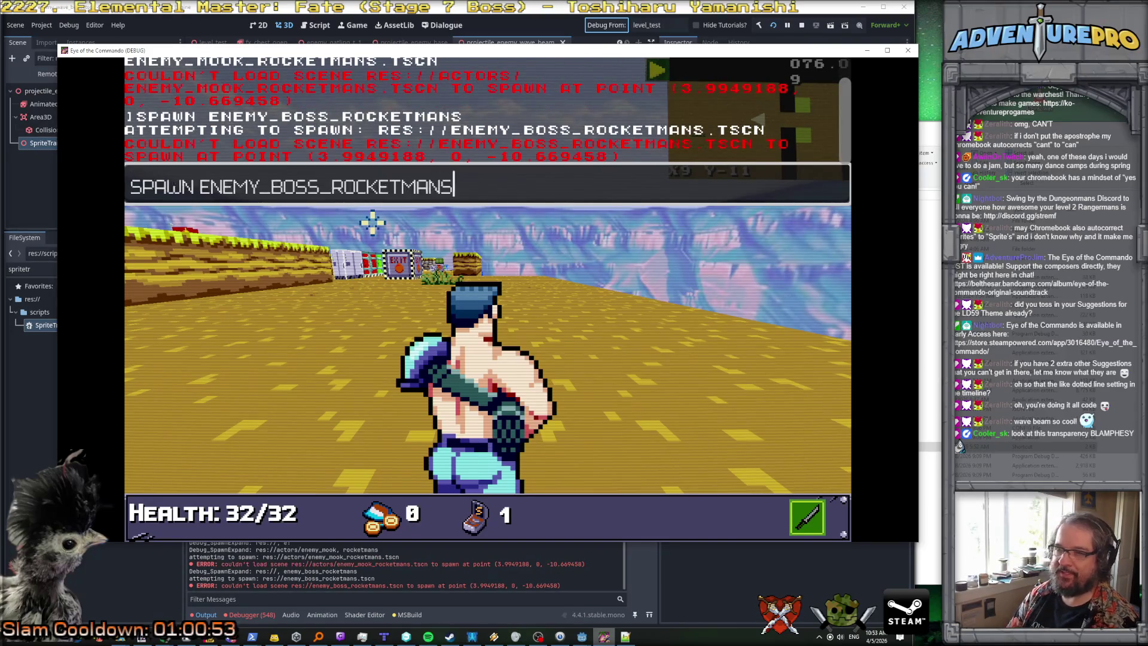
type("a!")
key("Return")
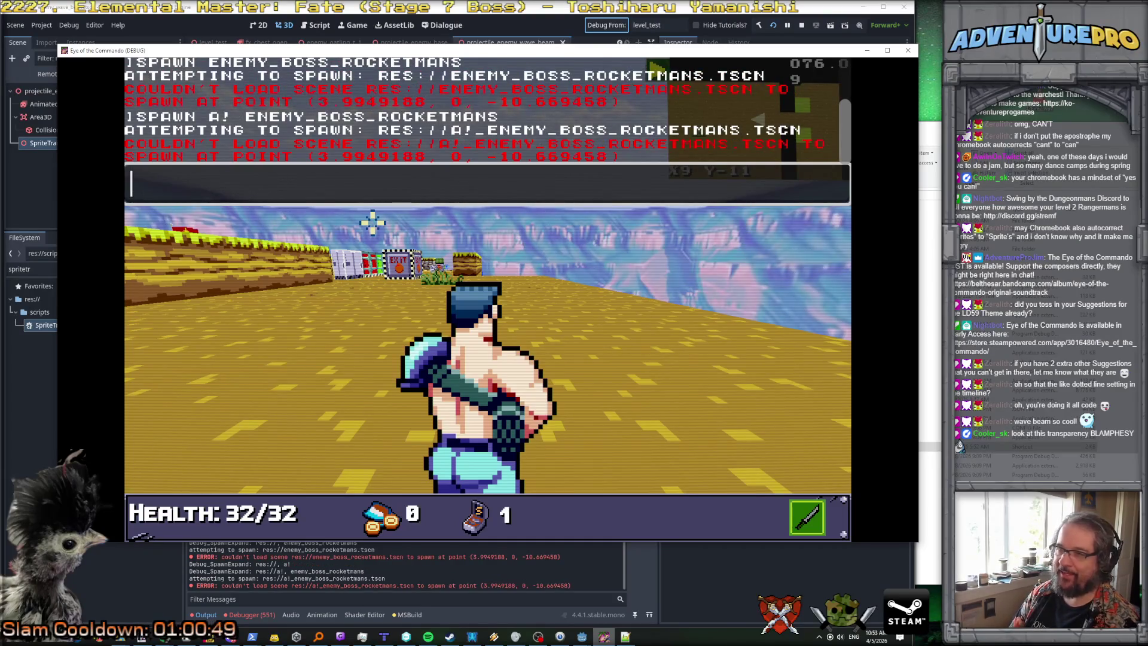
key("Up")
key("Up")
key("Up")
key("Down")
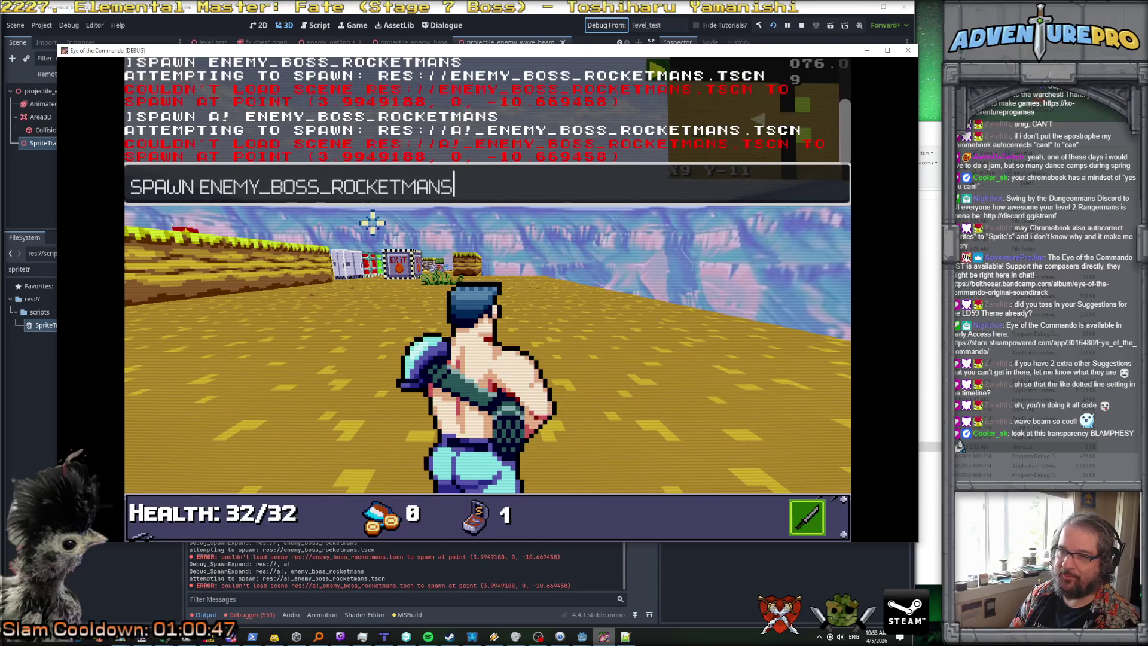
key("backslash")
Step: Expand the tween error in Debugger > Errors and open its SpriteTrailifier.cs:151 stack frame
left_click(264, 618)
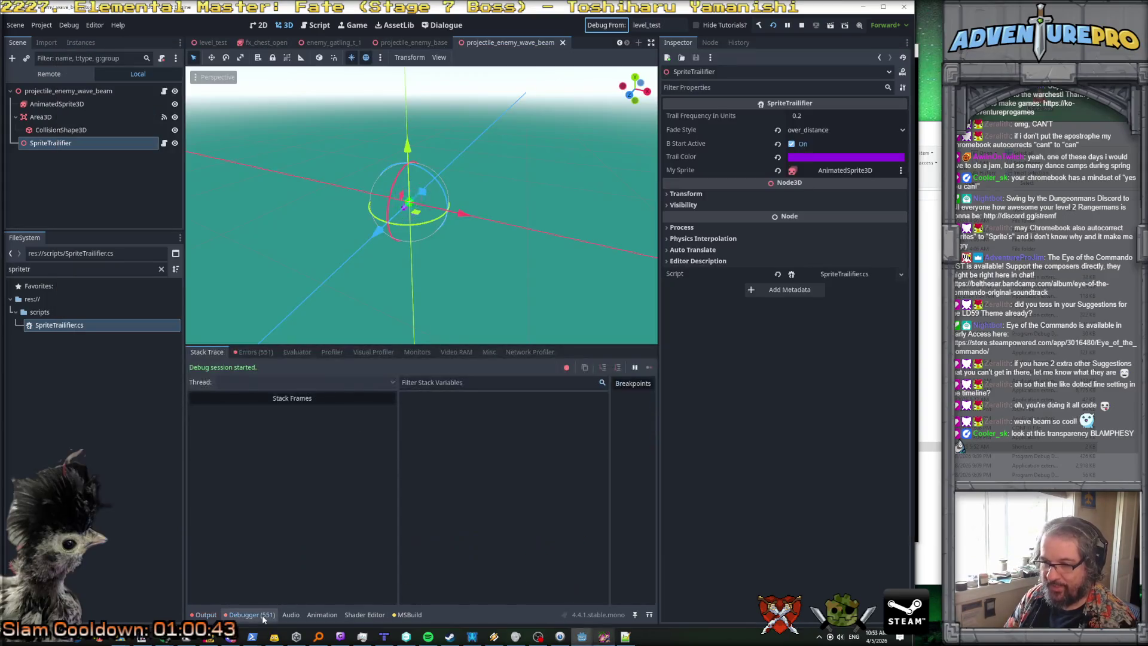
left_click(234, 353)
left_click(337, 474)
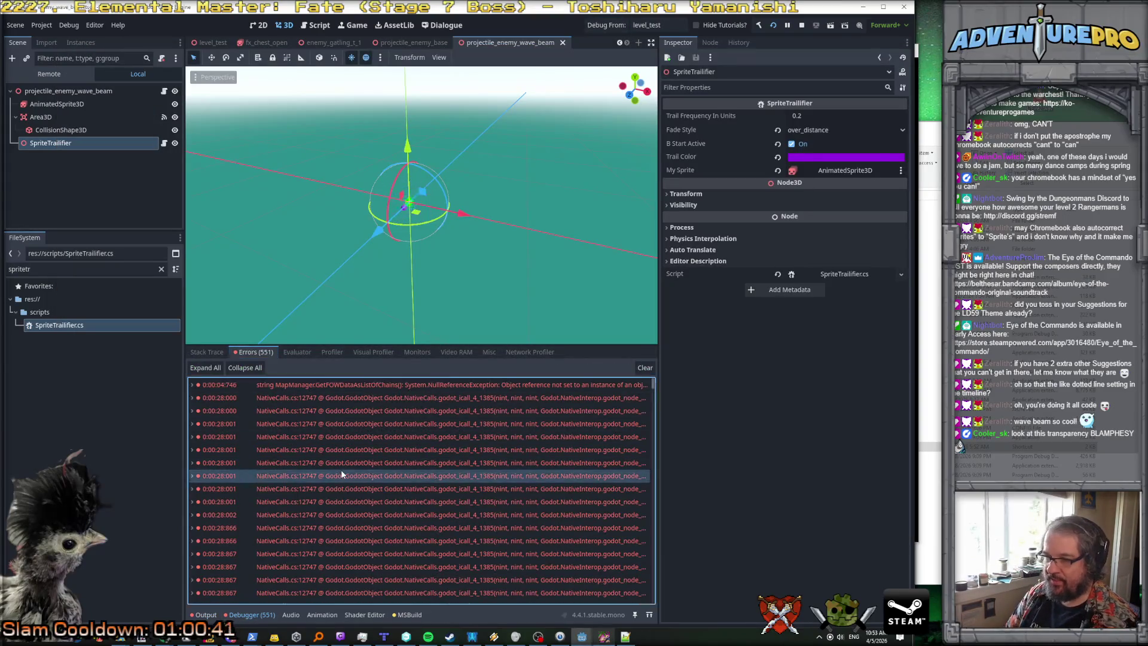
left_click(193, 477)
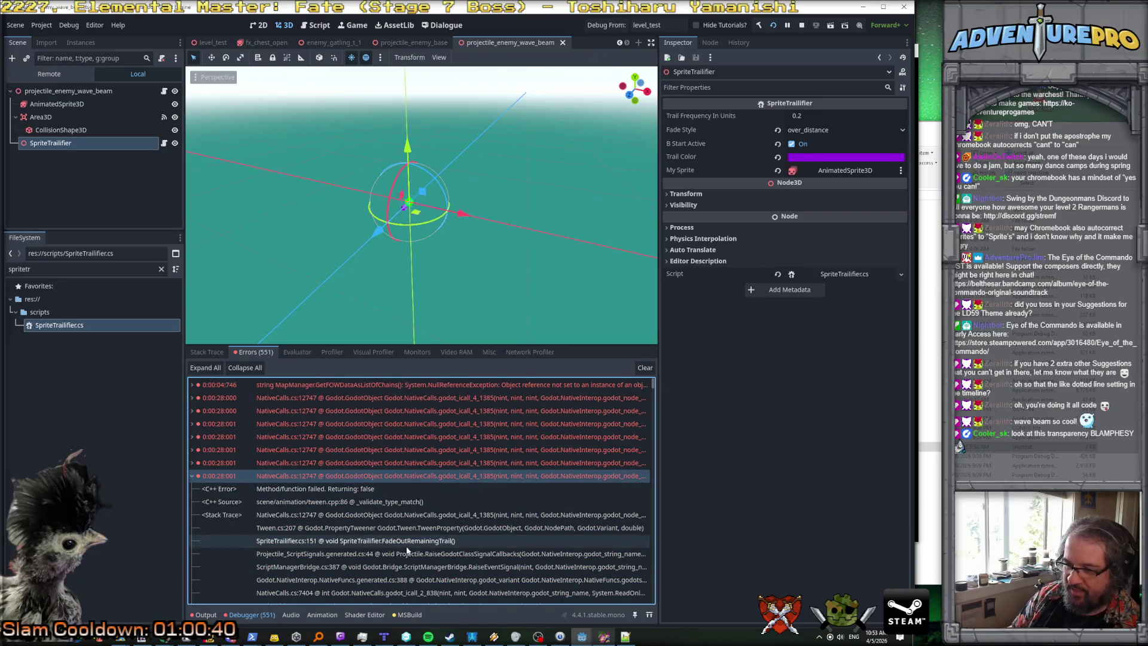
scroll(431, 568, "down", 1)
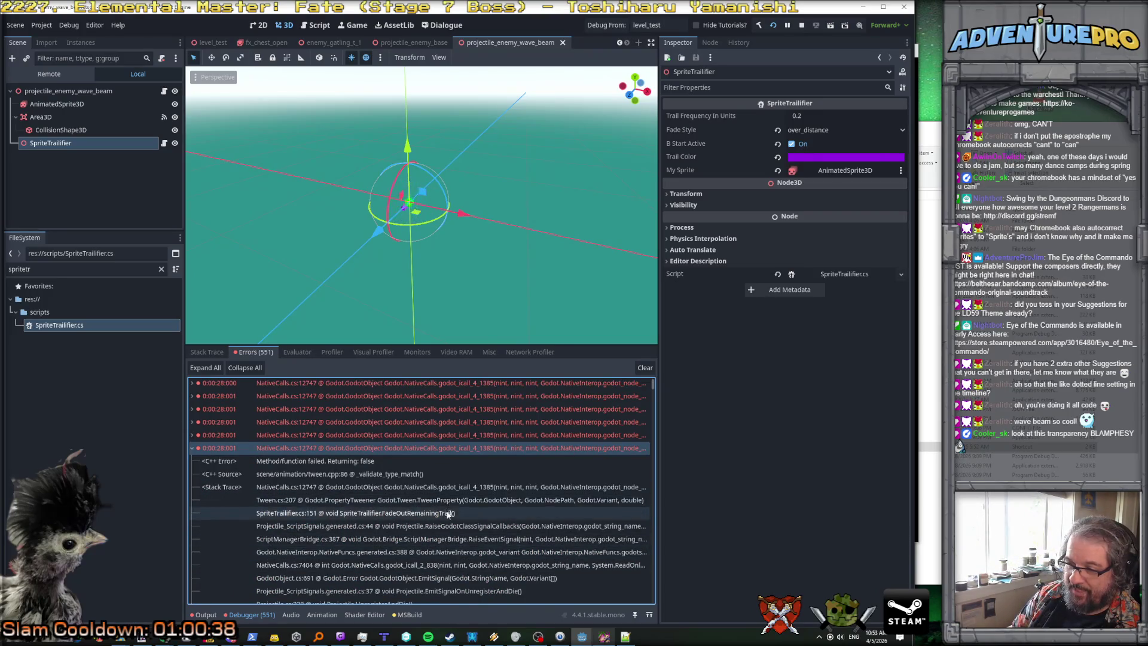
scroll(448, 538, "down", 1)
left_click(432, 484)
double_click(431, 476)
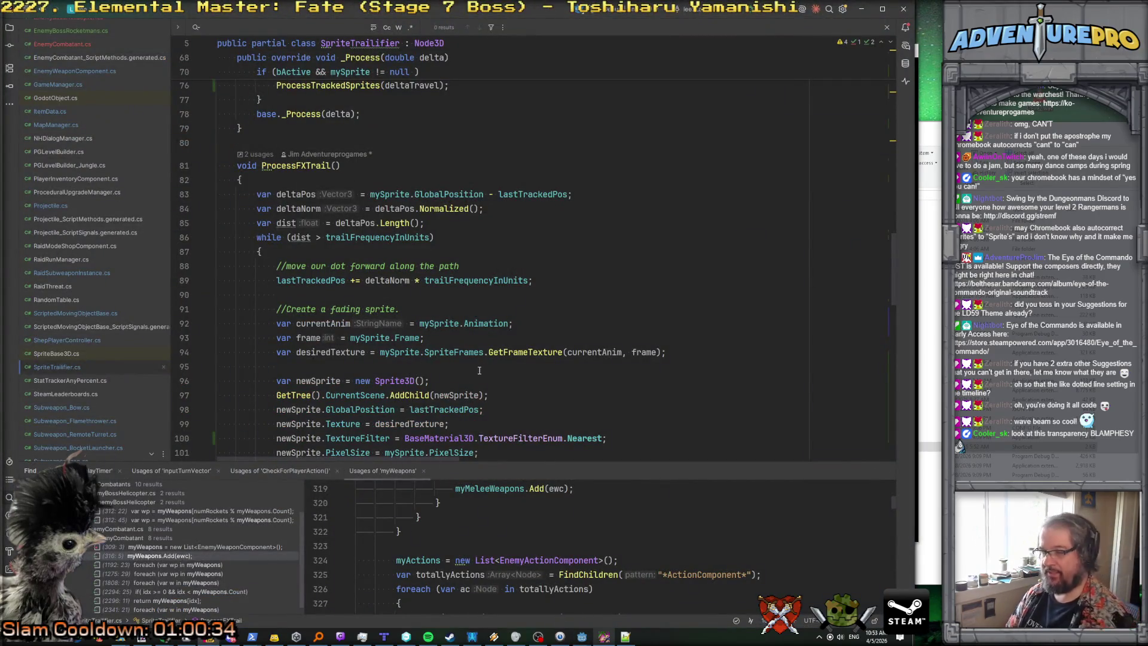
Step: Back in Godot, inspect the Tween.cs:207 frame and jump to SpriteTrailifier.cs line 151 again
key("alt+Tab")
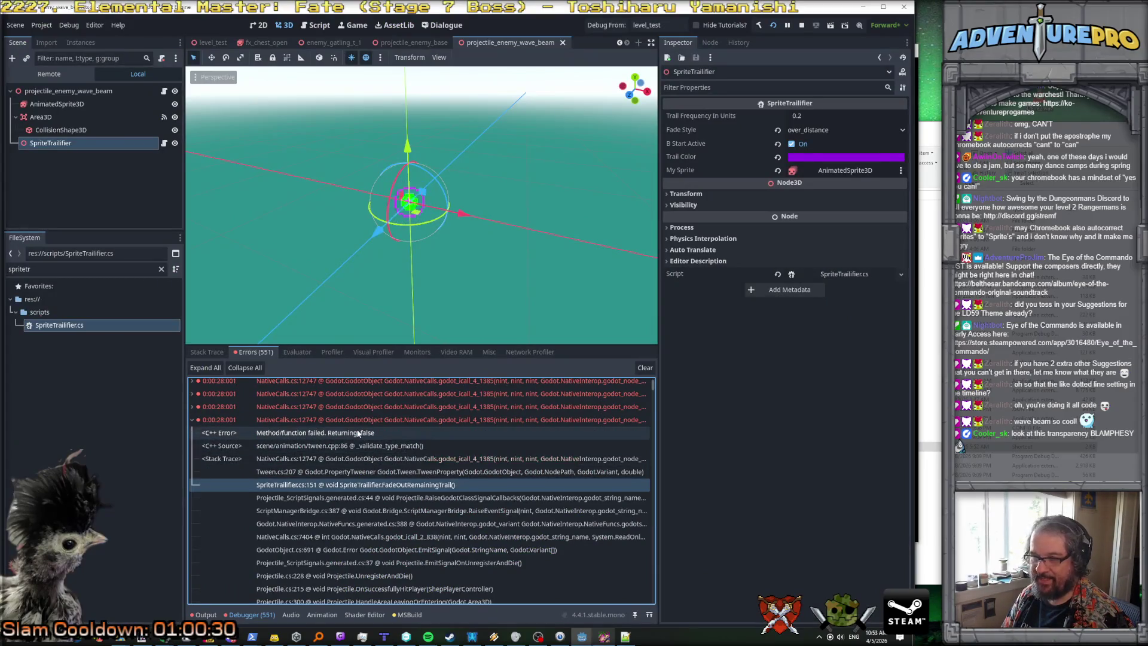
left_click(387, 449)
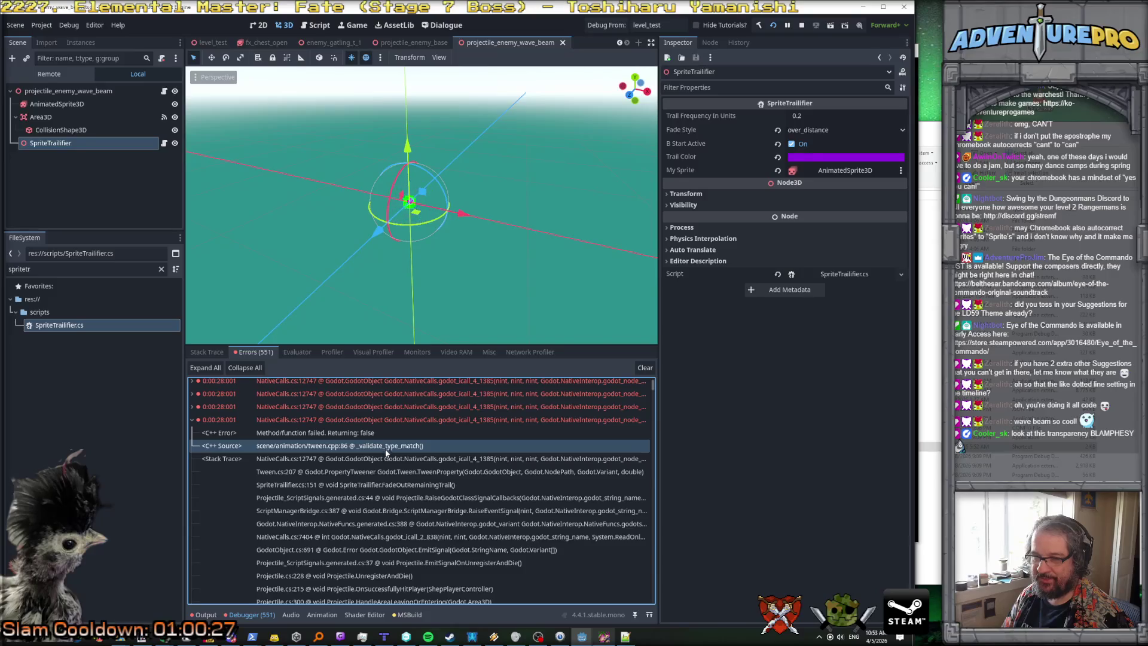
left_click(388, 472)
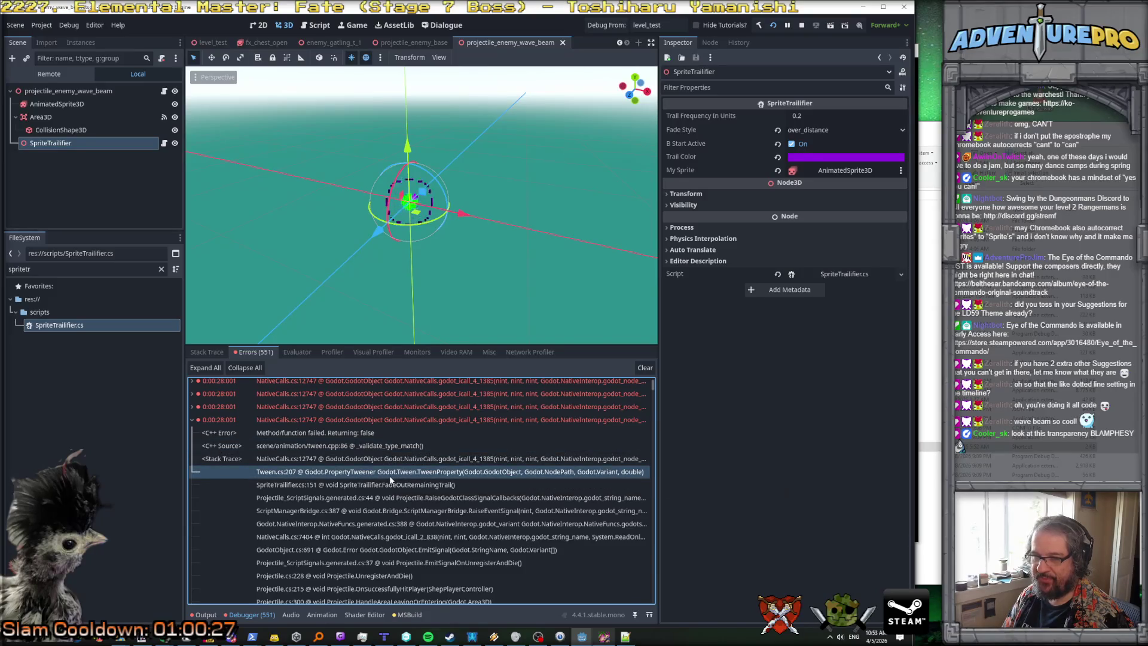
double_click(385, 485)
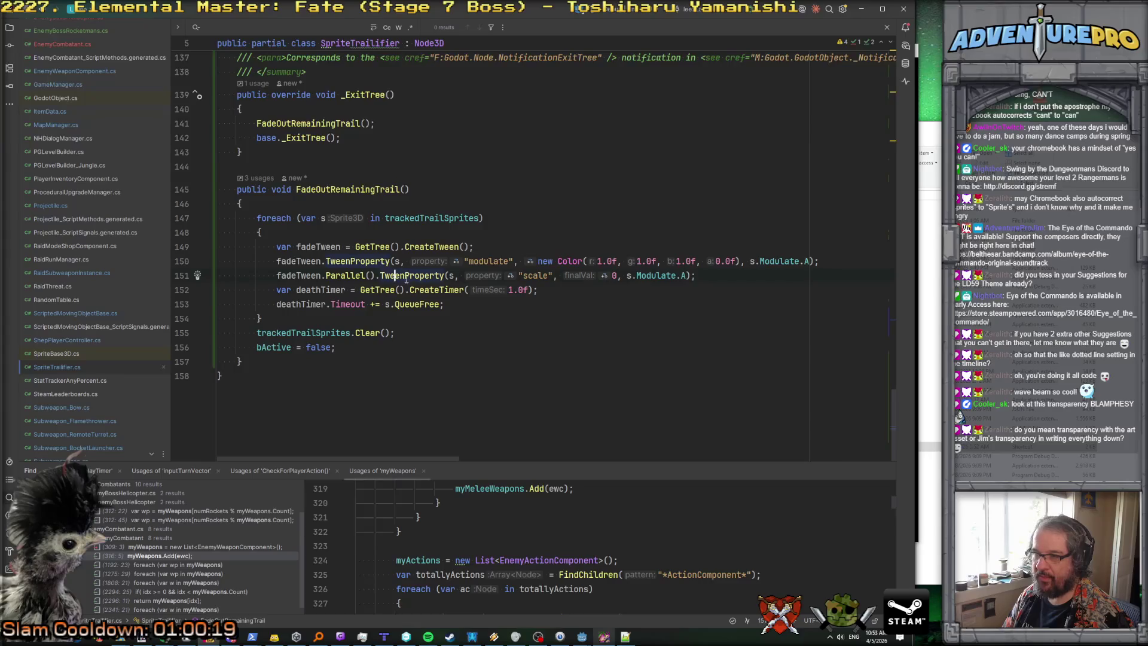
Step: Replace the 0 scale target on line 151 with new Vector3(0,0,0)
left_click_drag(562, 283, 616, 275)
double_click(614, 275)
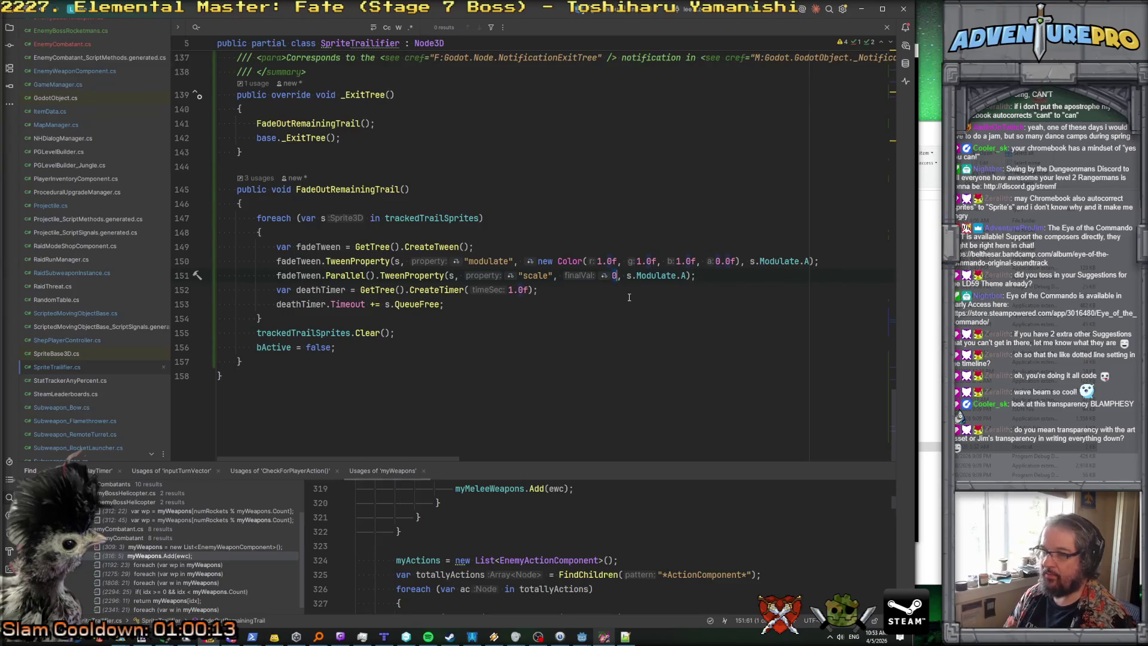
type("new Vector3(")
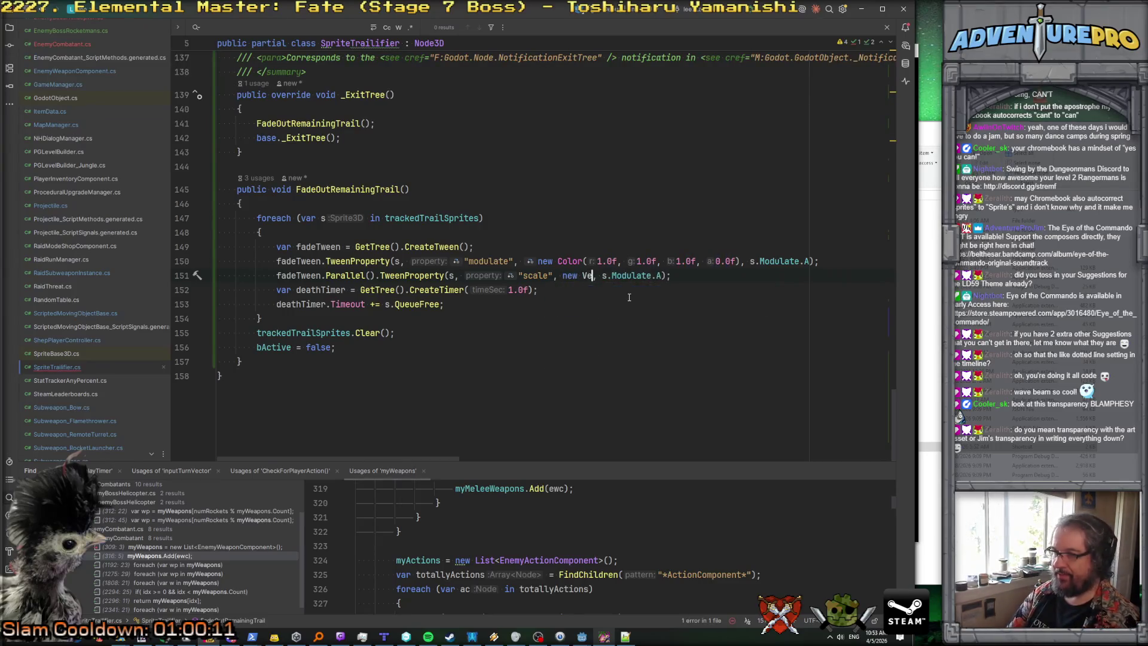
type("0,")
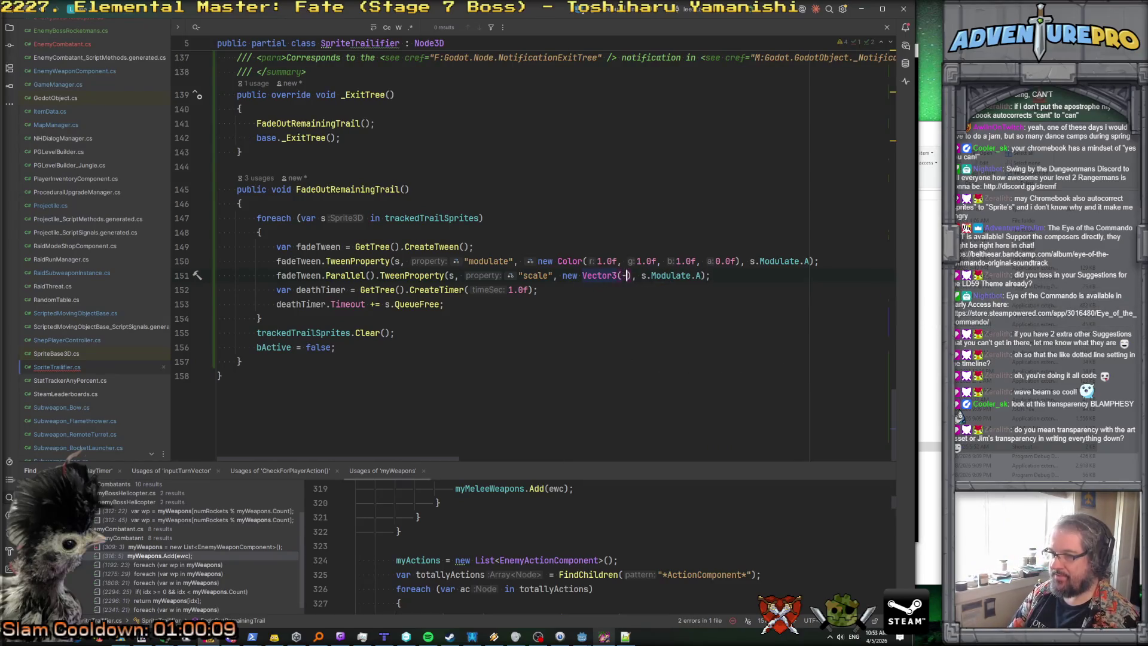
type("0,0")
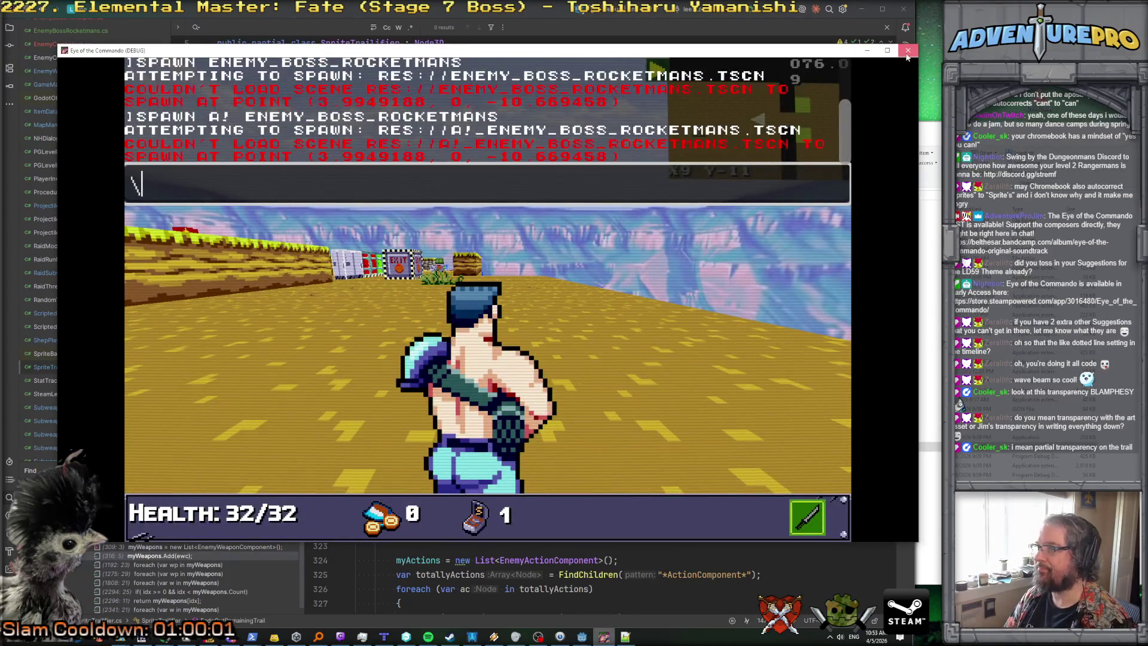
Step: Close the running game window and return to the Godot editor
left_click(908, 53)
mouse_move(583, 637)
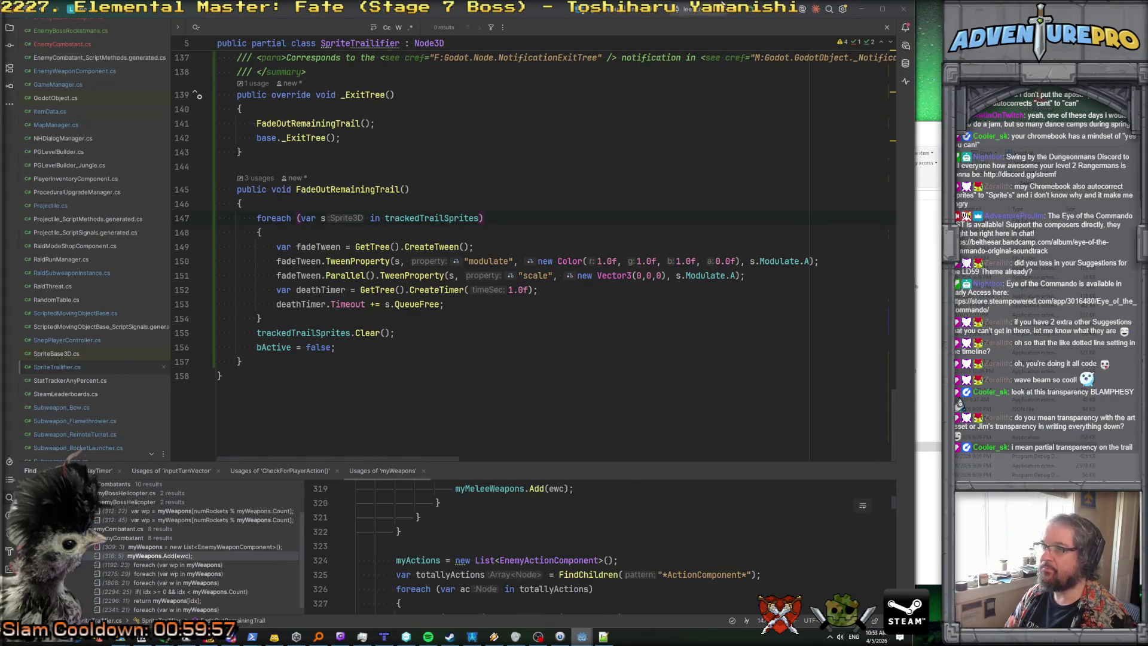
key("alt+Tab")
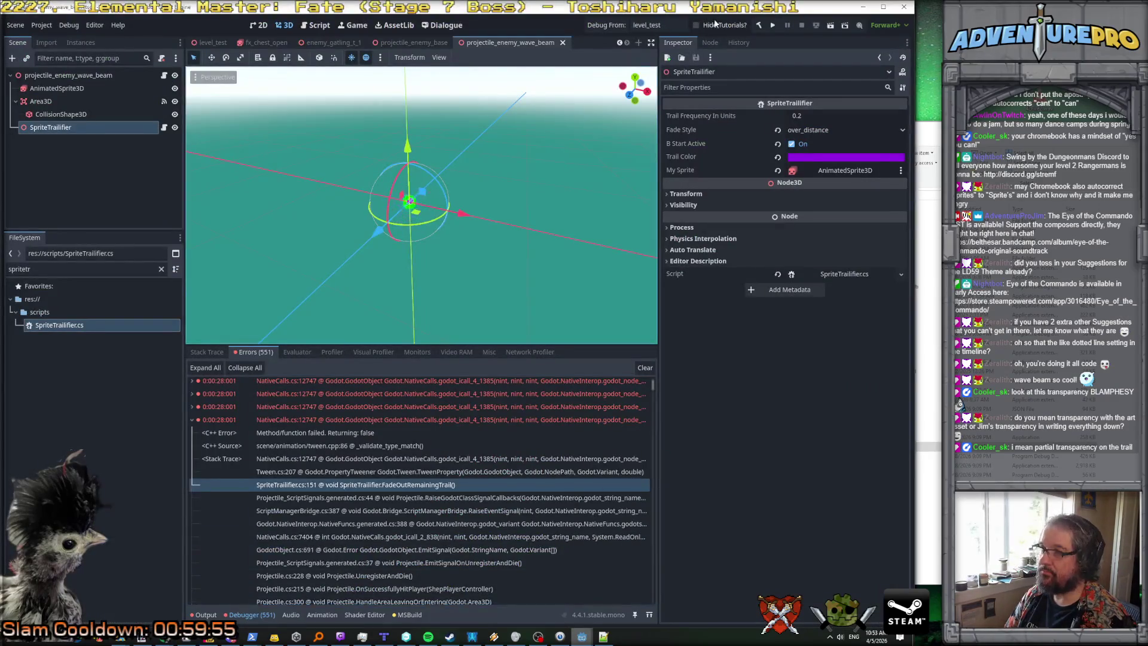
Step: Rebuild the .NET project and start Eye of the Commando with Run Project
left_click(604, 27)
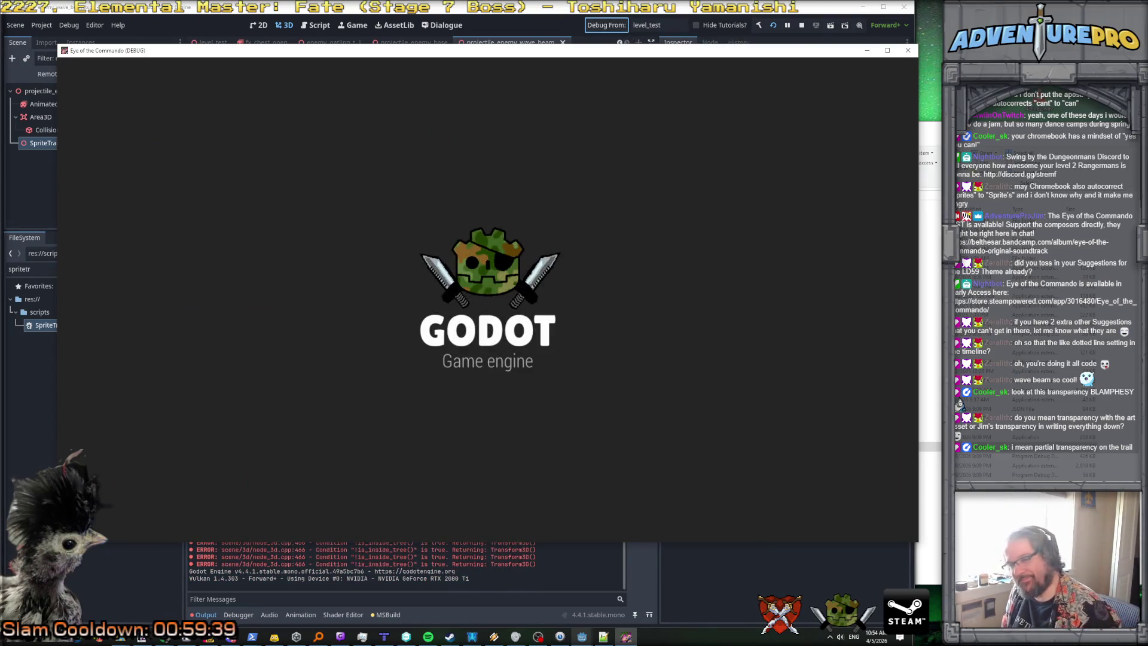
Step: Walk out into the open field and maneuver along the walls around the boss
key("Left")
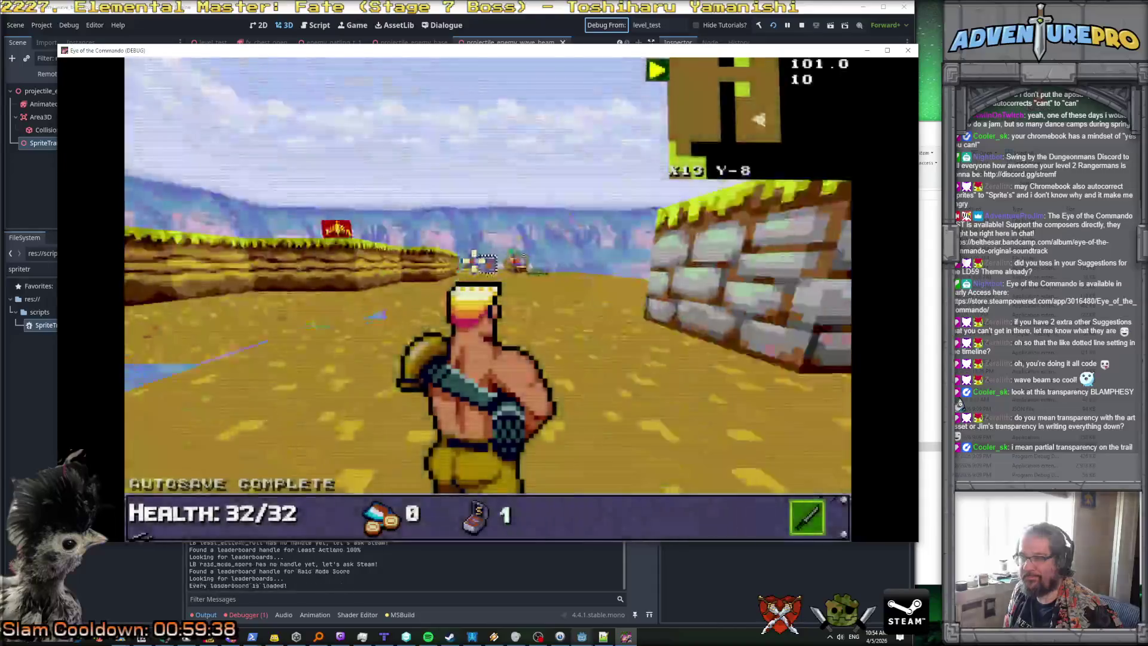
key("w")
key("Left")
key("w")
key("w")
key("w")
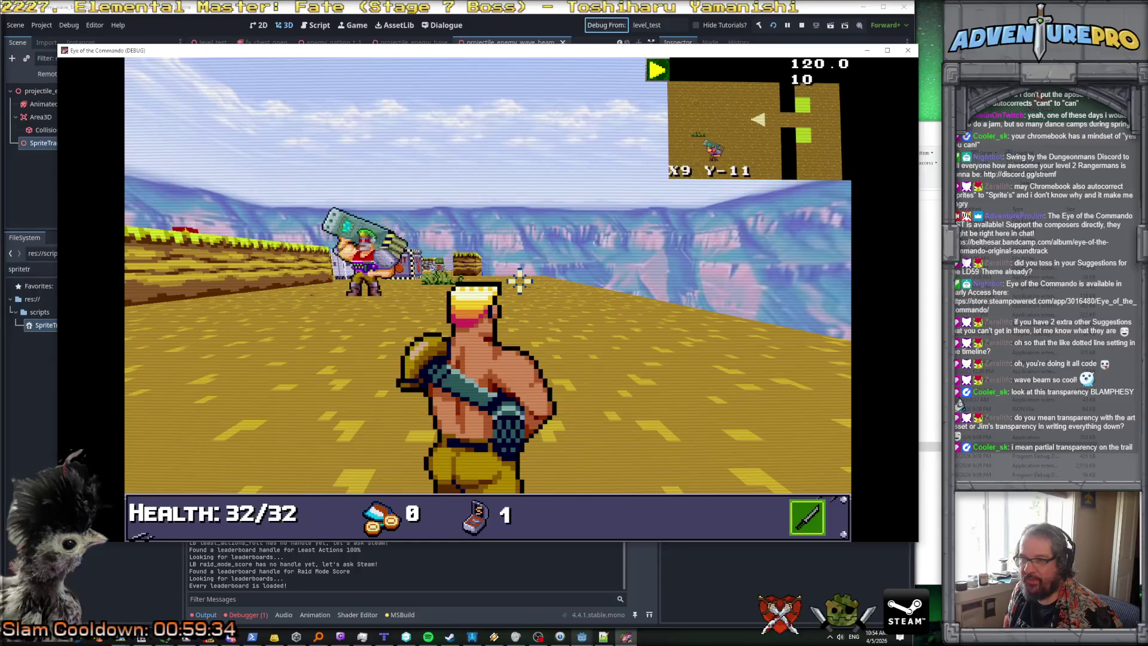
key("s")
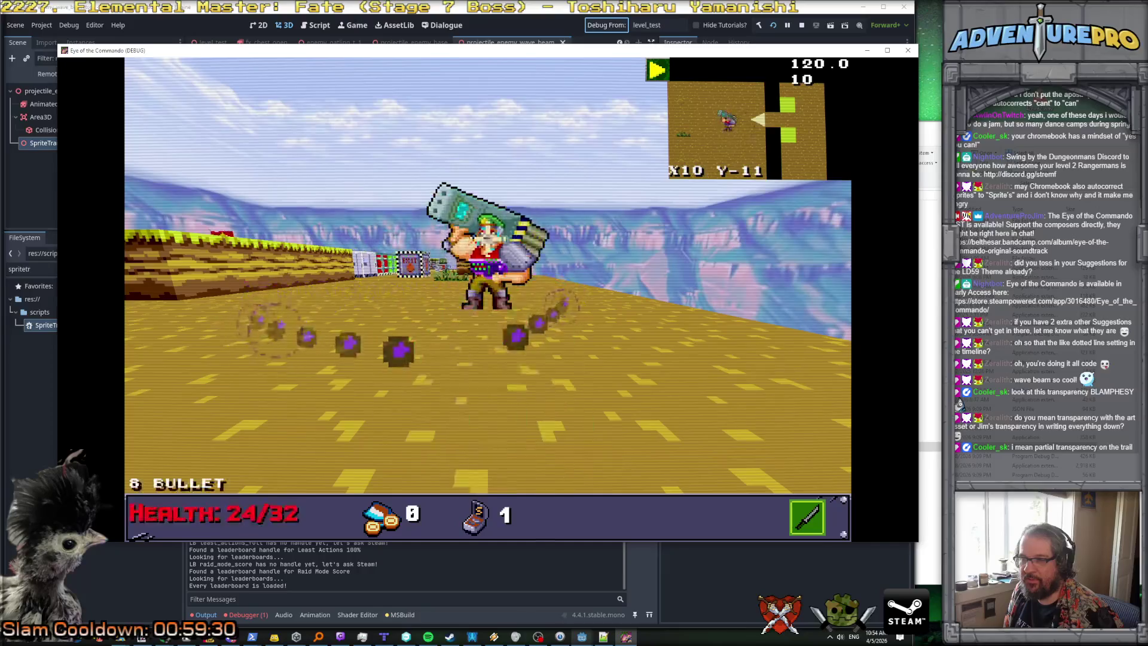
key("e")
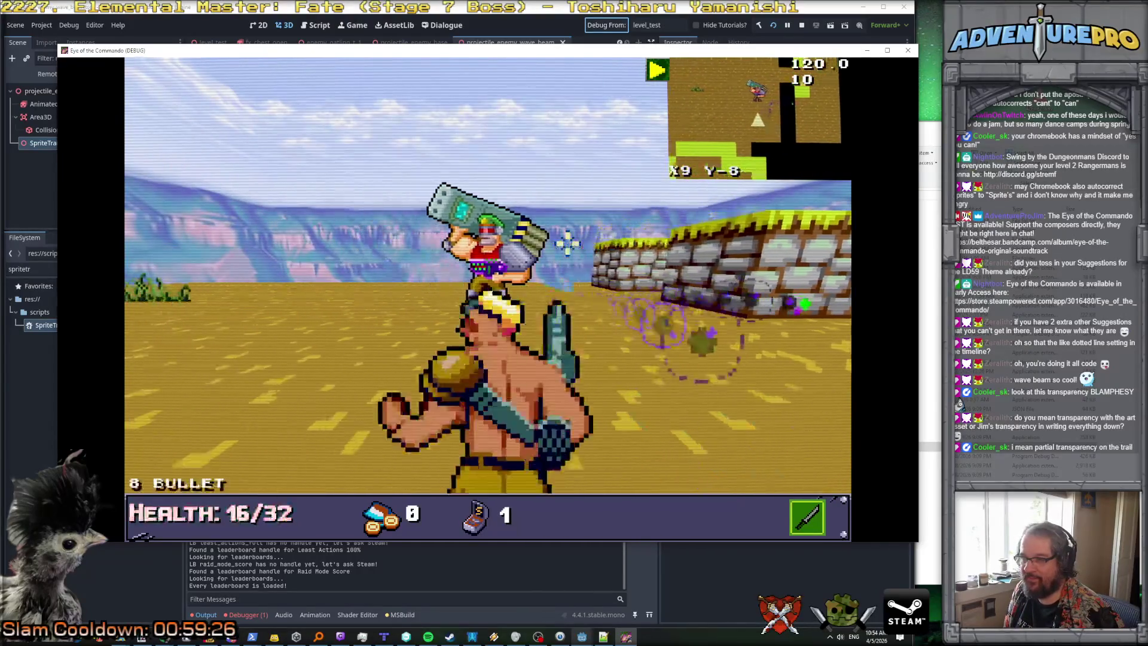
key("s")
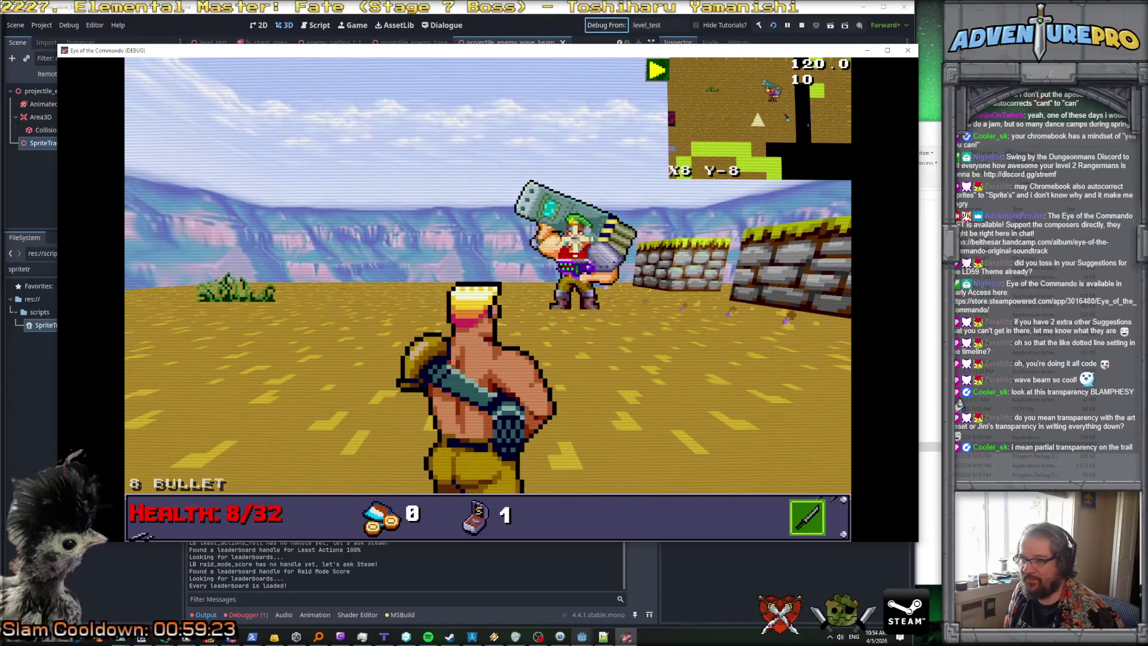
key("e")
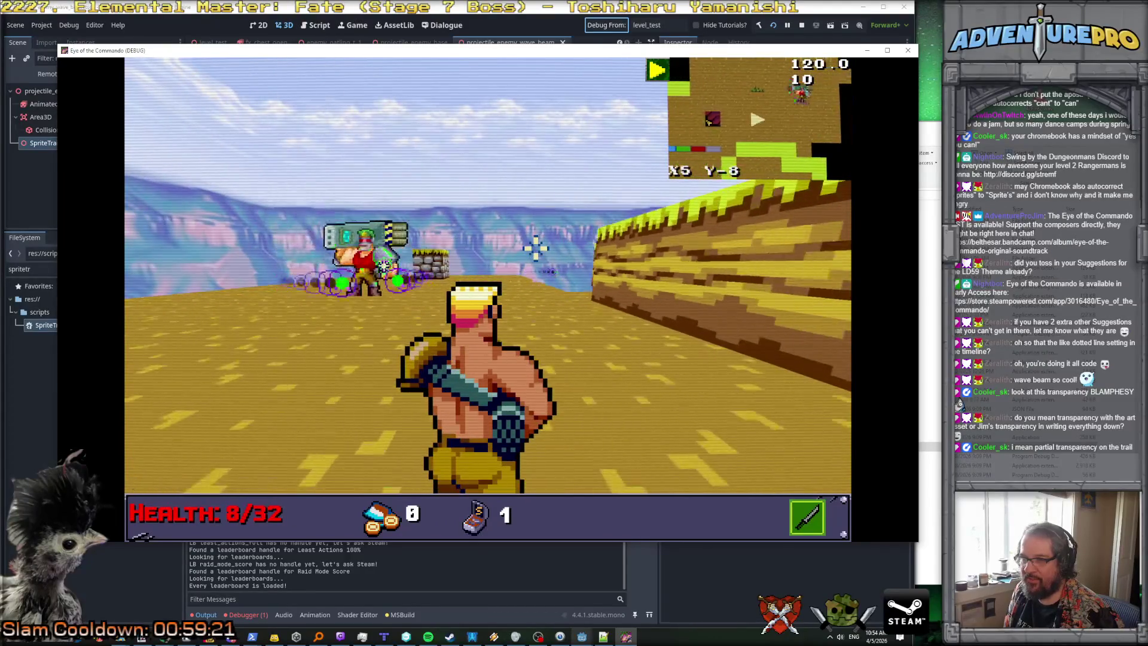
key("s")
key("s")
key("s")
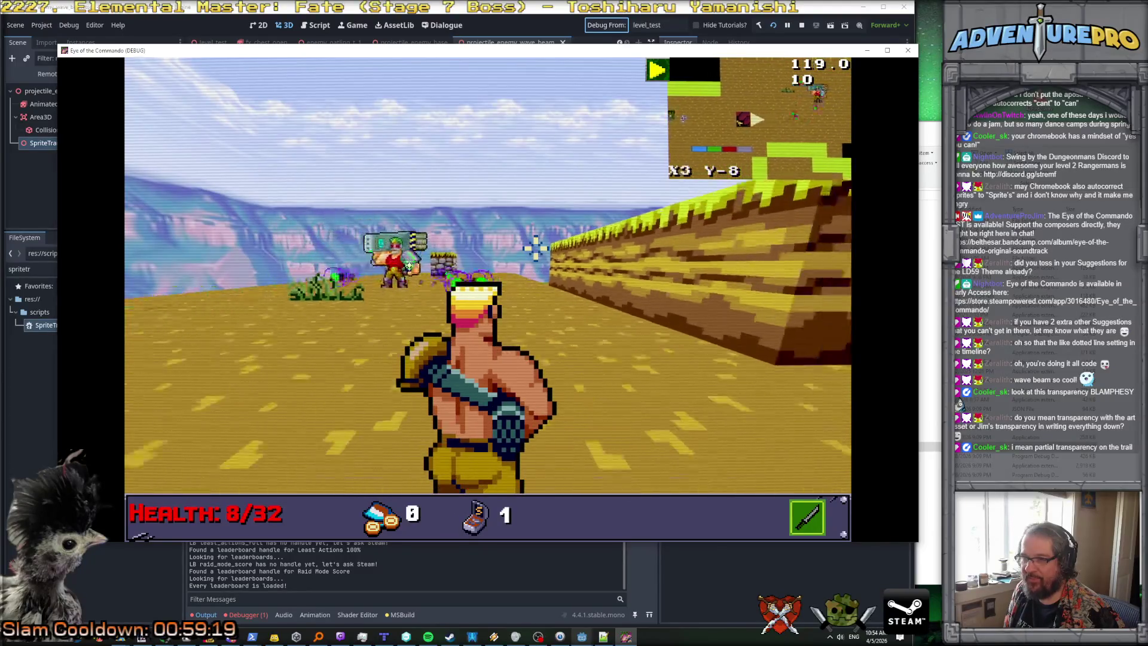
key("e")
key("q")
key("s")
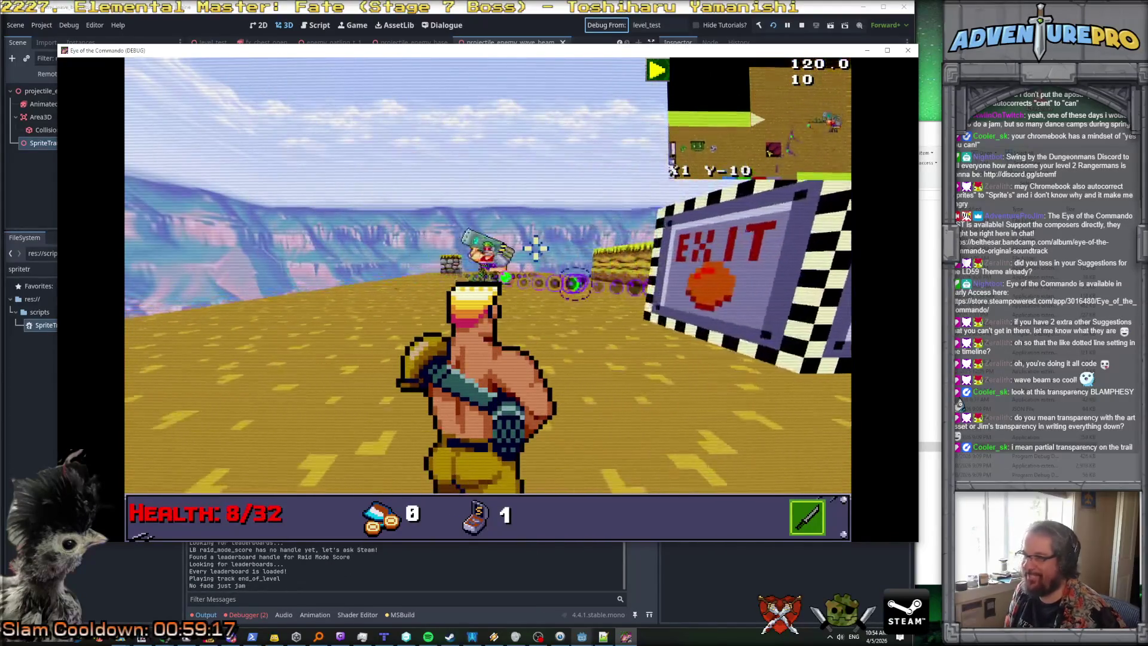
key("w")
Step: Fire repeated green orb volleys at the boss to check the purple fading trail
key("space")
key("e")
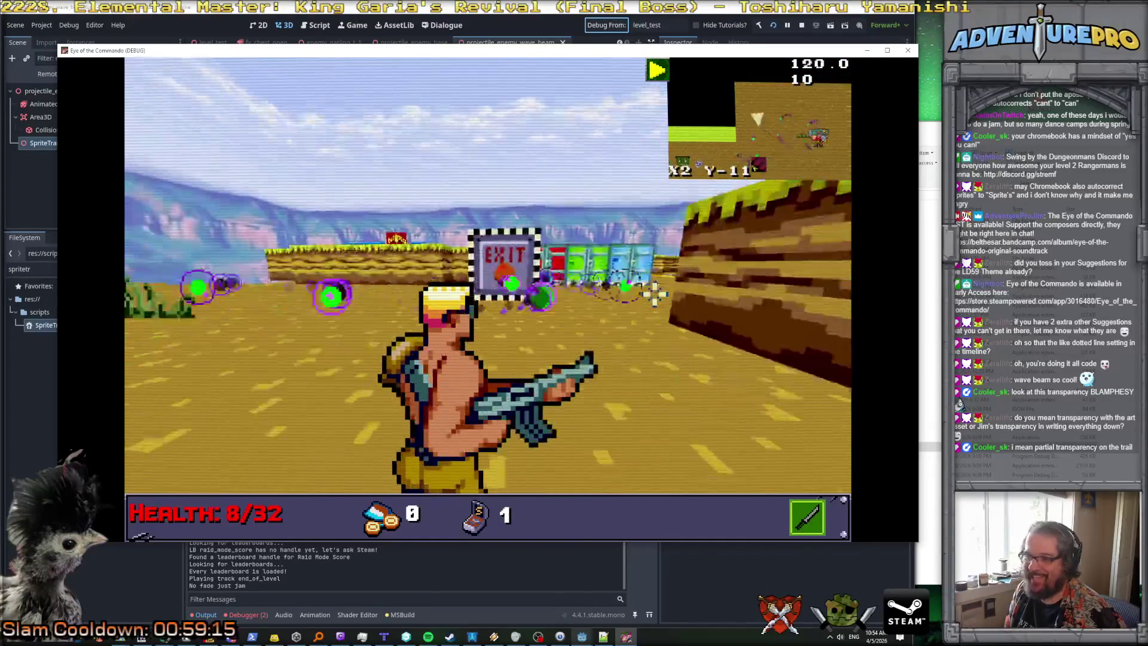
key("s")
key("a")
key("s")
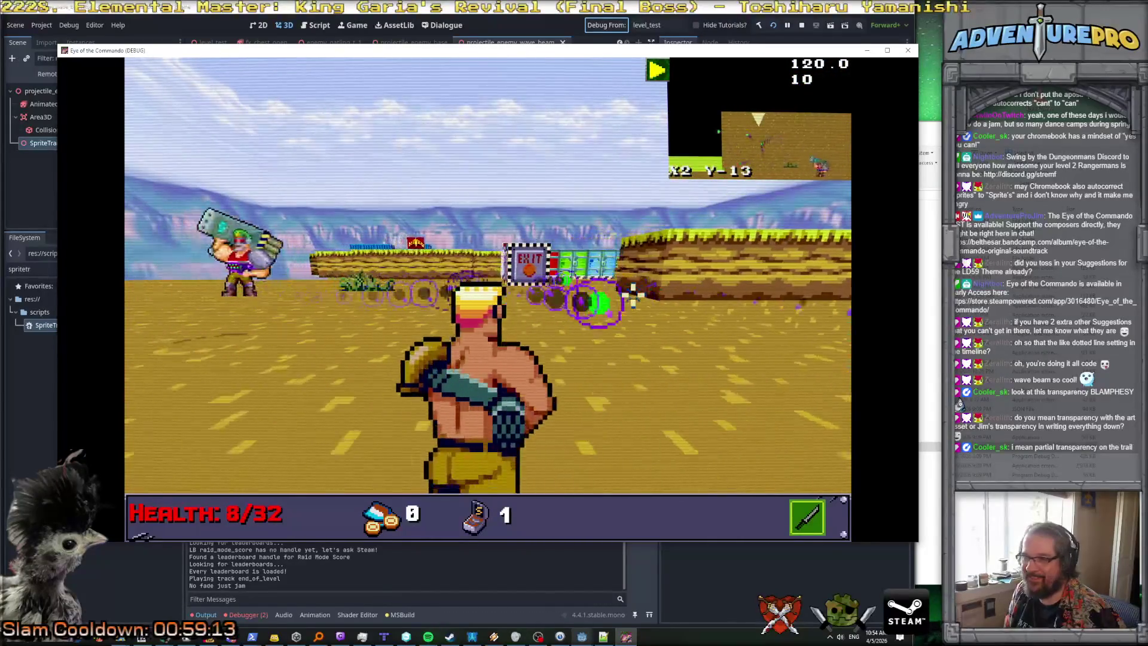
key("space")
key("a")
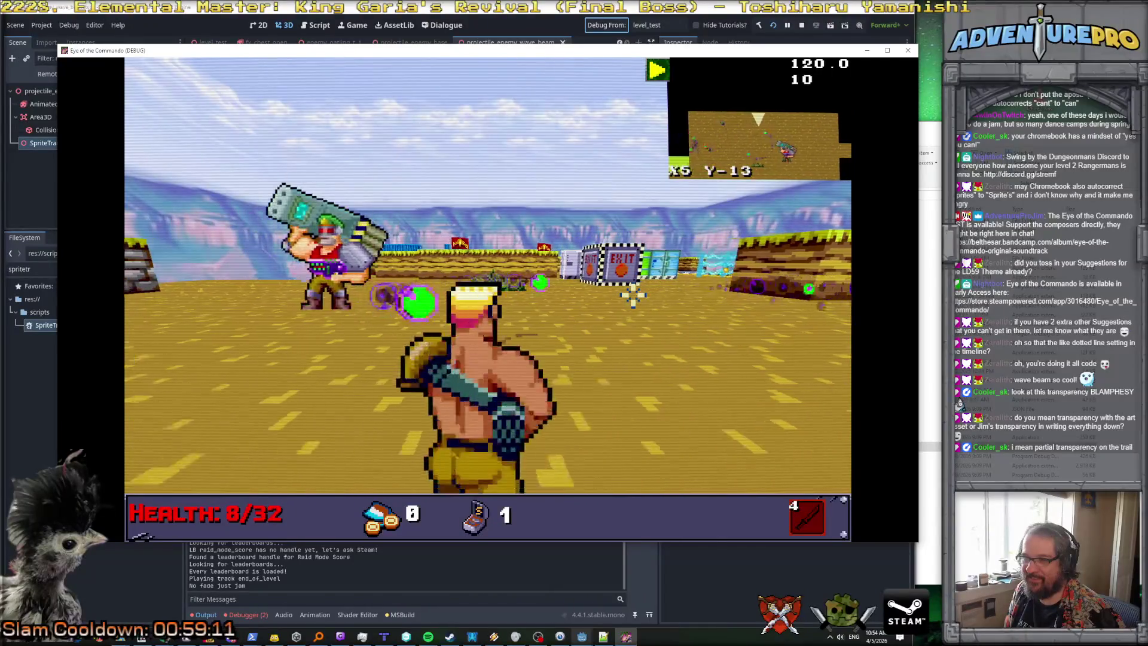
key("a")
key("space")
key("w")
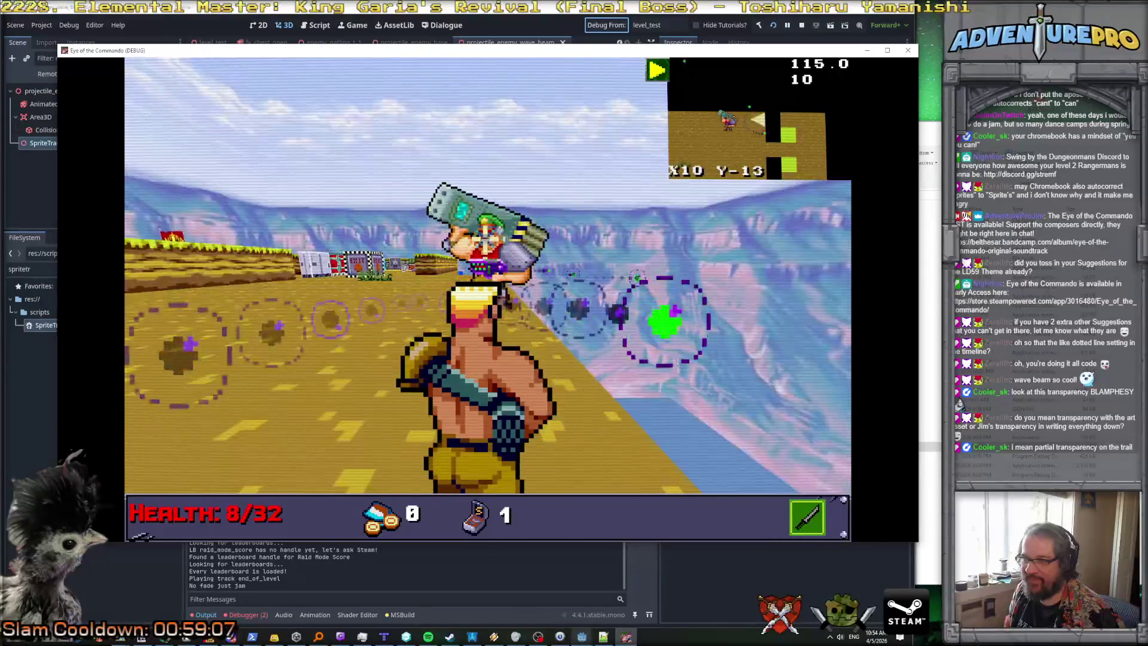
key("space")
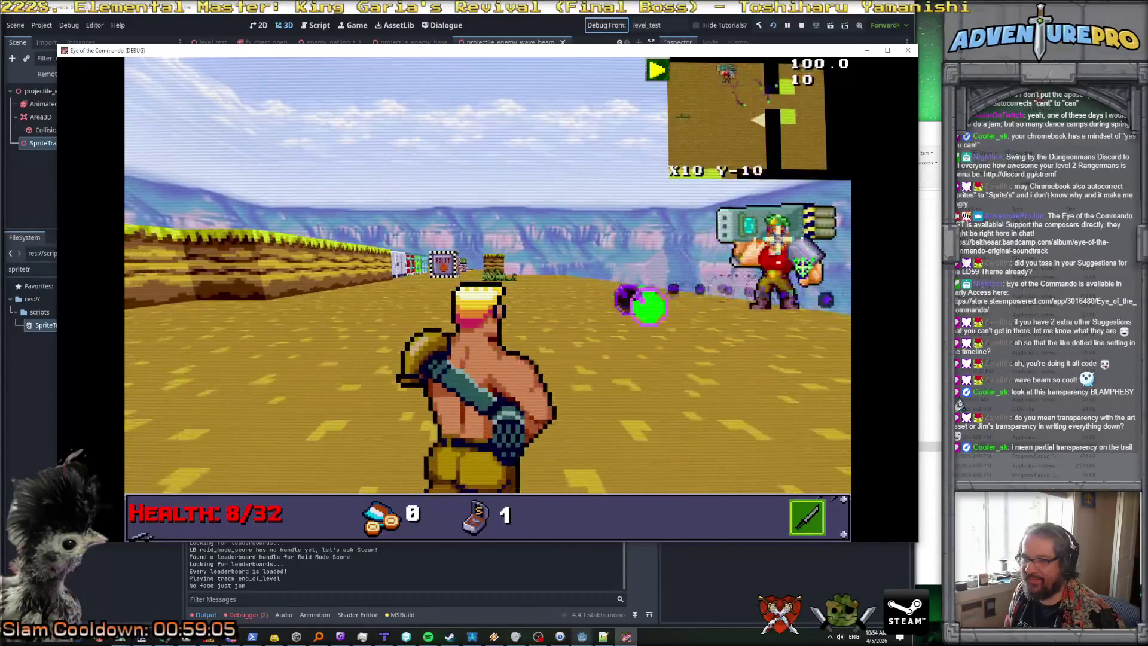
Step: Circle and back away from the boss until Game Over, then close the game and bring up eotc_todo.txt
key("d")
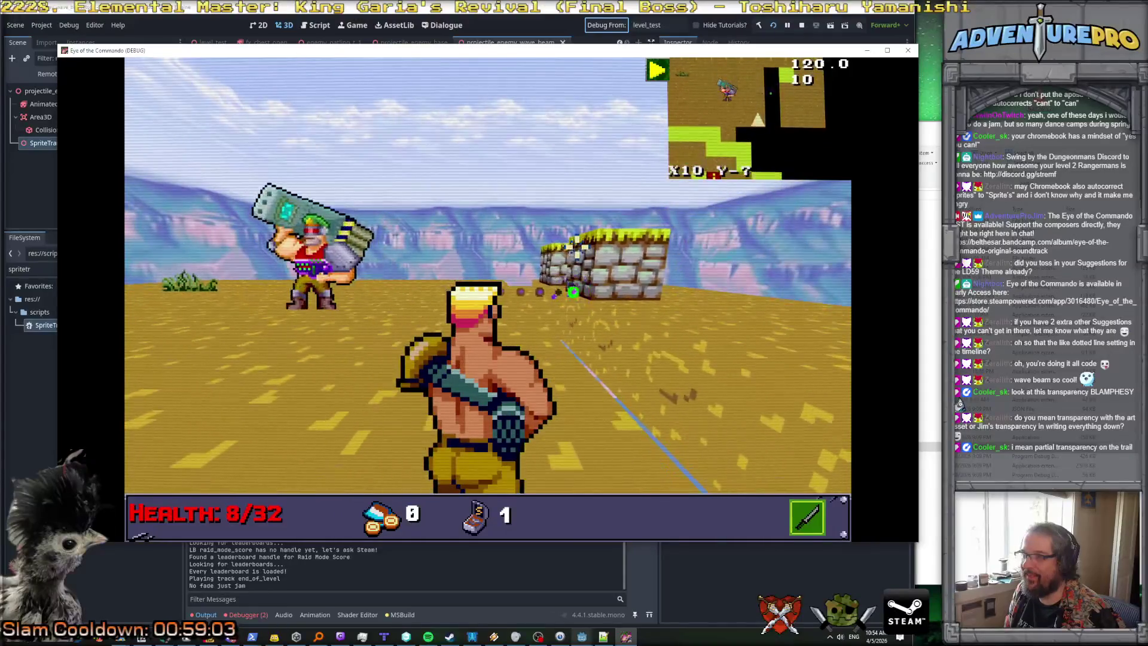
key("a")
key("w")
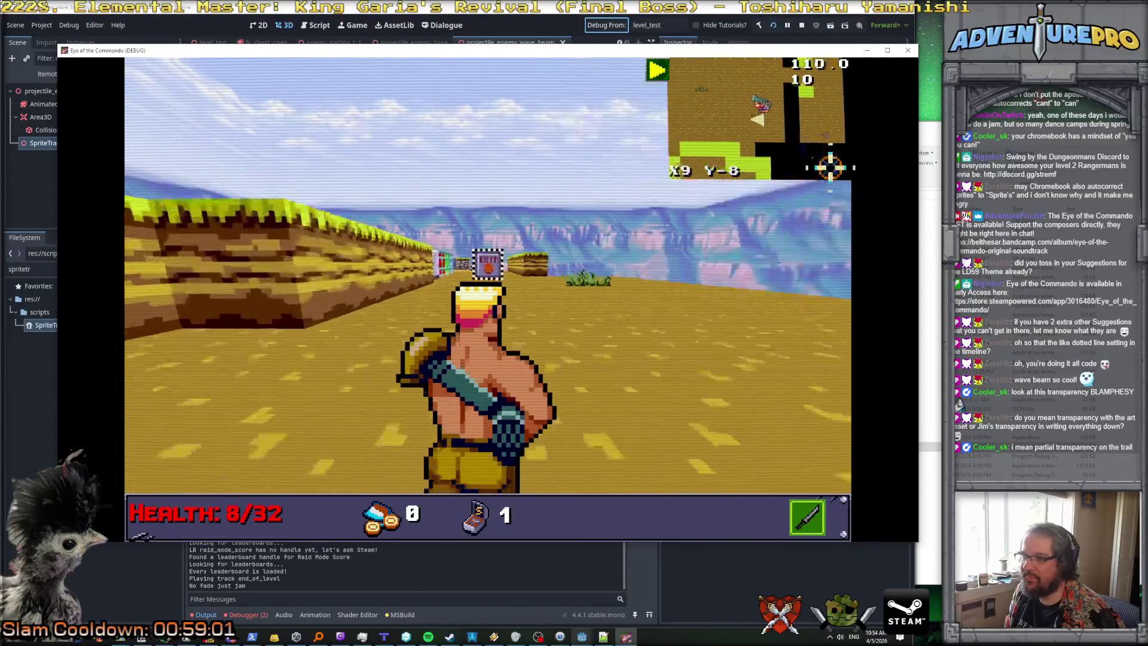
key("d")
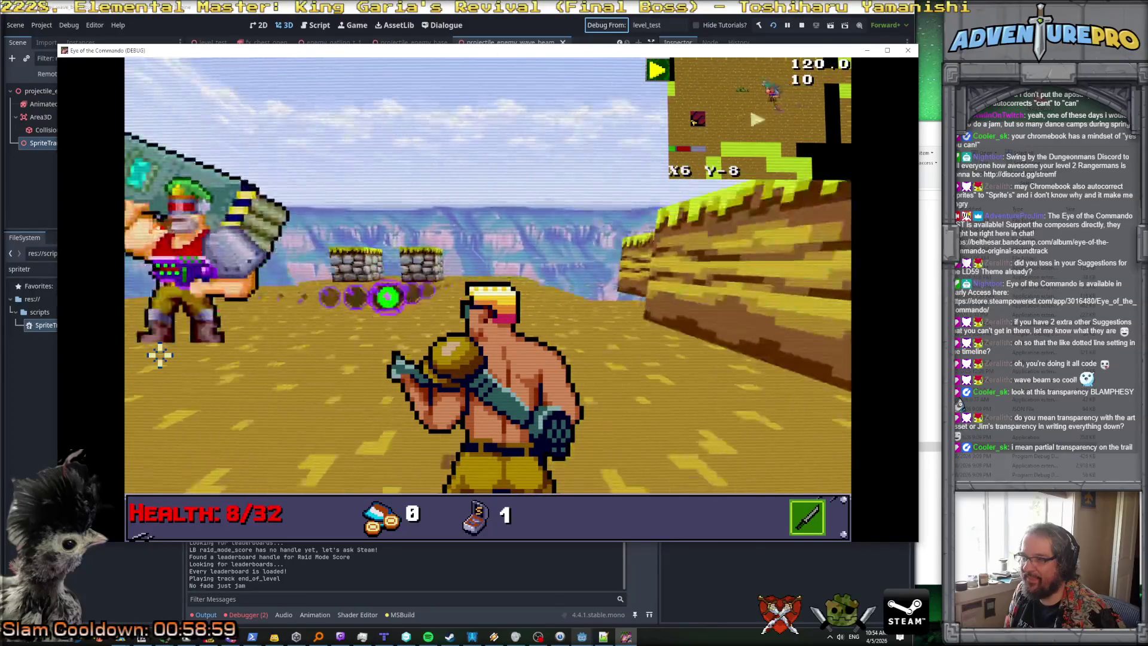
key("a")
key("a")
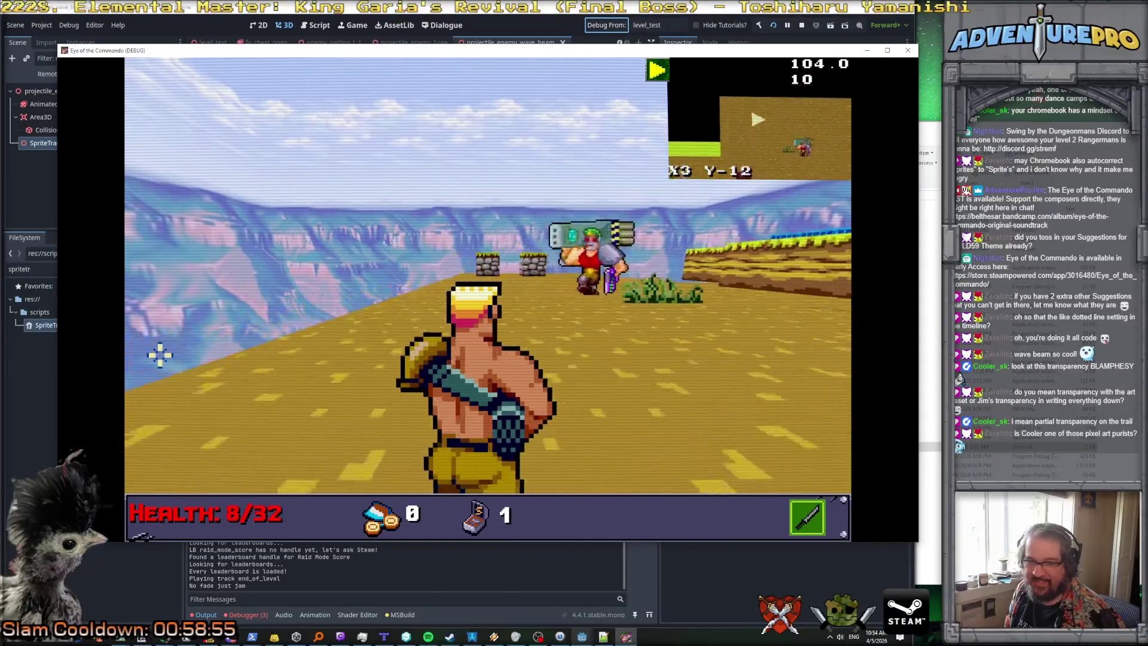
key("d")
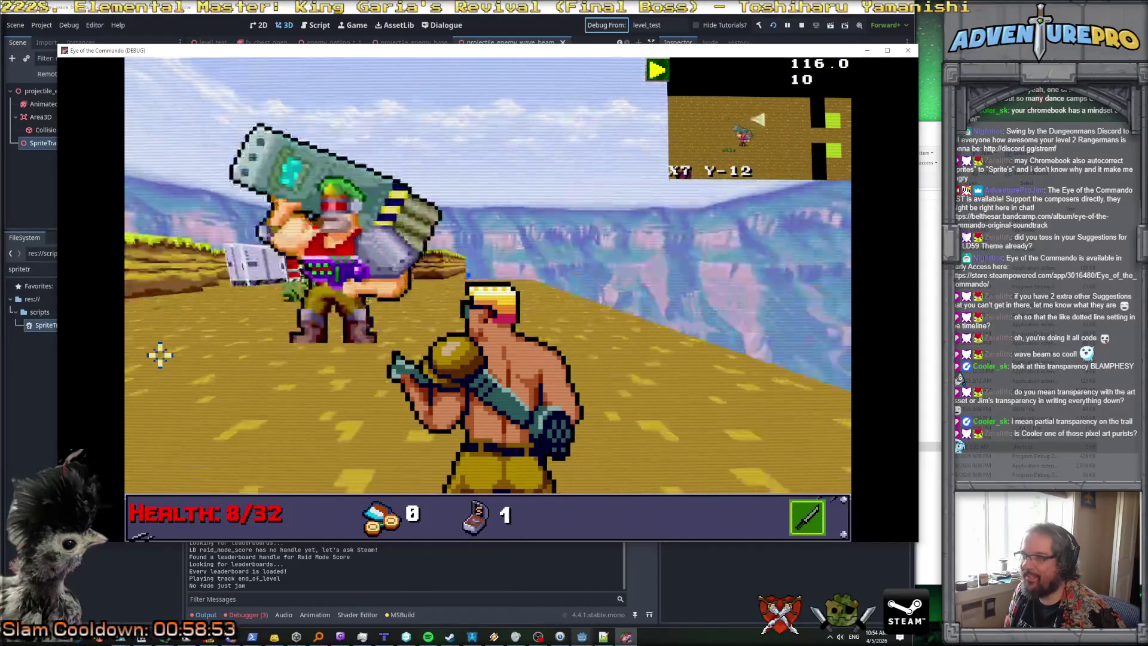
key("s")
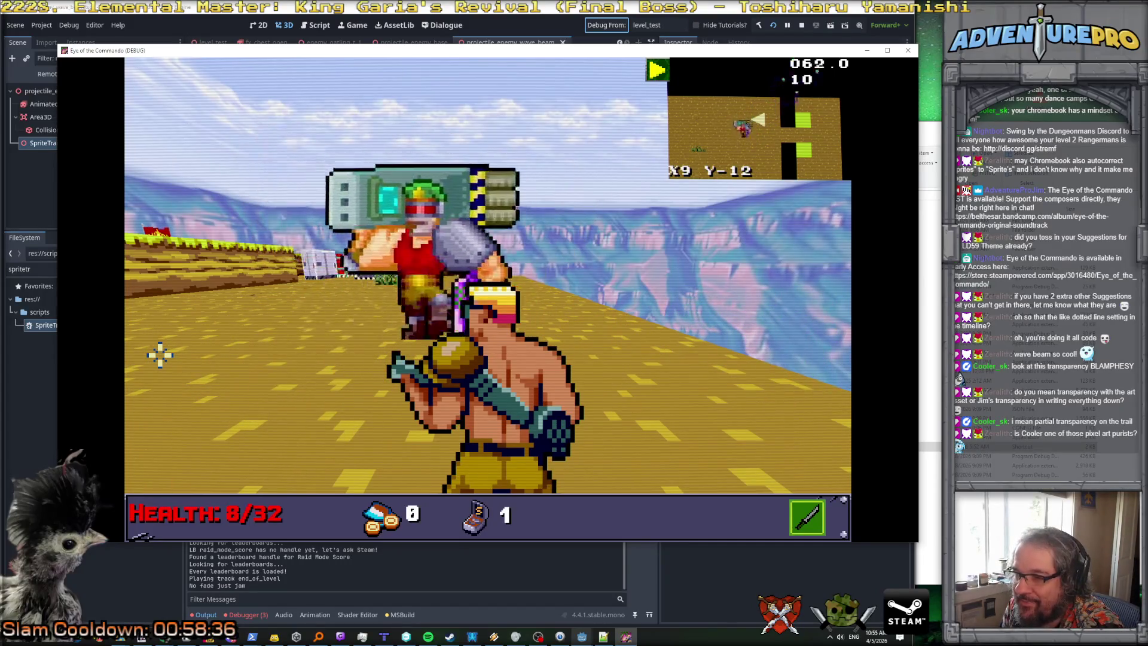
scroll(159, 355, "down", 1)
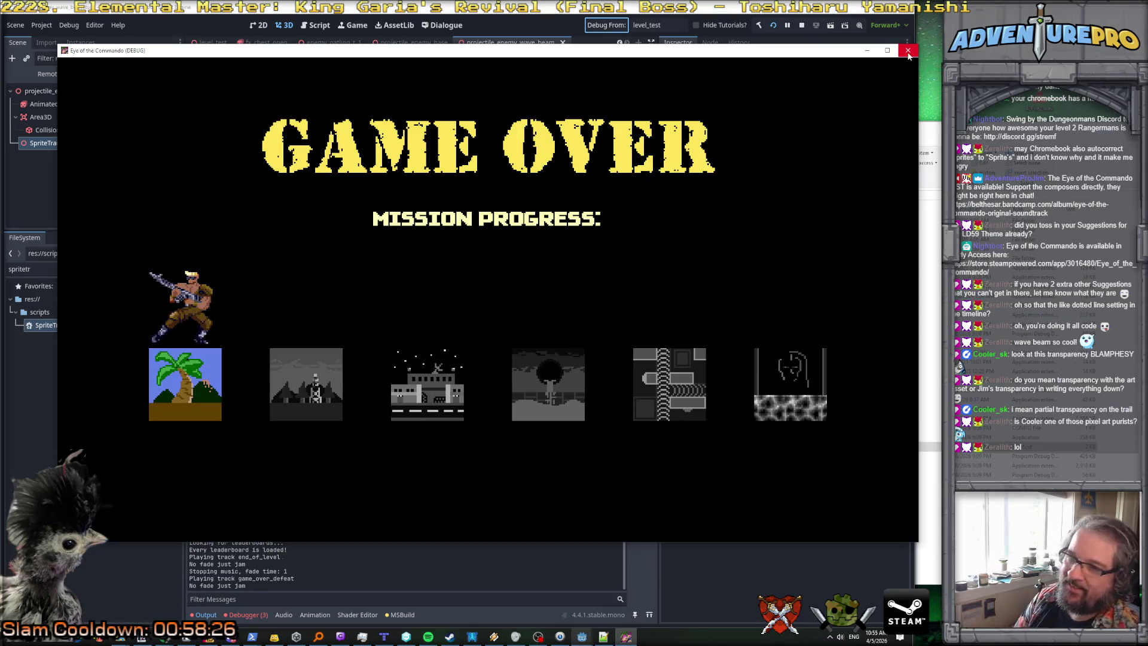
left_click(908, 52)
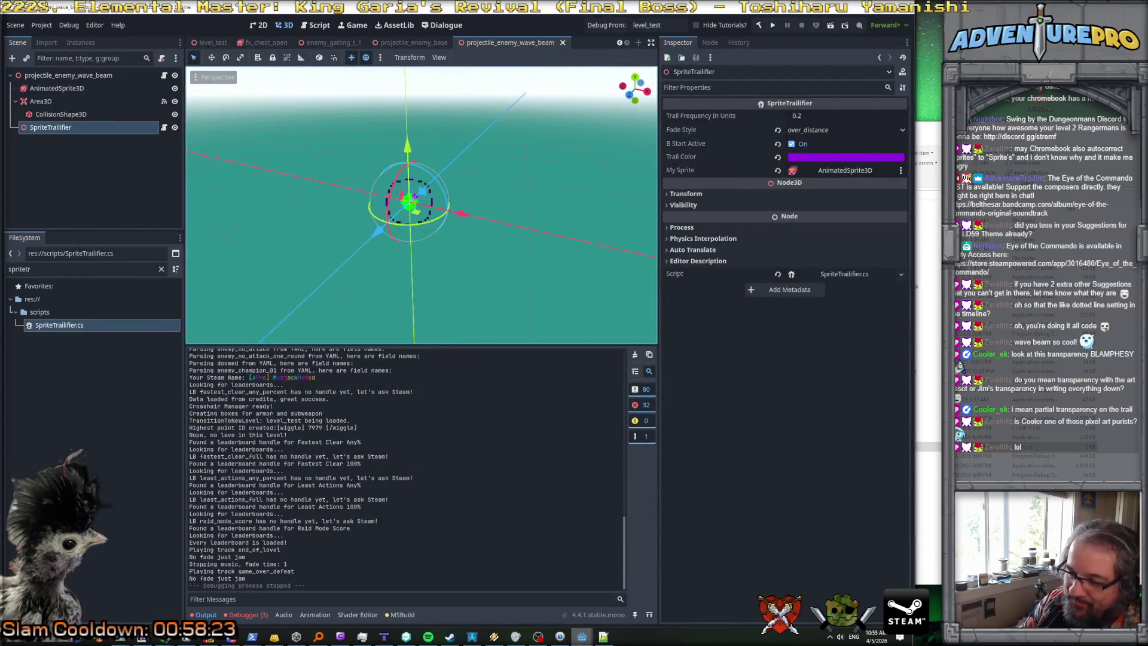
mouse_move(252, 636)
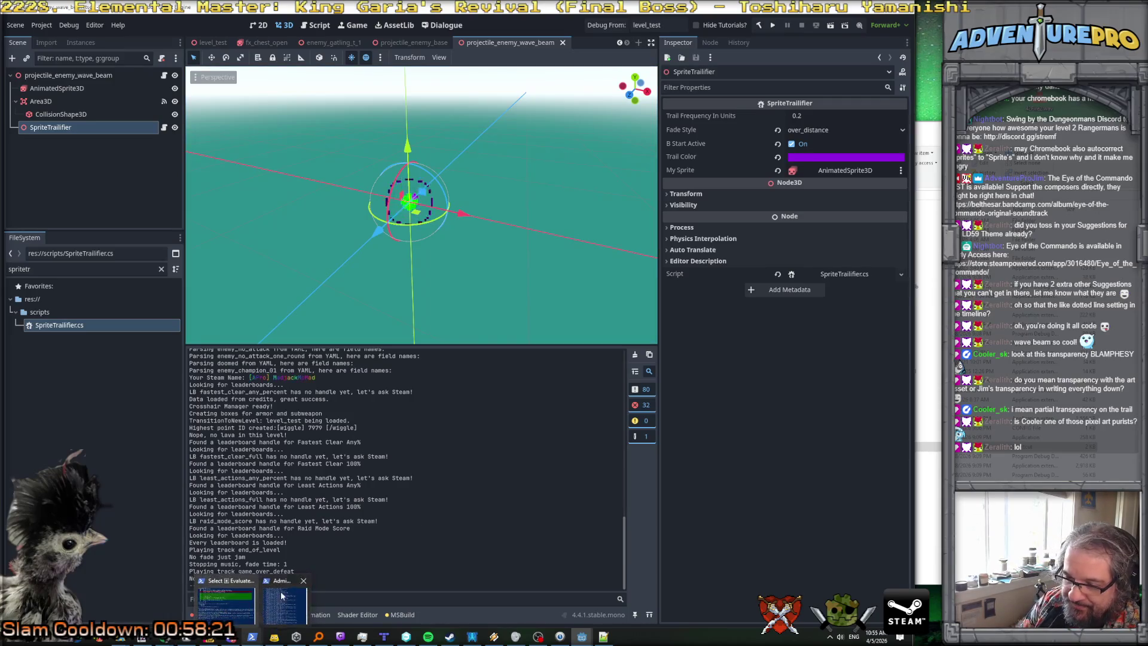
left_click(603, 636)
Step: Add a 'Boss AI behavior' item: RJ more when the player is close, since wave beam fails there
scroll(522, 497, "down", 1)
left_click(551, 528)
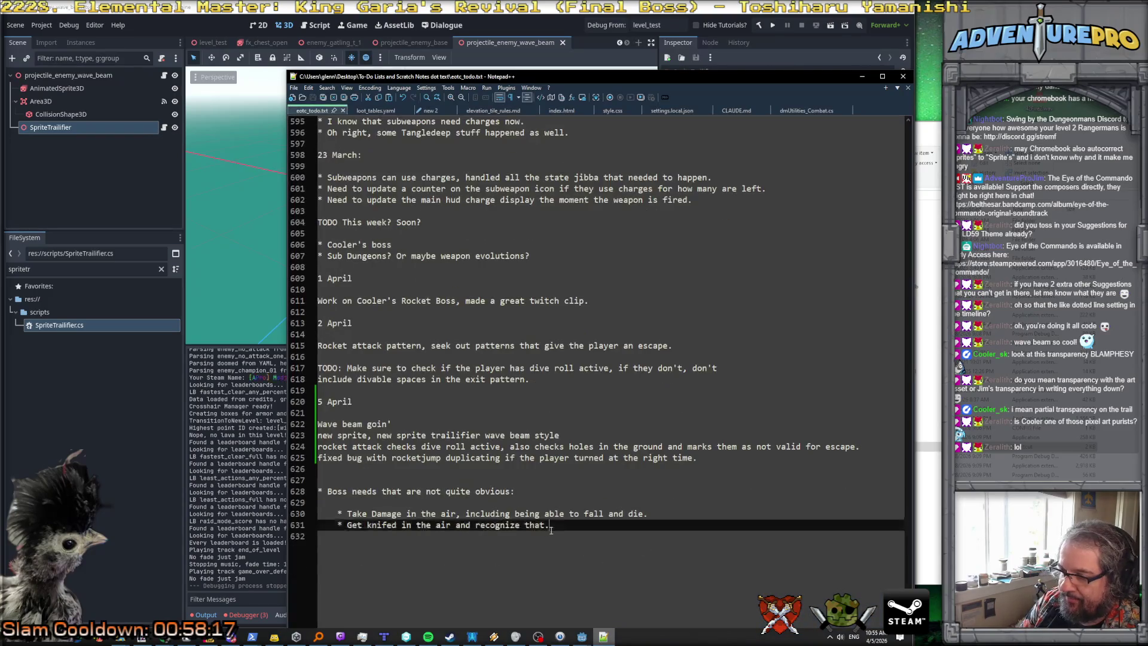
key("Return")
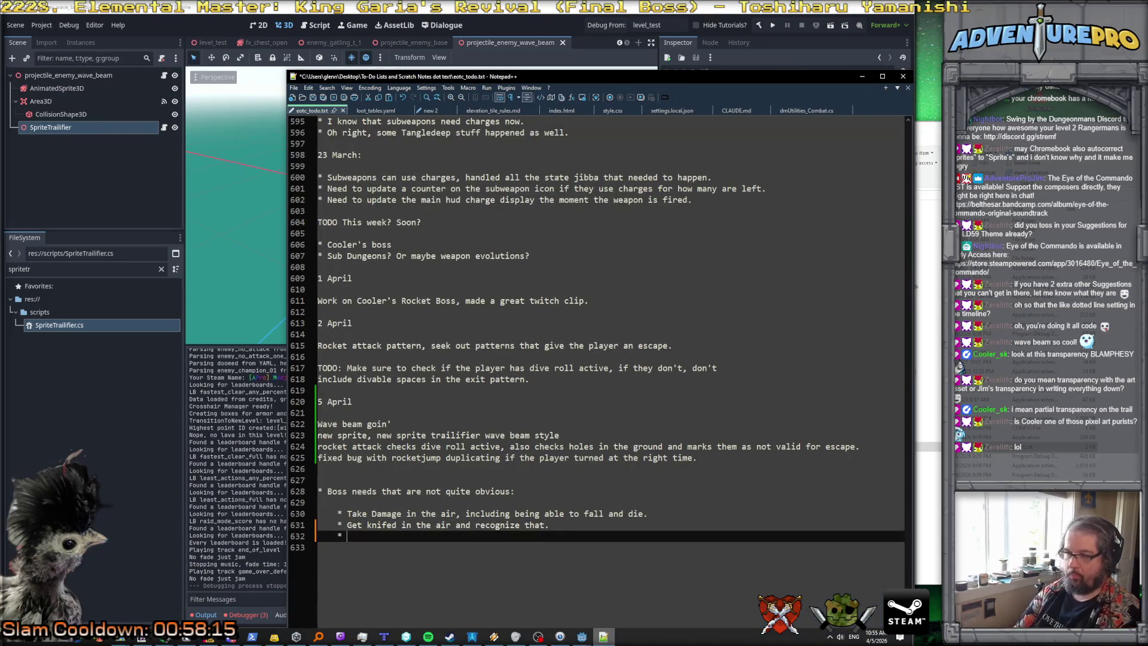
key("Return")
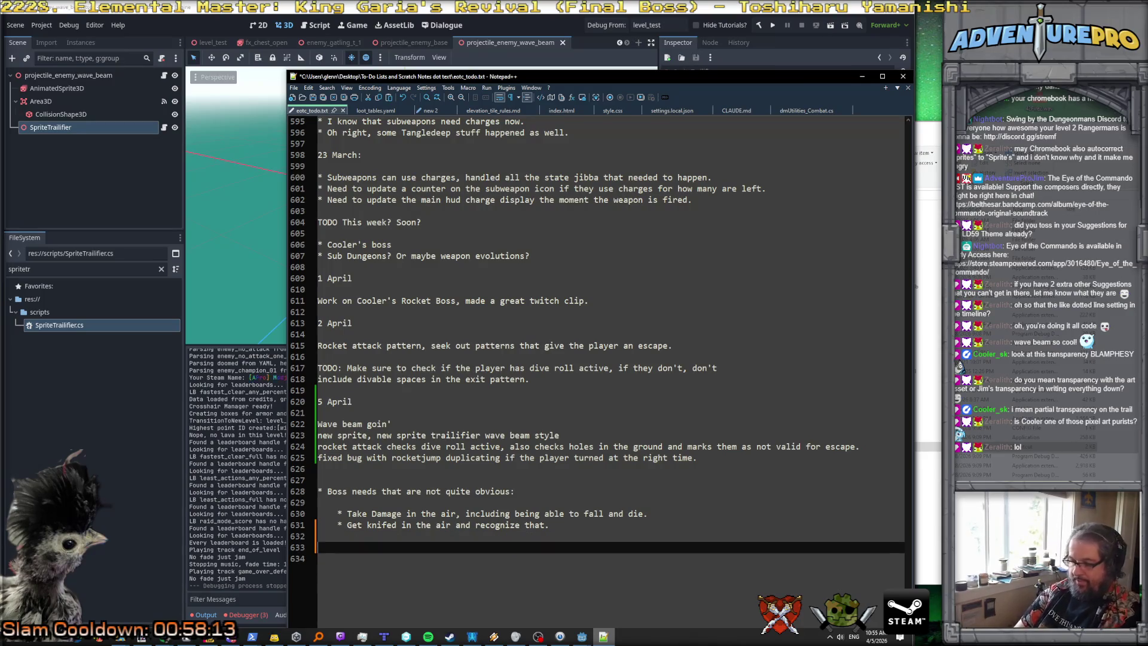
type("* Boss")
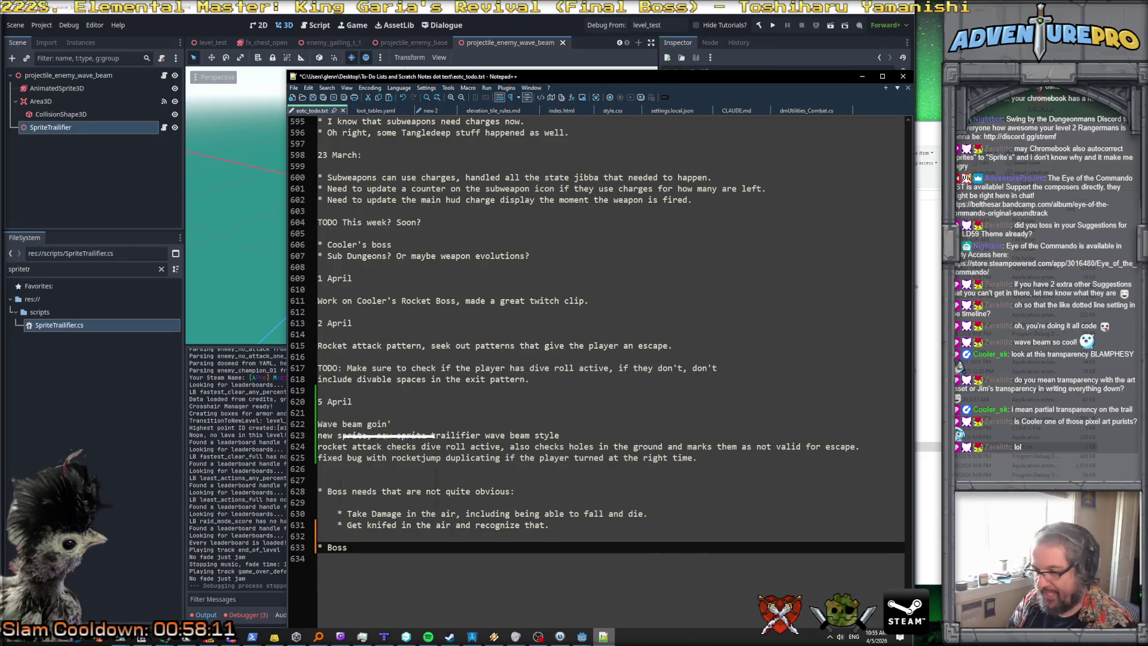
type(" AI behavior")
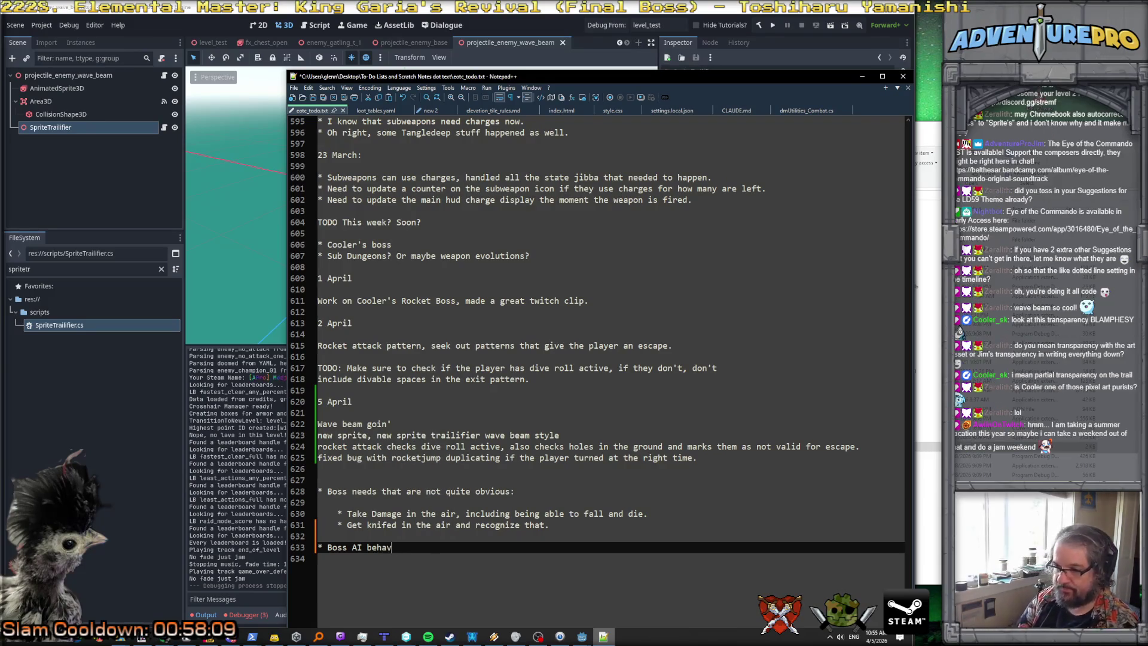
key("Return")
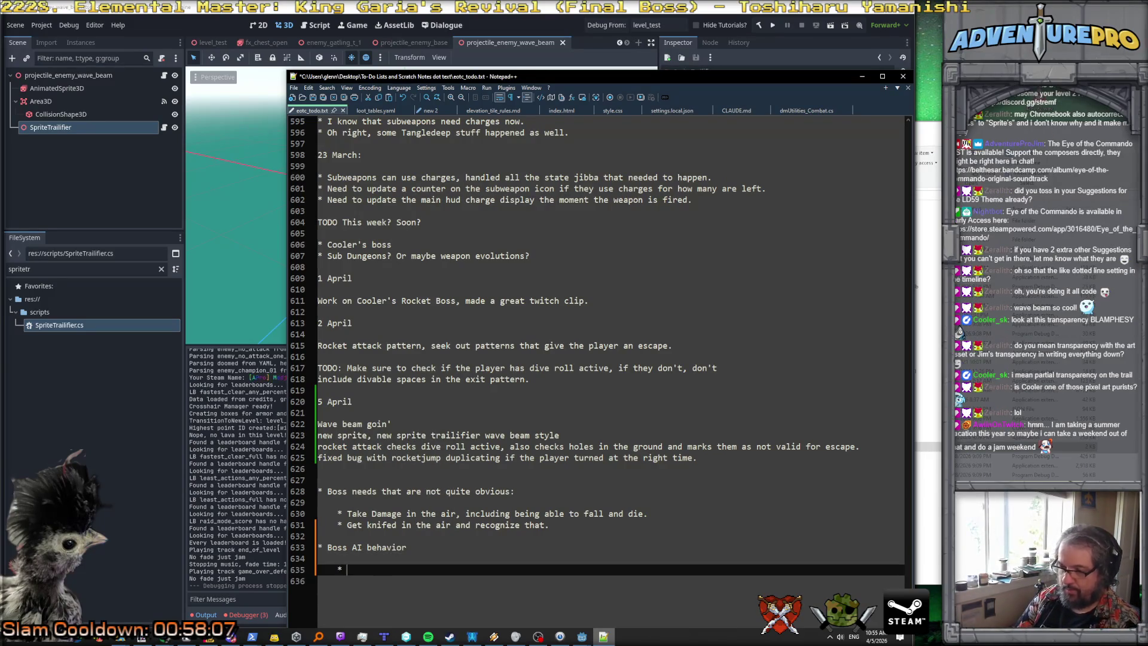
type("More like")
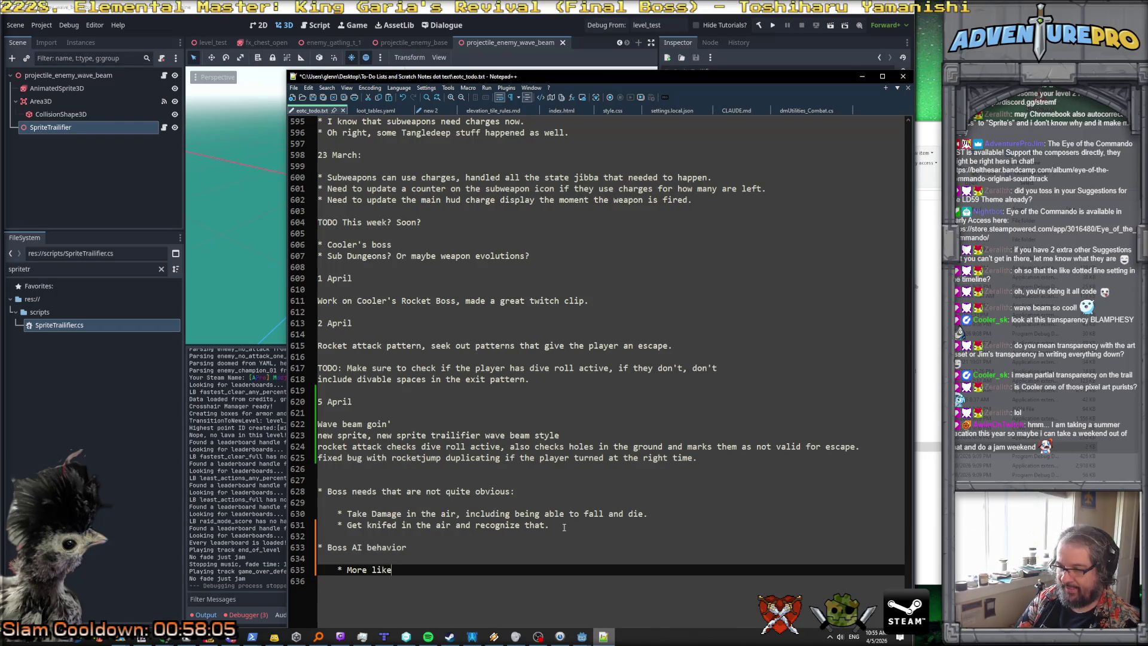
type("ly to RJ when t")
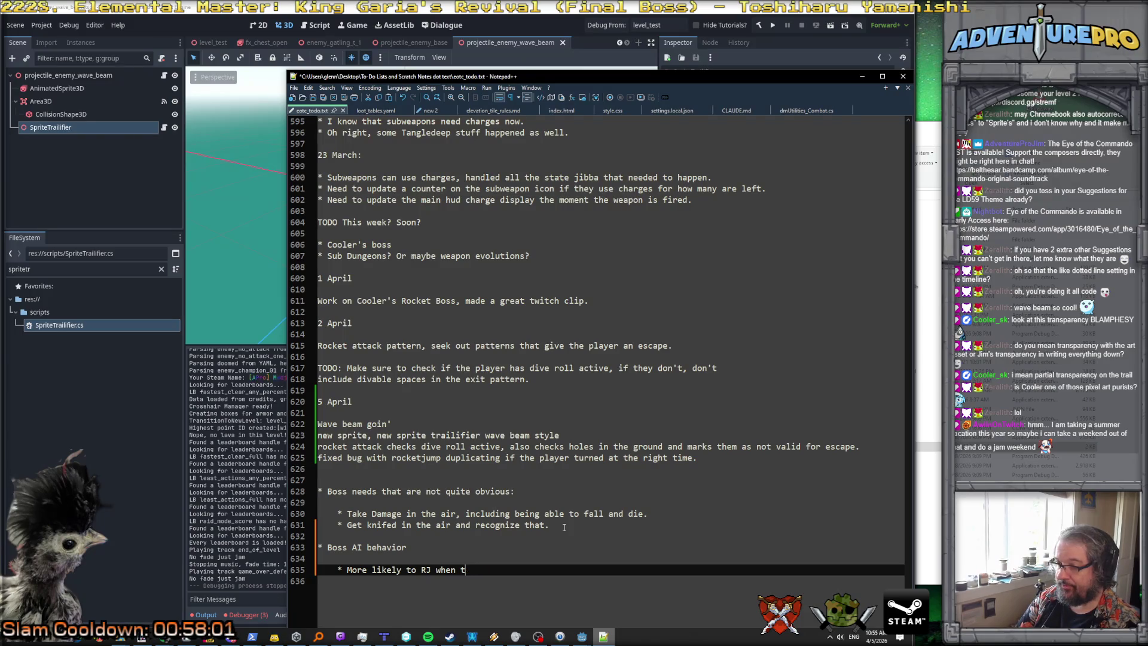
type("he player is ")
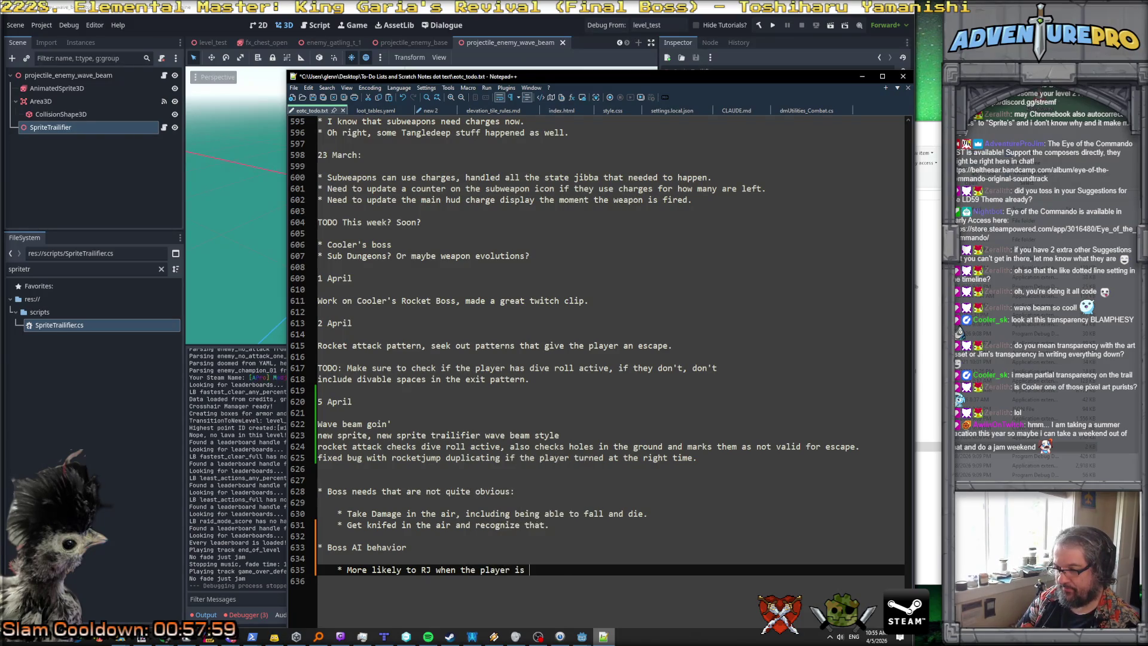
type("close, as the ")
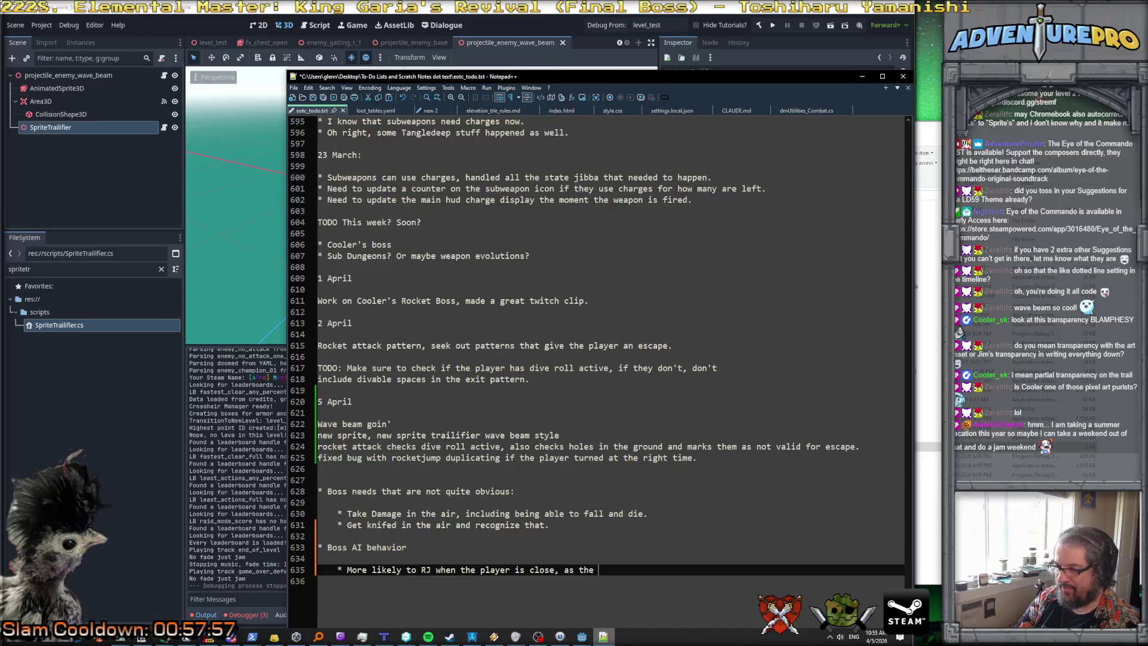
type("wave beam ")
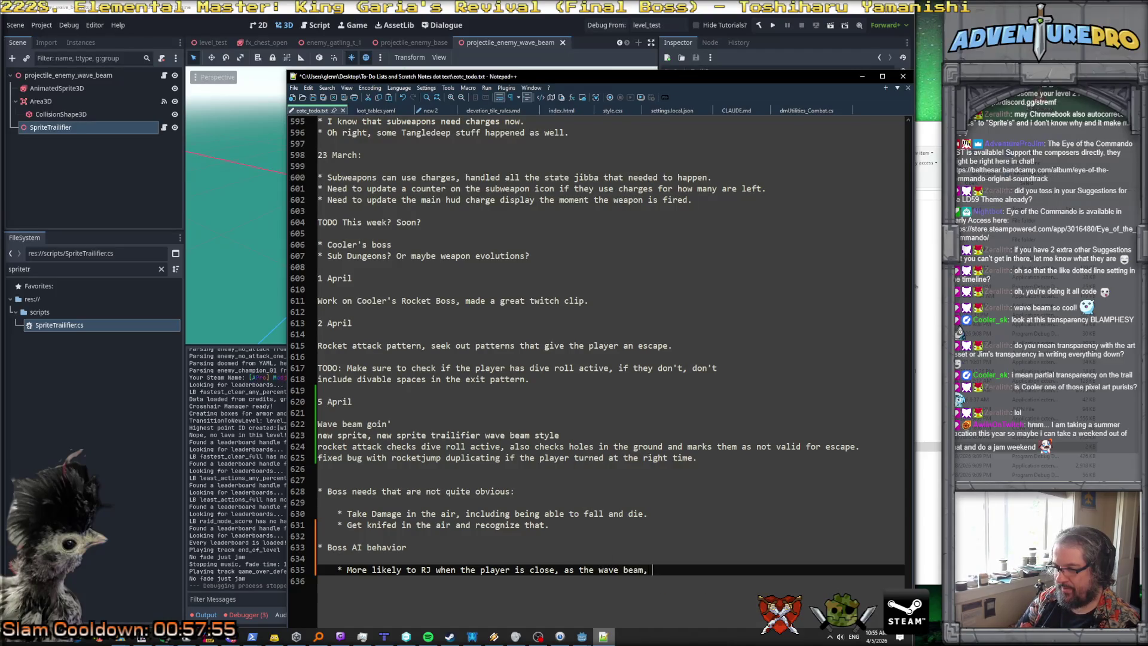
type("fails ofte")
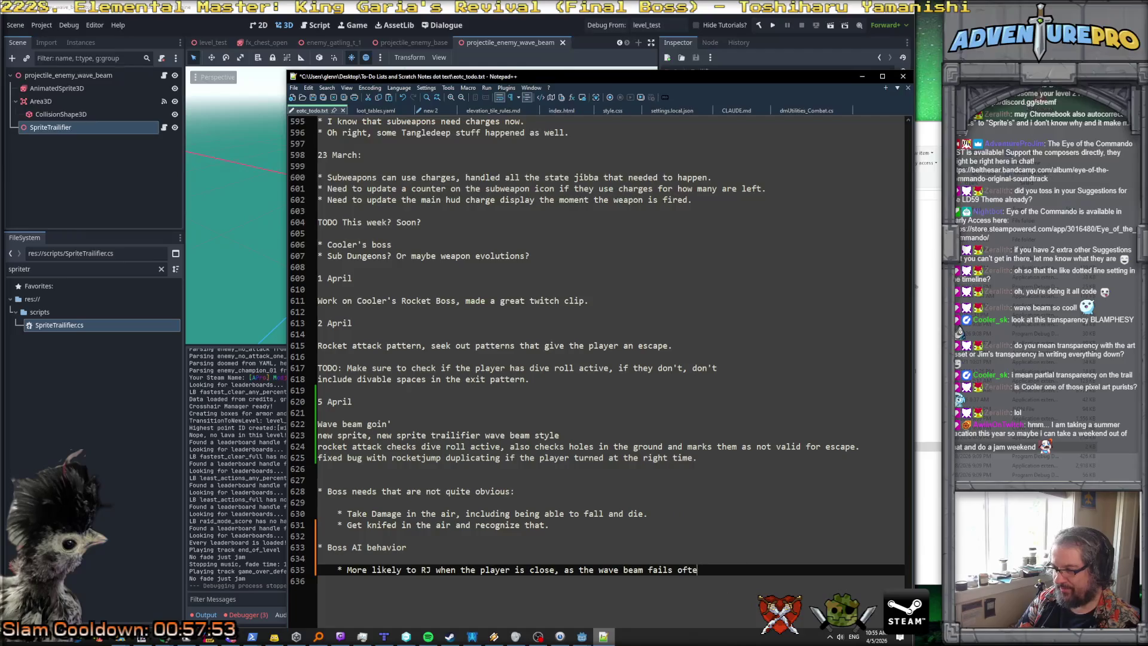
type("n at close range.")
key("Return")
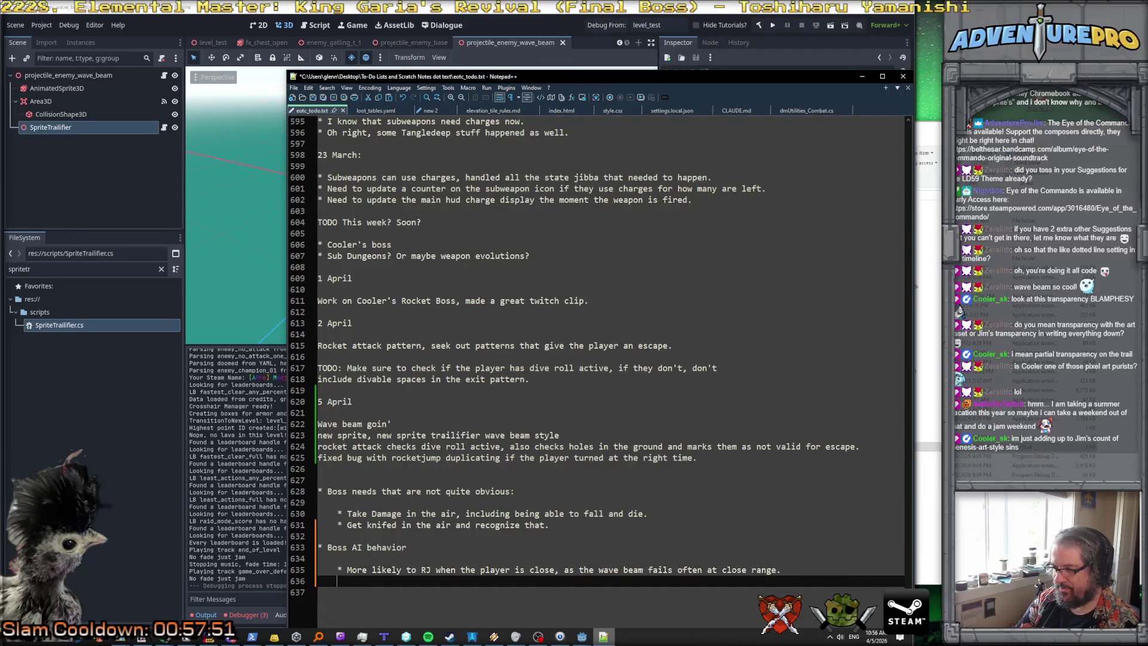
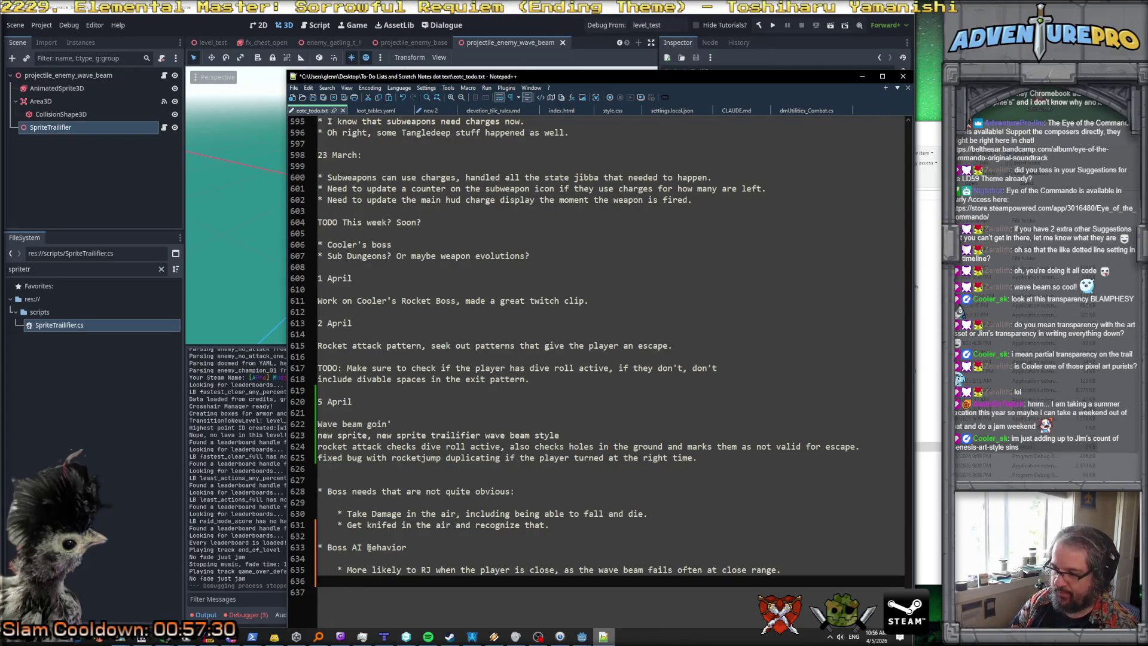
Step: Save the dev notes, minimize Notepad++, and bring the Aseprite pixel editor forward
key("ctrl+s")
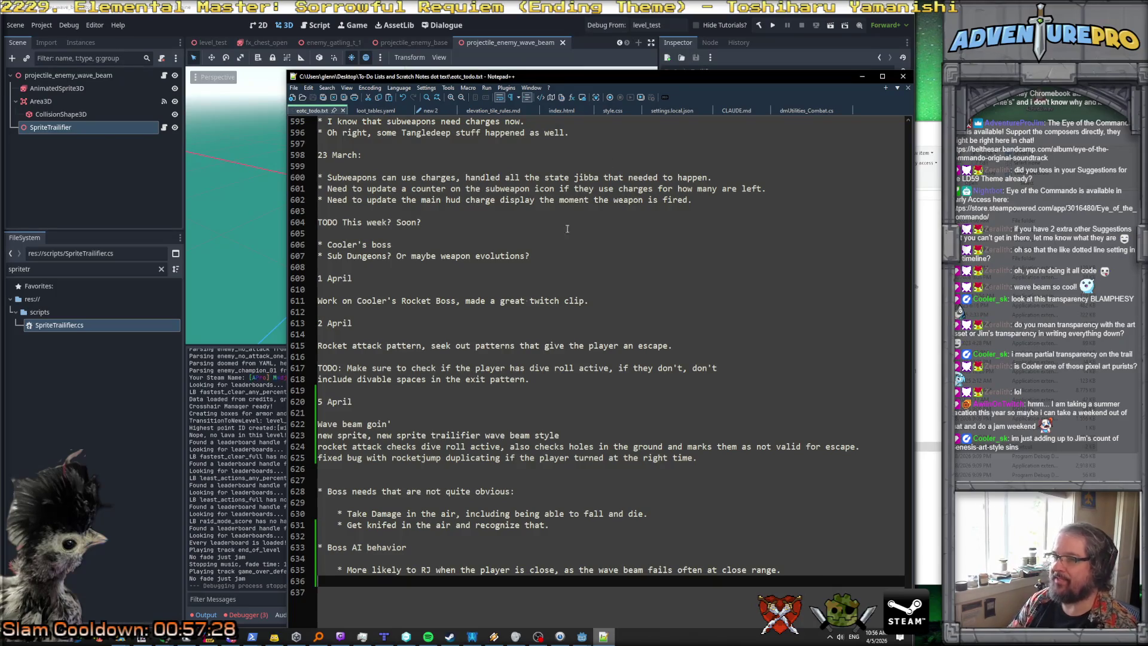
left_click(863, 77)
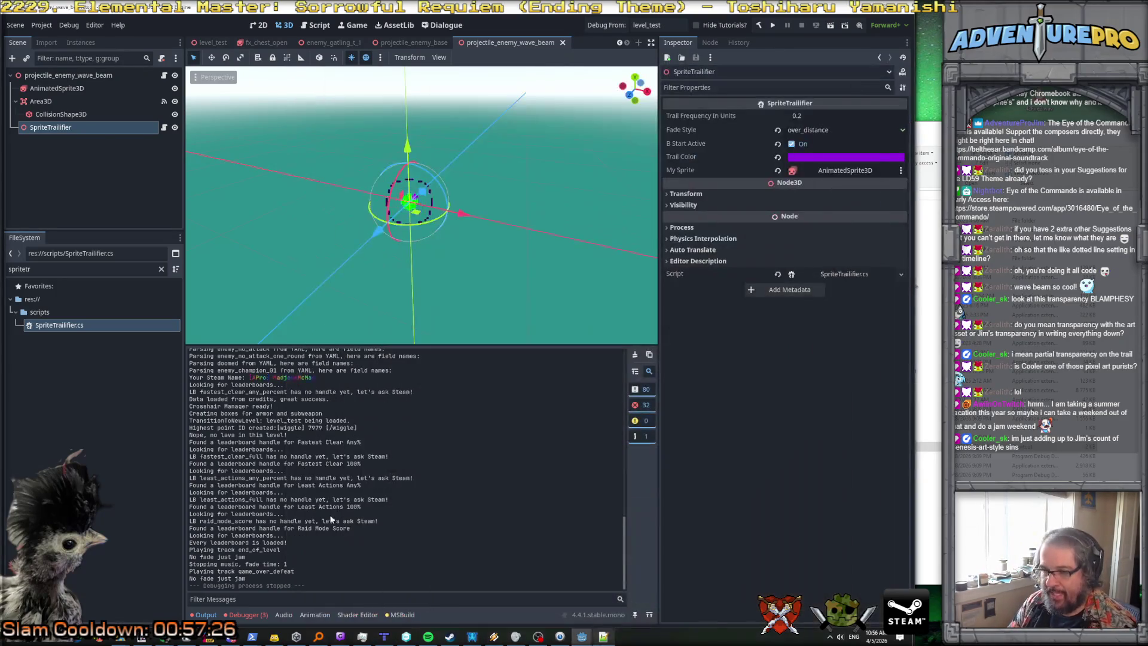
left_click(186, 639)
Step: Flip through the open sprite tabs: spear icons, dungeon tileset, green circle, rooster, river rock, chevrons, meat
left_click(731, 30)
left_click(774, 30)
left_click(834, 31)
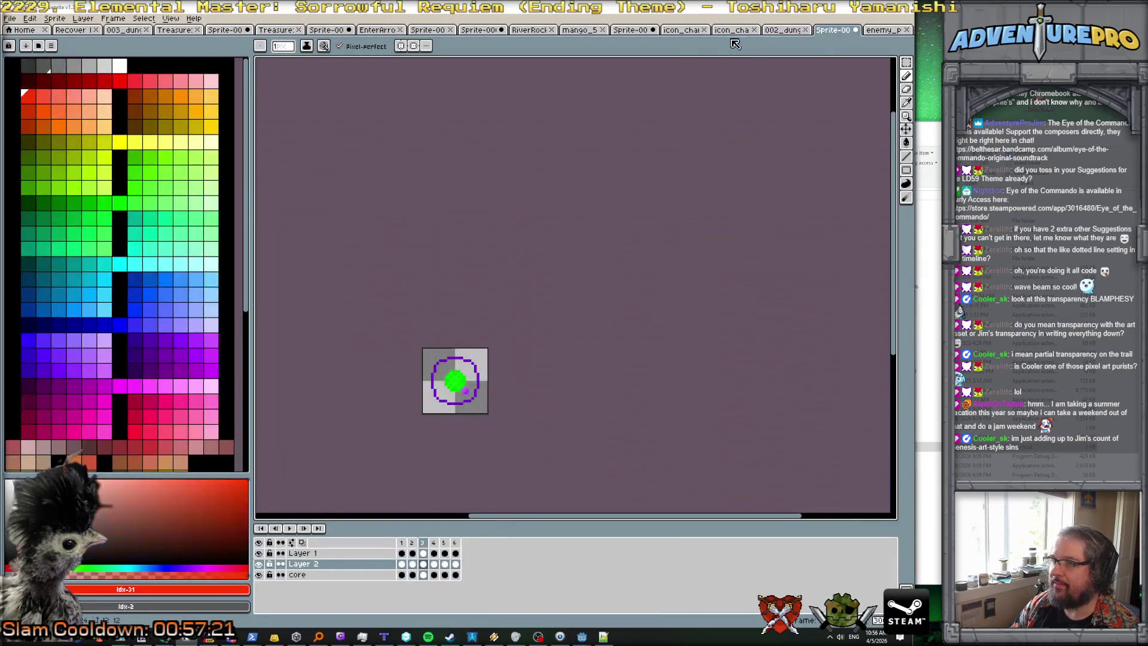
left_click(631, 31)
left_click(579, 30)
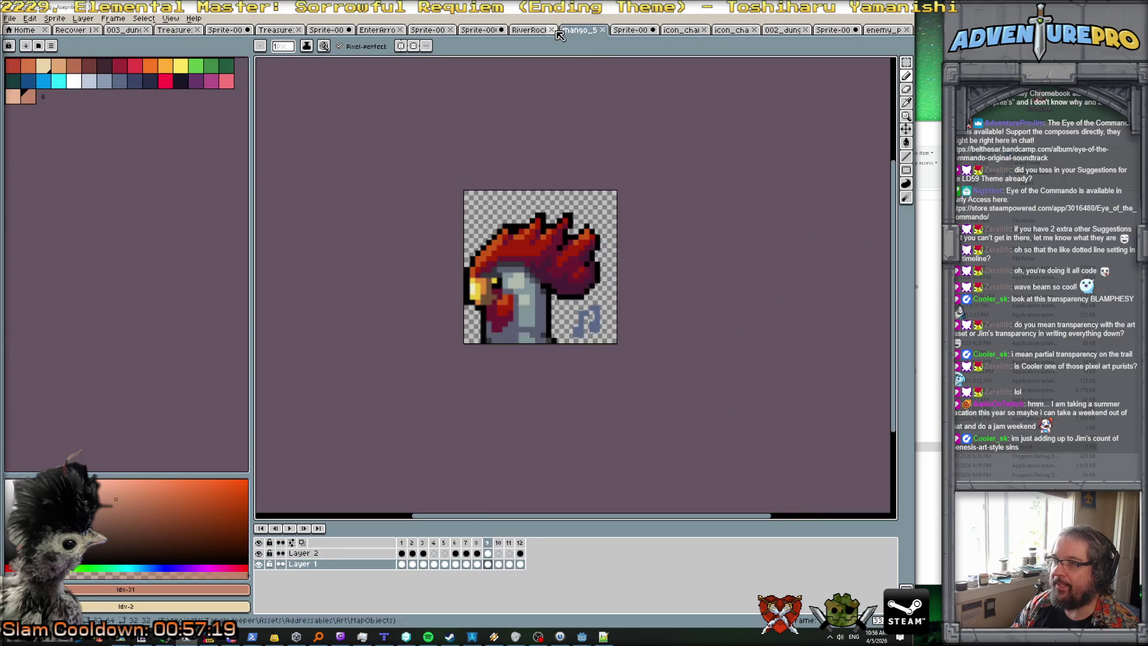
left_click(534, 31)
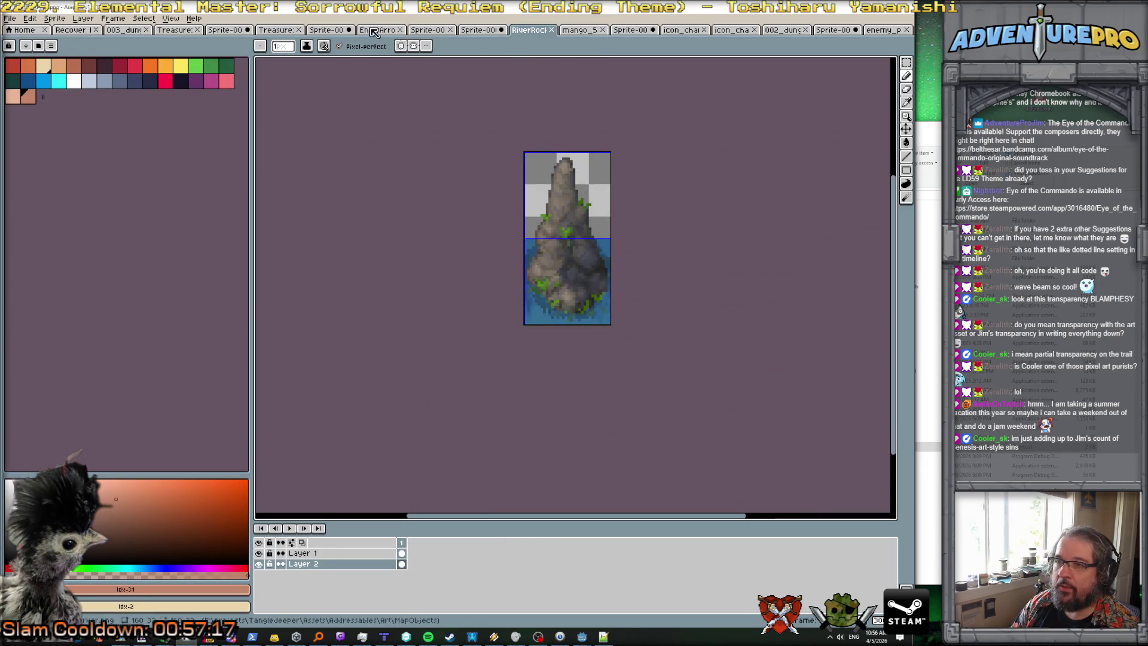
left_click(428, 30)
left_click(474, 31)
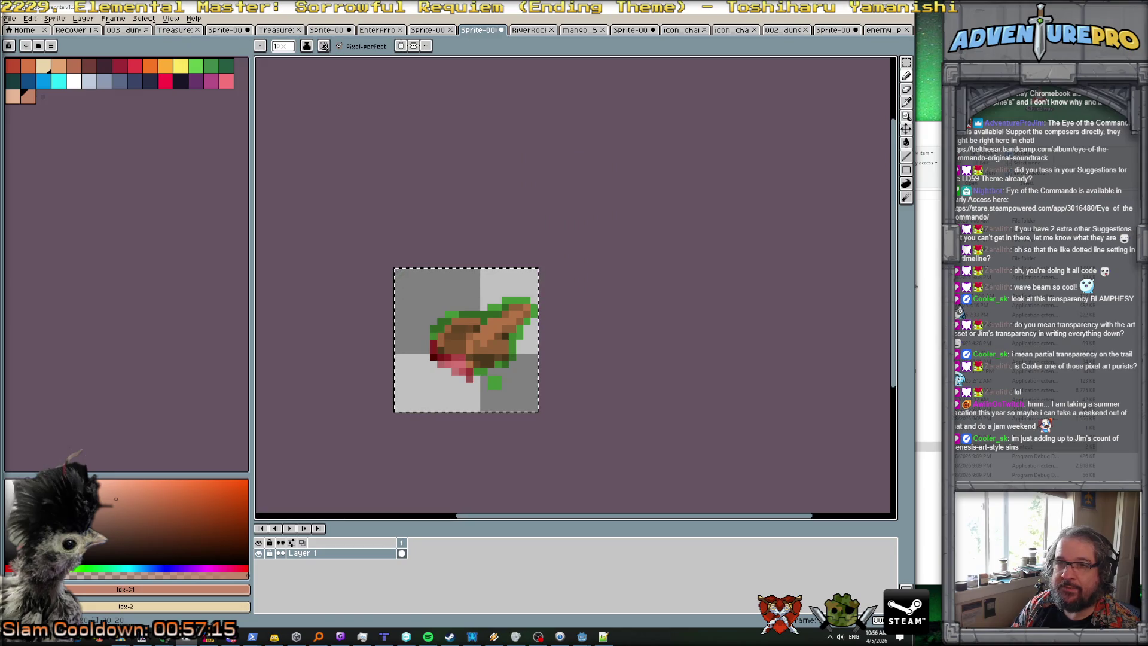
Step: Open enemy_boss_rocketmans.png from the textures folder via File > Open
left_click(10, 18)
left_click(35, 42)
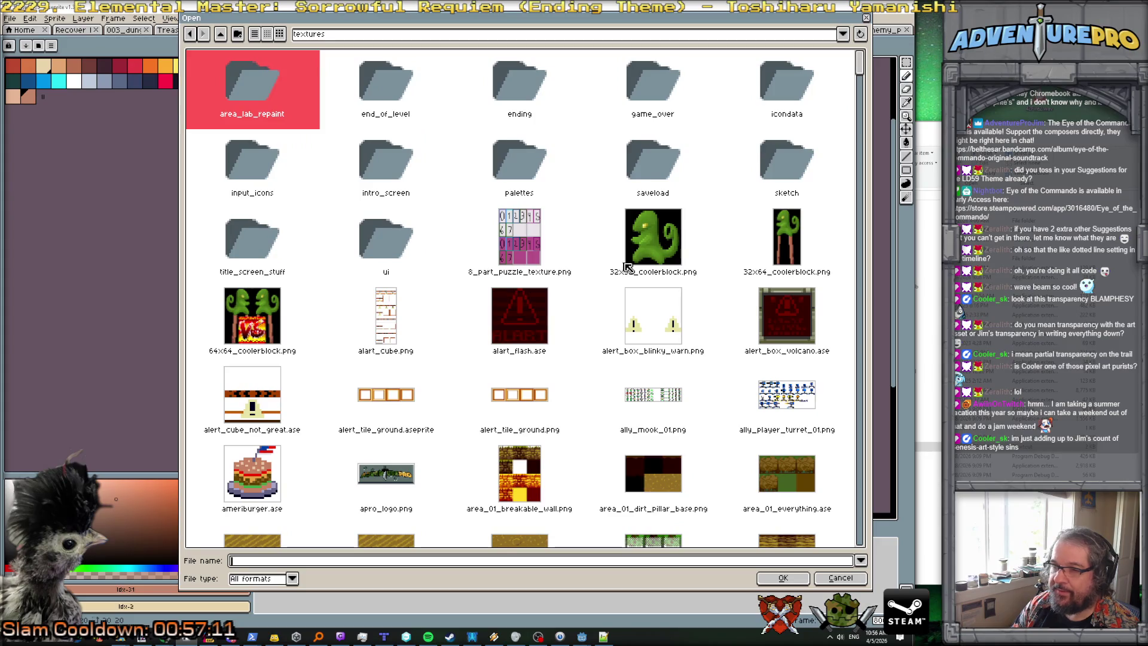
scroll(631, 263, "down", 10)
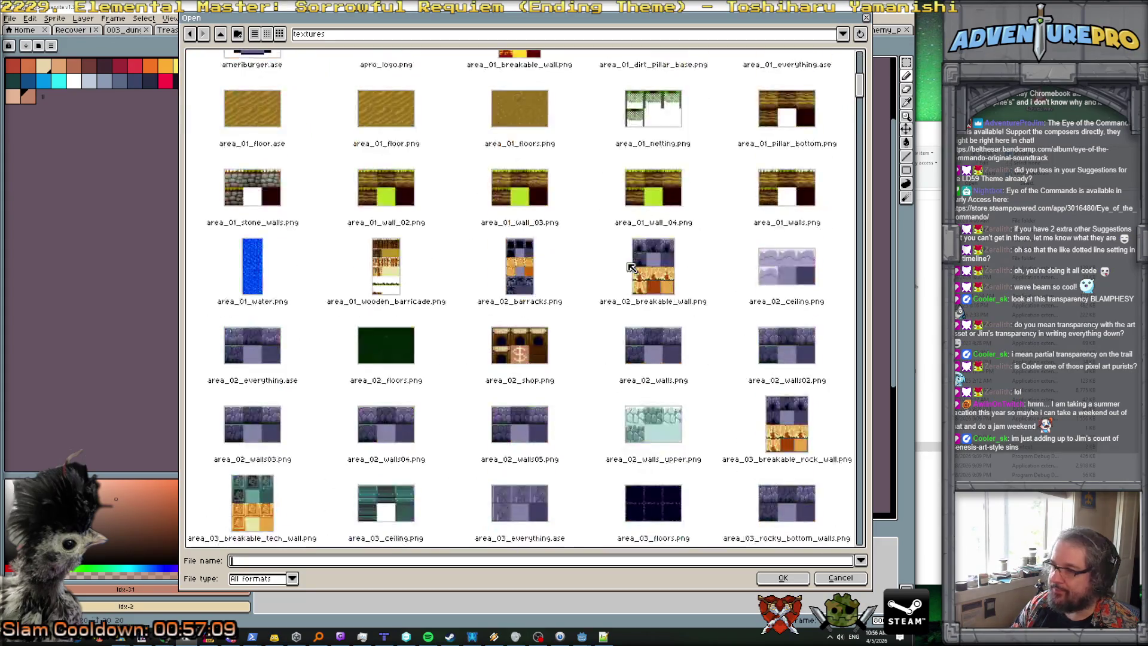
left_click_drag(864, 102, 864, 286)
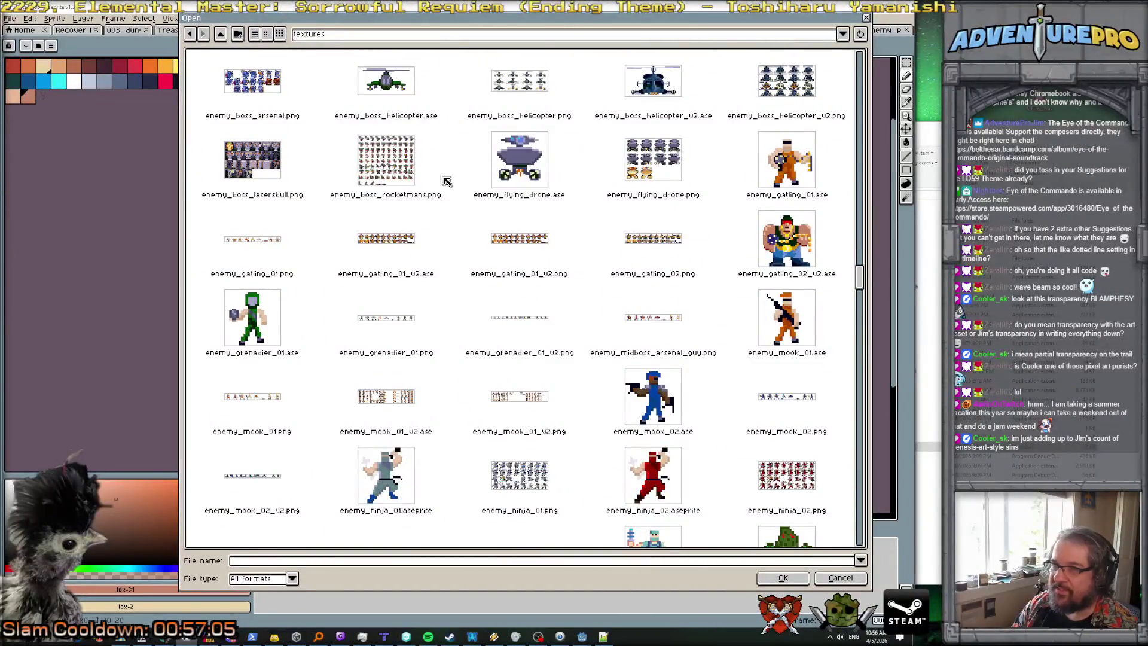
double_click(467, 182)
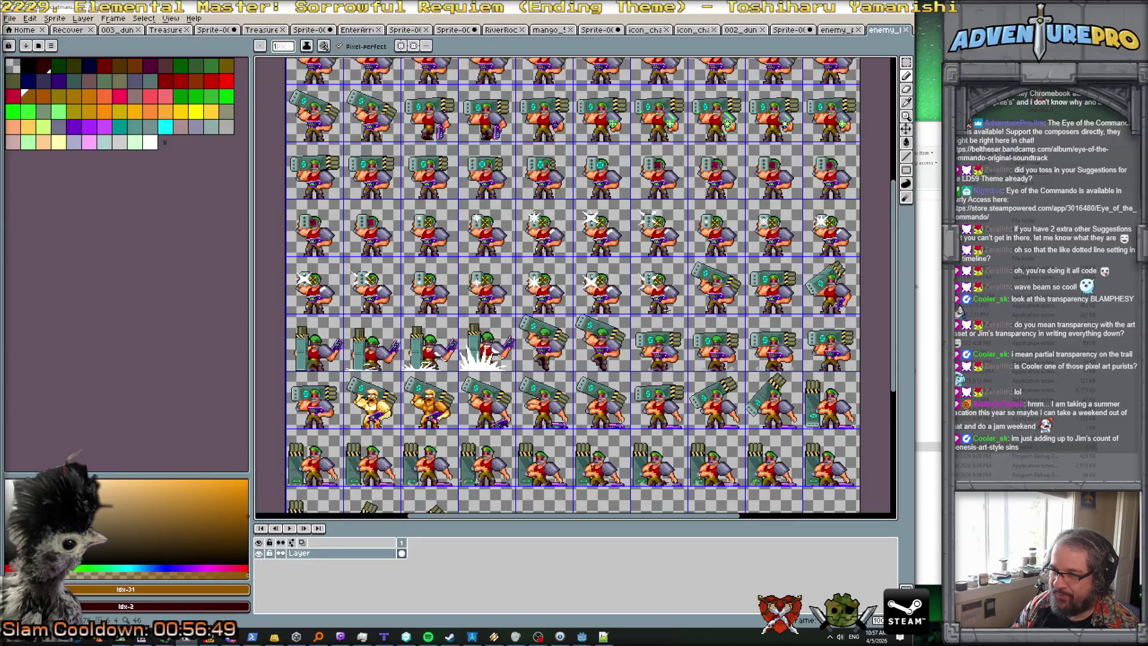
Step: Zoom and pan across the rocket-soldier boss sprite sheet to inspect its frames
scroll(381, 359, "up", 1)
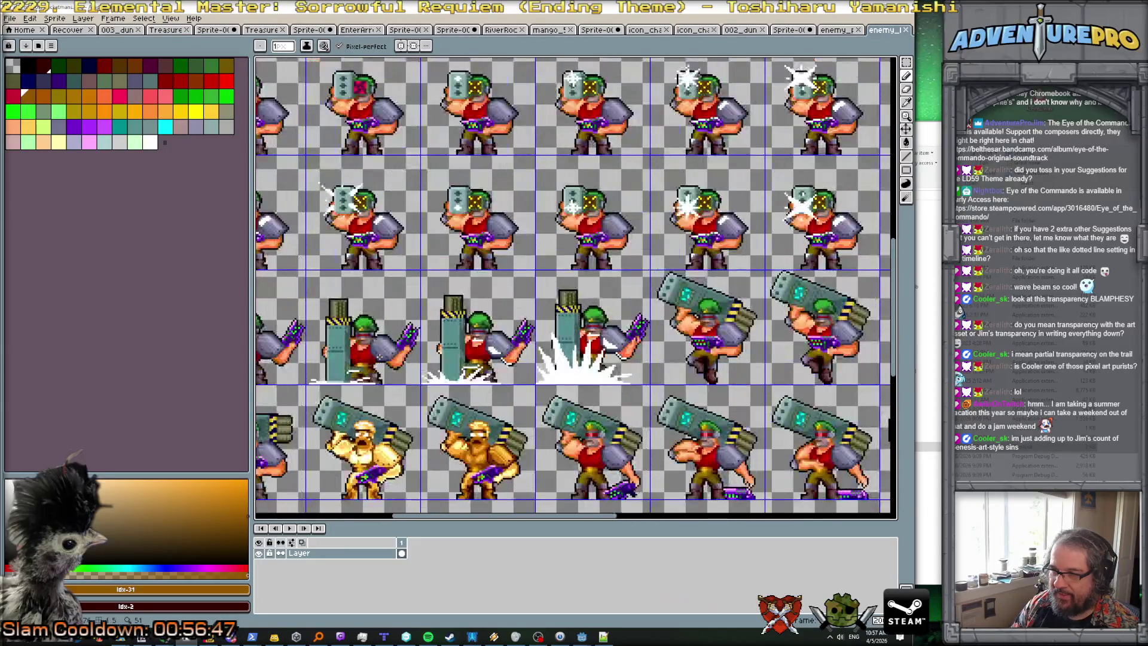
scroll(379, 357, "left", 5)
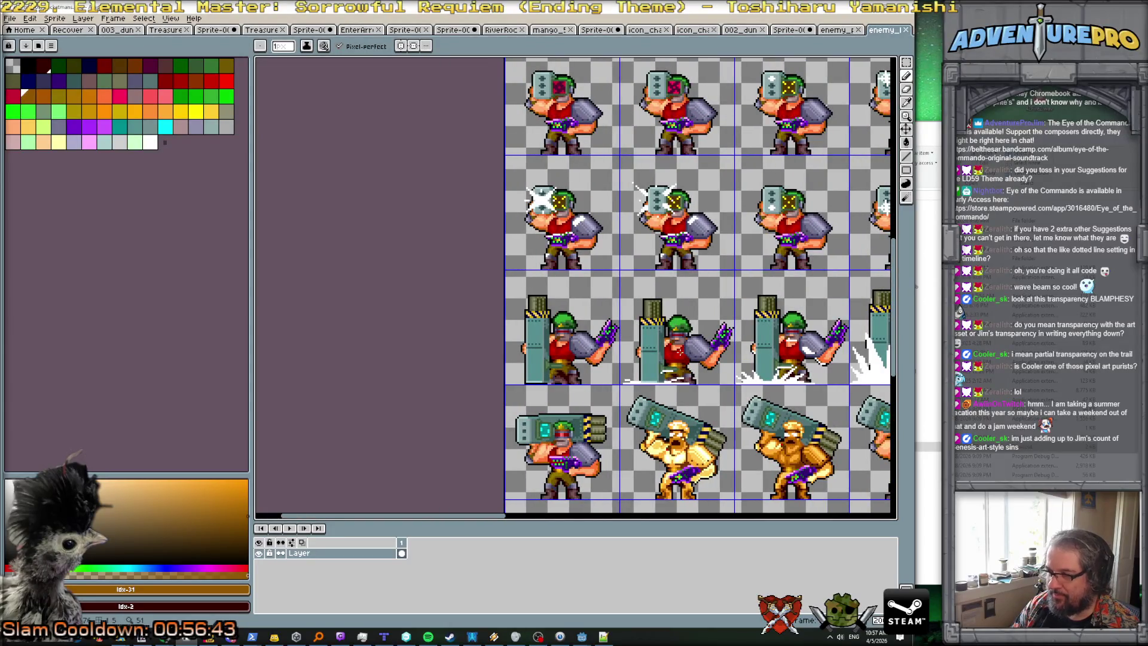
scroll(574, 287, "right", 5)
scroll(768, 343, "right", 6)
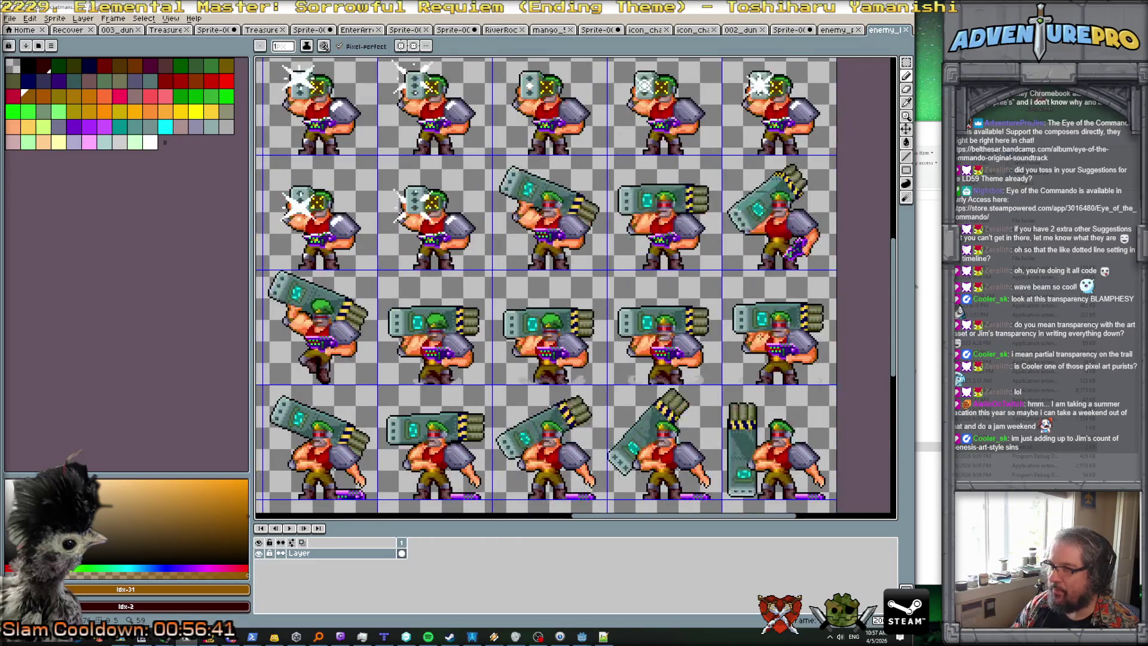
scroll(763, 340, "up", 1)
scroll(759, 337, "down", 1)
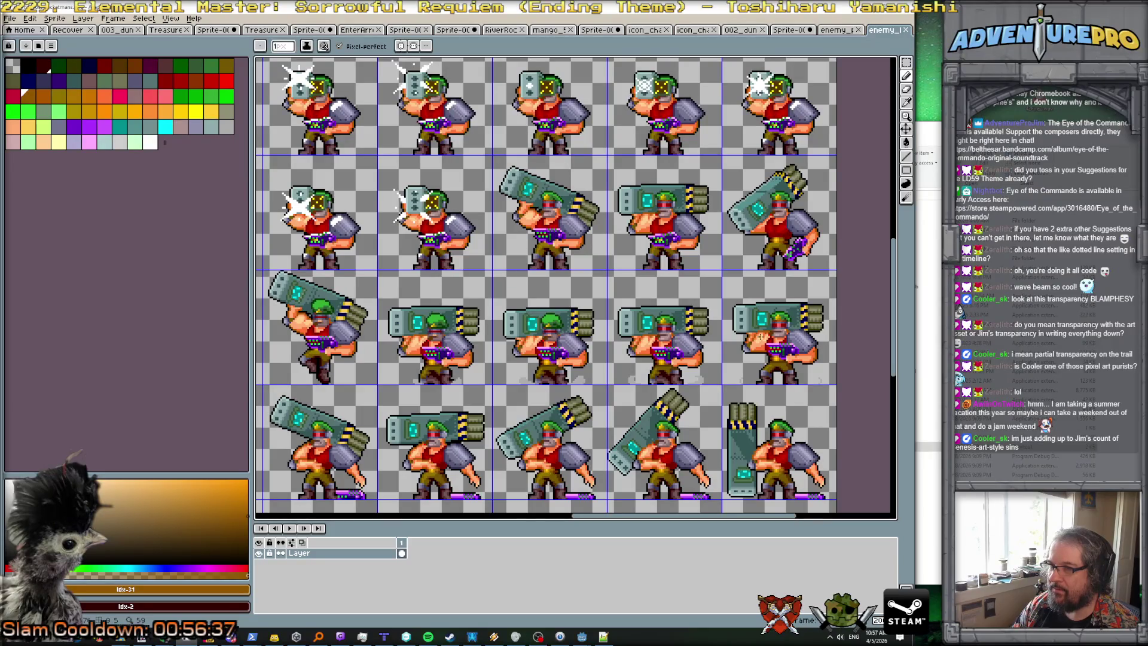
scroll(759, 336, "right", 2)
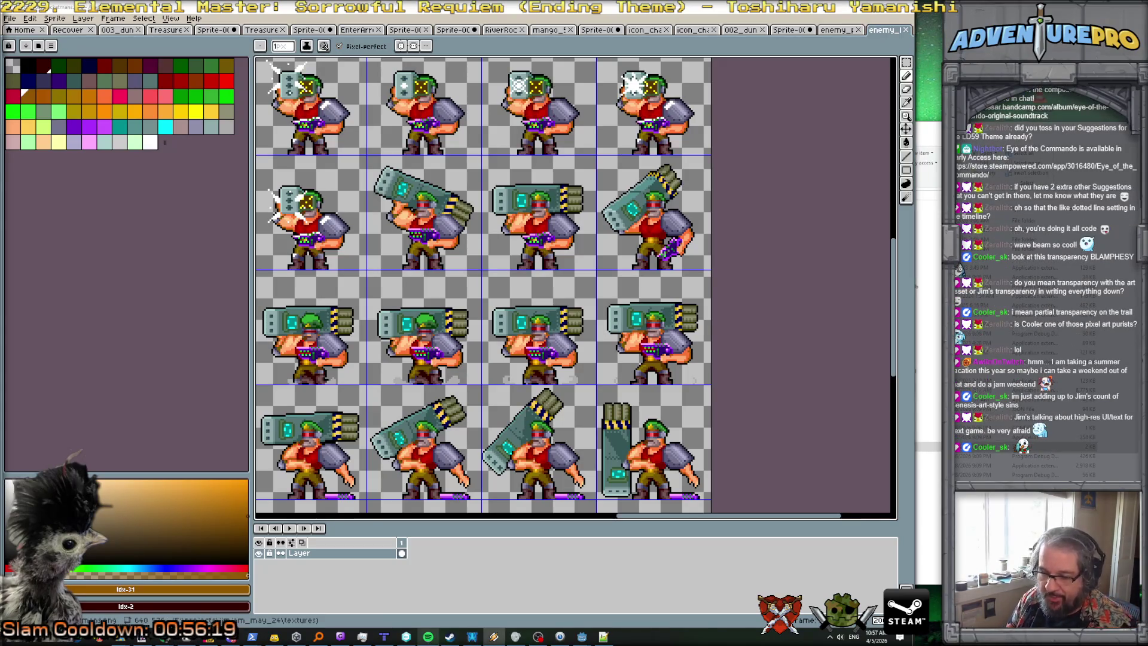
Step: Launch Songs of Conquest from the Steam library
left_click(454, 641)
left_click(88, 22)
left_click(267, 193)
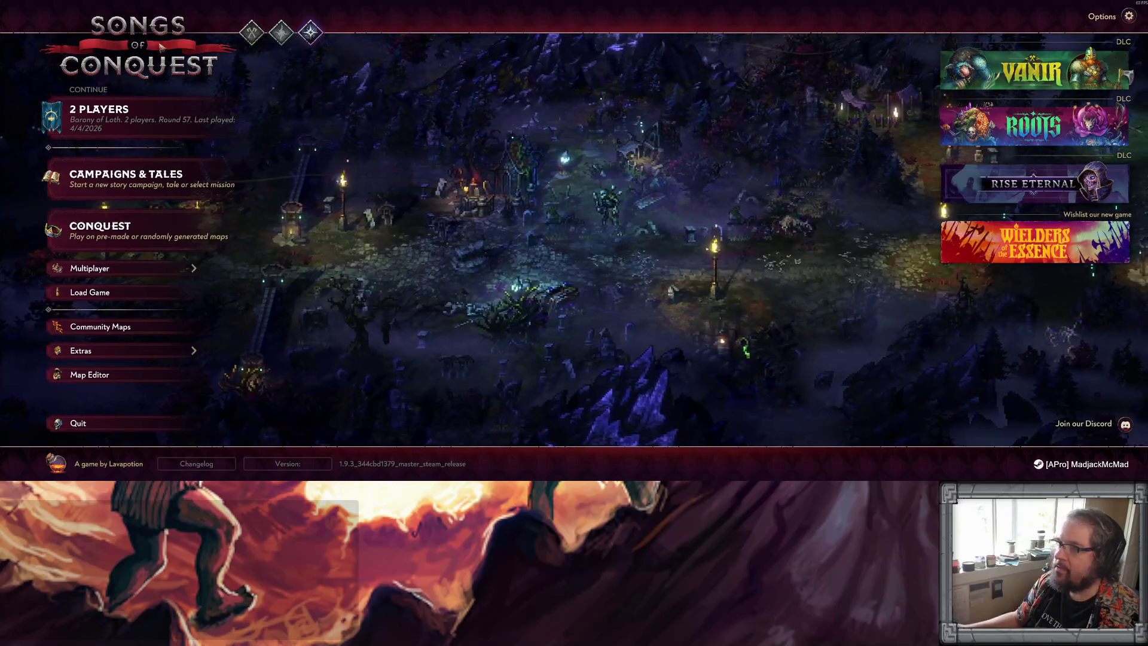
Step: Open Campaigns & Tales from the Songs of Conquest main menu
left_click(309, 32)
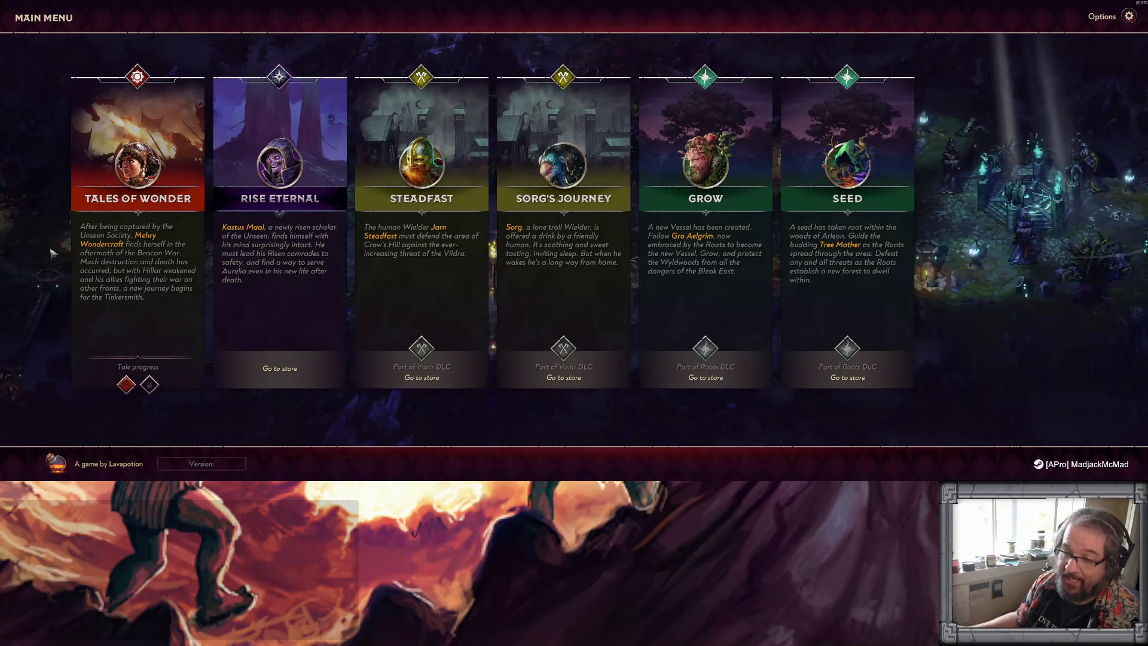
Step: Go back to the main menu from the campaign list via the MAIN MENU header
left_click(43, 17)
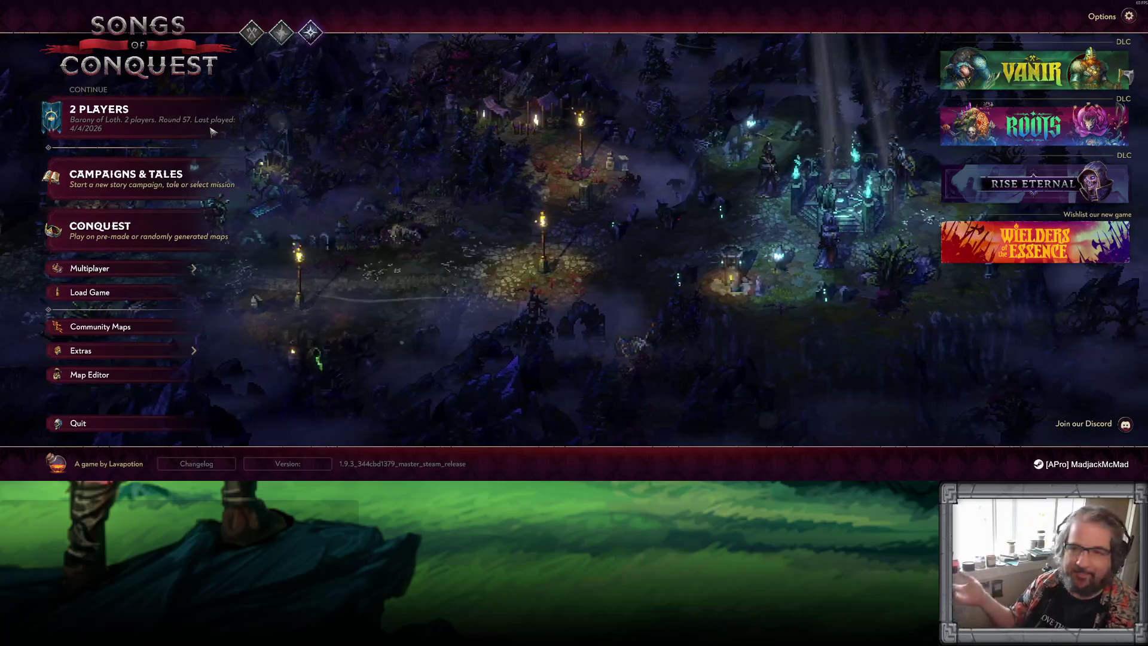
Step: Quit Songs of Conquest to the desktop and confirm the prompt
left_click(80, 424)
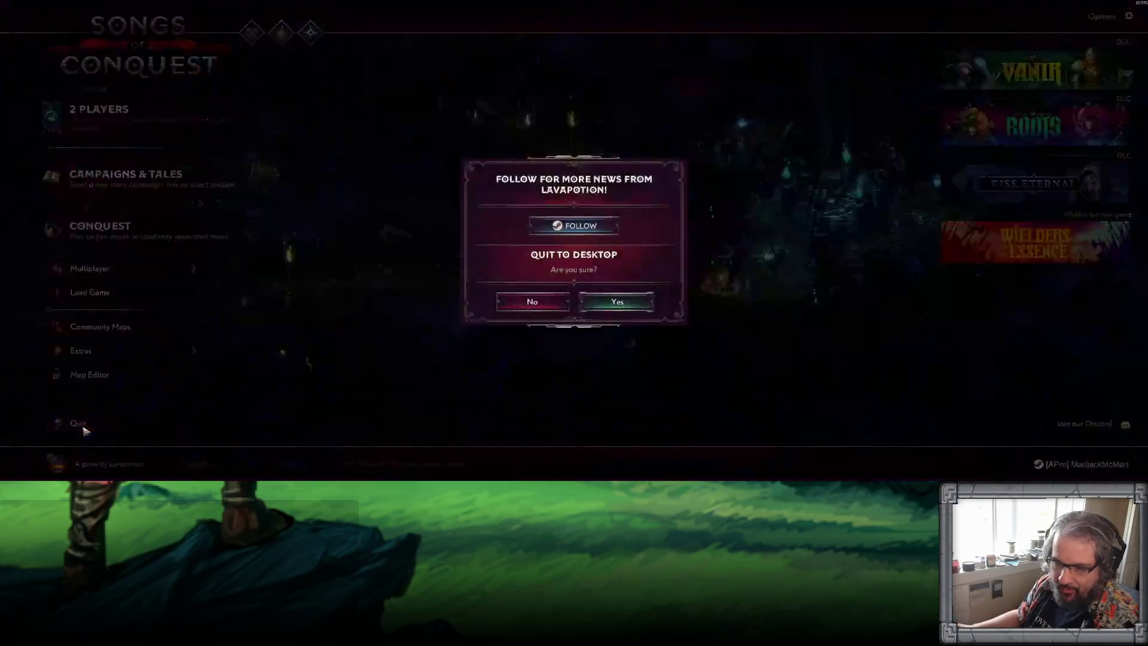
left_click(612, 302)
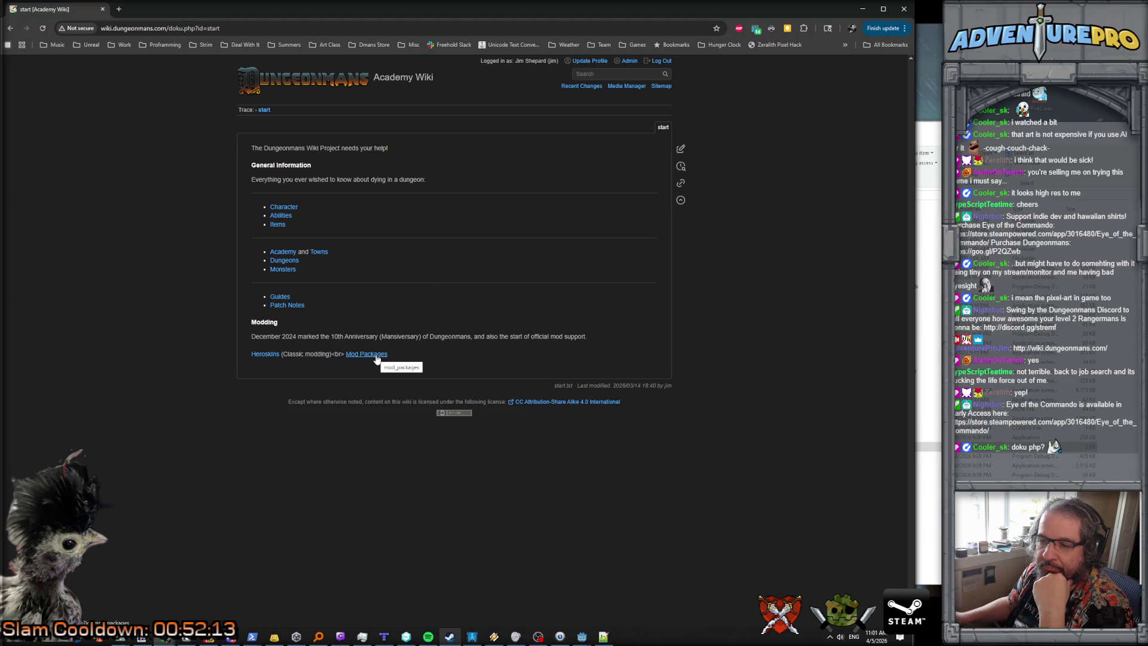
Step: Open the Mod Packages page from the Academy Wiki start page
left_click(377, 355)
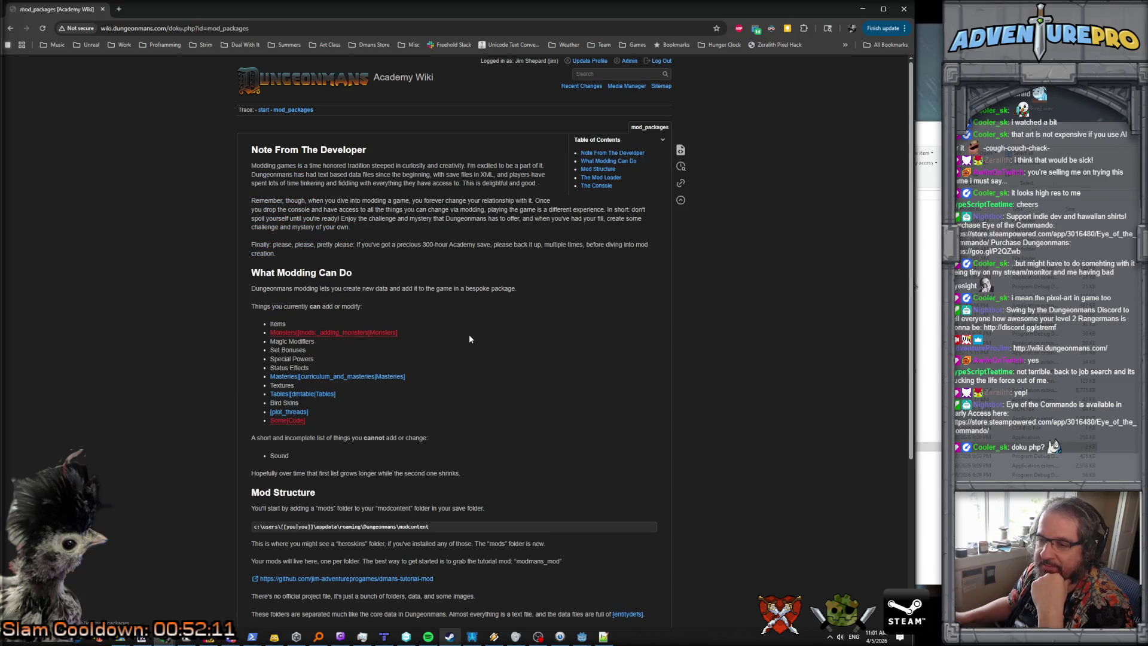
scroll(470, 339, "down", 4)
scroll(470, 339, "up", 4)
scroll(469, 339, "down", 4)
scroll(469, 335, "up", 4)
scroll(442, 367, "down", 4)
scroll(443, 368, "up", 4)
scroll(442, 368, "down", 4)
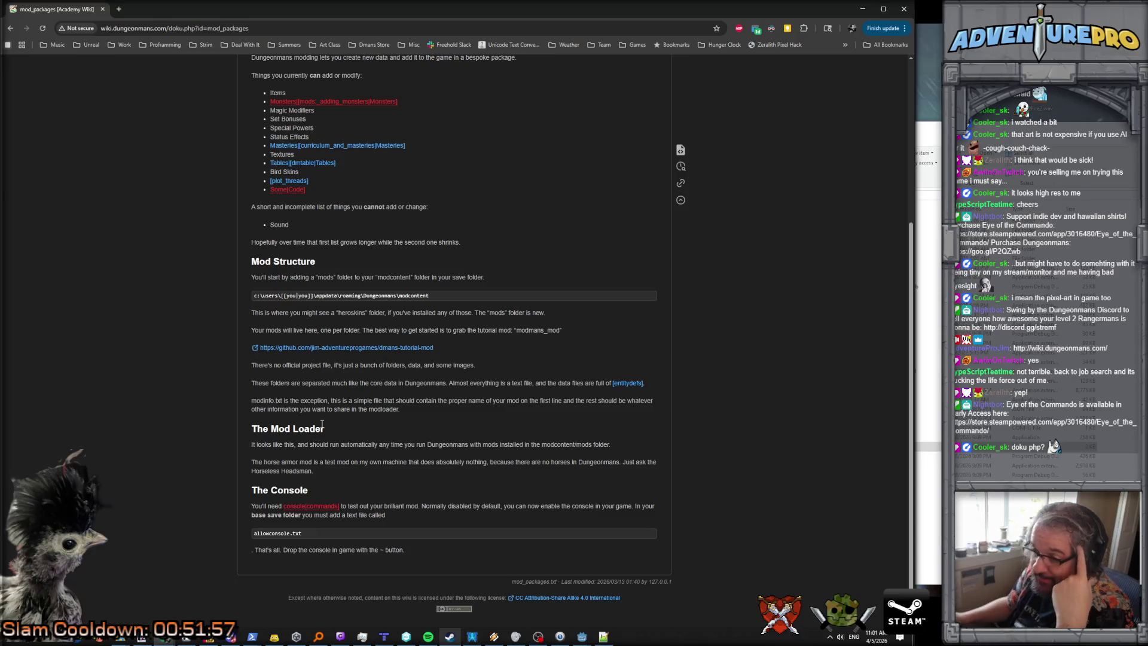
scroll(350, 388, "up", 5)
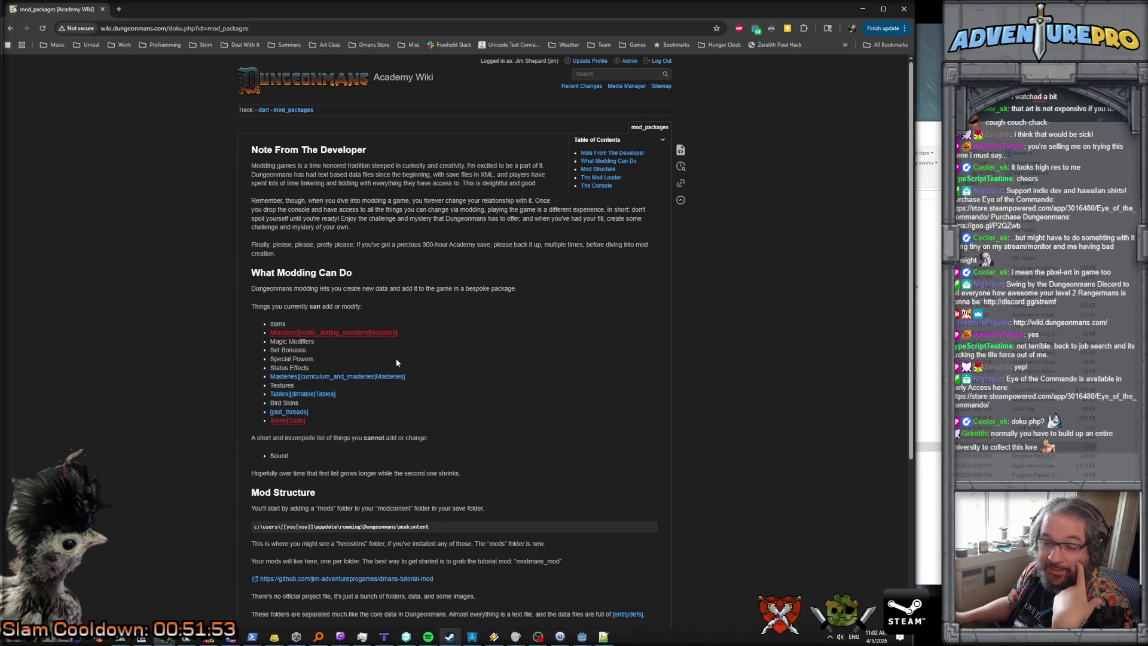
key("alt+Left")
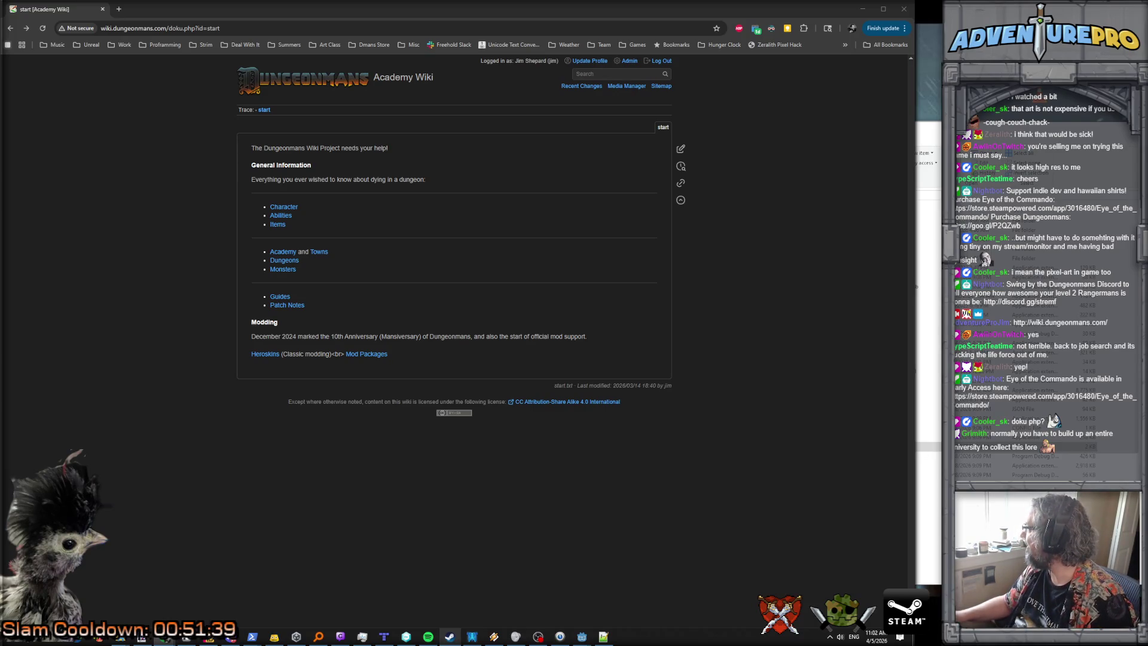
Step: Maximize the Fandom Dungeonmans Wiki window, dismiss the Google prompt, skim the home page, then close it
mouse_move(891, 299)
left_mouse_down()
mouse_move(968, 305)
mouse_move(693, 272)
left_mouse_up()
double_click(694, 268)
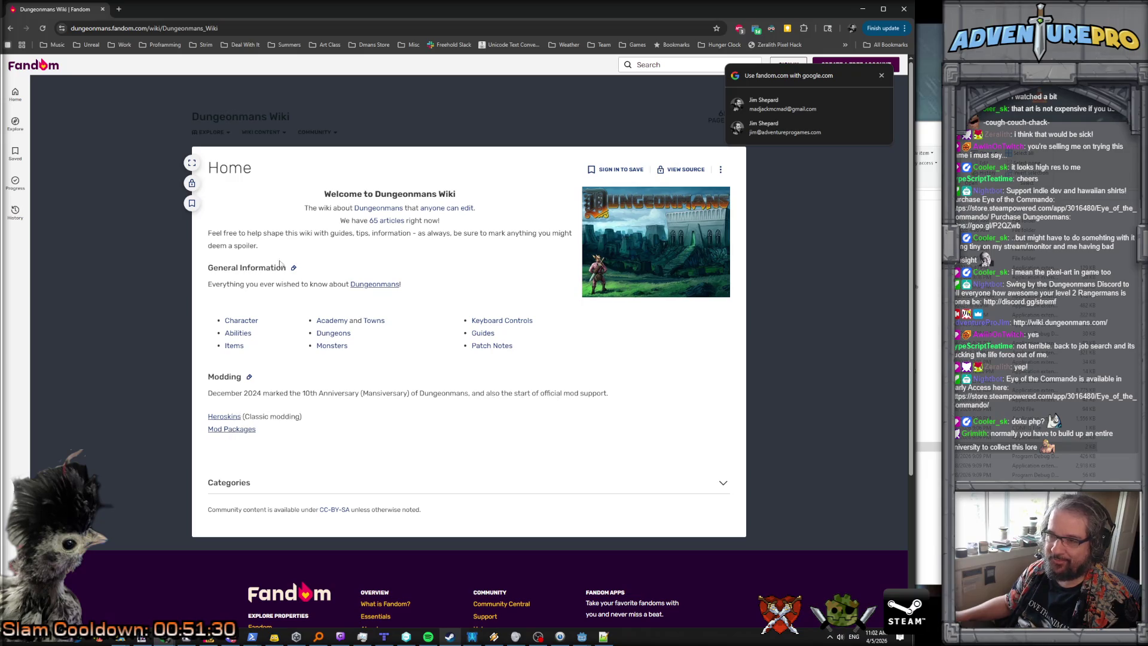
left_click(881, 75)
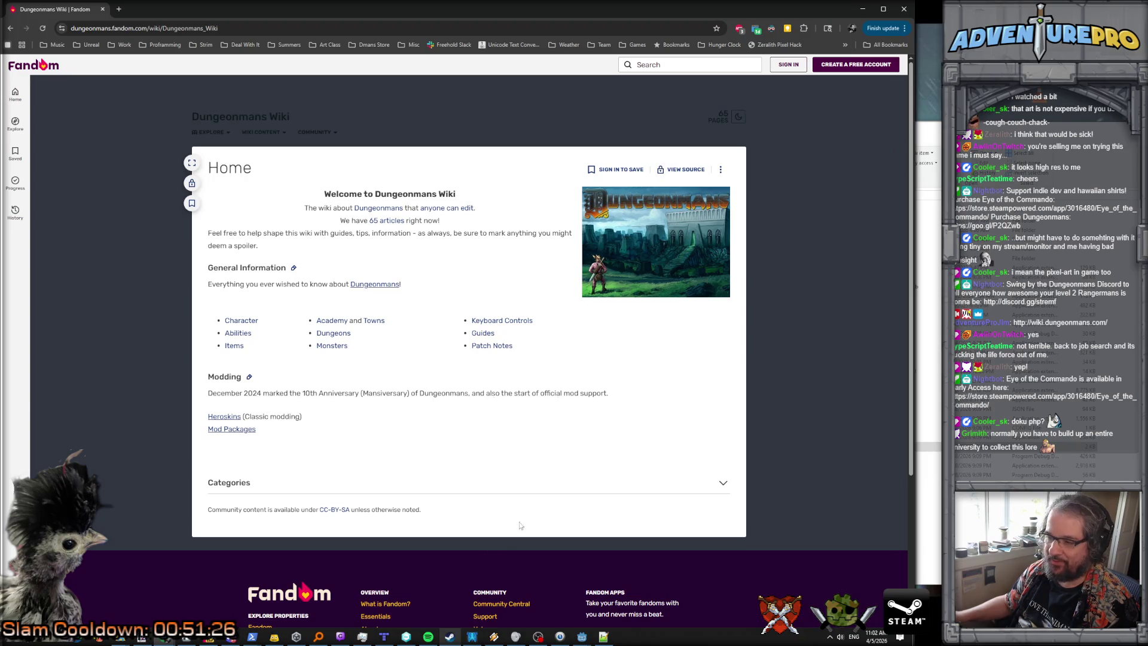
scroll(276, 403, "down", 2)
scroll(275, 403, "up", 2)
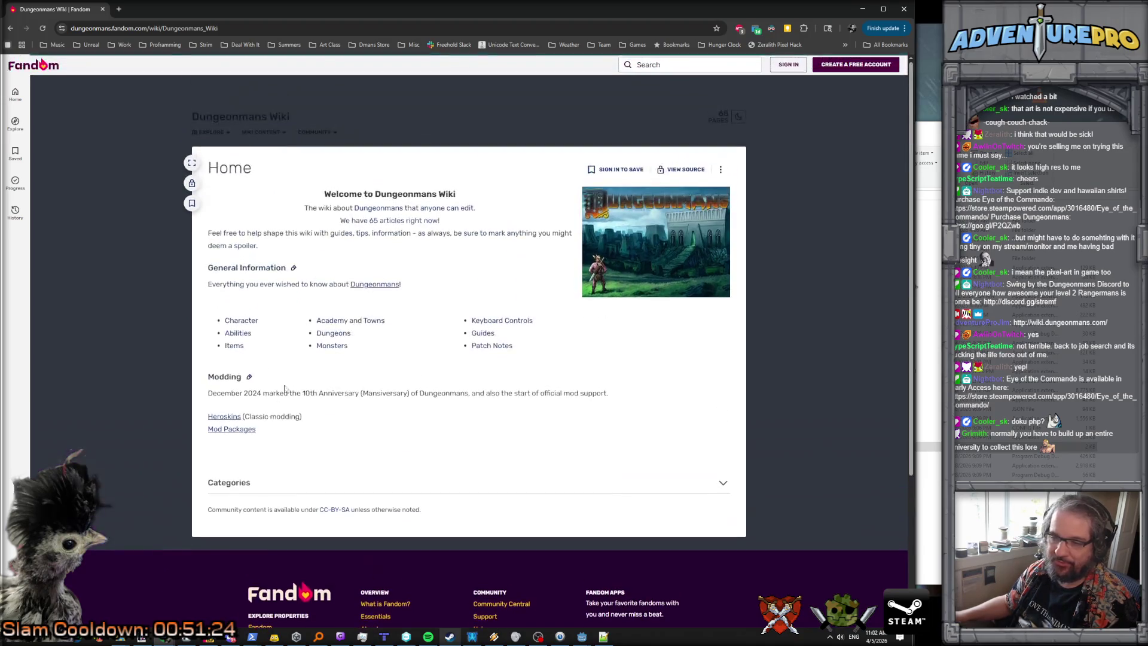
left_click(103, 10)
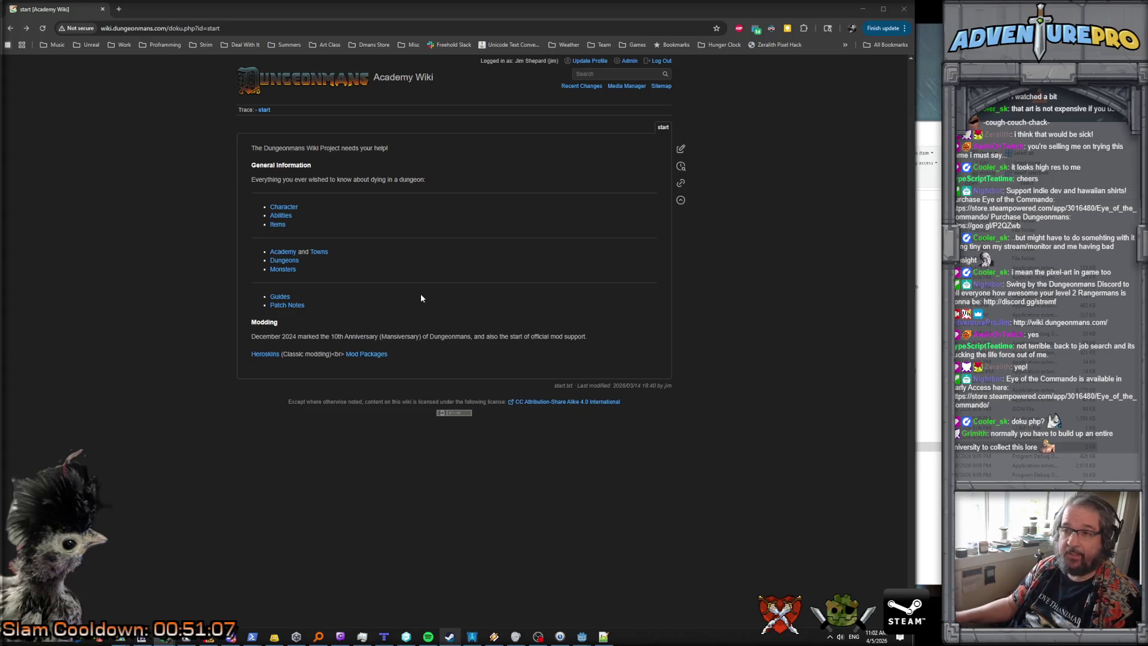
left_click(278, 216)
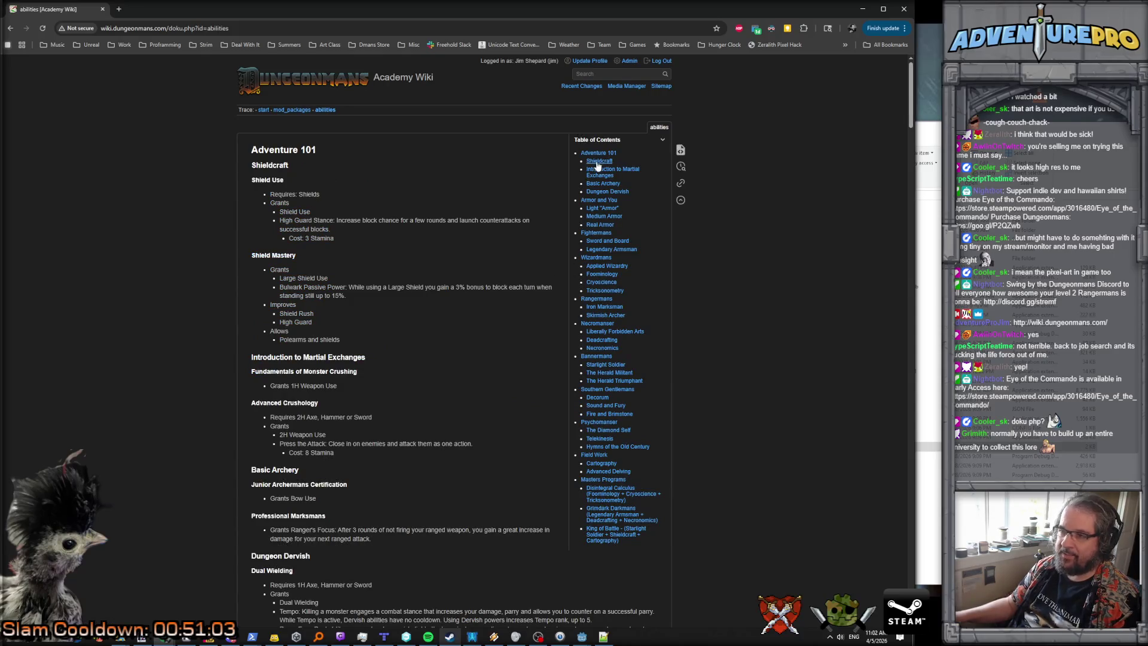
scroll(468, 366, "down", 20)
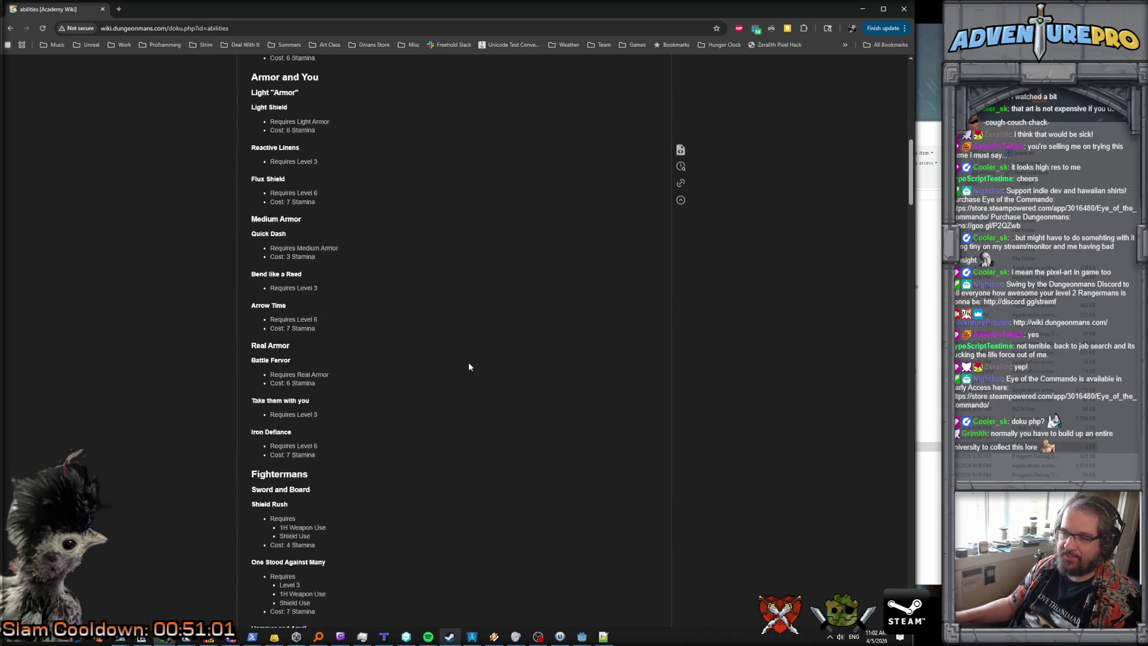
scroll(468, 367, "down", 20)
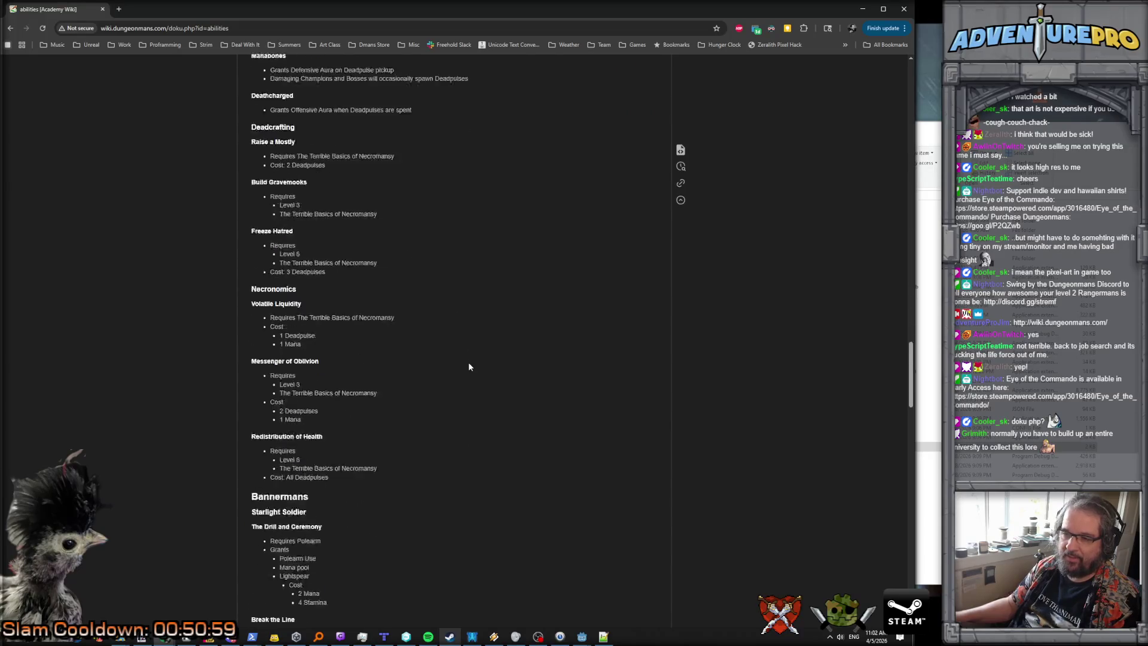
scroll(468, 366, "down", 15)
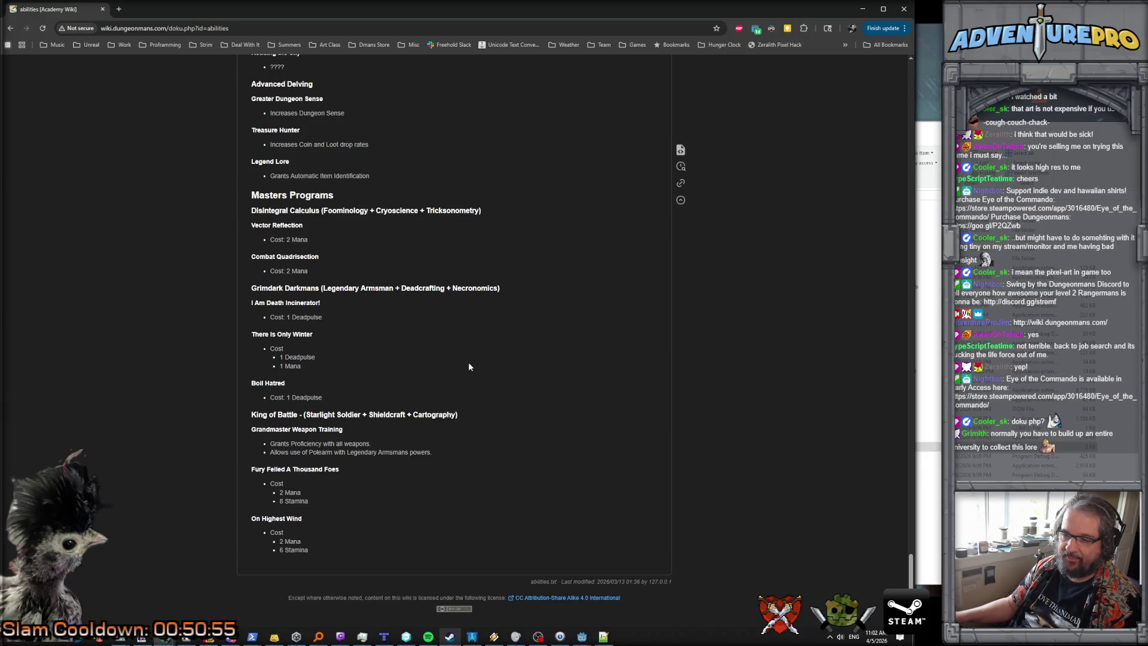
scroll(469, 366, "up", 20)
scroll(469, 367, "up", 20)
scroll(469, 367, "up", 15)
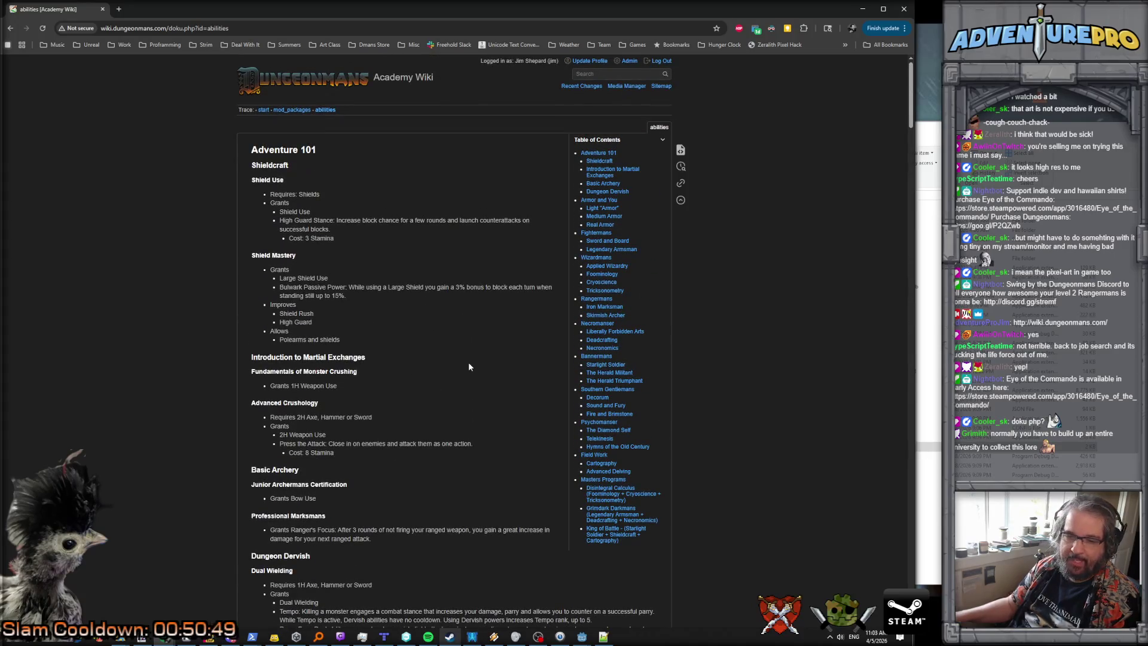
key("alt+Left")
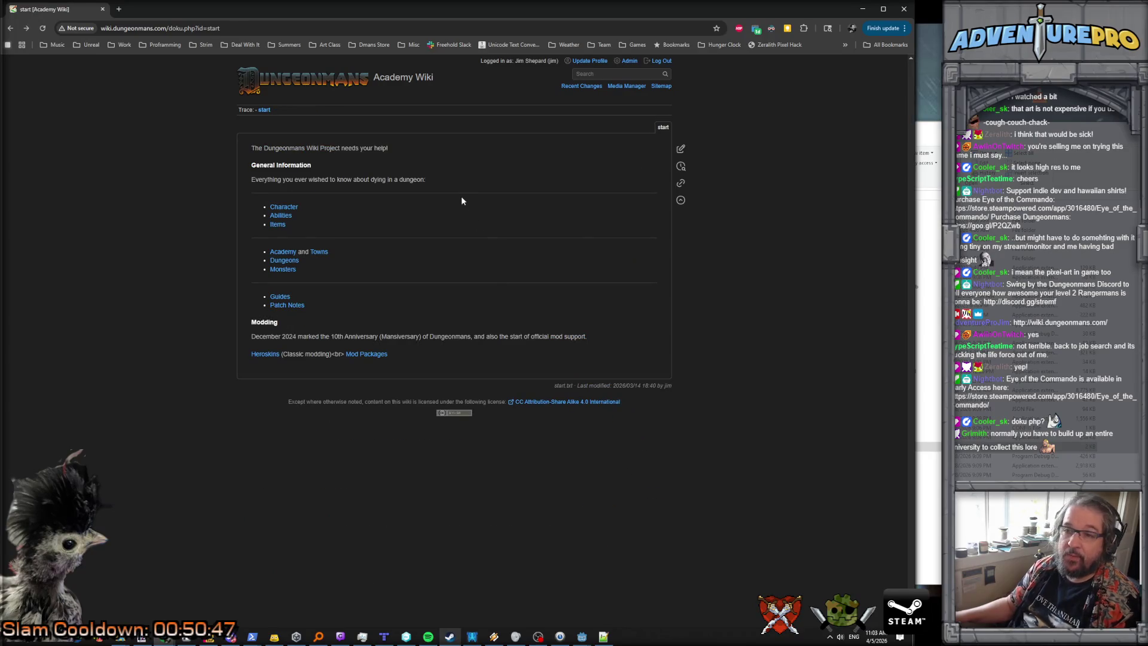